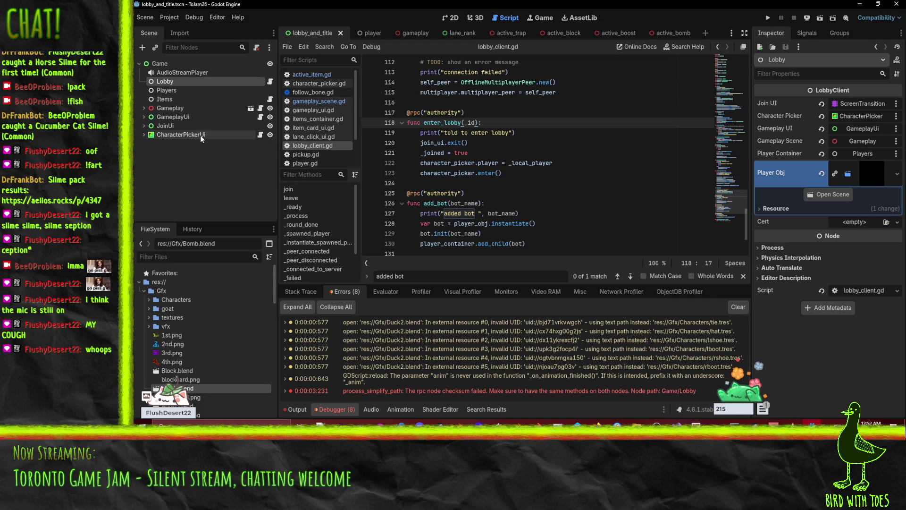
Switch to the server_ui editor and look over its Game, Lobby and Players nodes.
left_click(163, 64)
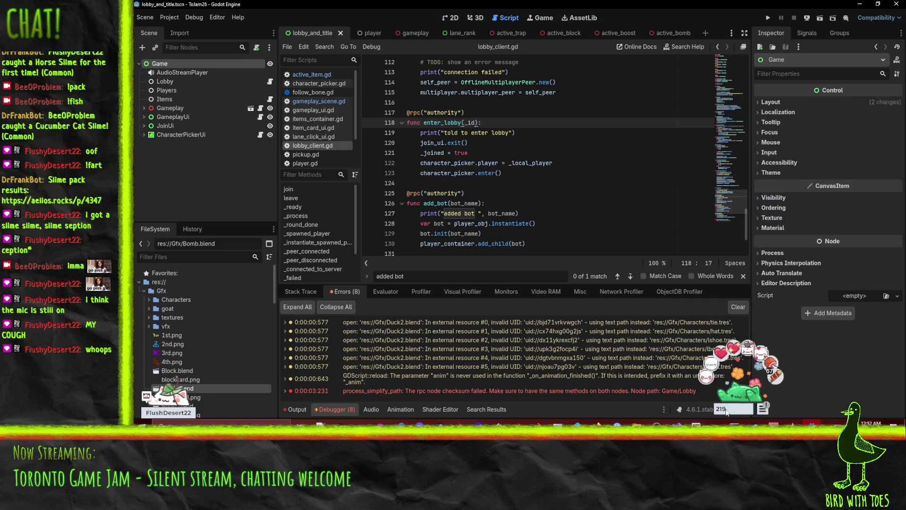
mouse_move(812, 423)
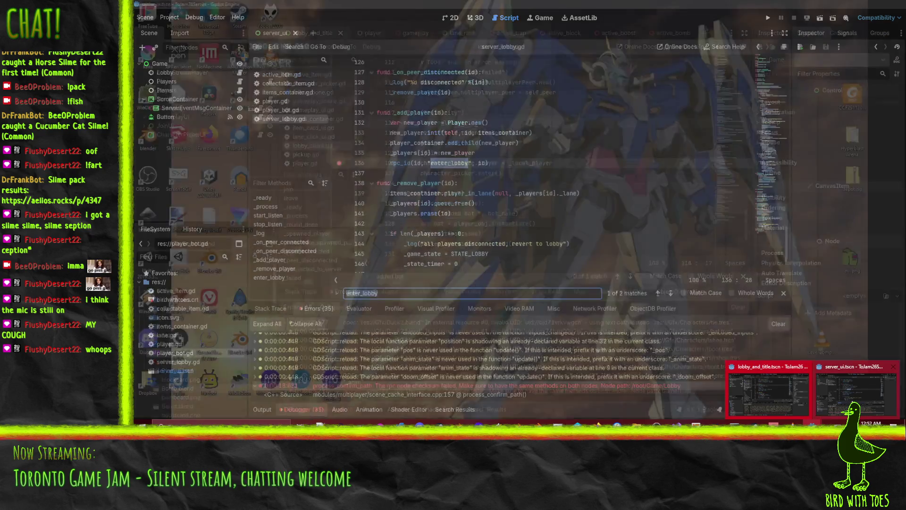
left_click(856, 391)
left_click(176, 81)
left_click(173, 72)
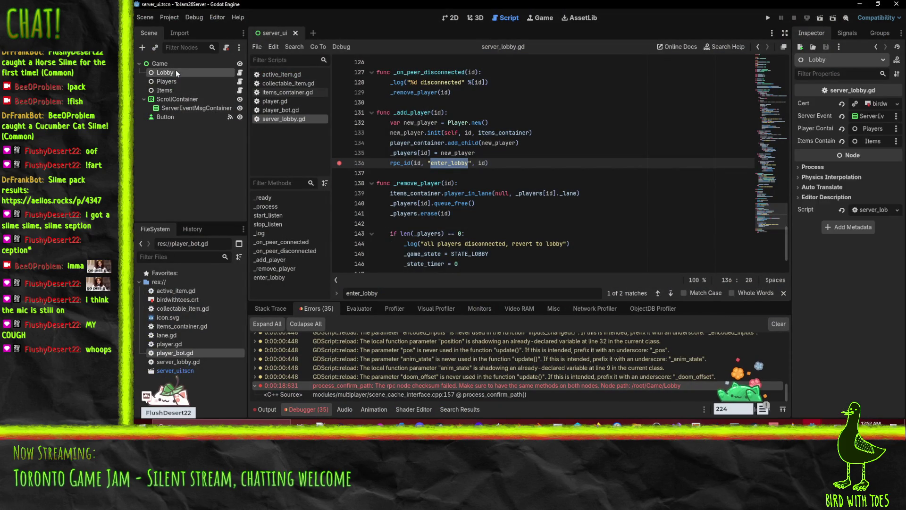
left_click(175, 65)
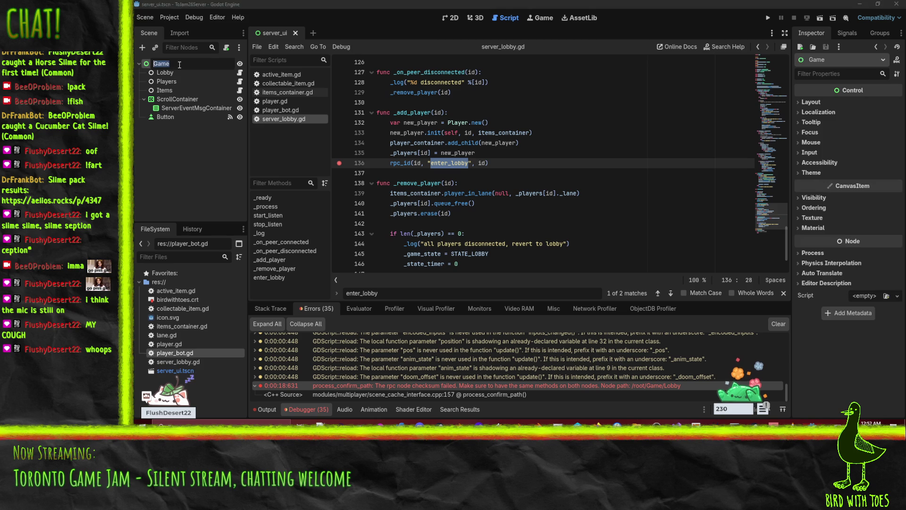
Clear the node selection, run the server project and start listening for clients.
left_click(189, 190)
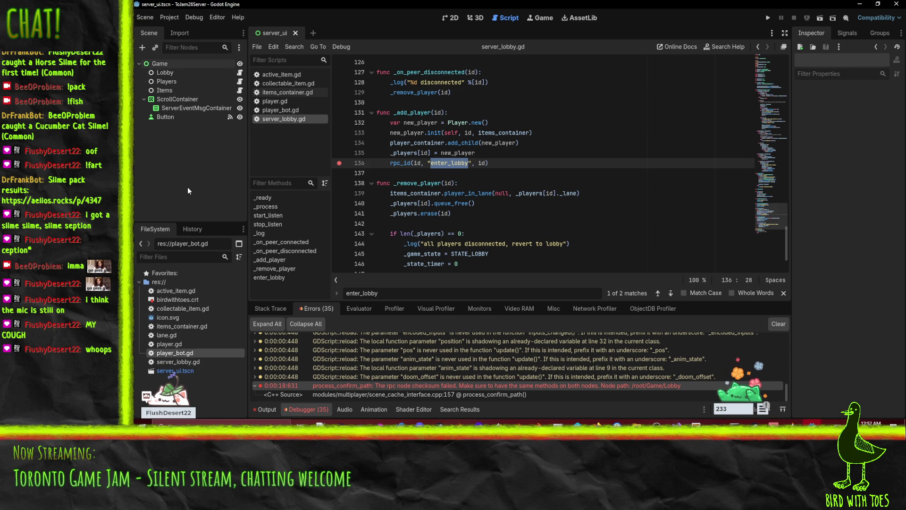
left_click(768, 17)
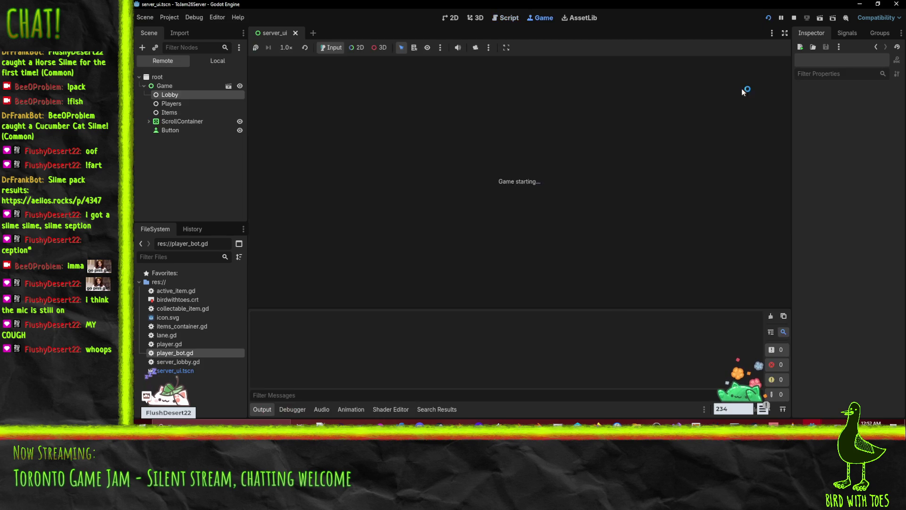
left_click(347, 69)
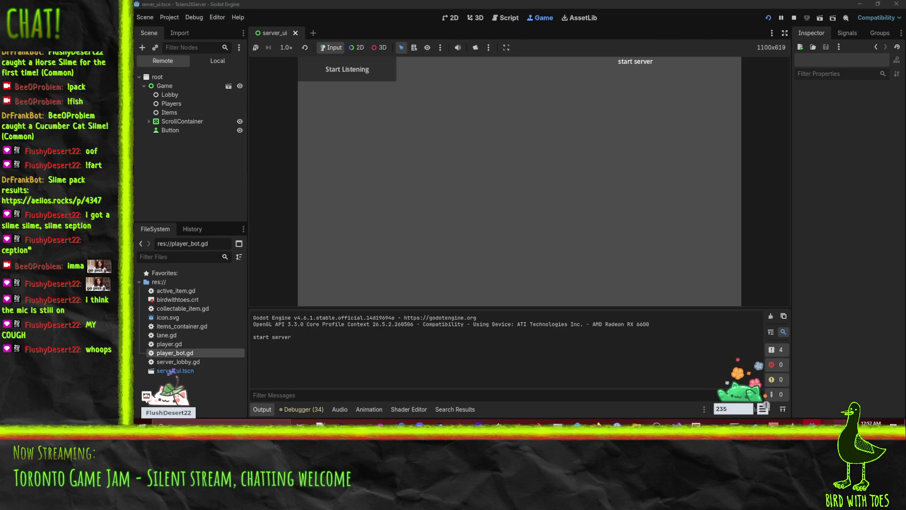
Run the client game, join the server, and bring up the server editor paused at server_lobby.gd line 136.
mouse_move(840, 400)
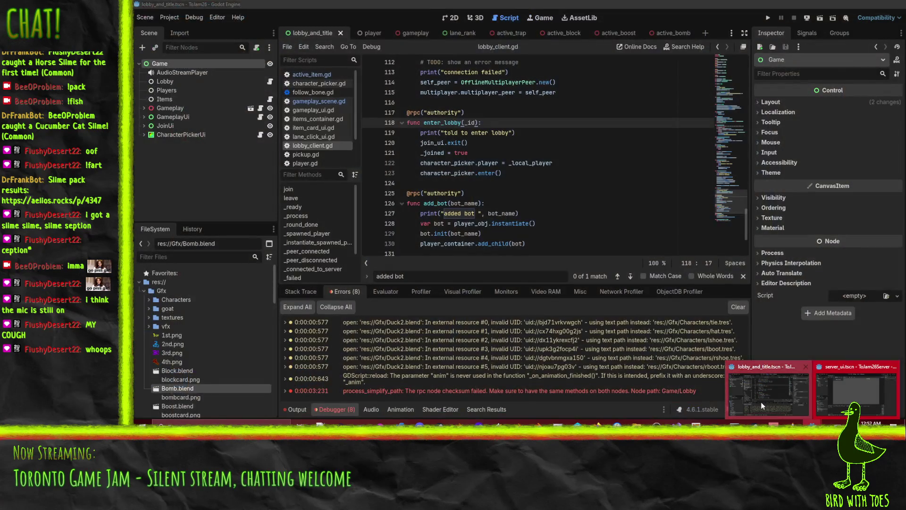
left_click(761, 401)
left_click(768, 18)
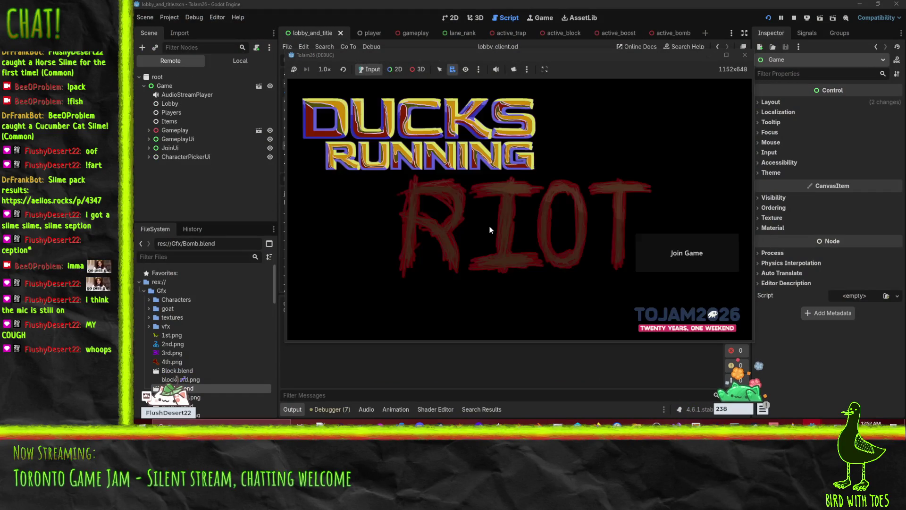
left_click(669, 253)
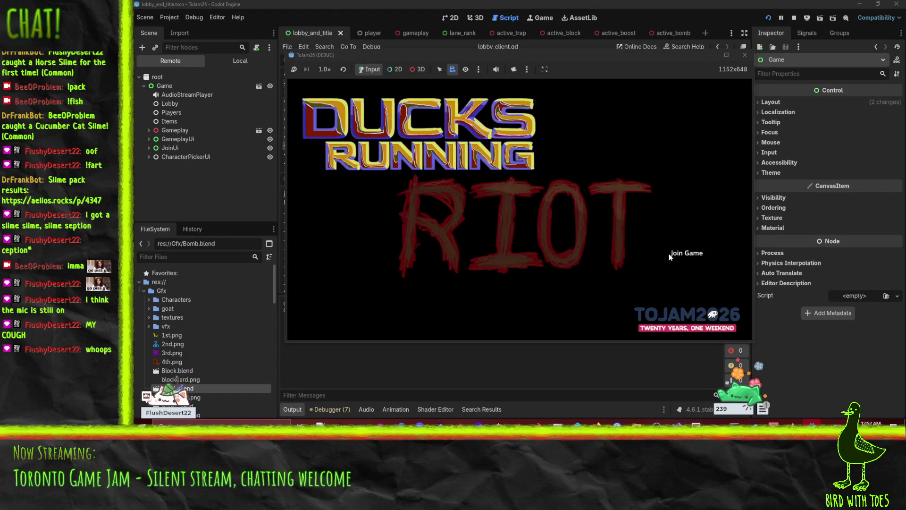
left_click(670, 254)
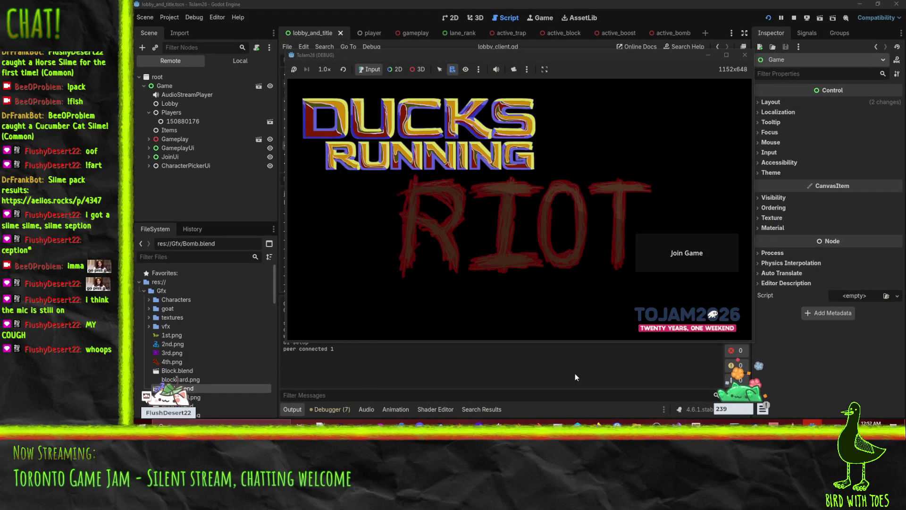
mouse_move(813, 424)
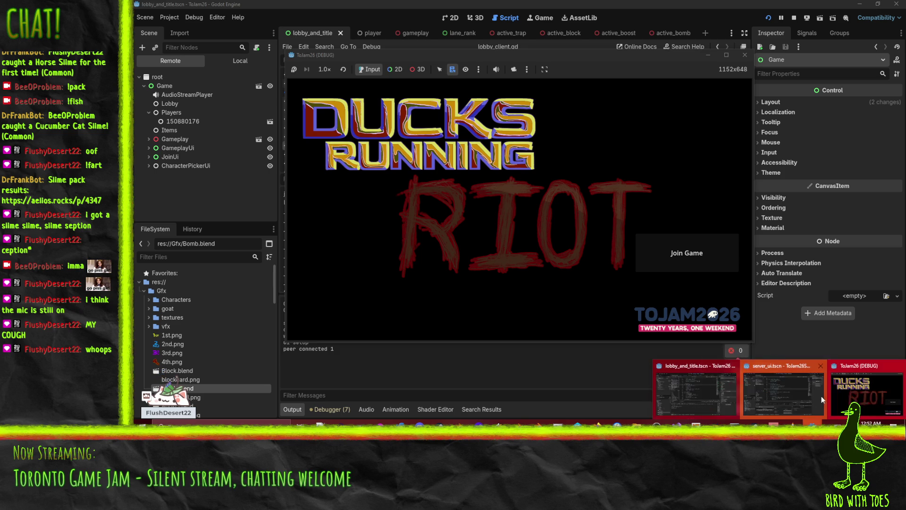
left_click(802, 392)
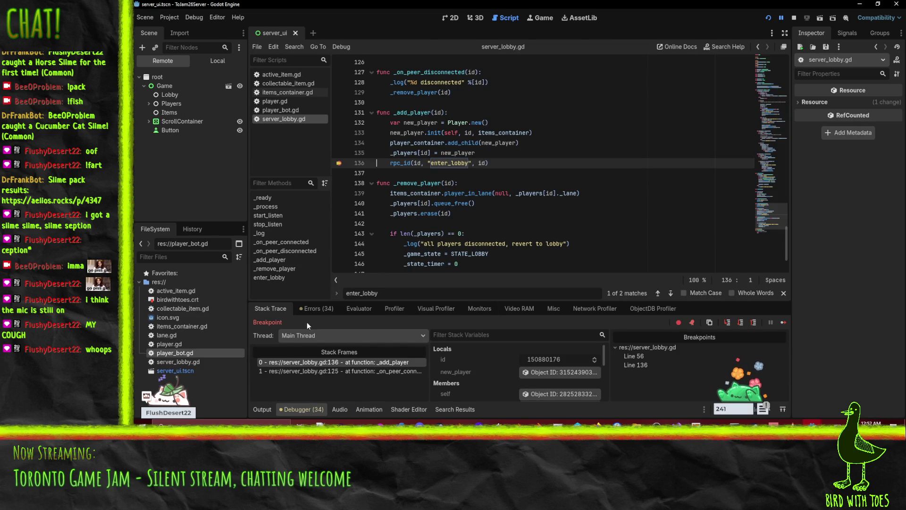
Show the server's error list, resume from the breakpoint, and scroll down to the rpc checksum error.
left_click(316, 308)
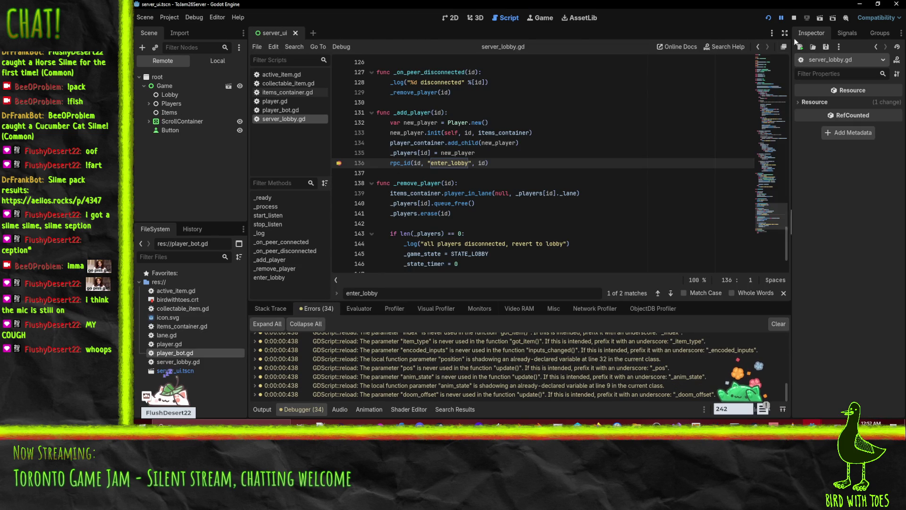
left_click(781, 17)
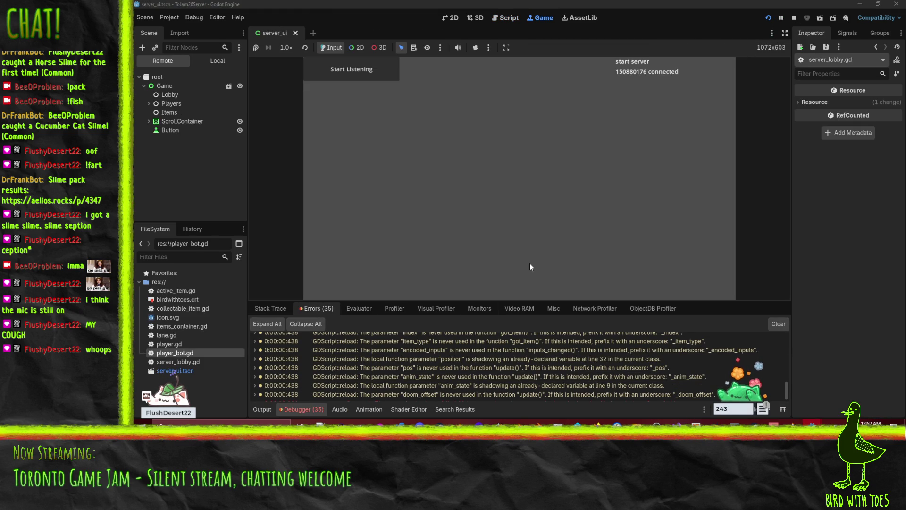
scroll(458, 387, "down", 1)
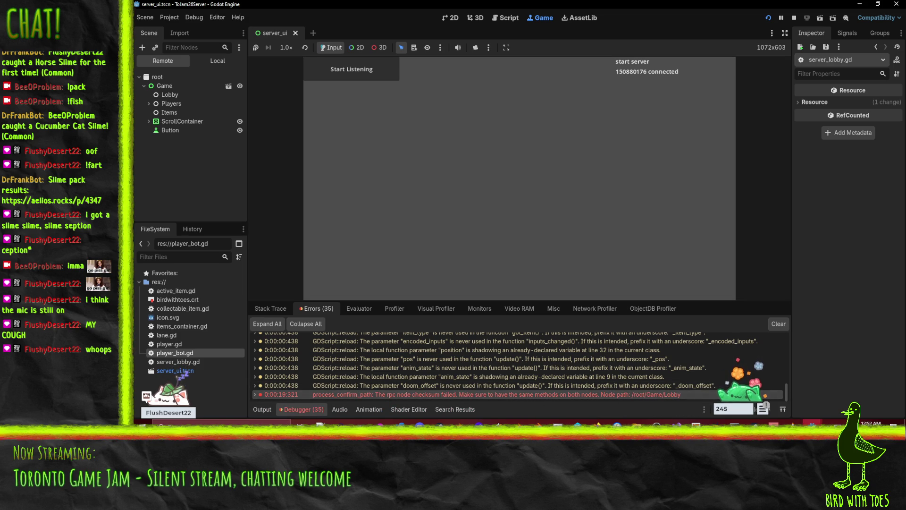
Bring the client editor forward and show its Debugger error list.
mouse_move(811, 424)
mouse_move(854, 395)
mouse_move(703, 392)
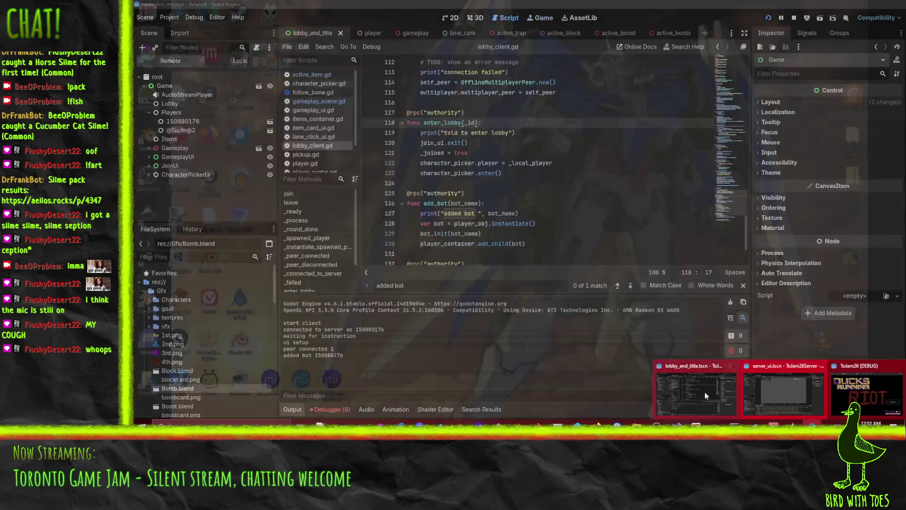
left_click(704, 391)
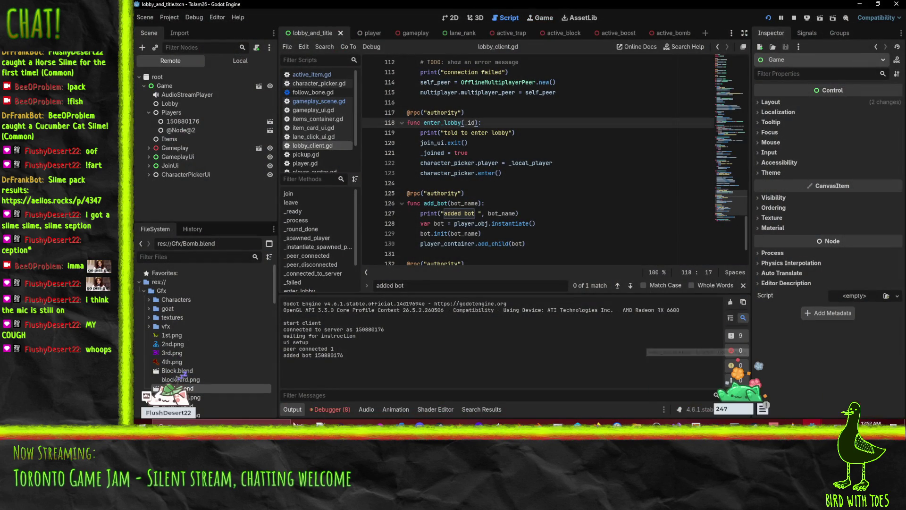
left_click(330, 410)
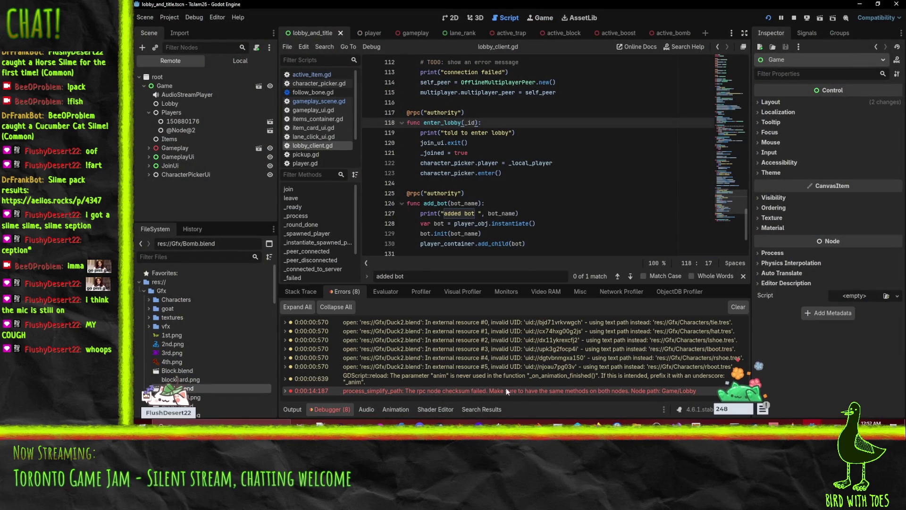
mouse_move(670, 392)
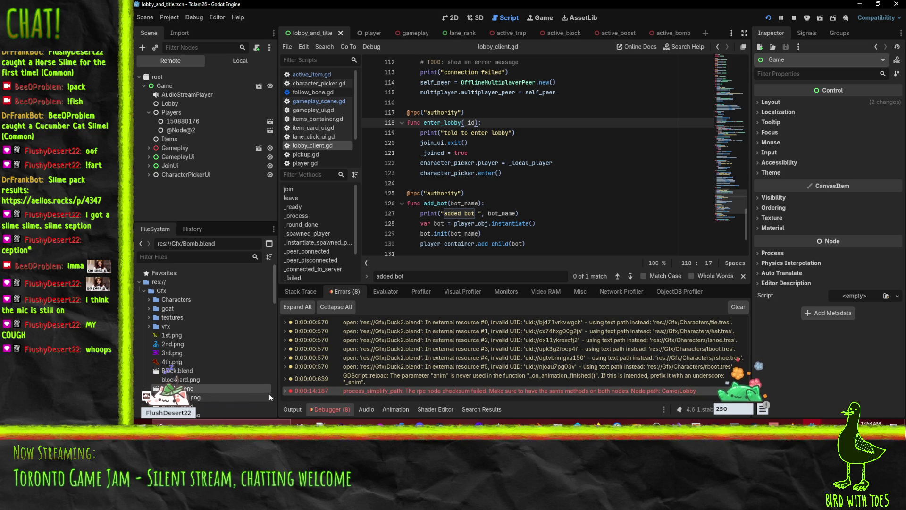
Expand the rpc checksum error to its C++ source line, stop the run, and switch to Perforce P4V.
left_click(353, 391)
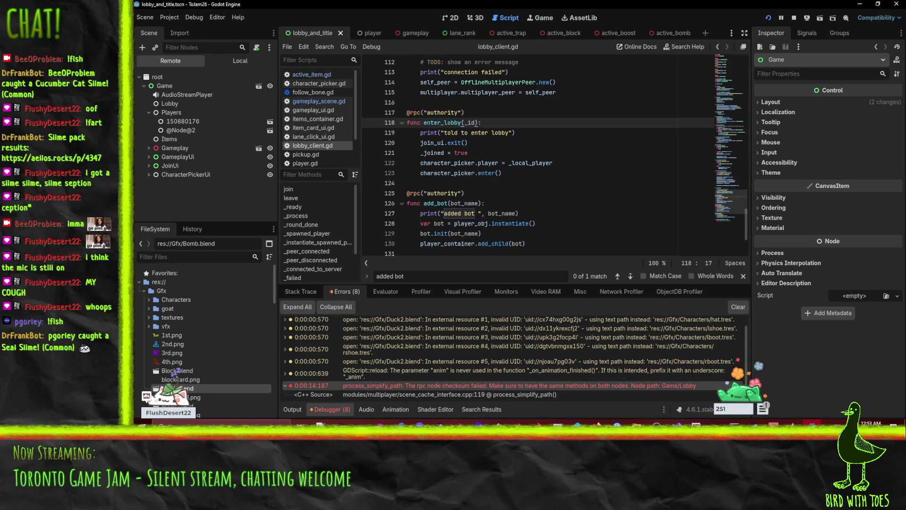
left_click(795, 19)
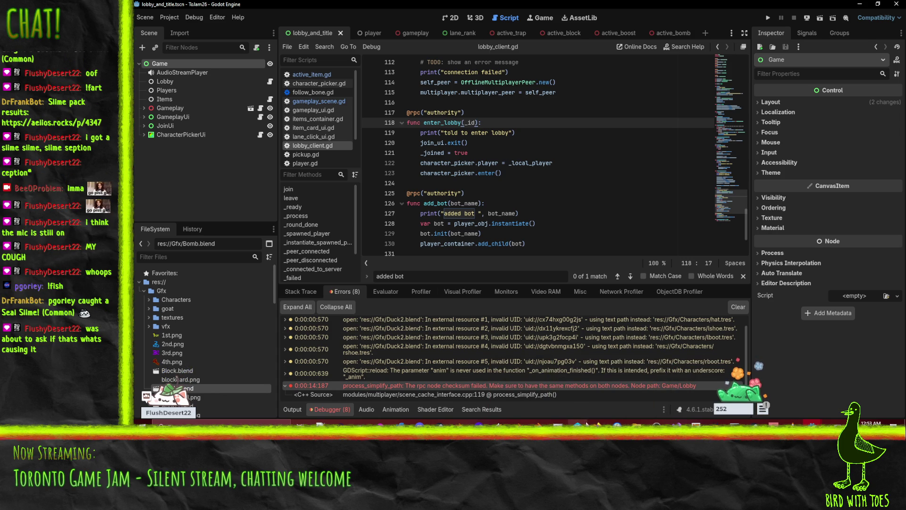
left_click(586, 424)
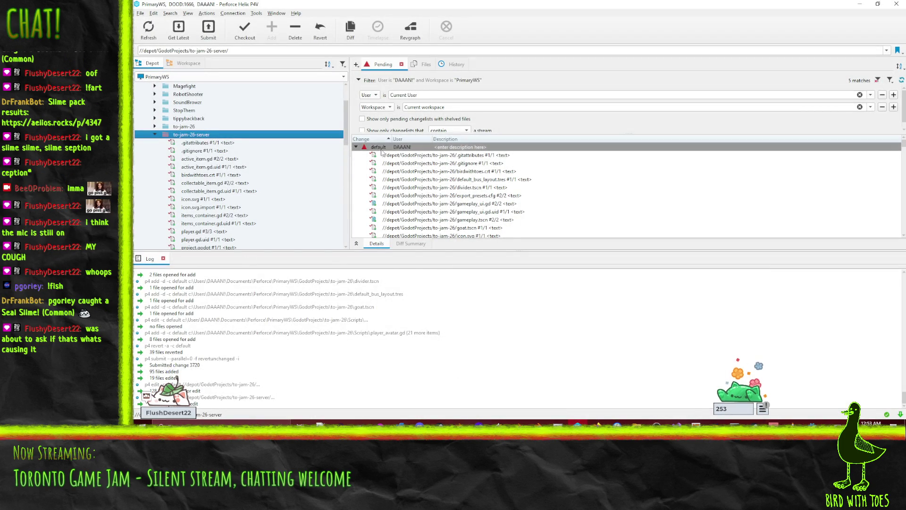
Diff lobby_and_title.tscn from the default changelist against its have revision #3.
right_click(381, 148)
left_click(434, 180)
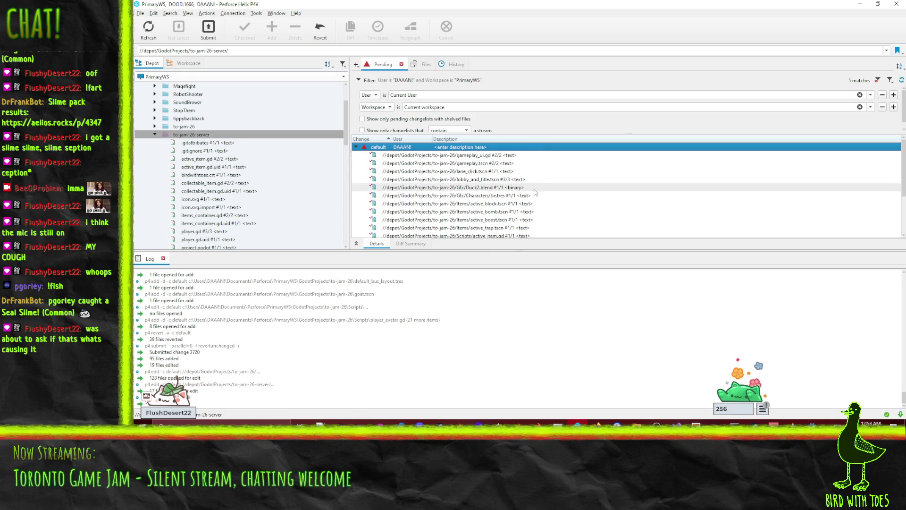
left_click(535, 163)
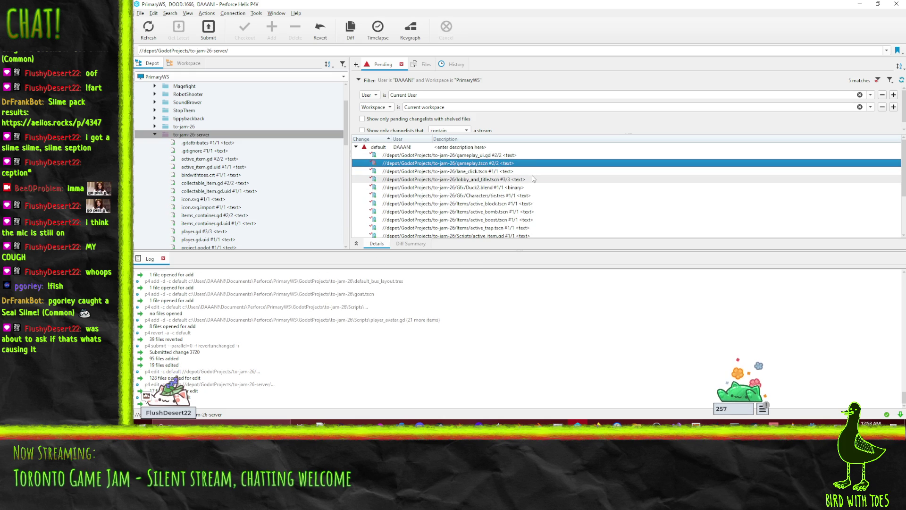
left_click(513, 181)
right_click(492, 179)
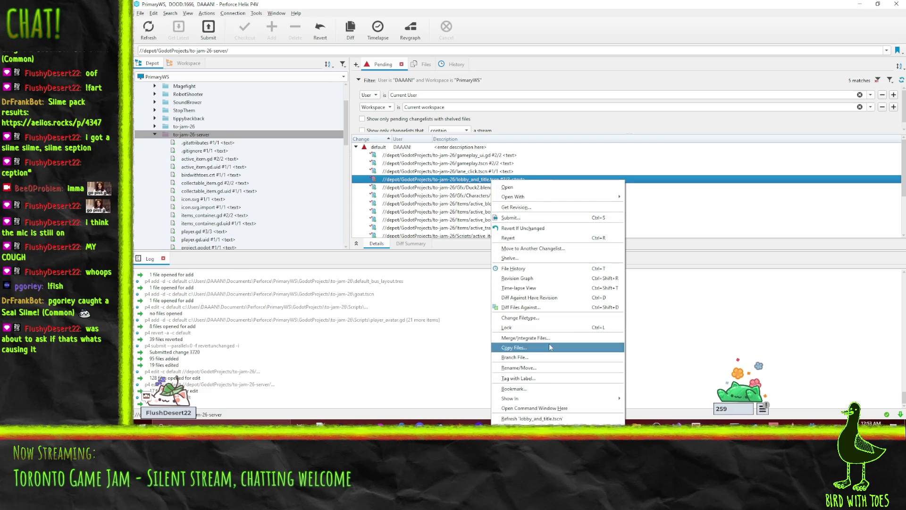
left_click(543, 298)
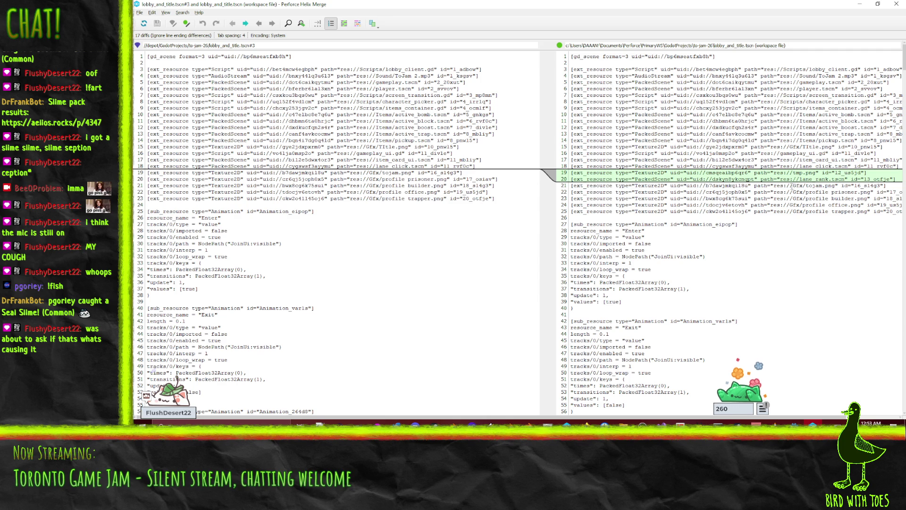
Step through the lobby_and_title.tscn differences, highlight the nulled lane_start line, and close Helix Merge.
scroll(748, 186, "down", 20)
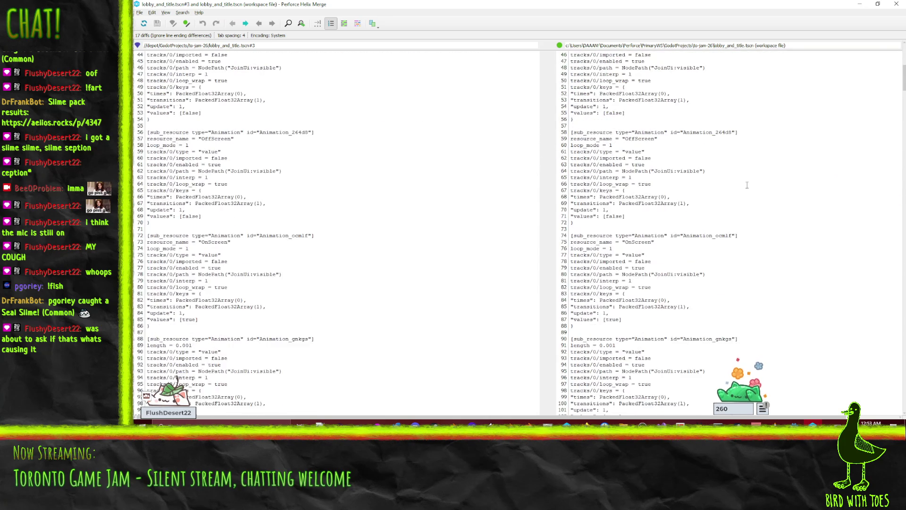
scroll(748, 187, "down", 20)
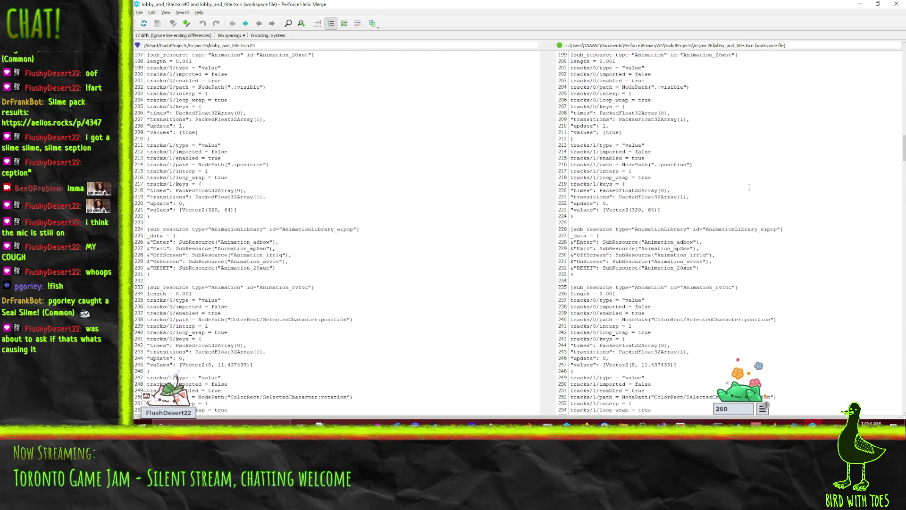
scroll(749, 186, "down", 20)
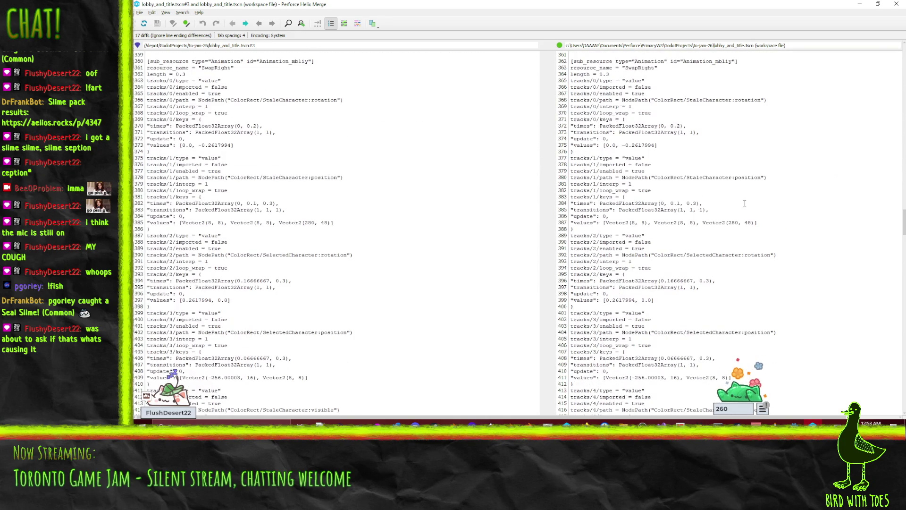
left_click(246, 24)
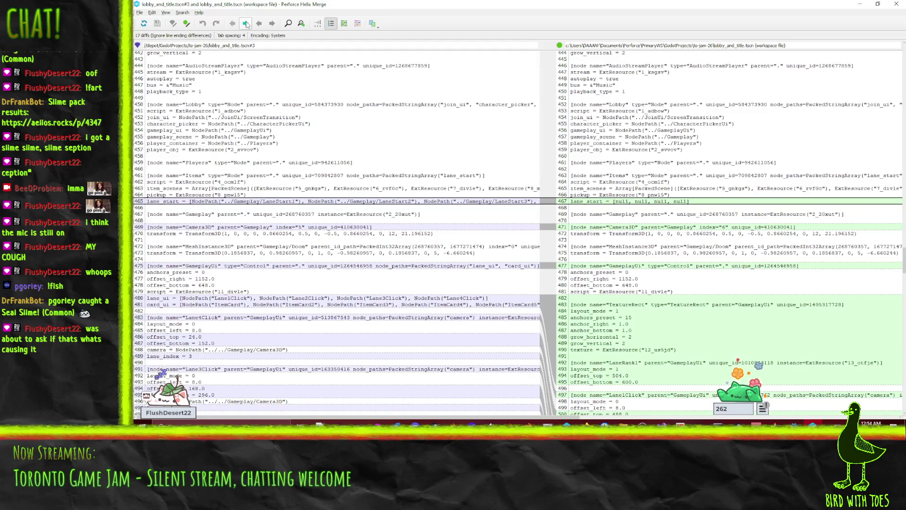
left_click(246, 25)
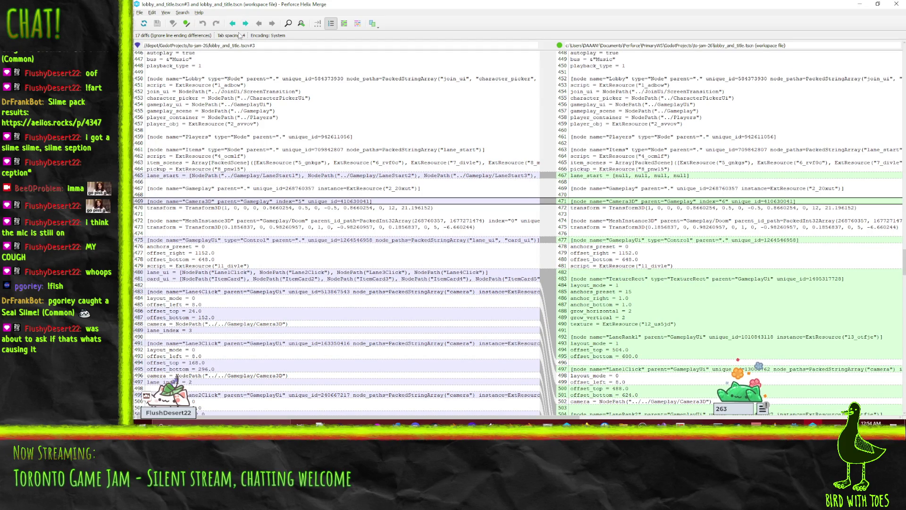
left_click(233, 28)
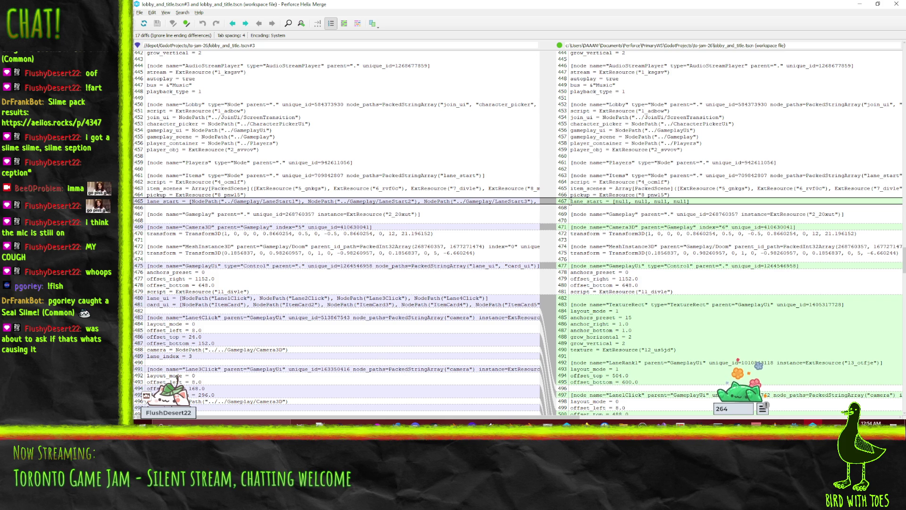
left_click_drag(571, 201, 713, 201)
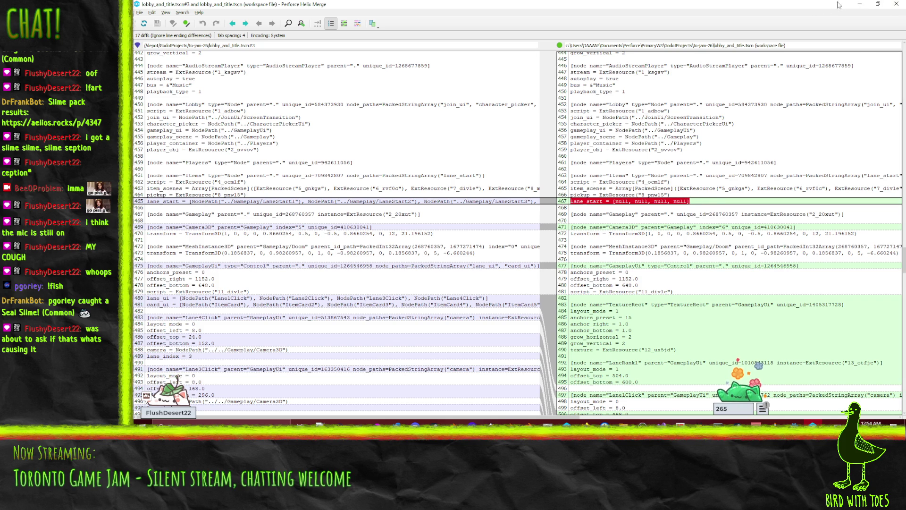
left_click(860, 4)
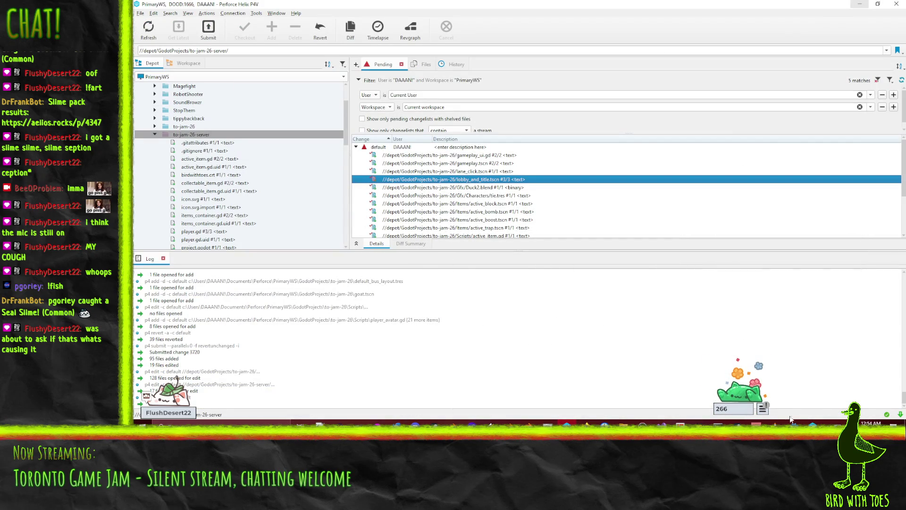
Return to the lobby_and_title editor and inspect the Lobby and GameplayUi nodes.
left_click(794, 425)
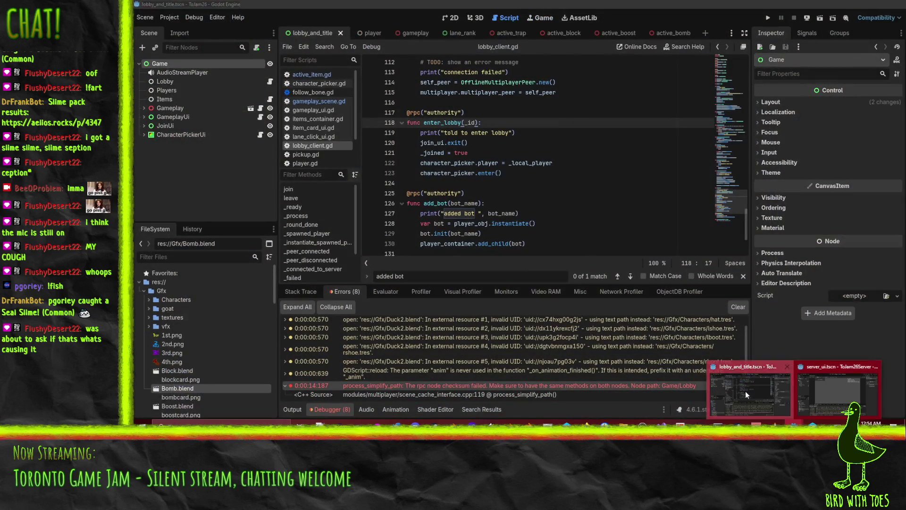
left_click(746, 391)
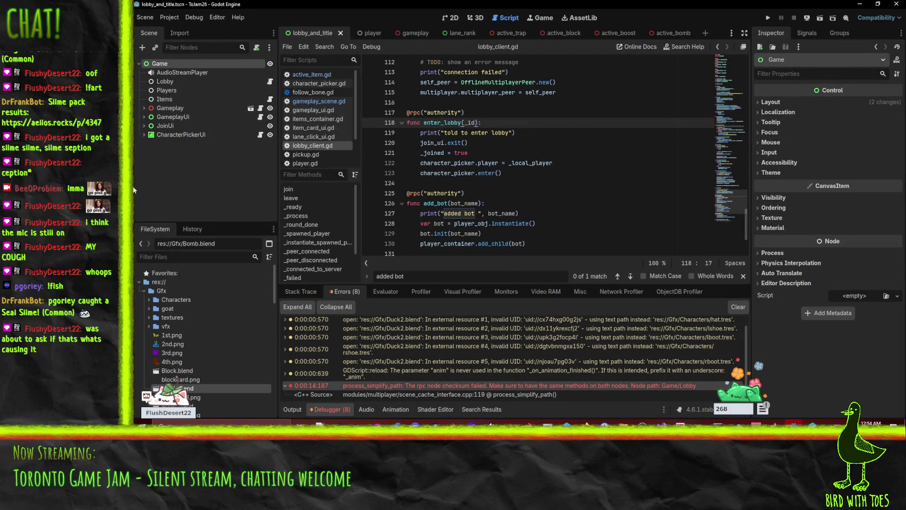
left_click(176, 82)
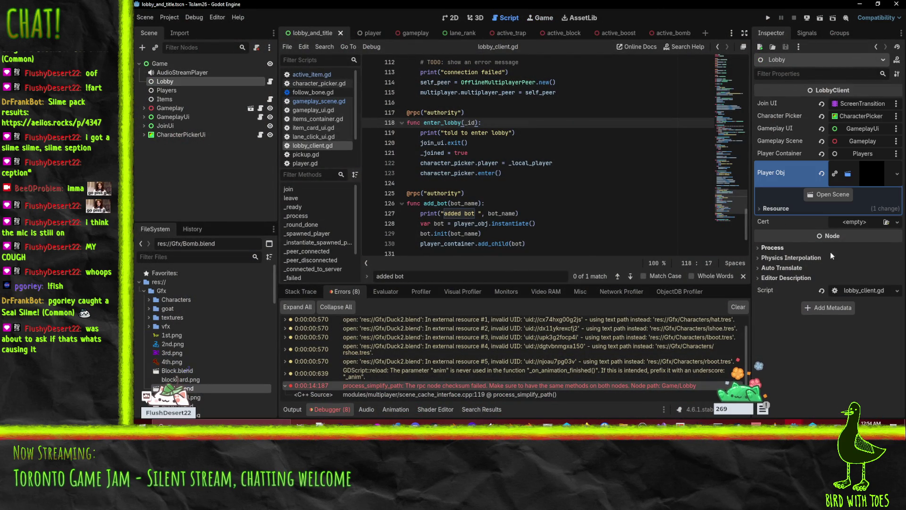
left_click(168, 117)
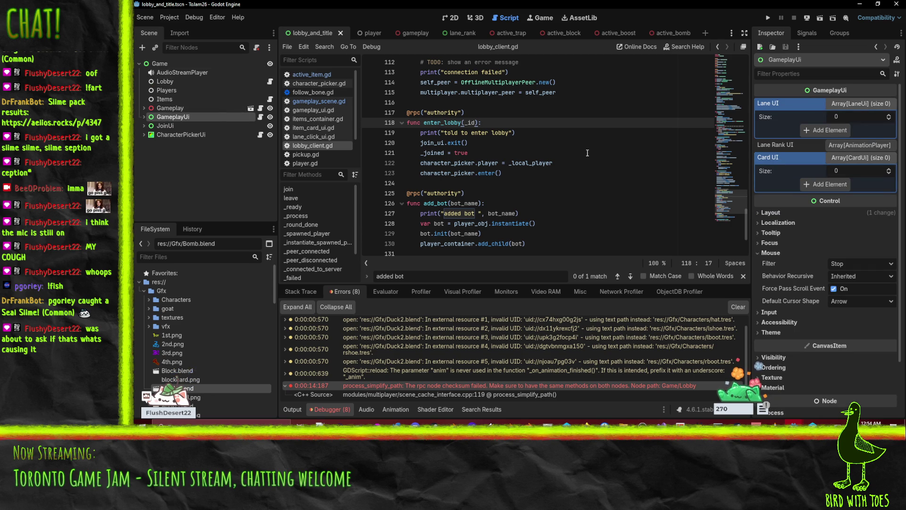
Stop the running server game in the server_ui editor and minimize that window.
mouse_move(794, 423)
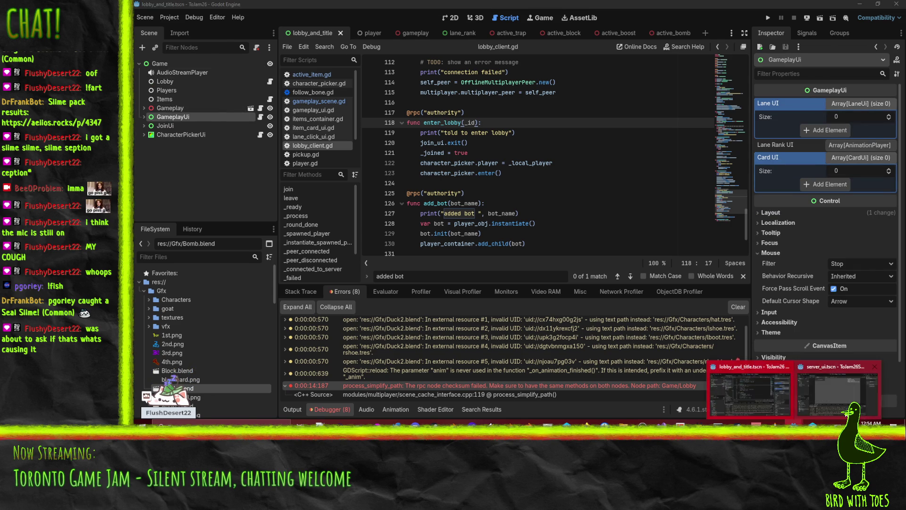
left_click(840, 406)
key("F8")
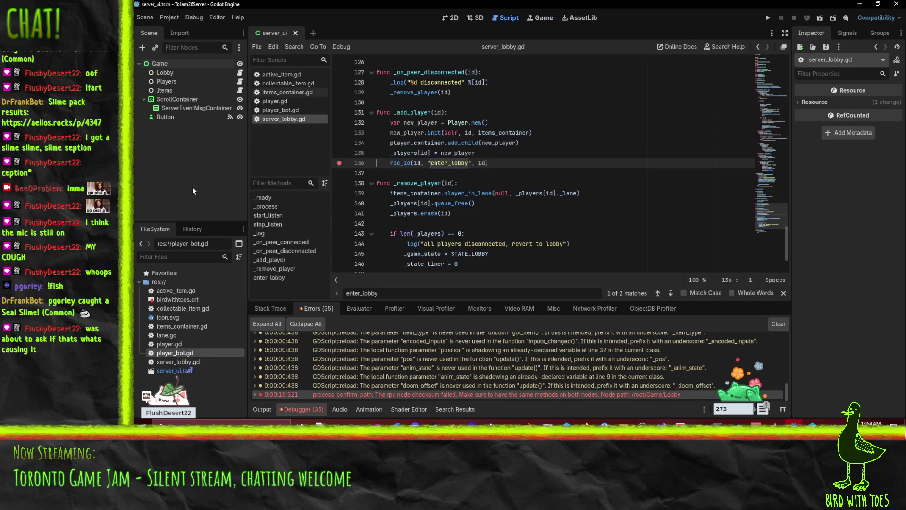
left_click(168, 72)
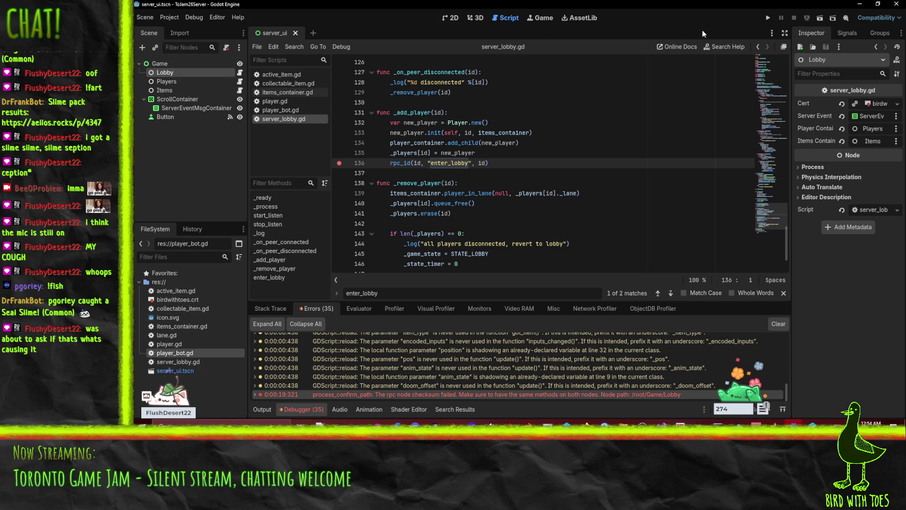
left_click(860, 4)
Check that GameplayUi's Lane UI, Lane Rank UI and Card UI arrays are empty and list its children.
left_click(163, 65)
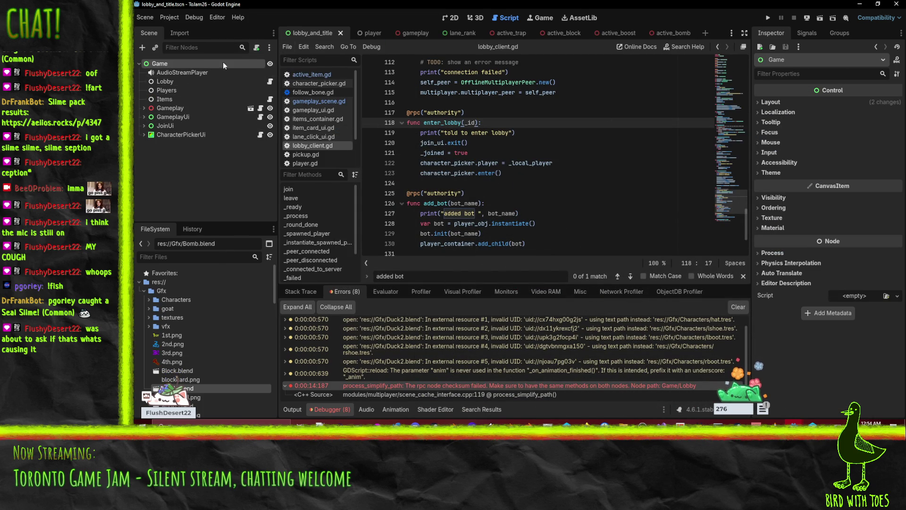
left_click(165, 83)
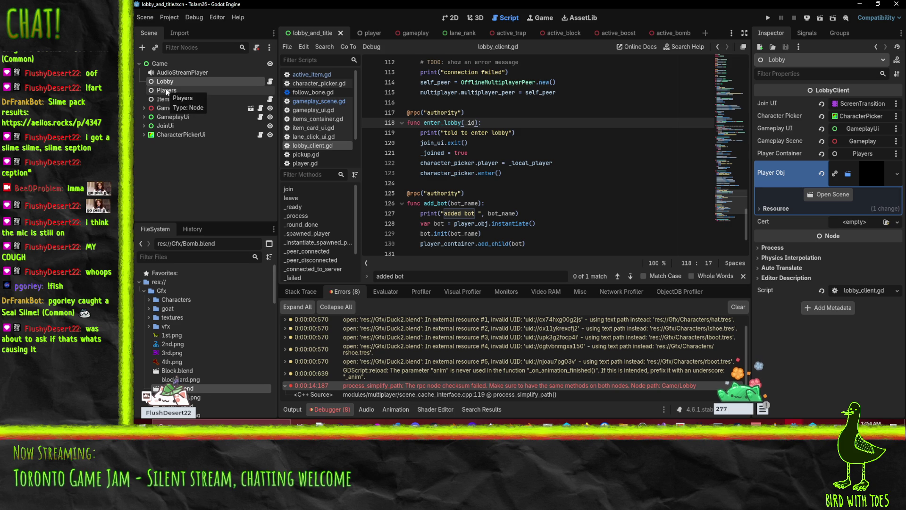
left_click(169, 108)
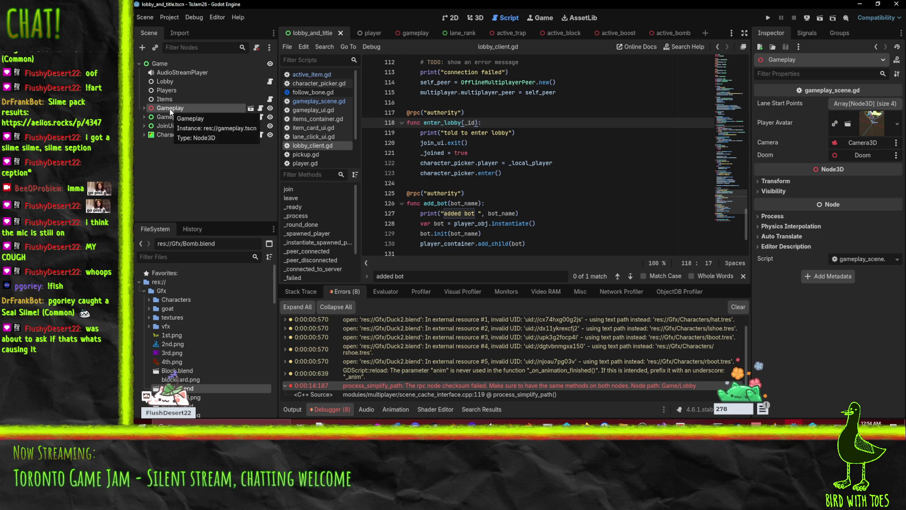
left_click(171, 118)
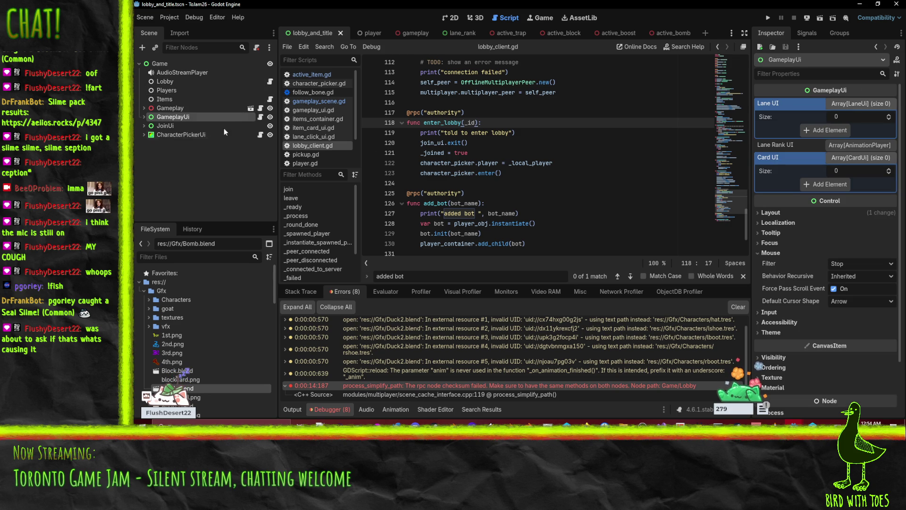
left_click(872, 149)
left_click(866, 188)
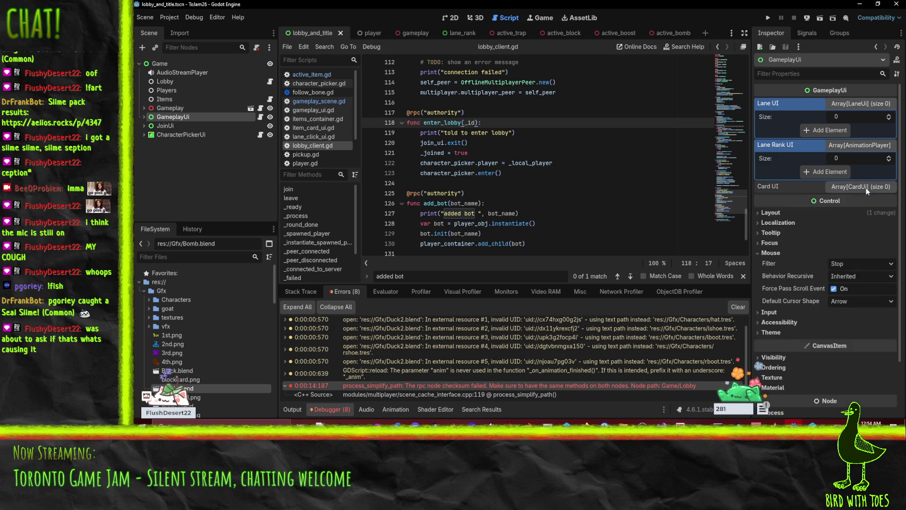
left_click(867, 188)
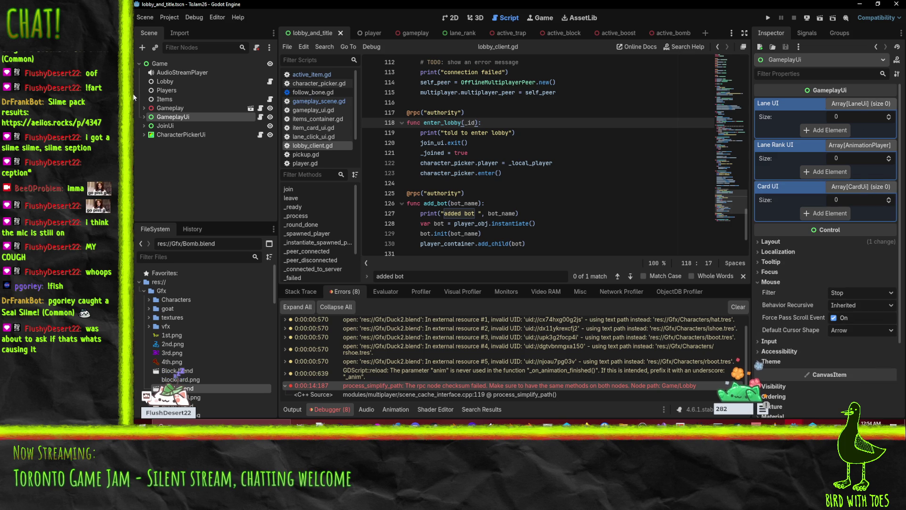
left_click(144, 116)
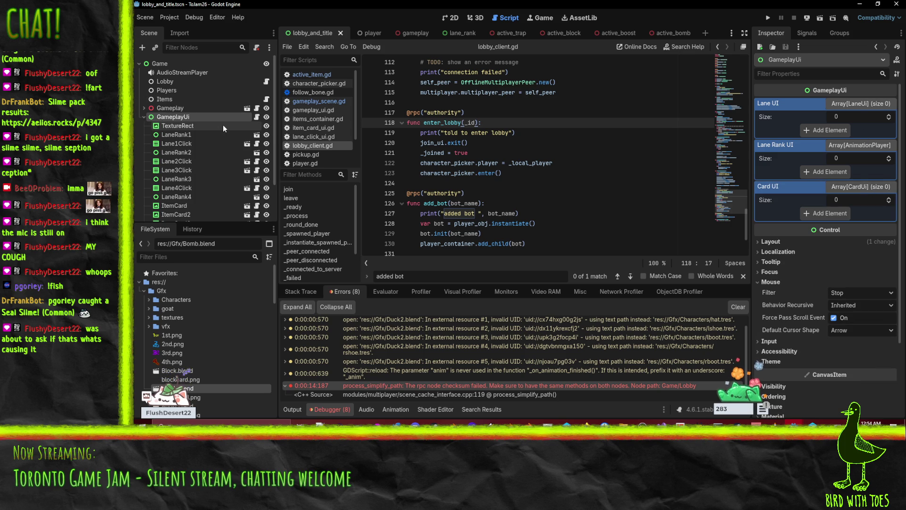
scroll(197, 132, "down", 3)
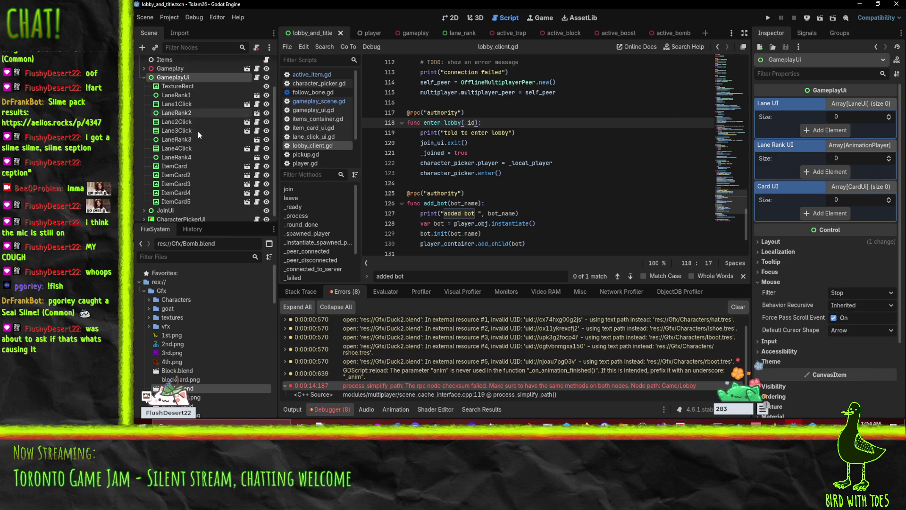
scroll(198, 132, "up", 3)
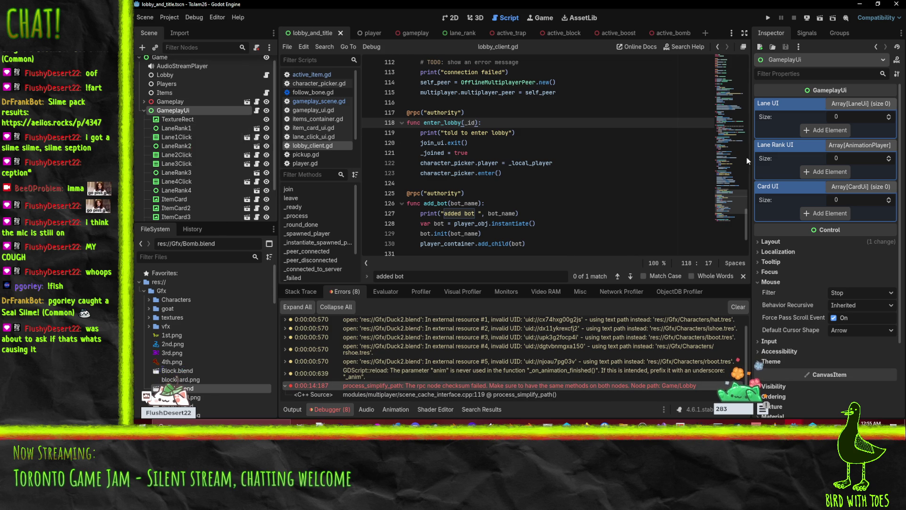
Grow the Lane Rank UI array to four elements and try assigning LaneRank1 to the first slot.
left_click(831, 171)
left_click(829, 184)
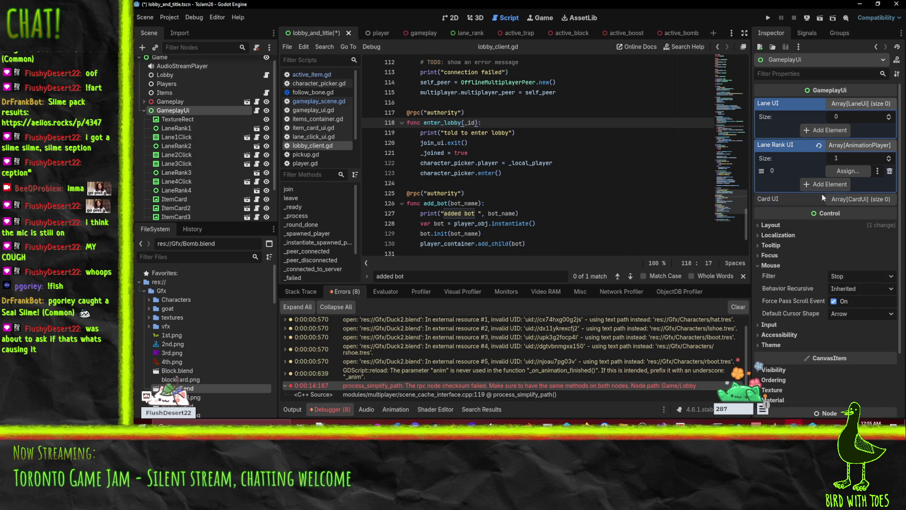
left_click(824, 200)
left_click(824, 209)
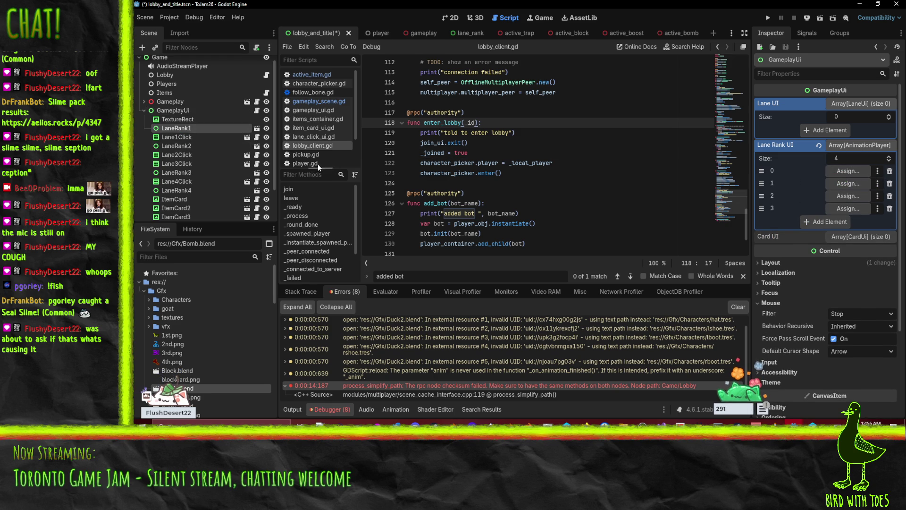
mouse_move(170, 128)
left_mouse_down()
mouse_move(737, 151)
mouse_move(848, 178)
left_mouse_up()
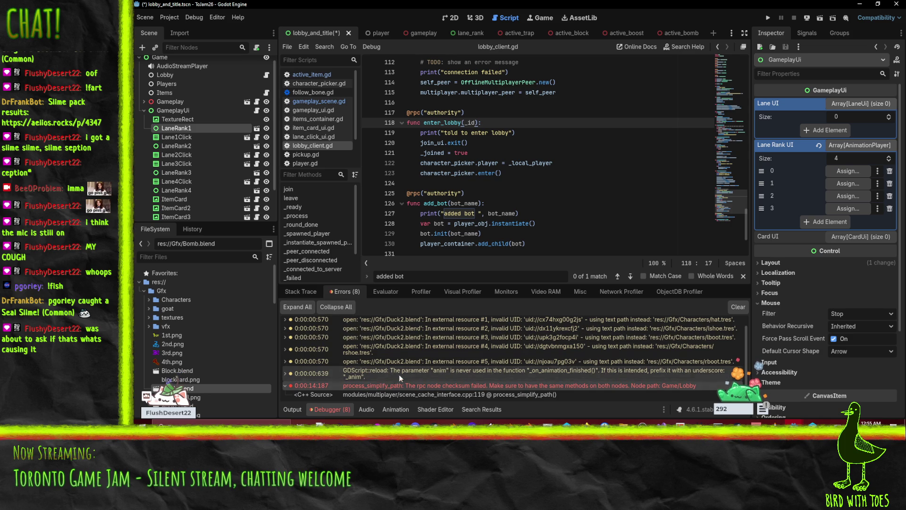
left_click(839, 174)
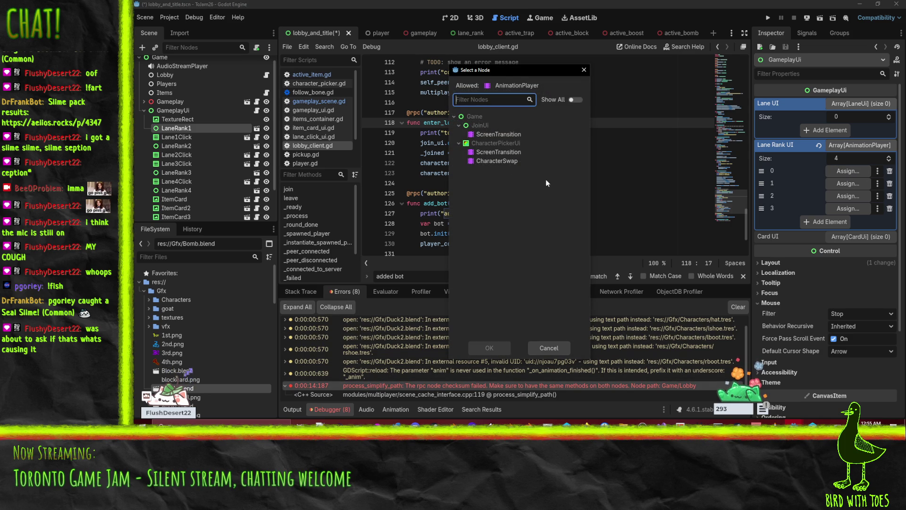
left_click(583, 73)
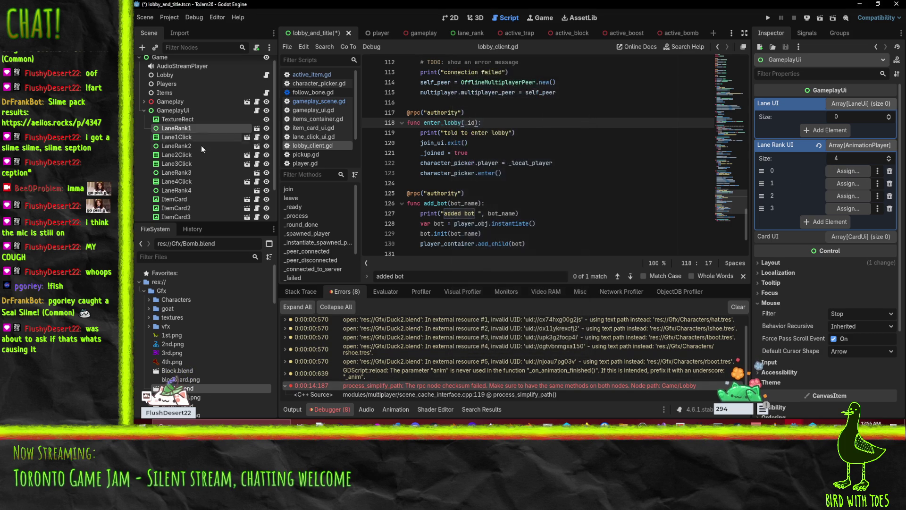
Turn on Editable Children for LaneRank1.
right_click(193, 129)
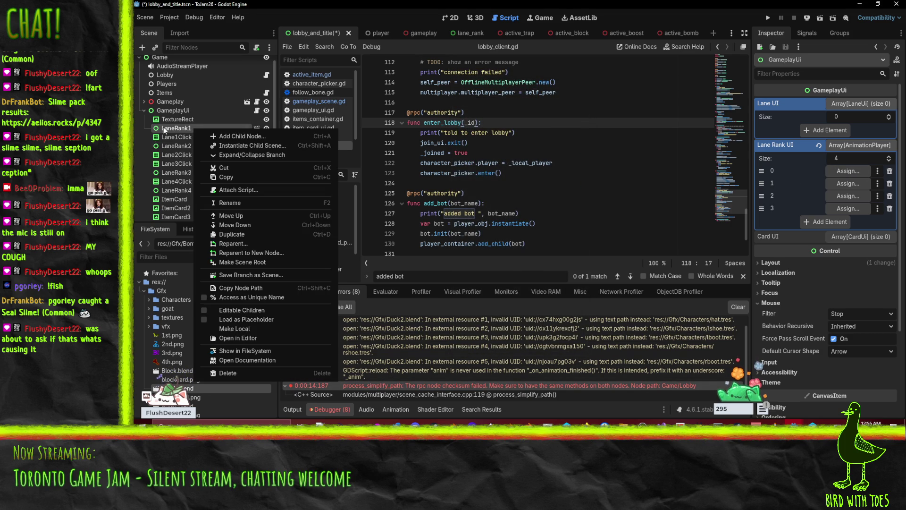
left_click(176, 146, "ctrl")
left_click(176, 173, "ctrl")
left_click(177, 191, "ctrl")
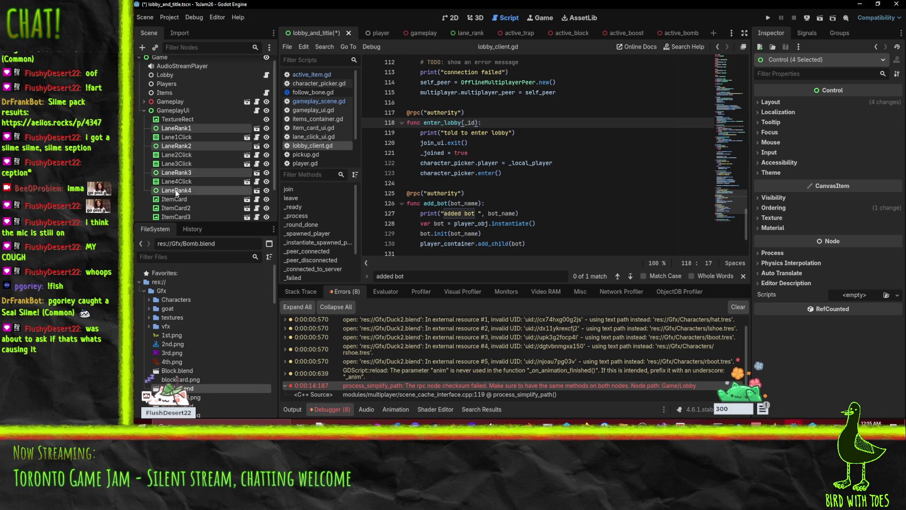
right_click(176, 190)
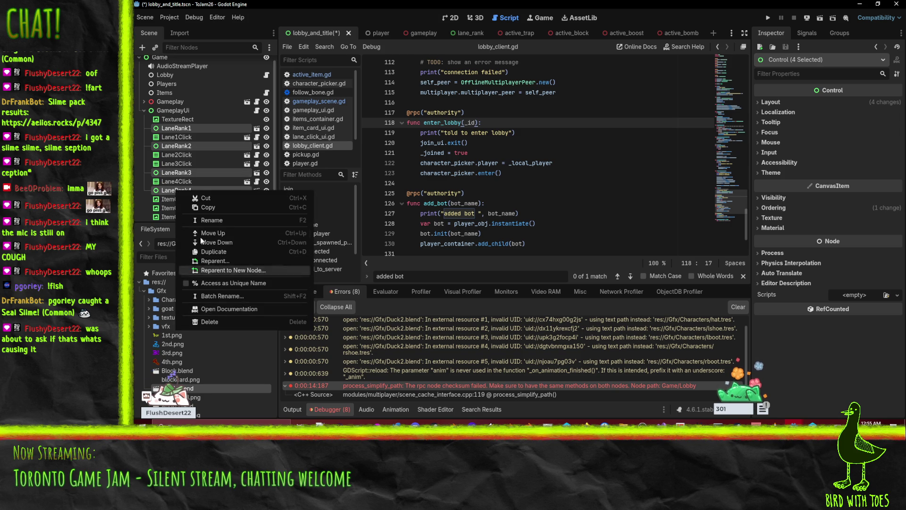
left_click(182, 128)
left_click(181, 128)
right_click(182, 128)
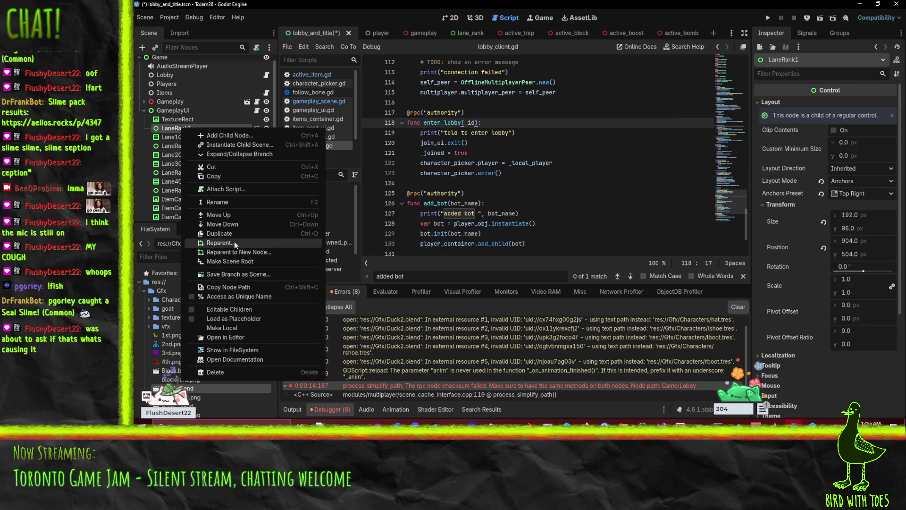
left_click(251, 310)
Turn on Editable Children for LaneRank2, LaneRank3 and LaneRank4, then reselect GameplayUi.
right_click(176, 164)
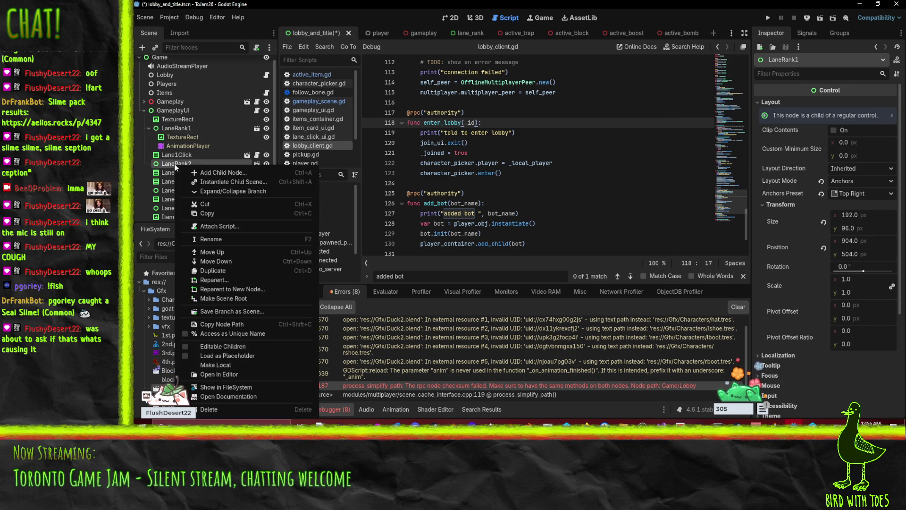
left_click(243, 345)
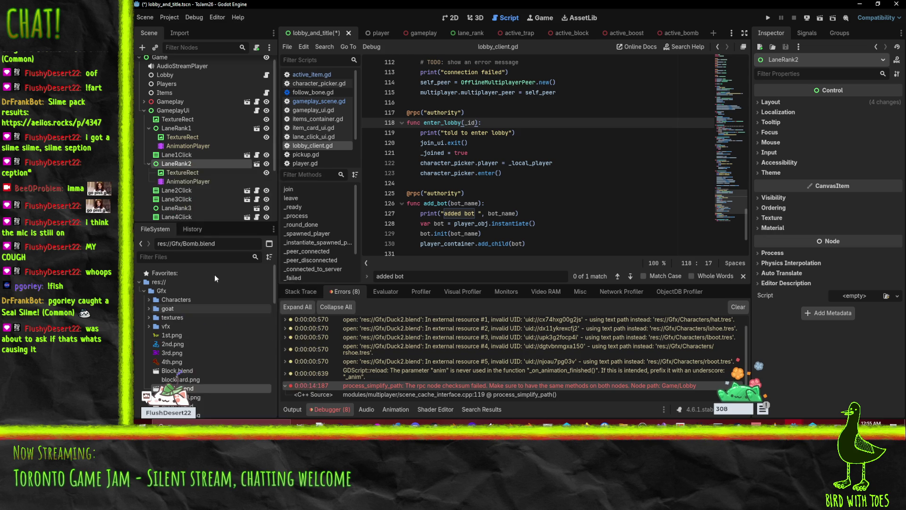
right_click(191, 208)
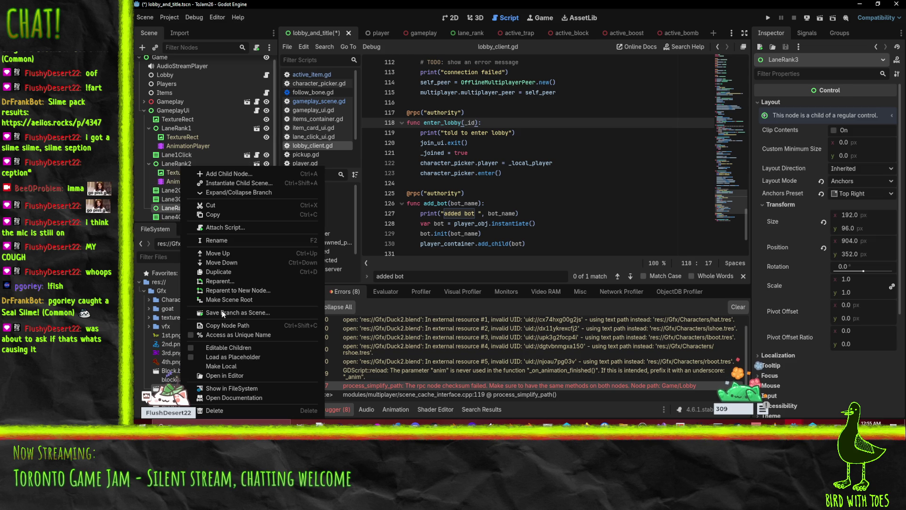
left_click(236, 347)
scroll(199, 202, "down", 2)
right_click(186, 183)
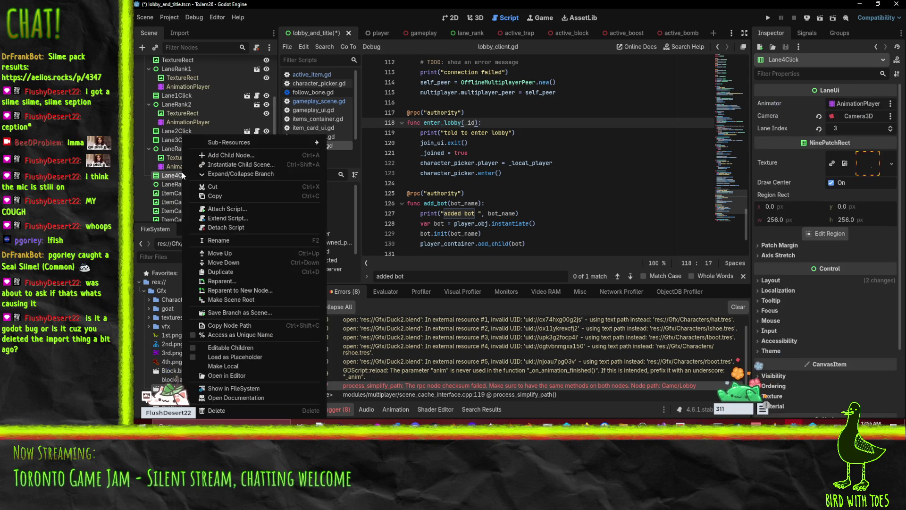
left_click(171, 188)
right_click(171, 184)
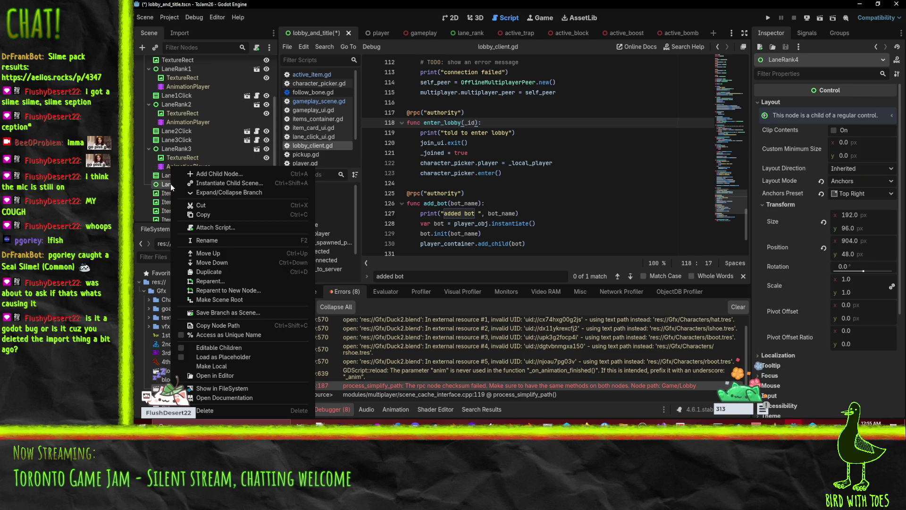
left_click(236, 347)
scroll(197, 143, "up", 3)
scroll(196, 143, "up", 1)
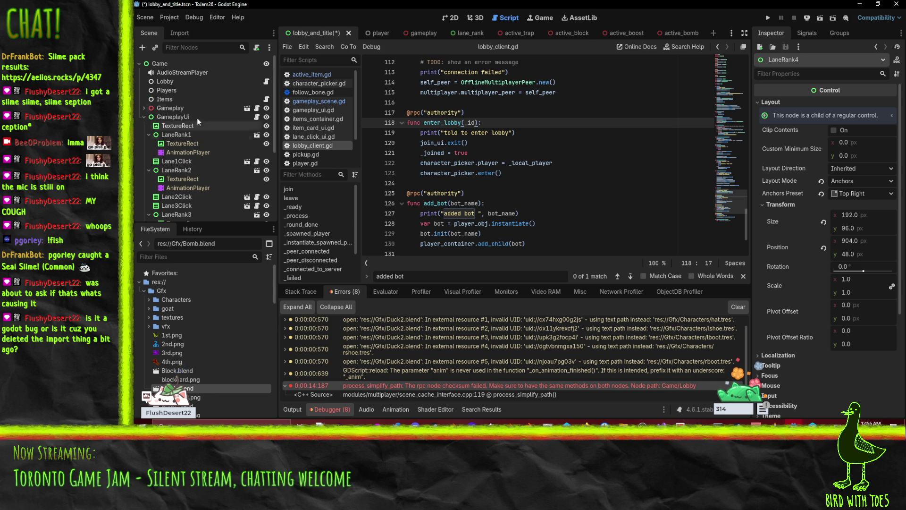
left_click(172, 117)
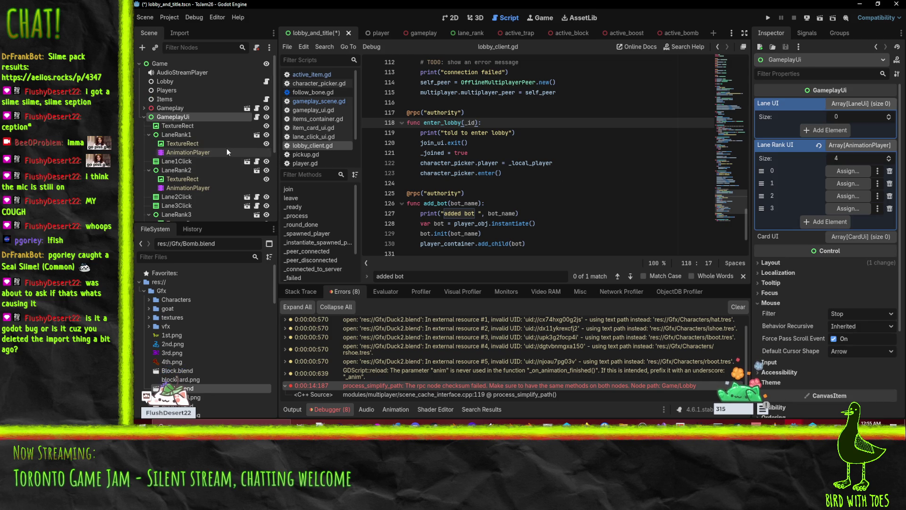
Fill Lane Rank UI slots 0–3 with the AnimationPlayers of LaneRank1 through LaneRank4.
scroll(199, 144, "down", 3)
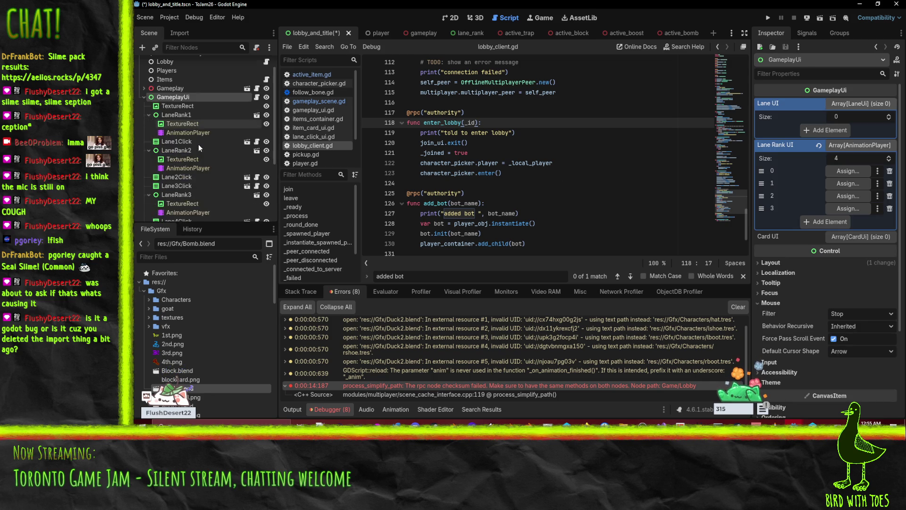
mouse_move(187, 113)
left_mouse_down()
mouse_move(699, 137)
mouse_move(848, 171)
left_mouse_up()
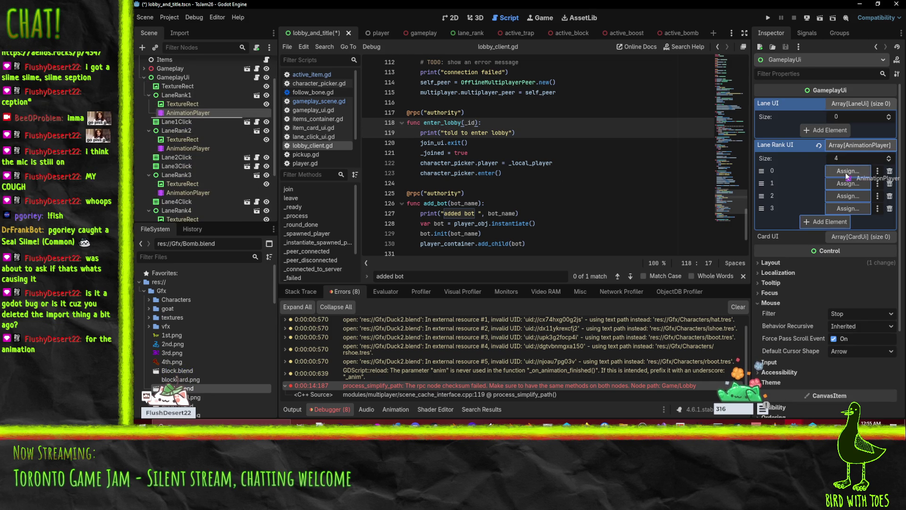
left_click_drag(186, 148, 848, 183)
left_click_drag(188, 192, 848, 195)
scroll(203, 175, "down", 3)
left_click_drag(208, 190, 844, 208)
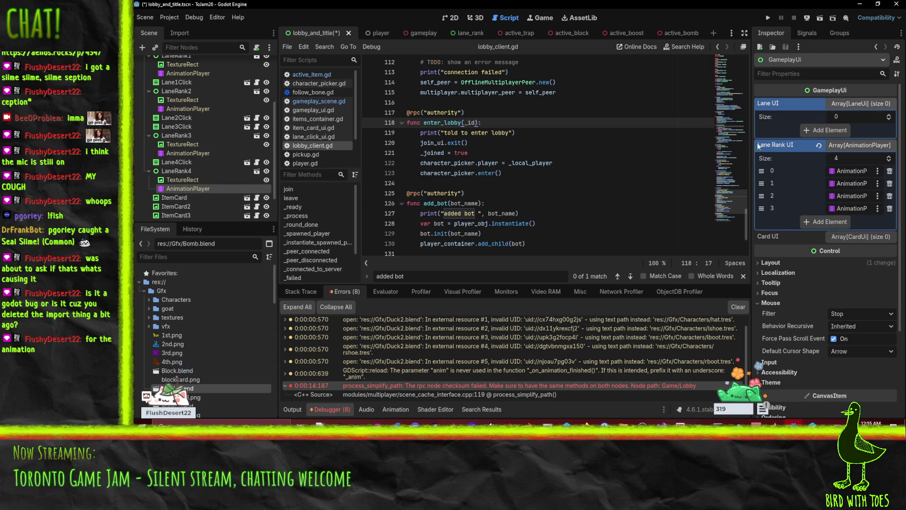
scroll(213, 163, "up", 5)
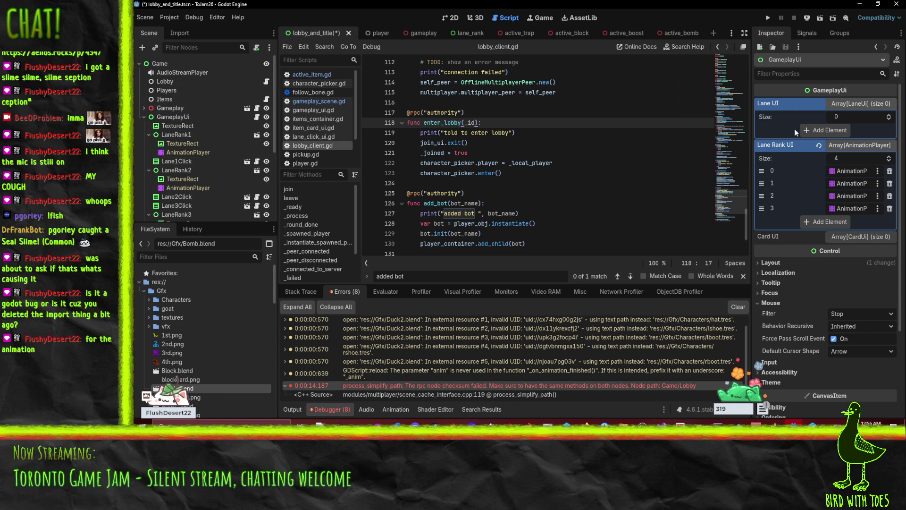
Give Lane UI four elements and assign Lane1Click through Lane4Click to them.
left_click(837, 135)
left_click(836, 147)
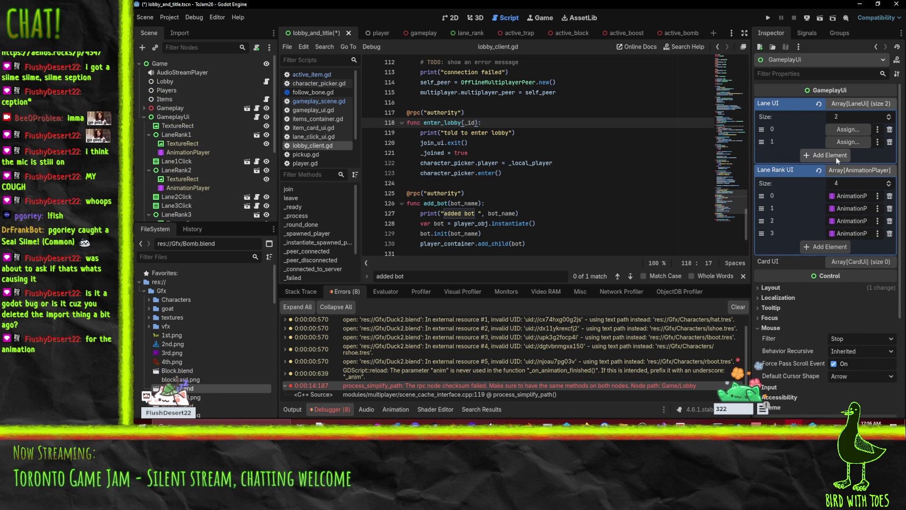
left_click(837, 157)
left_click(830, 167)
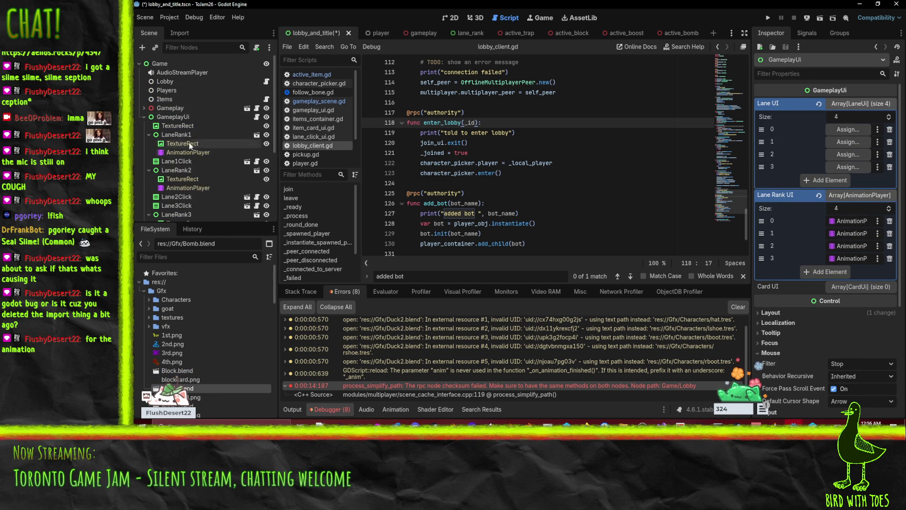
mouse_move(165, 164)
left_mouse_down()
mouse_move(227, 199)
mouse_move(849, 129)
left_mouse_up()
scroll(208, 137, "down", 2)
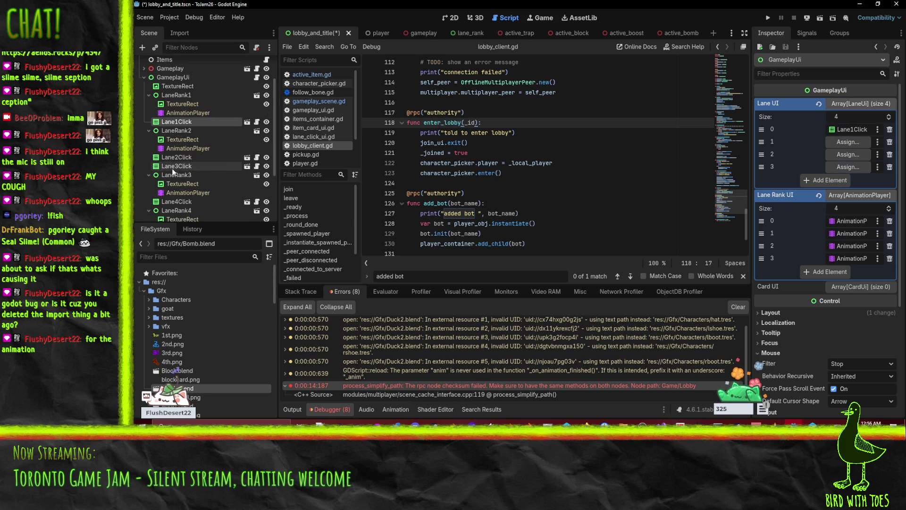
left_click_drag(176, 158, 850, 142)
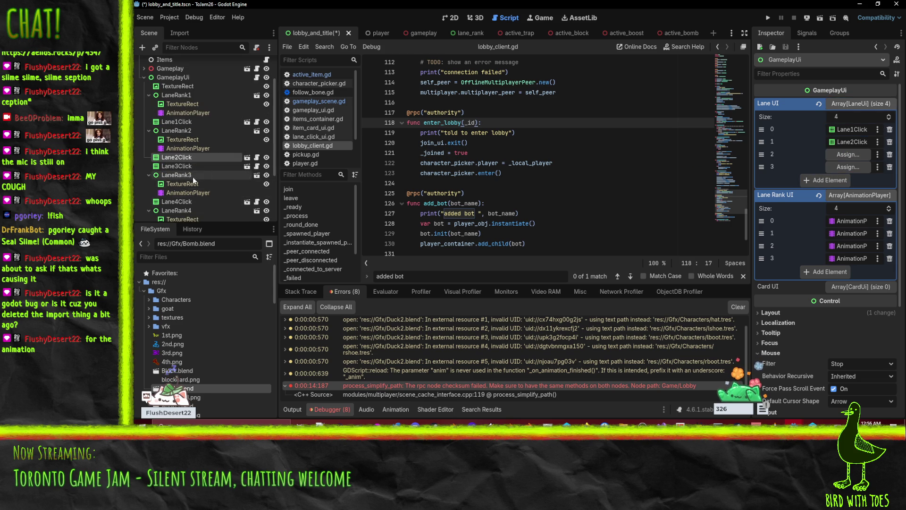
mouse_move(177, 166)
left_mouse_down()
mouse_move(519, 151)
mouse_move(848, 155)
left_mouse_up()
scroll(199, 142, "down", 2)
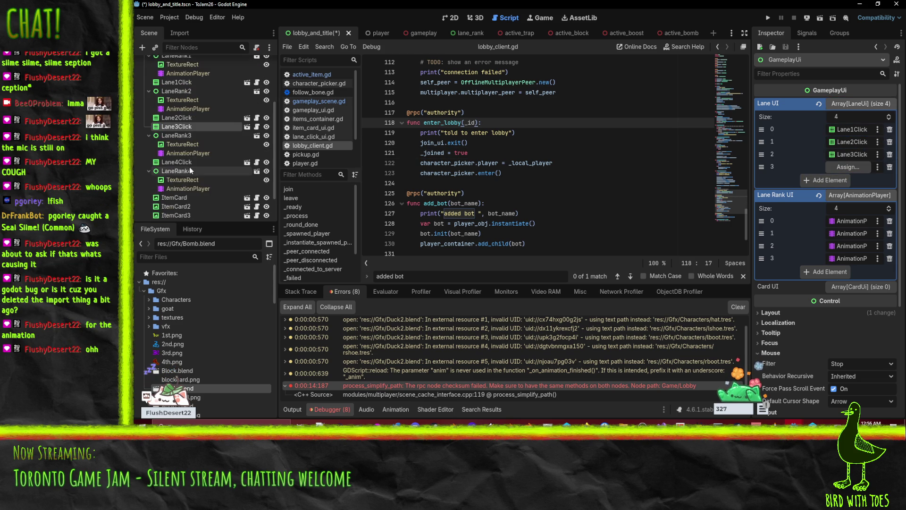
mouse_move(176, 162)
left_mouse_down()
mouse_move(519, 151)
mouse_move(848, 167)
left_mouse_up()
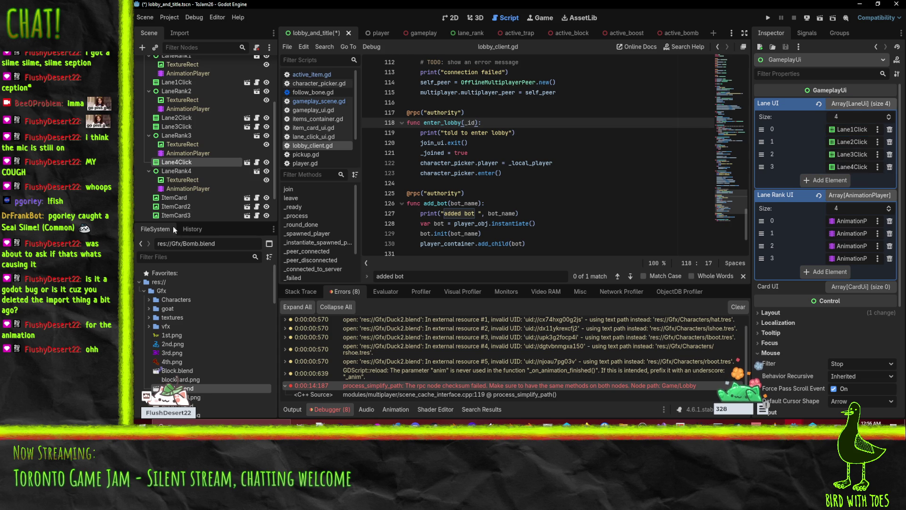
scroll(165, 162, "up", 2)
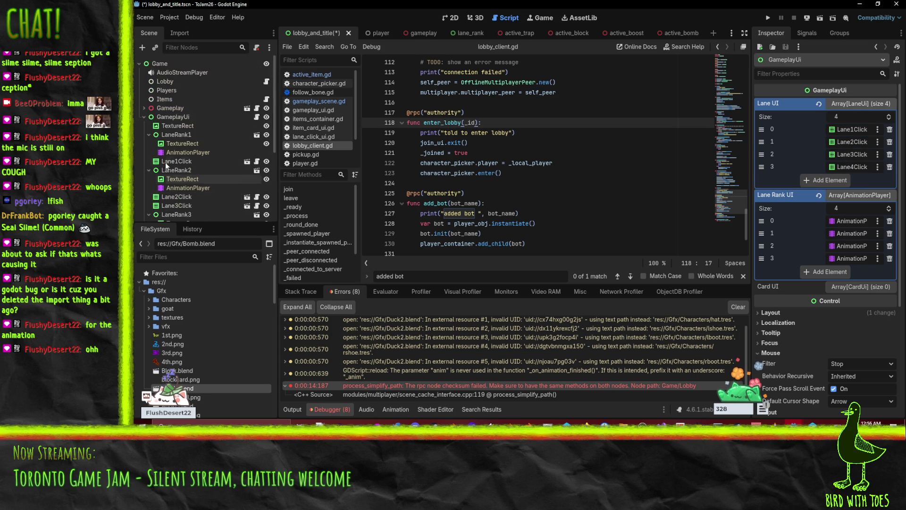
Check the lane indices of Lane1Click and Lane2Click, then expand GameplayUi's Card UI array.
left_click(154, 146)
left_click(148, 152)
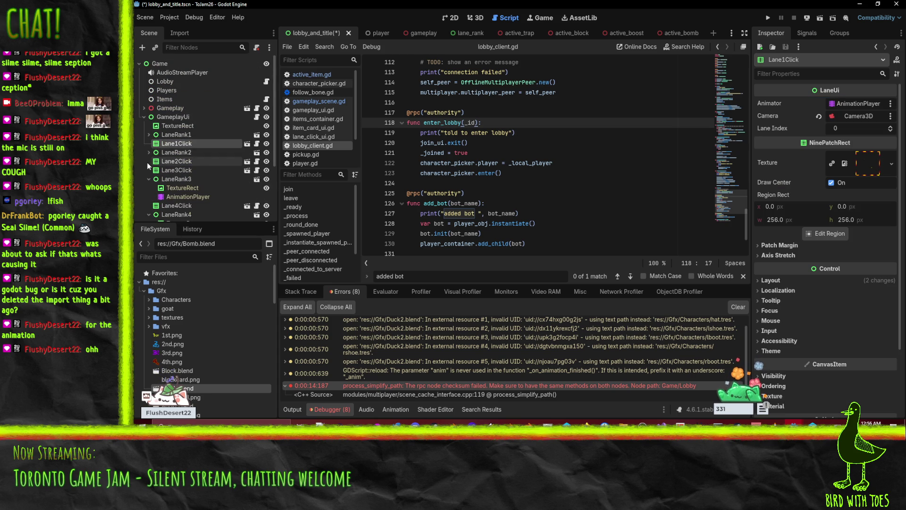
left_click(148, 161)
left_click(148, 179)
scroll(161, 188, "down", 2)
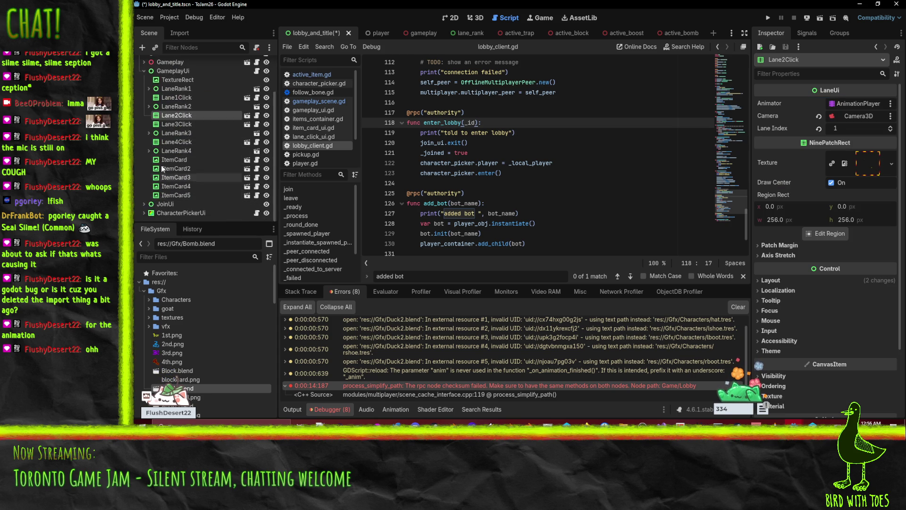
left_click(166, 90)
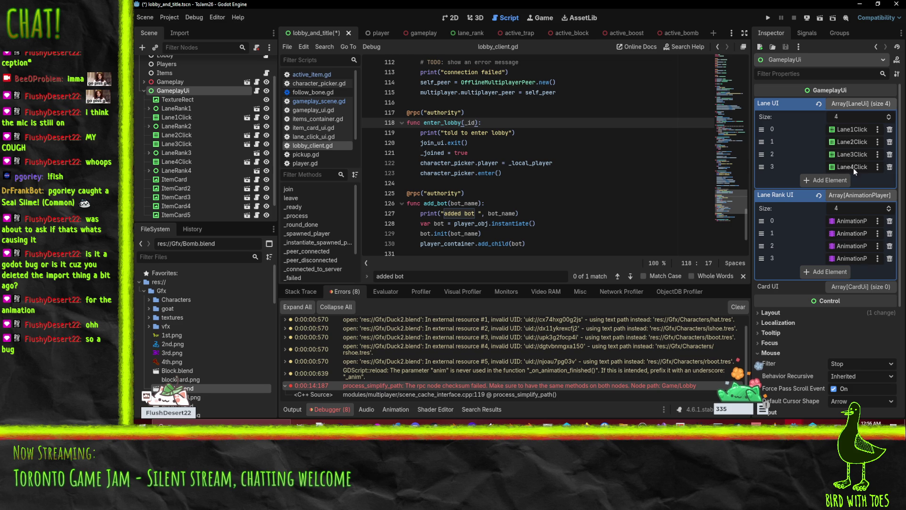
left_click(870, 288)
scroll(808, 298, "down", 1)
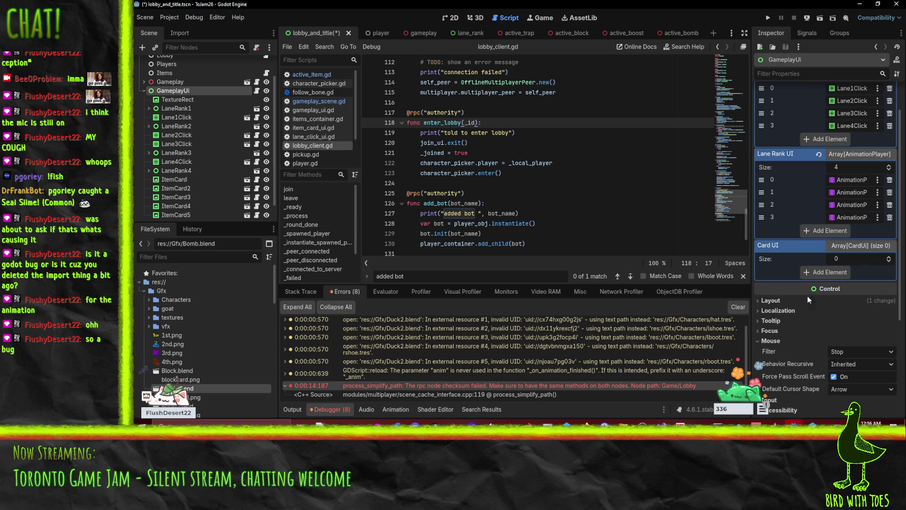
Set Card UI to 5 elements holding ItemCard through ItemCard5, then save and run the scene.
left_click(889, 257)
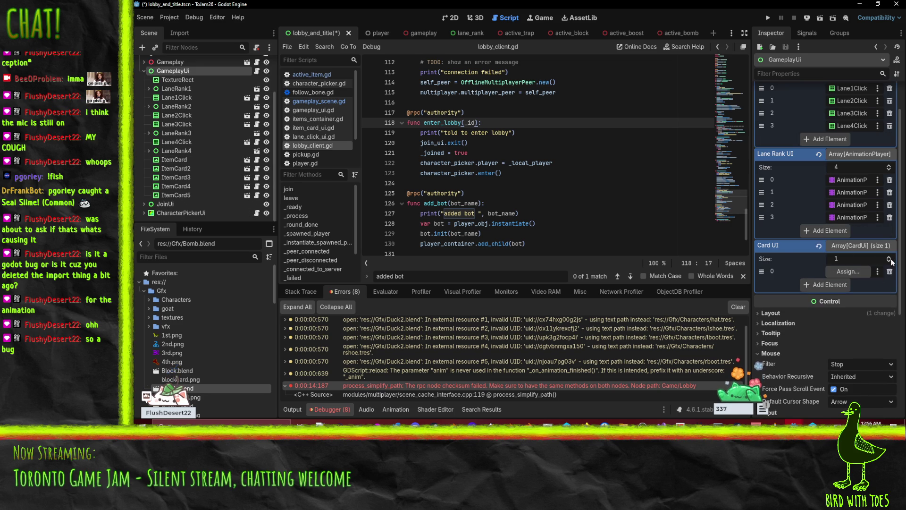
left_click(890, 258)
left_click(889, 257)
left_click(890, 257)
left_click(889, 257)
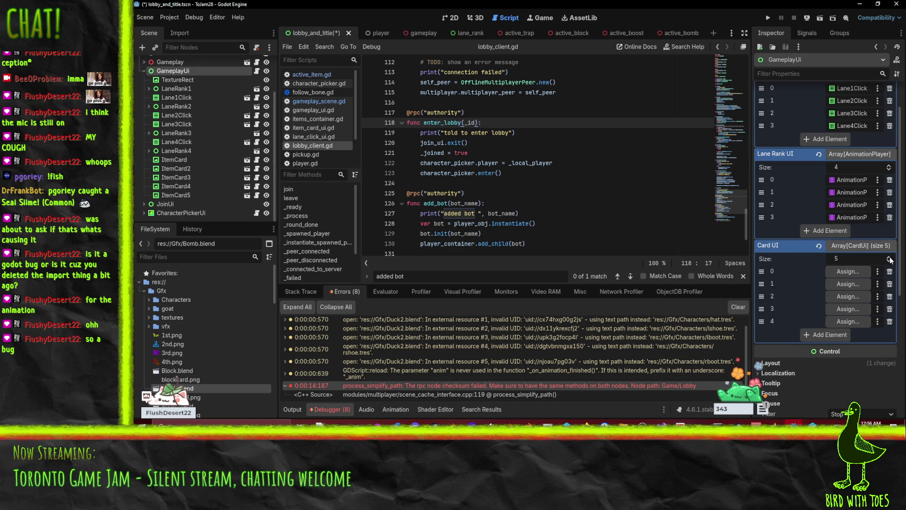
left_click_drag(165, 159, 826, 272)
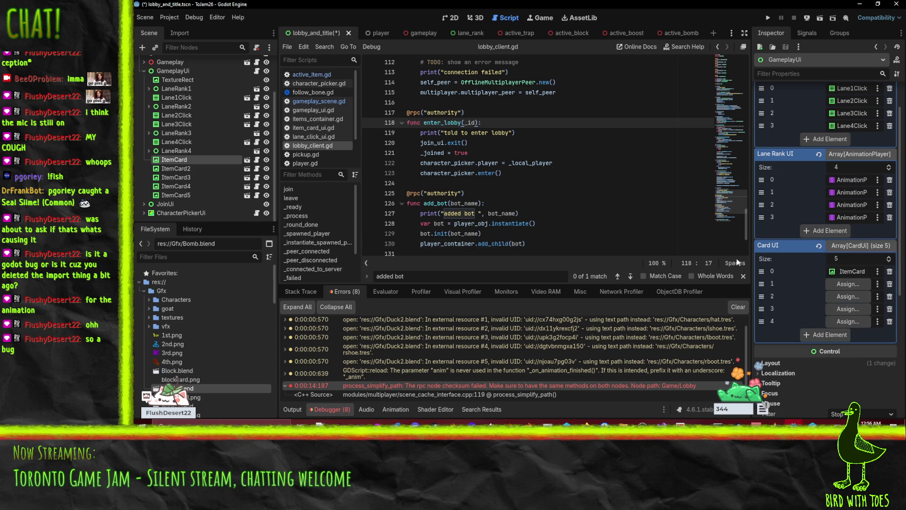
mouse_move(171, 168)
left_mouse_down()
mouse_move(803, 293)
mouse_move(855, 283)
left_mouse_up()
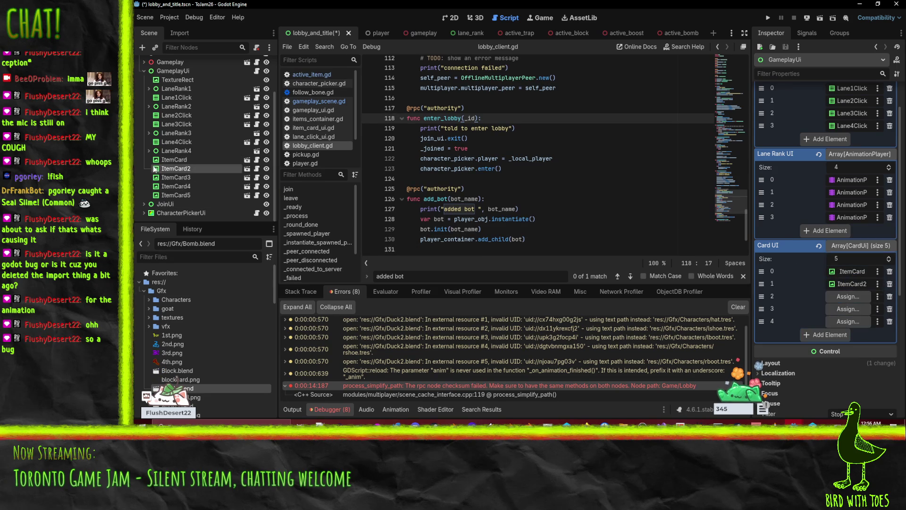
mouse_move(171, 178)
left_mouse_down()
mouse_move(852, 295)
mouse_move(854, 313)
left_mouse_up()
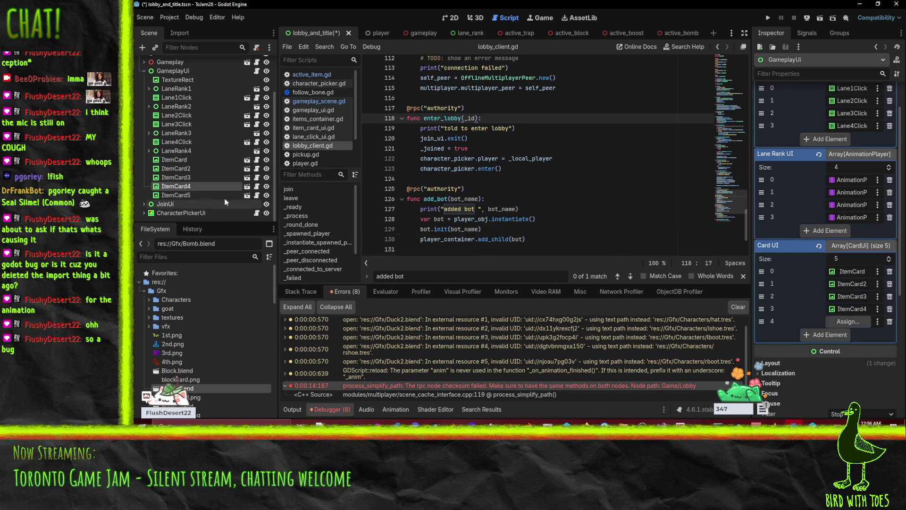
mouse_move(183, 194)
left_mouse_down()
mouse_move(543, 250)
mouse_move(851, 317)
left_mouse_up()
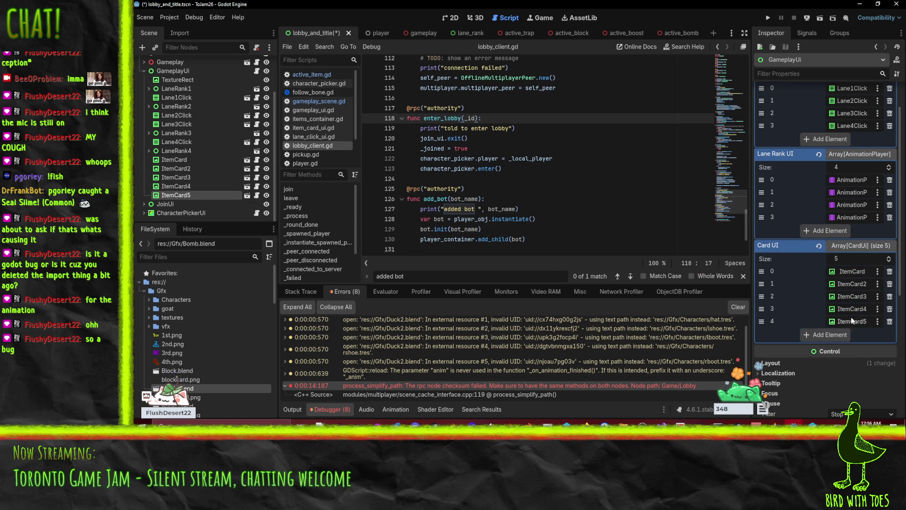
key("ctrl+s")
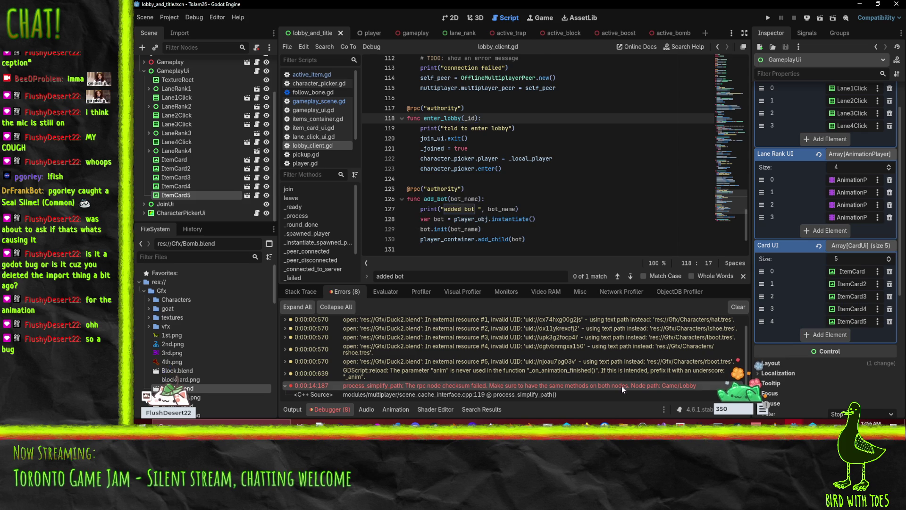
left_click(768, 21)
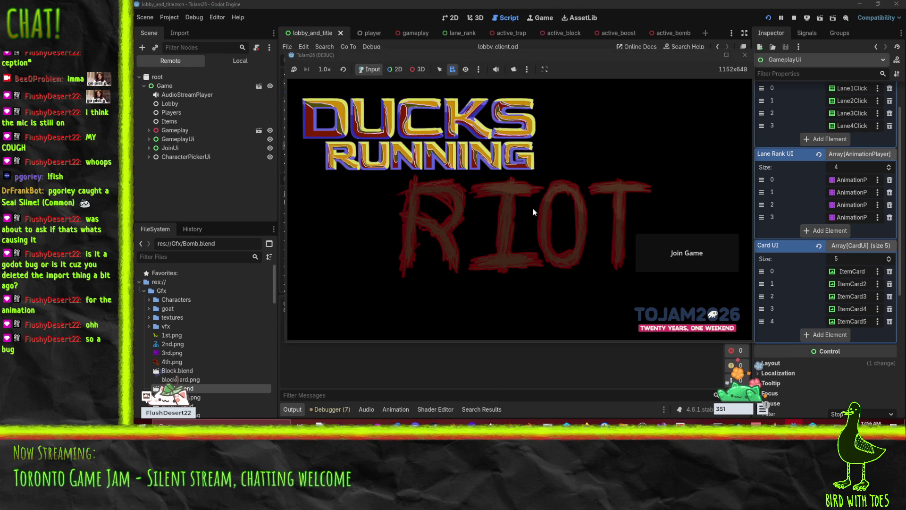
Run the server project and join the game as a client.
mouse_move(793, 422)
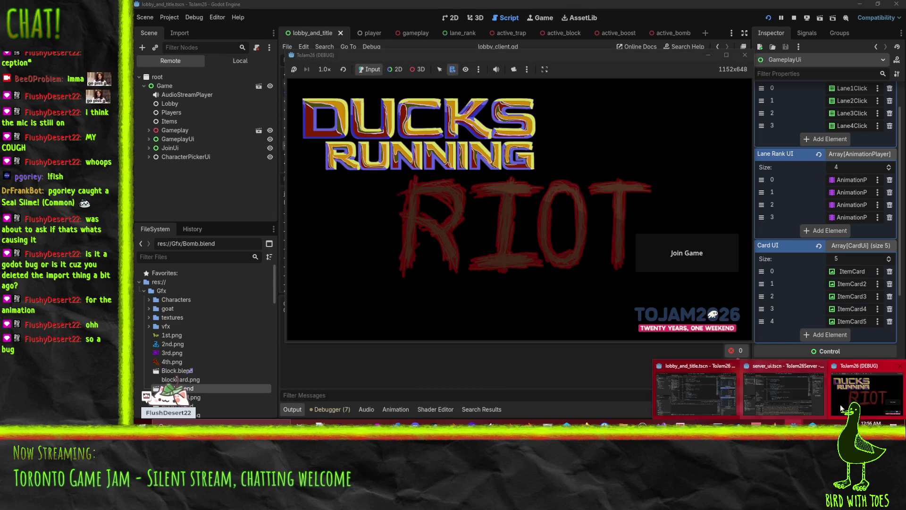
mouse_move(846, 407)
left_click(750, 397)
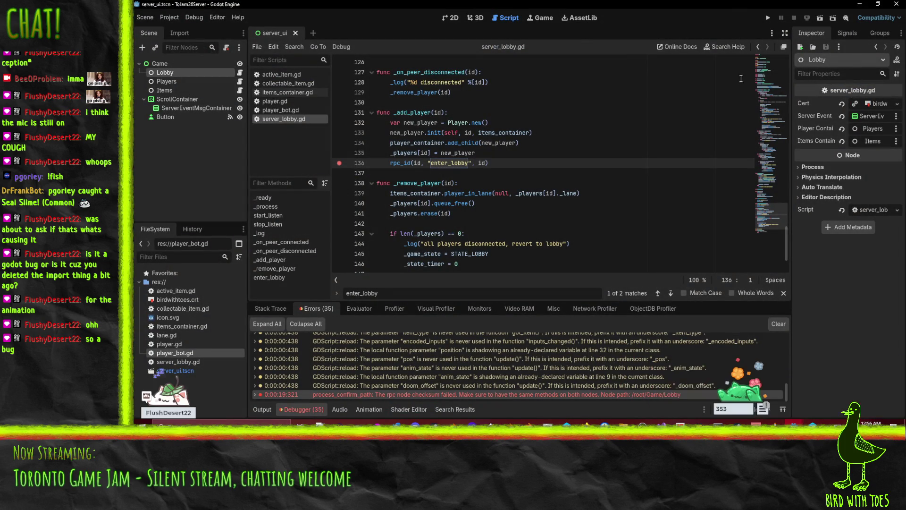
left_click(768, 19)
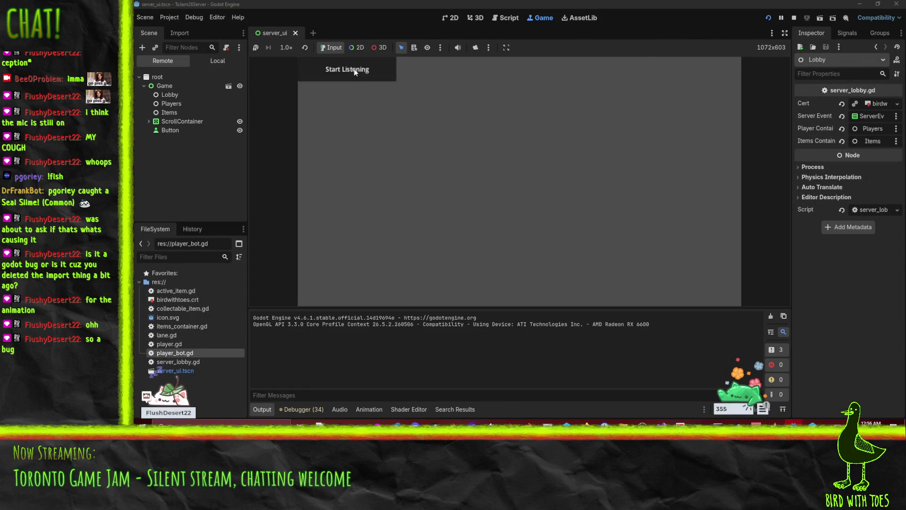
mouse_move(793, 423)
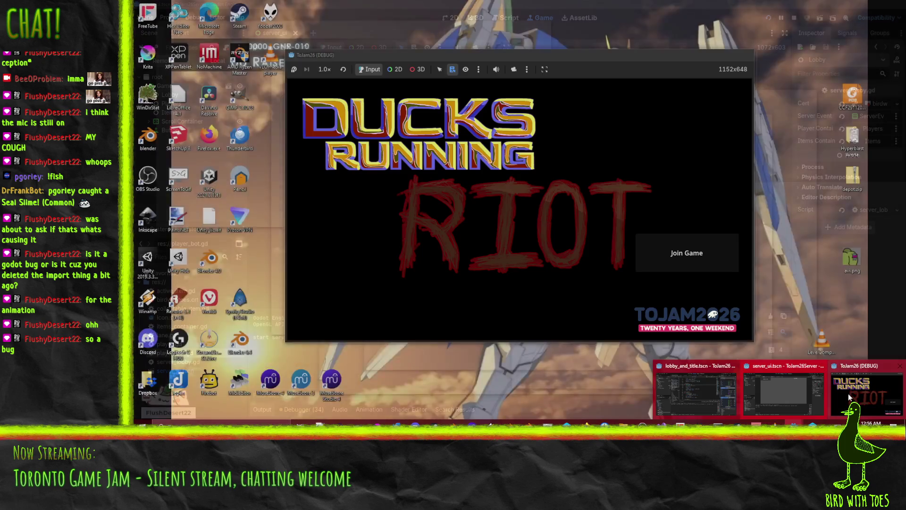
left_click(849, 392)
left_click(695, 250)
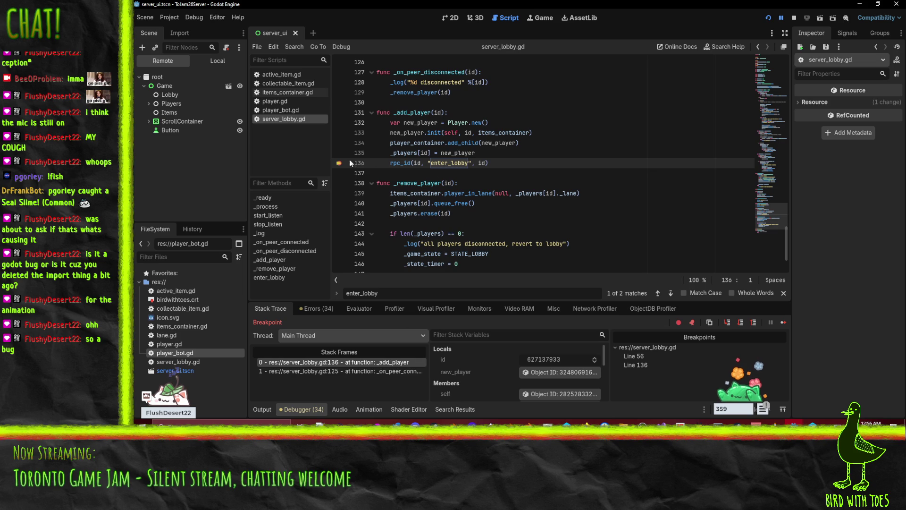
Remove the line-136 breakpoint, resume execution, and review the debugger errors.
left_click(340, 163)
left_click(781, 18)
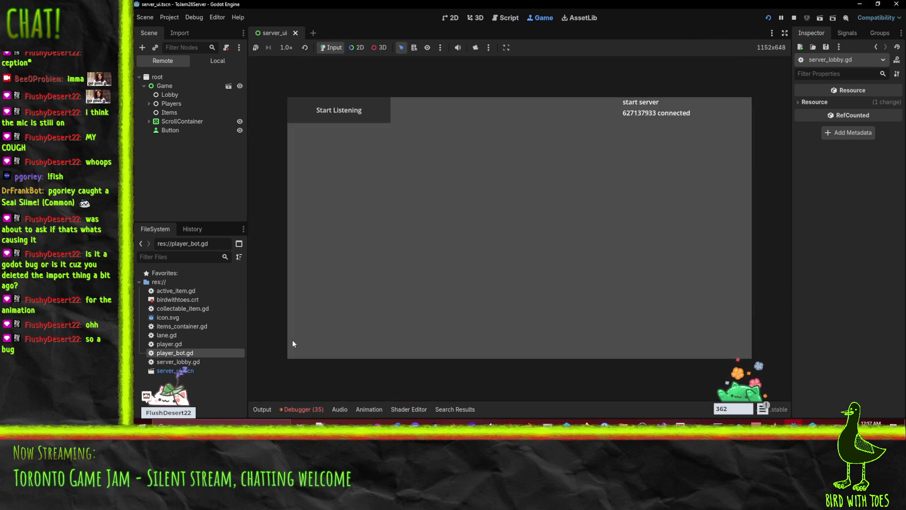
left_click(317, 308)
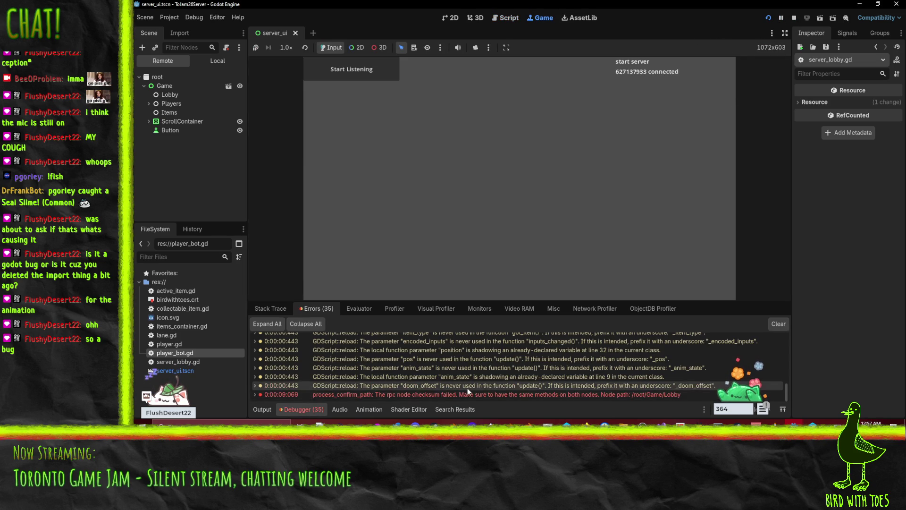
mouse_move(795, 423)
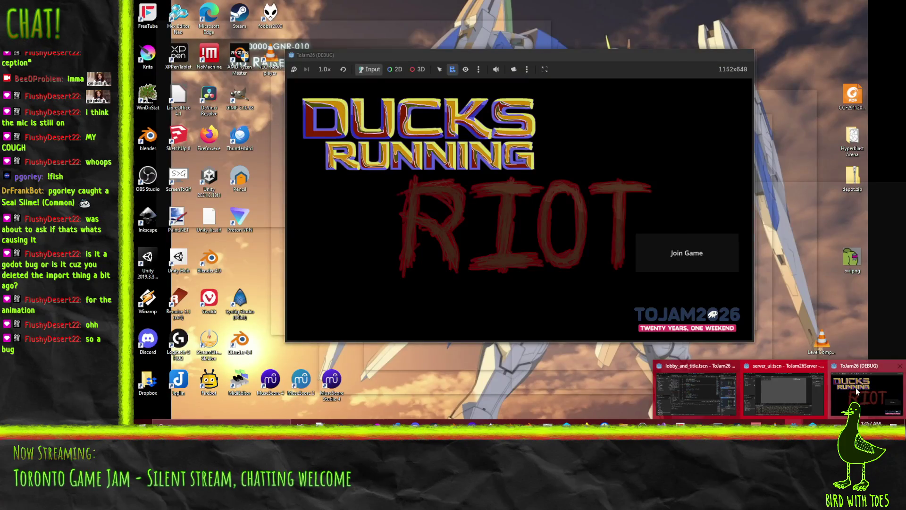
left_click(856, 387)
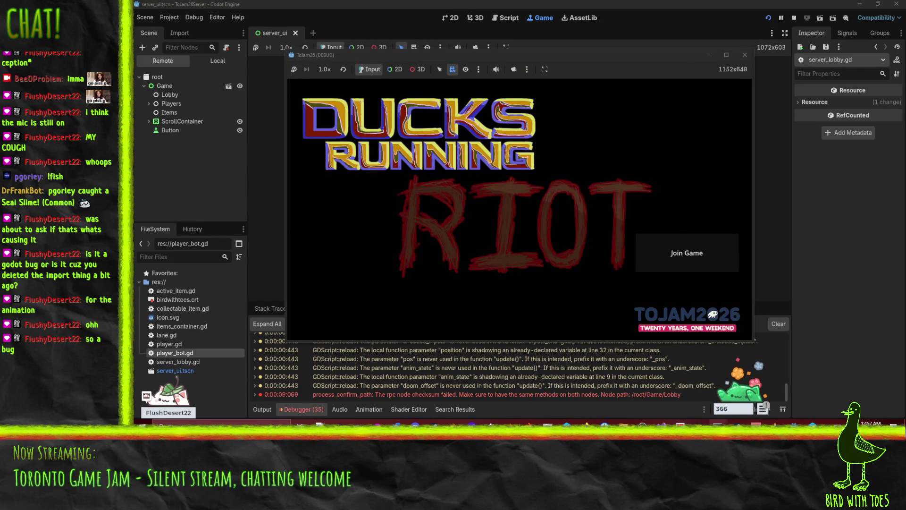
mouse_move(795, 424)
left_click(715, 393)
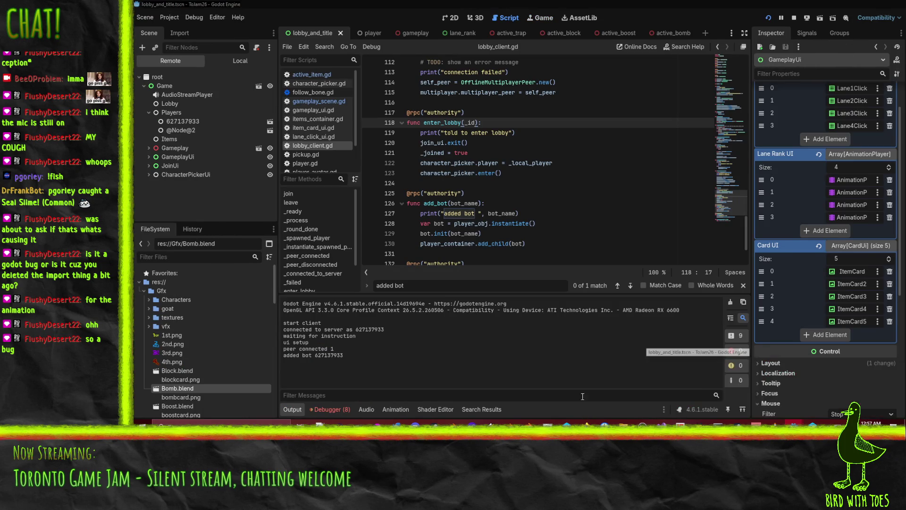
left_click(331, 411)
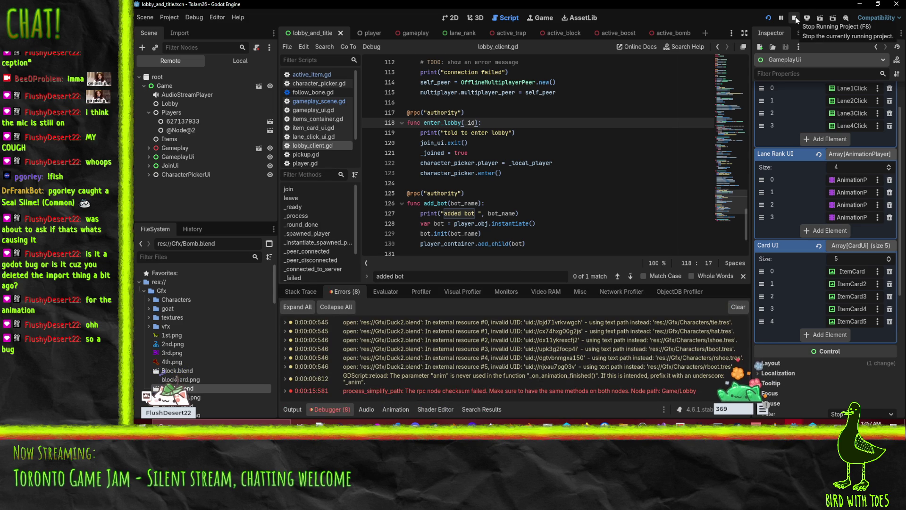
left_click(177, 126)
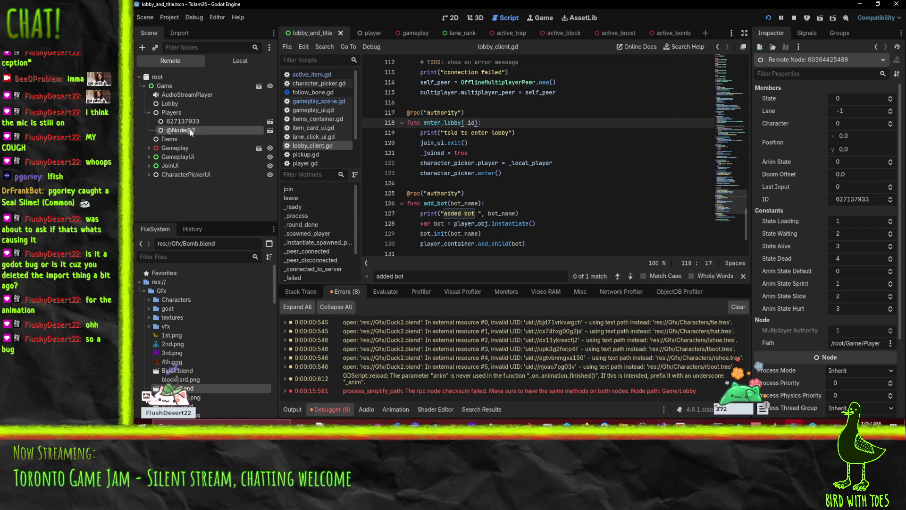
Stop the client game, select the root Game node, and return to the scene diff.
left_click(794, 19)
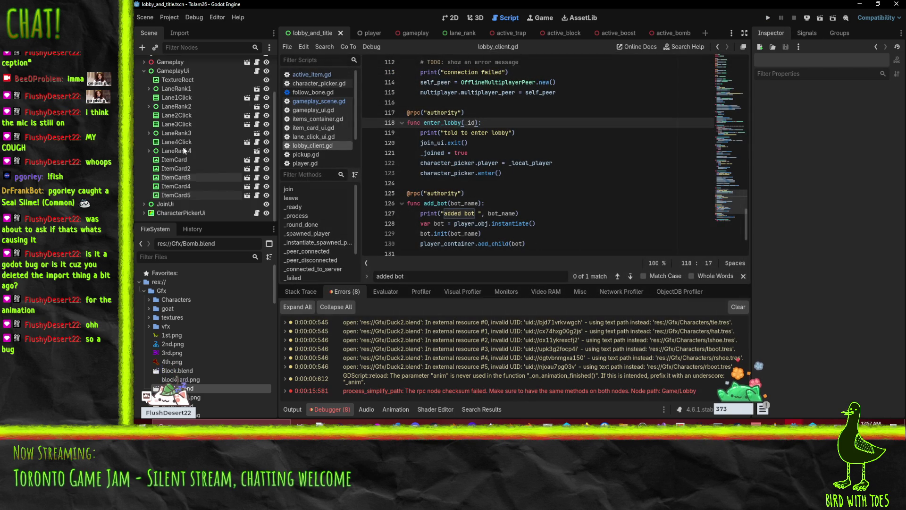
scroll(180, 137, "up", 3)
left_click(160, 64)
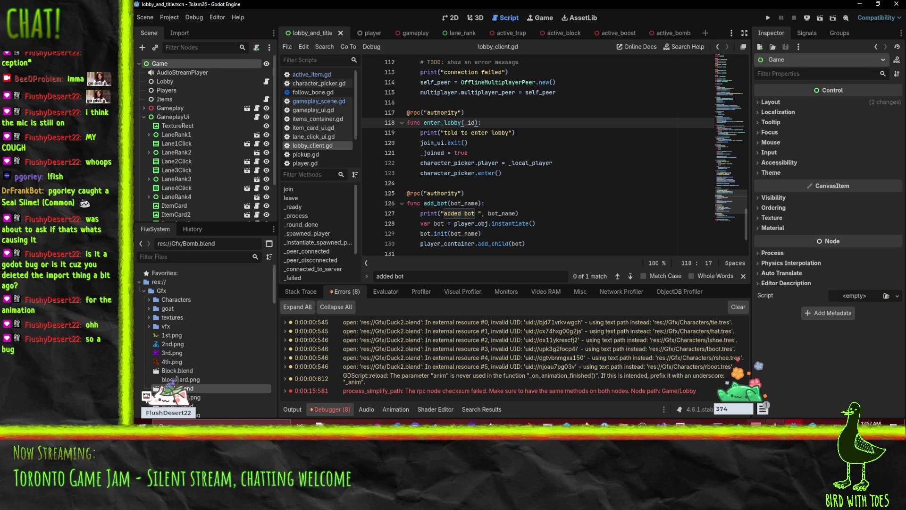
key("alt+Tab")
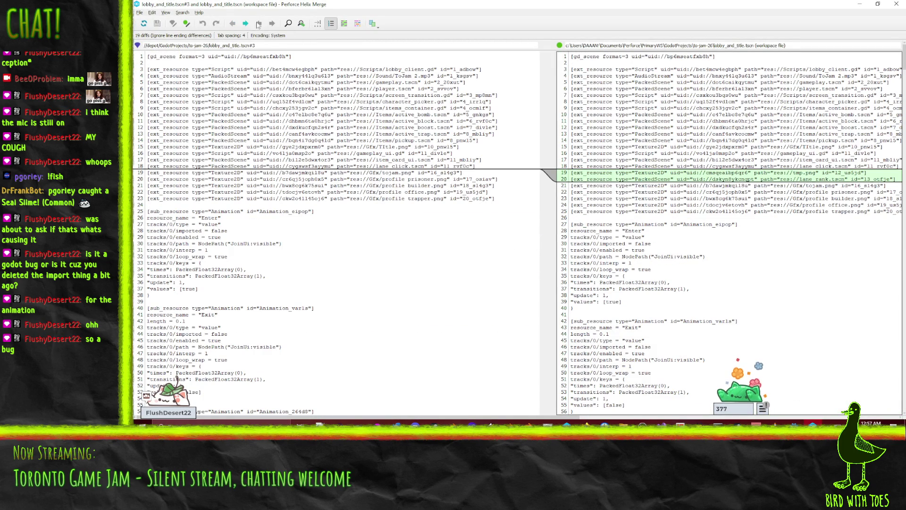
Advance the lobby_and_title.tscn diff to the change near line 465, then minimize Helix Merge.
left_click(248, 24)
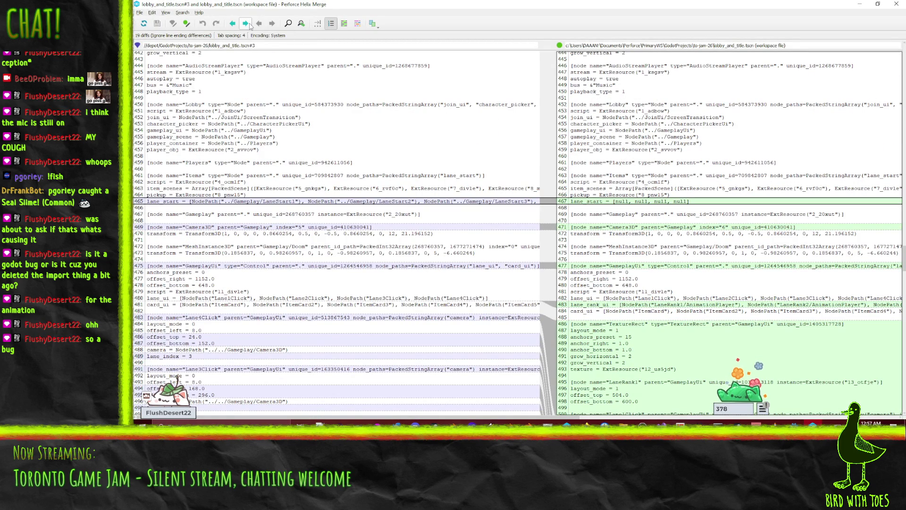
left_click(855, 4)
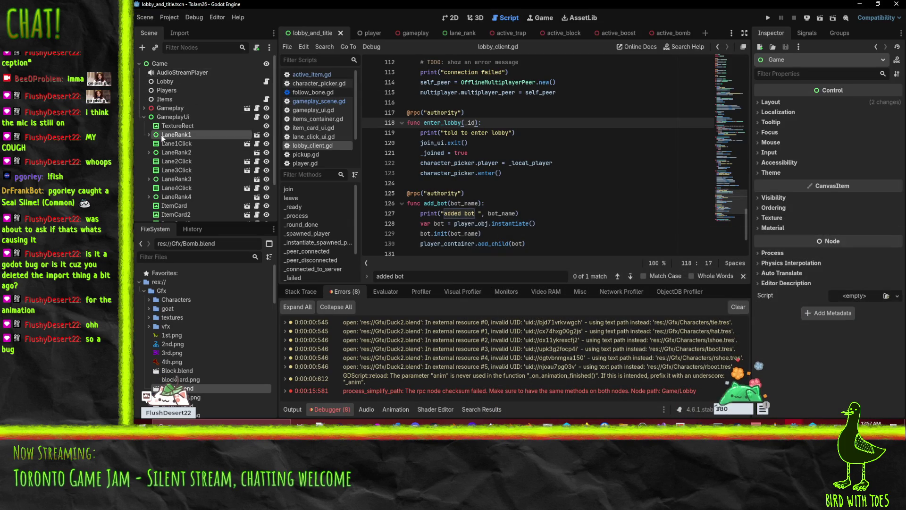
Review LaneRank1's layout and gameplay_scene.gd, then bring the lobby_and_title.tscn diff back with Ctrl+1.
left_click(163, 136)
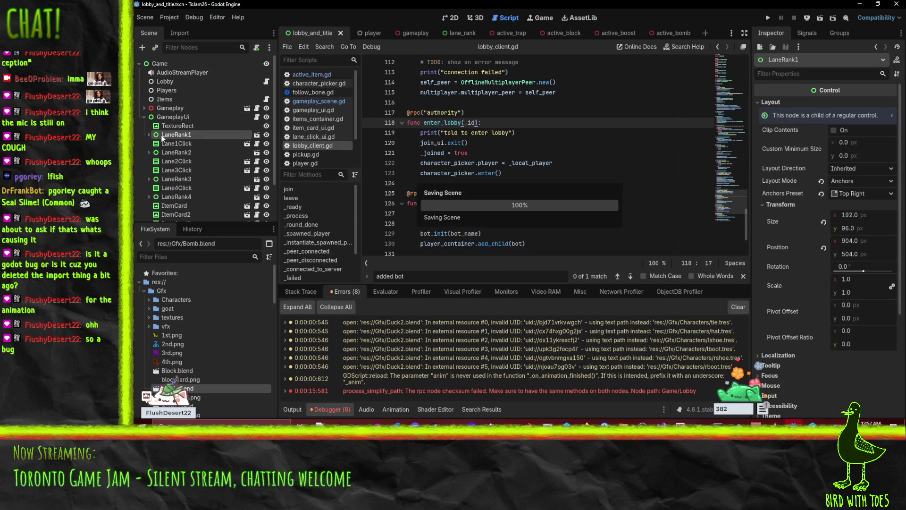
left_click(406, 33)
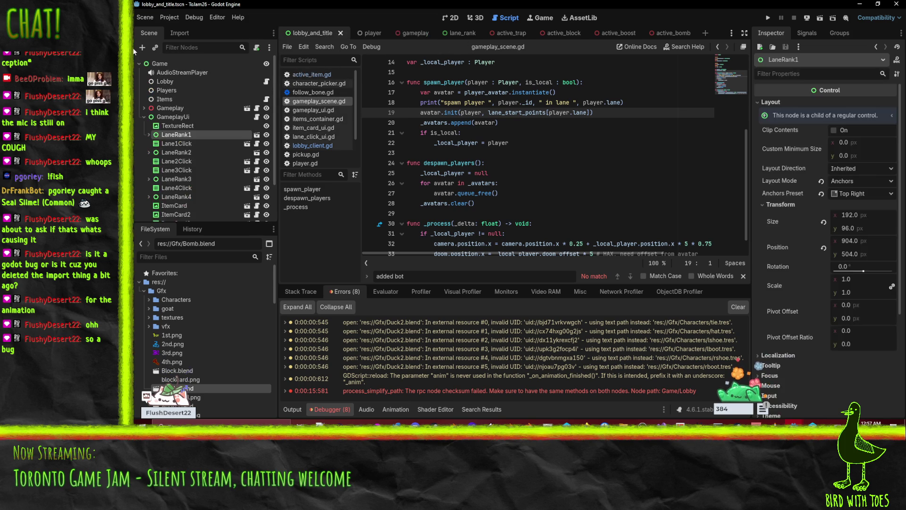
left_click(860, 4)
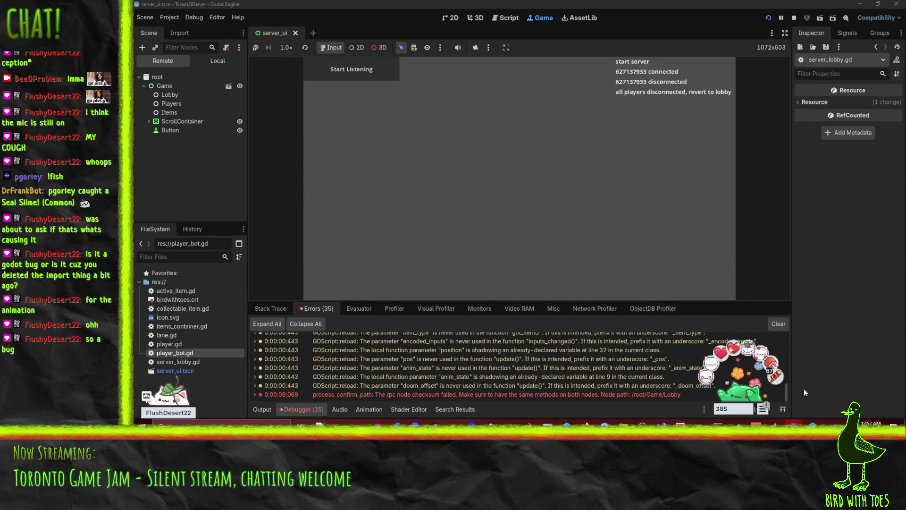
mouse_move(795, 423)
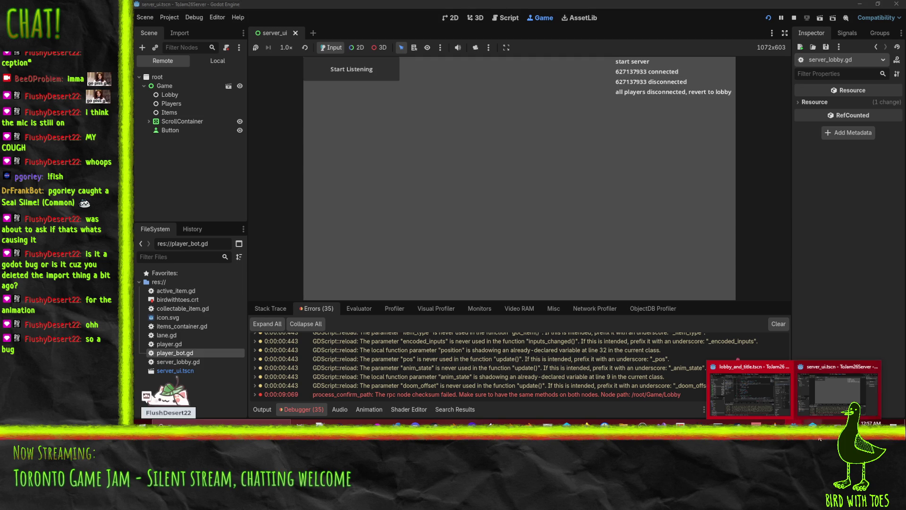
key("ctrl+1")
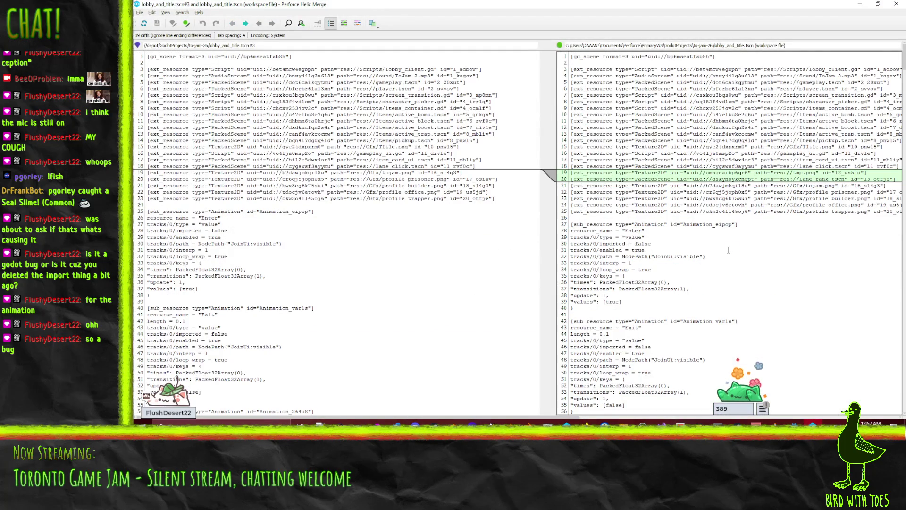
Step three diffs ahead to the GameplayUi changes near line 475, minimize, and inspect the remote Items node.
left_click(246, 24)
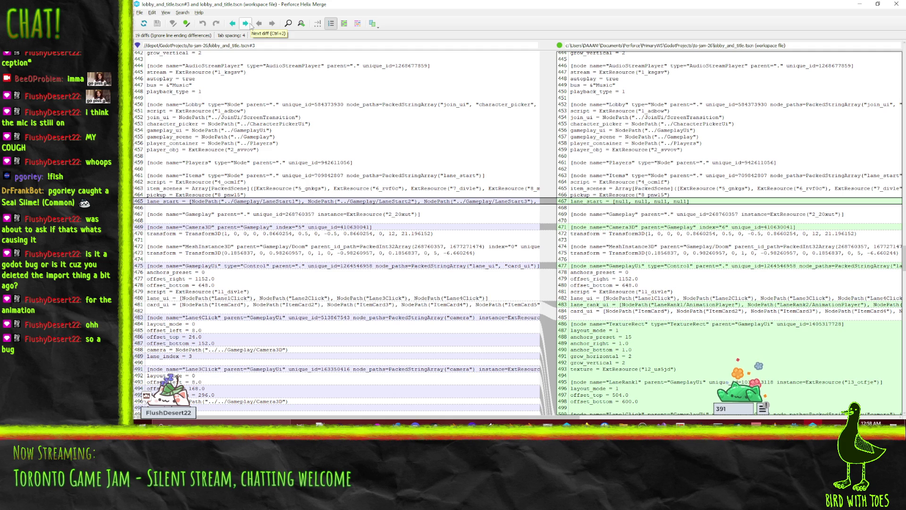
left_click(246, 24)
left_click(246, 24)
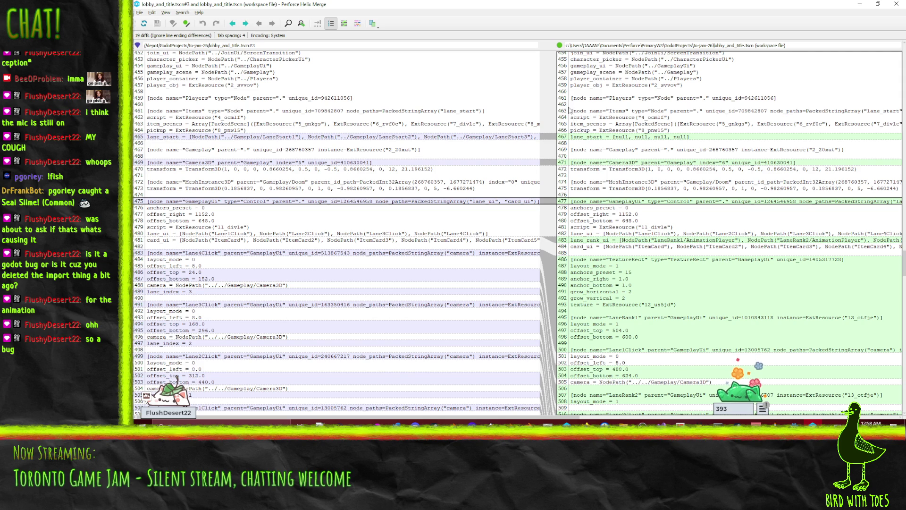
scroll(802, 110, "up", 2)
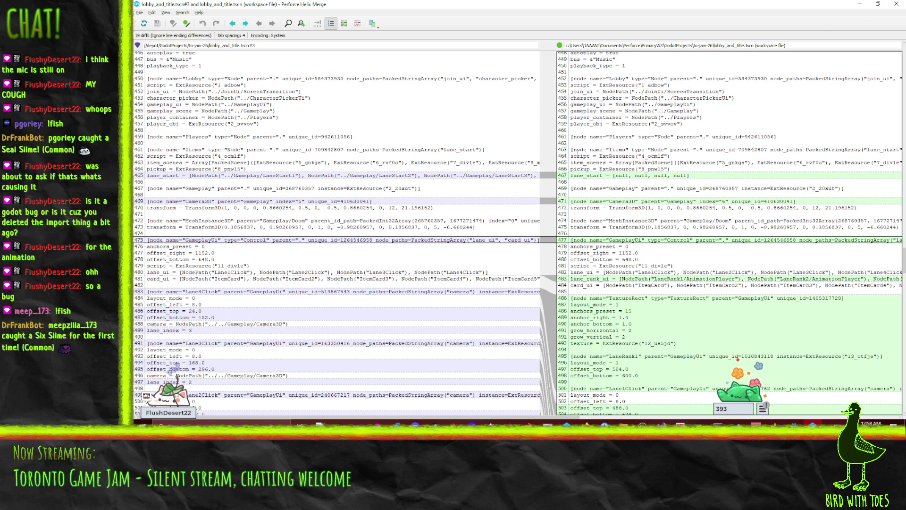
left_click(869, 4)
left_click(168, 112)
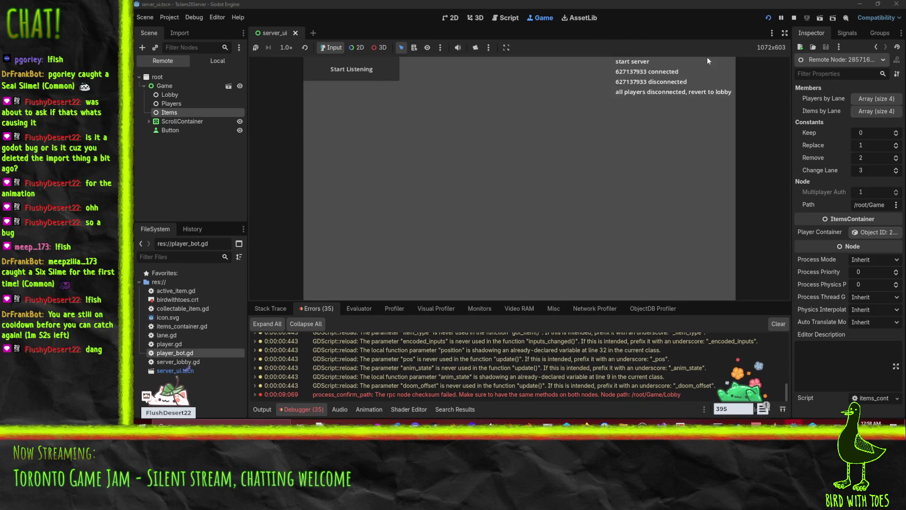
Stop the server game and inspect the Items container's properties in the client editor.
left_click(794, 17)
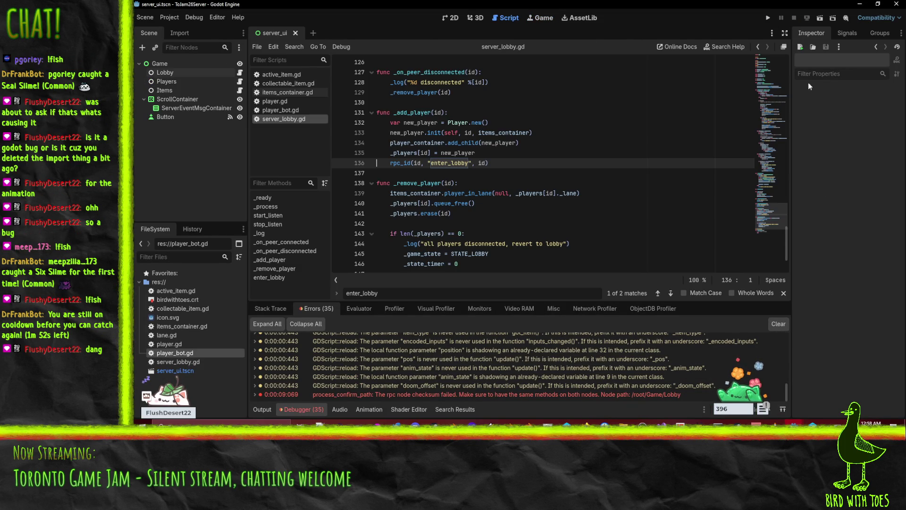
left_click(171, 88)
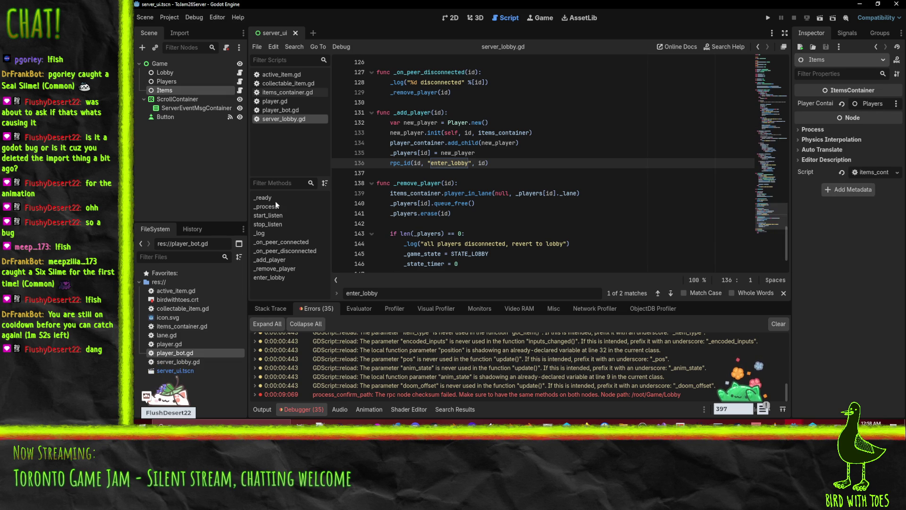
mouse_move(775, 422)
left_click(763, 390)
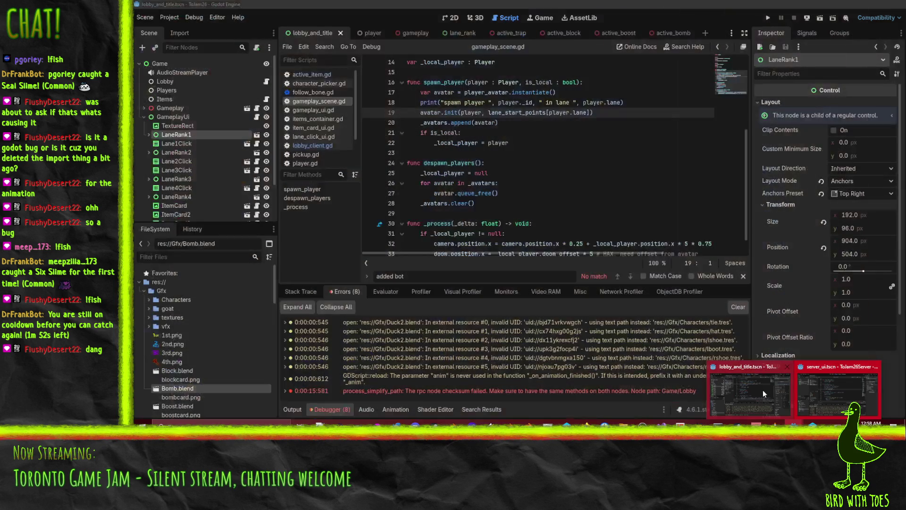
left_click(164, 99)
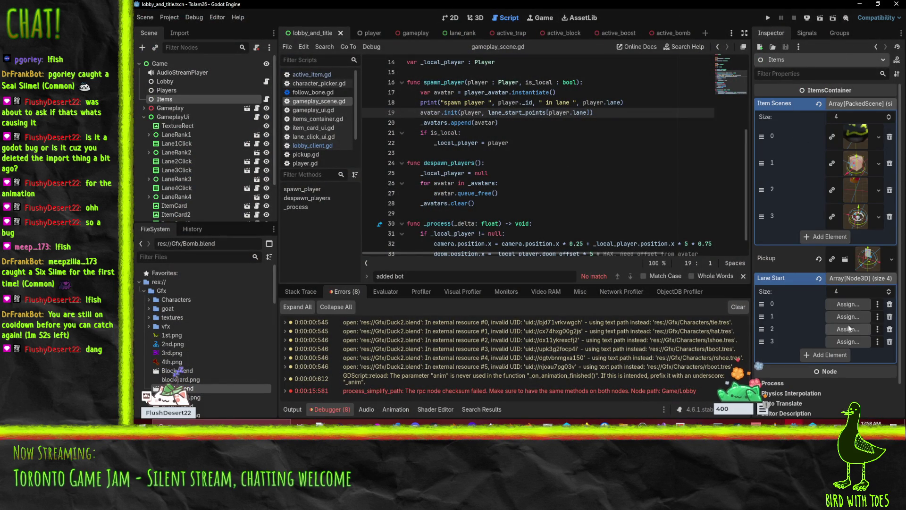
scroll(165, 157, "down", 3)
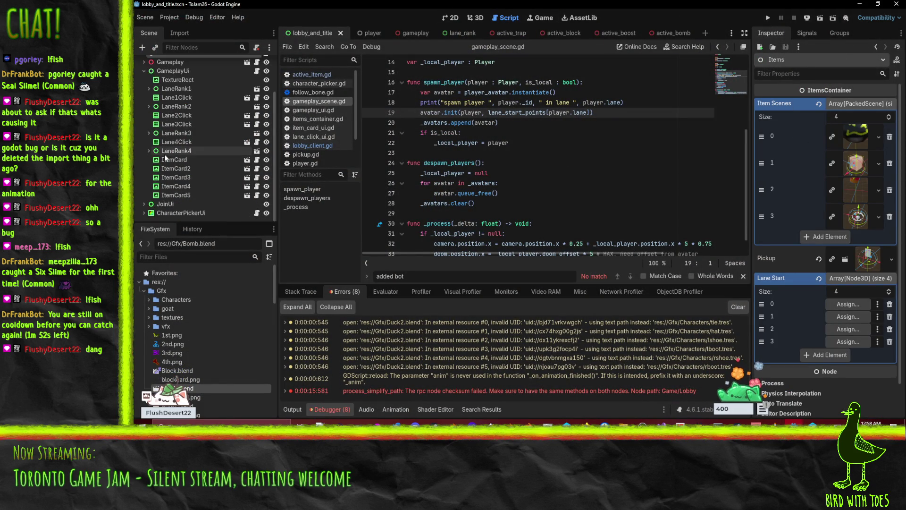
scroll(148, 132, "up", 2)
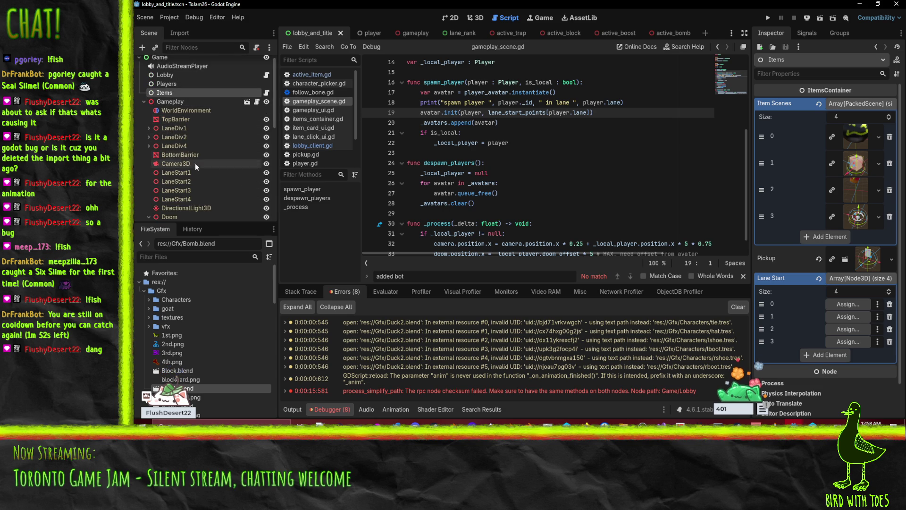
scroll(146, 160, "down", 5)
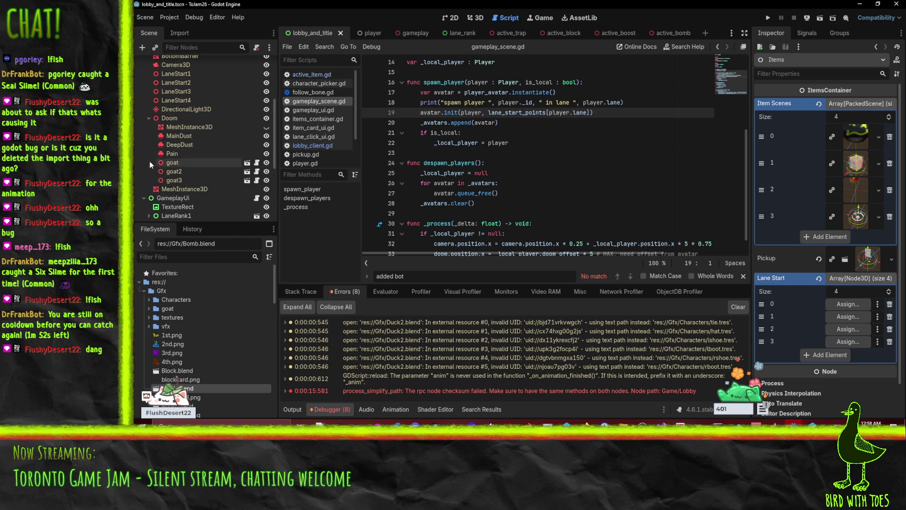
scroll(153, 125, "up", 3)
Fill the Lane Start array with LaneStart1 through LaneStart4 and save the scene.
mouse_move(156, 133)
left_mouse_down()
mouse_move(567, 173)
mouse_move(848, 304)
left_mouse_up()
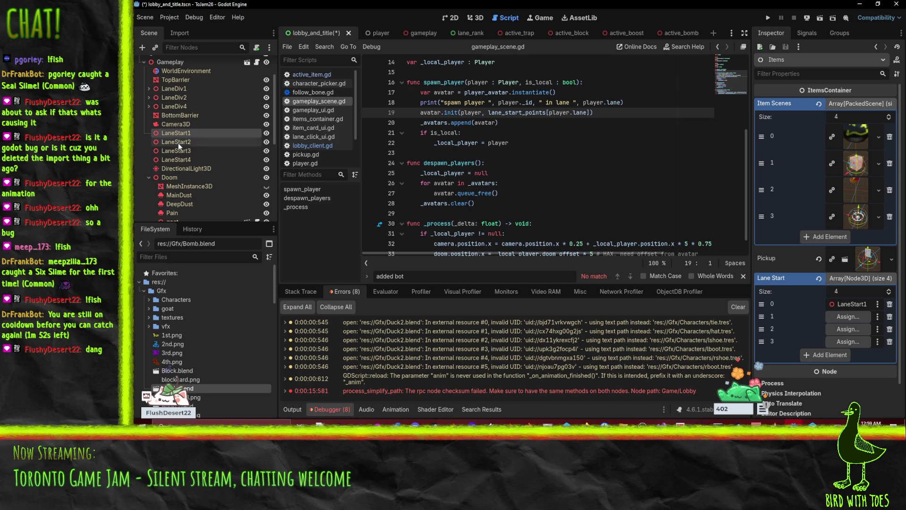
mouse_move(175, 142)
left_mouse_down()
mouse_move(519, 224)
mouse_move(848, 316)
mouse_move(472, 233)
mouse_move(849, 329)
left_mouse_up()
mouse_move(198, 163)
left_mouse_down()
mouse_move(868, 340)
mouse_move(857, 338)
left_mouse_up()
key("ctrl+s")
scroll(198, 142, "up", 3)
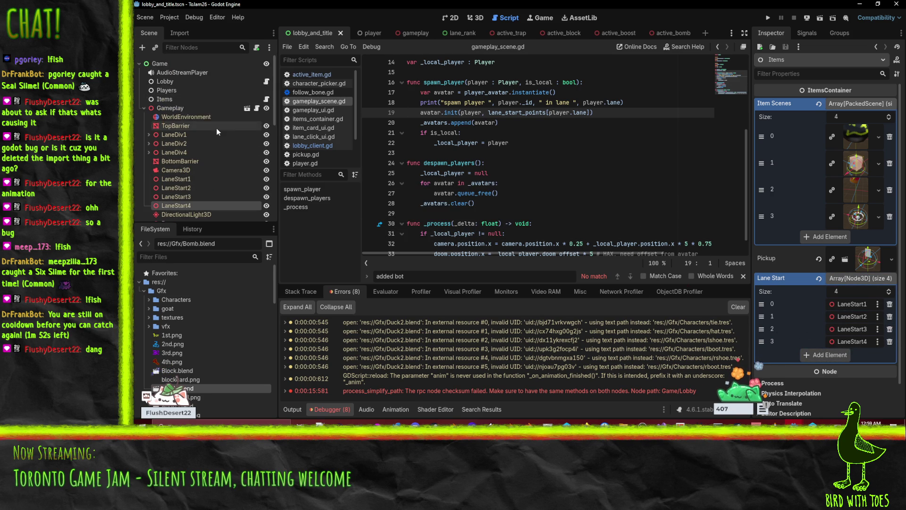
left_click(165, 82)
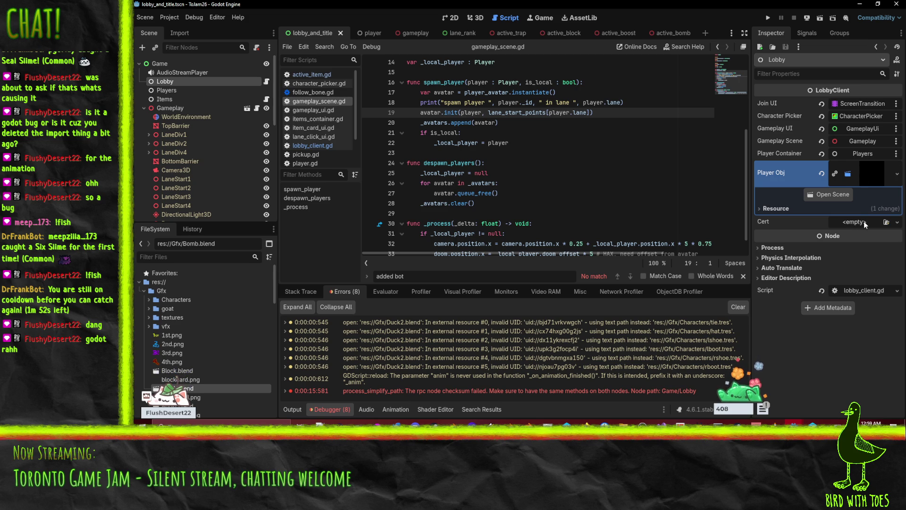
Test-run the game to its Ducks Running Riot title screen, close it, and return to the diff.
left_click(768, 17)
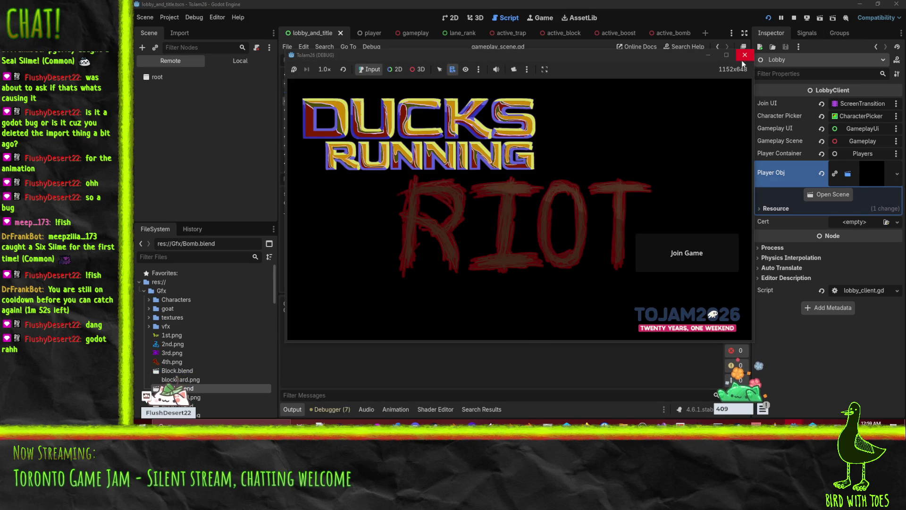
left_click(744, 56)
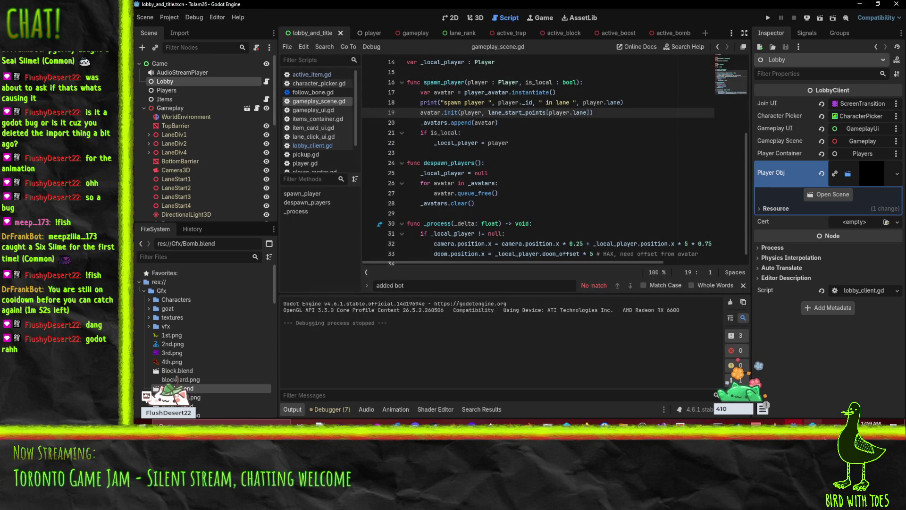
key("alt+Tab")
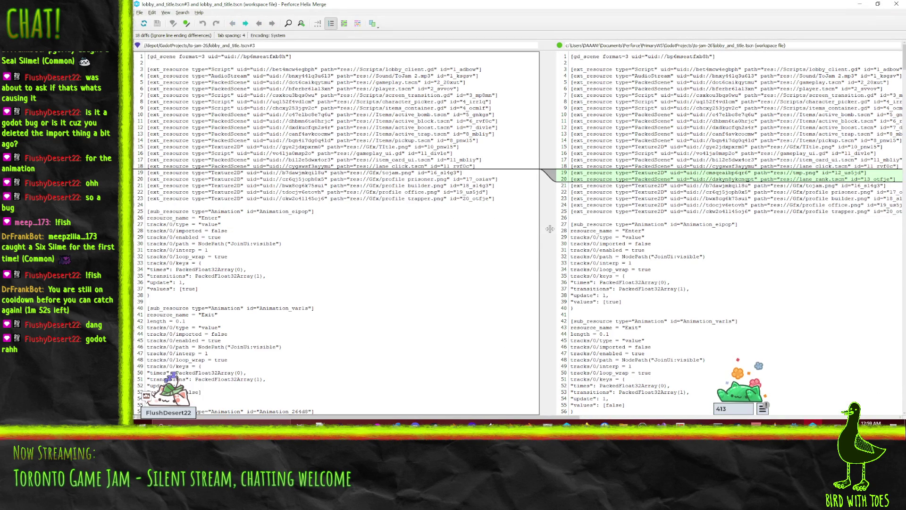
Jump to the next difference and examine the lane_rank_ui lines through LaneRank2.
left_click(246, 23)
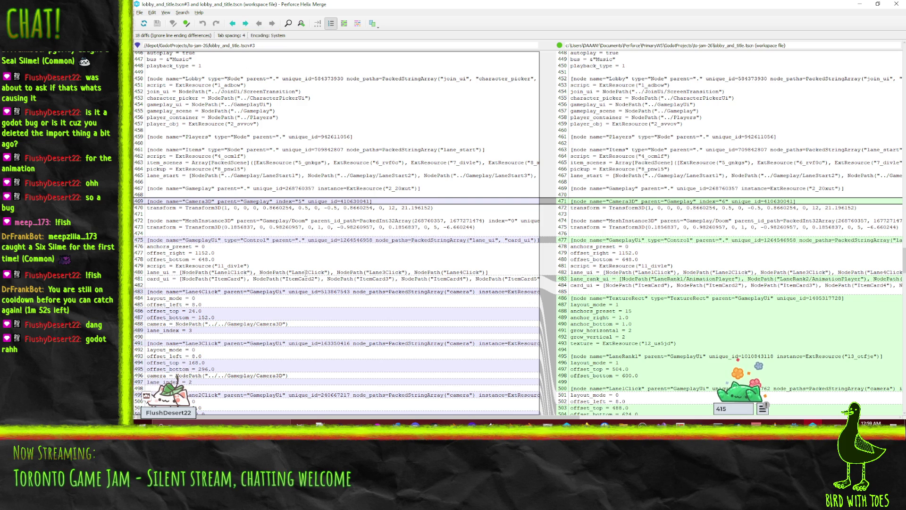
scroll(318, 272, "down", 1)
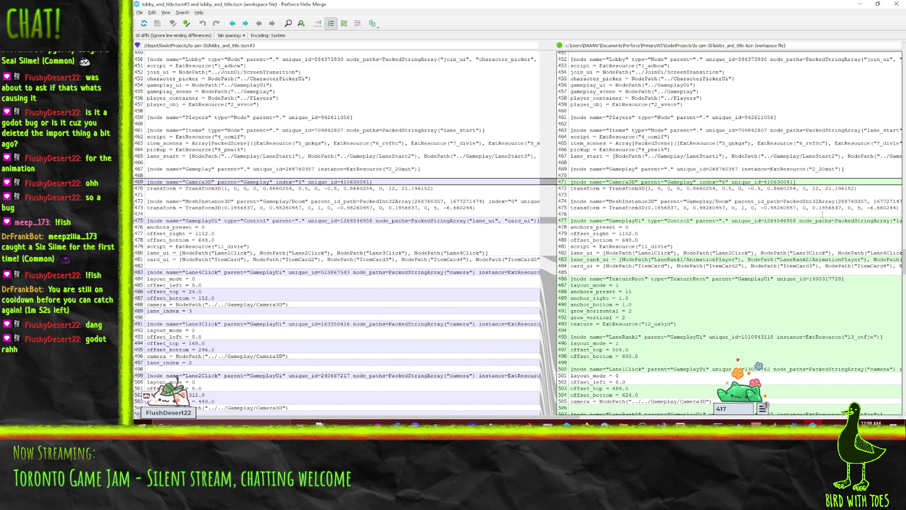
left_click_drag(848, 221, 902, 221)
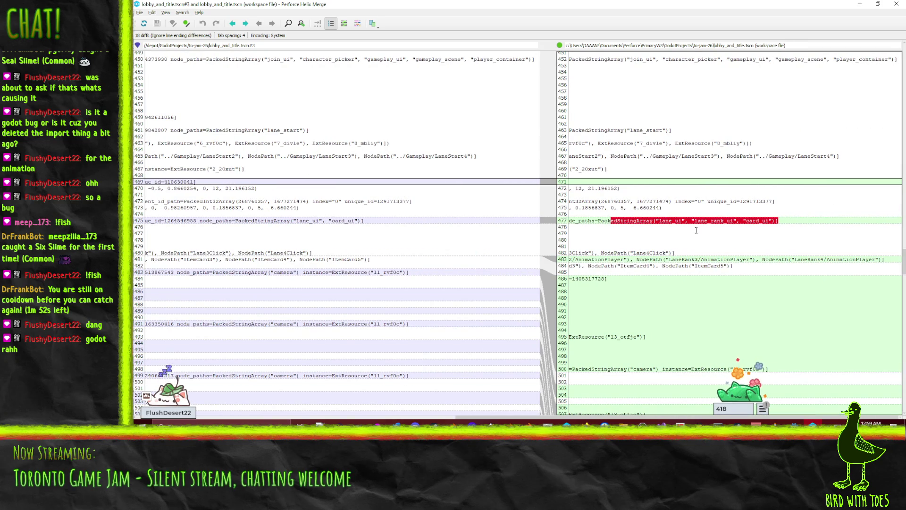
left_click(679, 224)
left_click_drag(715, 221, 571, 220)
left_click(620, 223)
scroll(613, 222, "down", 3)
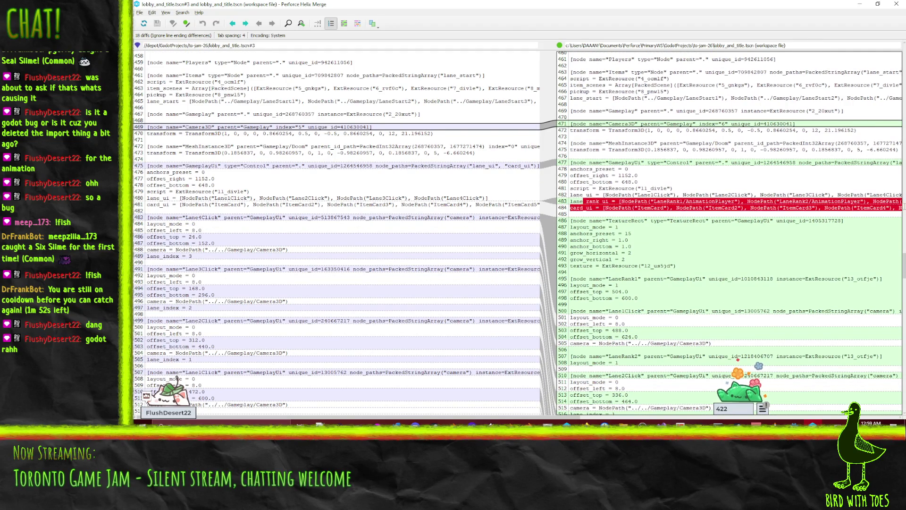
left_click_drag(570, 201, 809, 201)
left_click(645, 245)
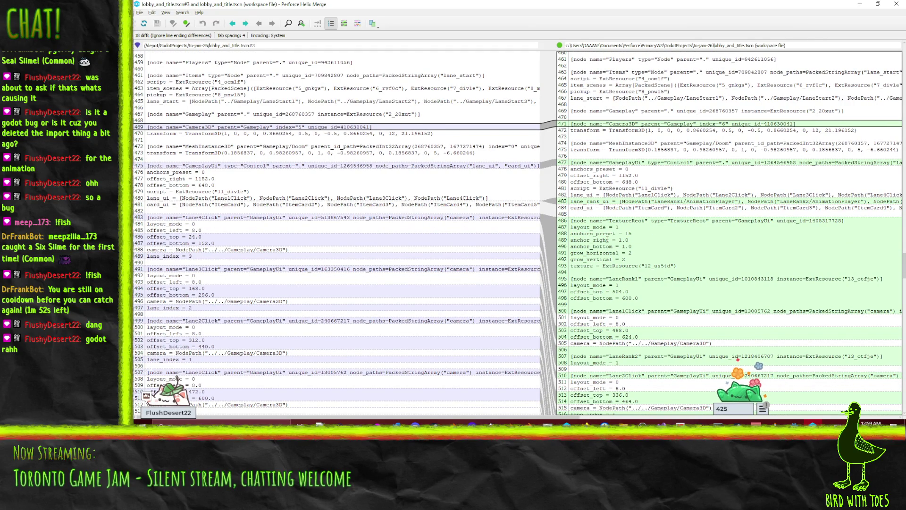
Scroll to the end of the lobby_and_title.tscn diff and close Helix Merge.
scroll(600, 221, "down", 1)
scroll(599, 220, "down", 5)
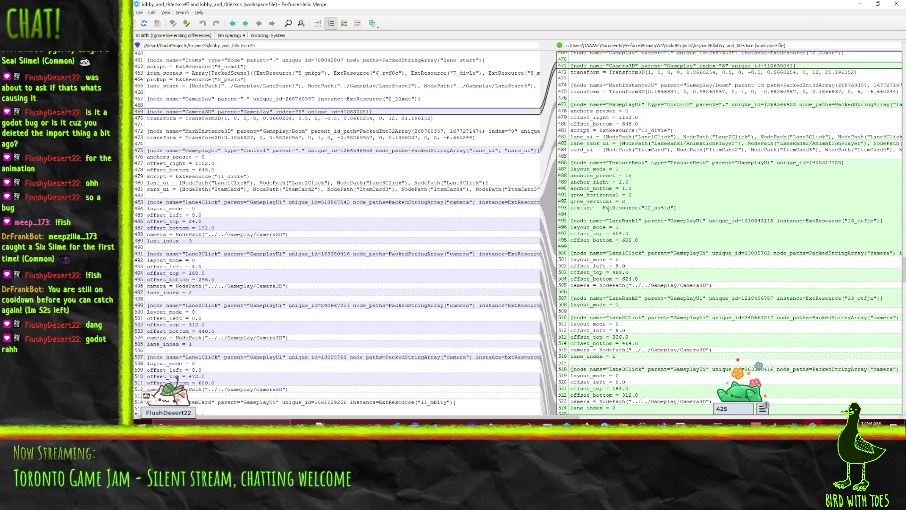
scroll(636, 104, "down", 20)
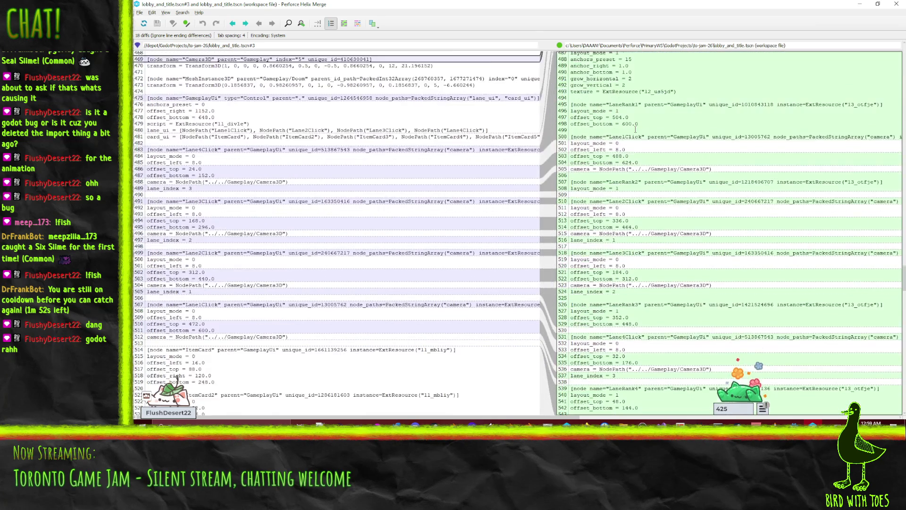
scroll(633, 142, "down", 20)
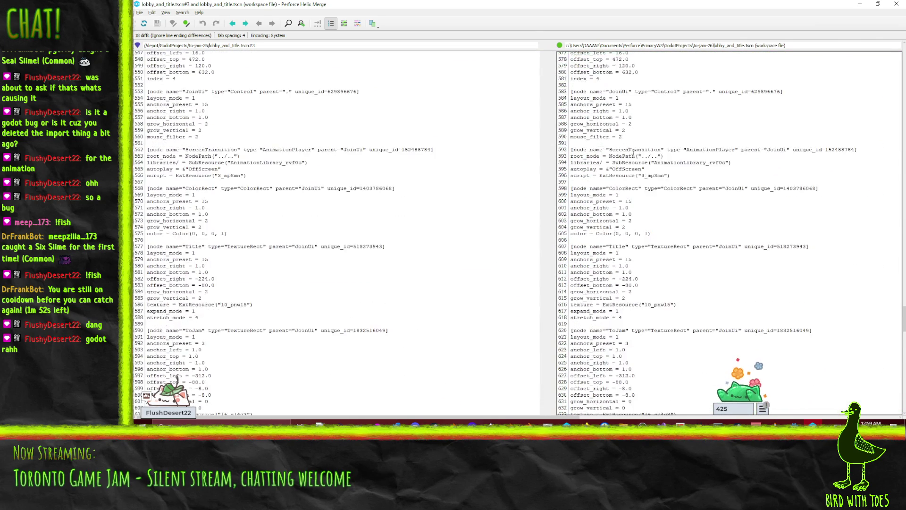
scroll(642, 183, "down", 17)
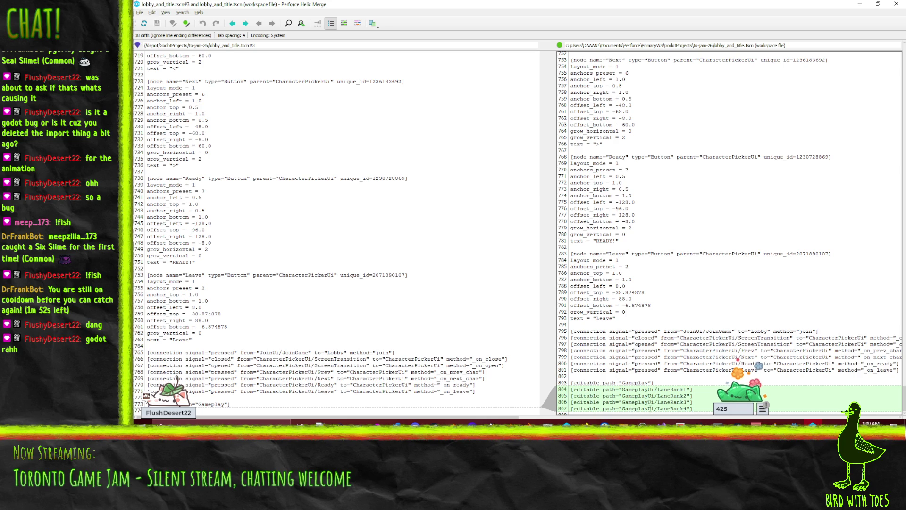
left_click(898, 4)
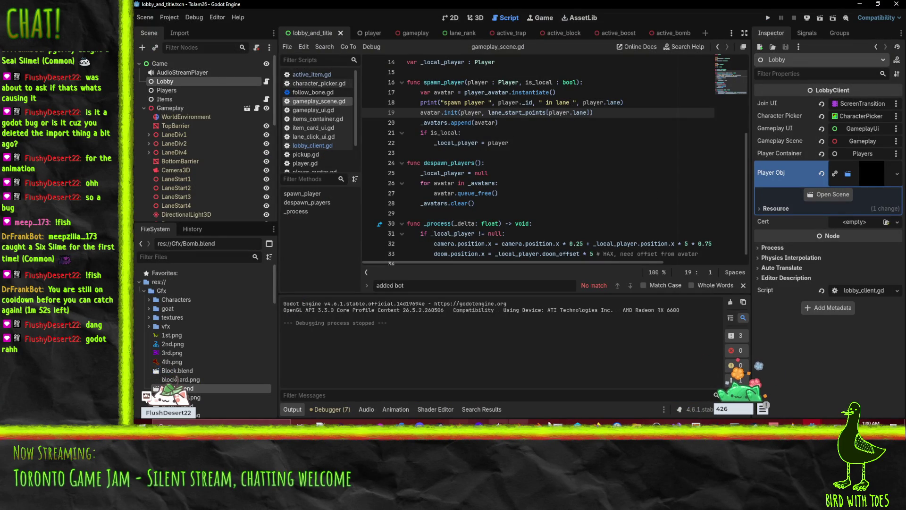
key("alt+Tab")
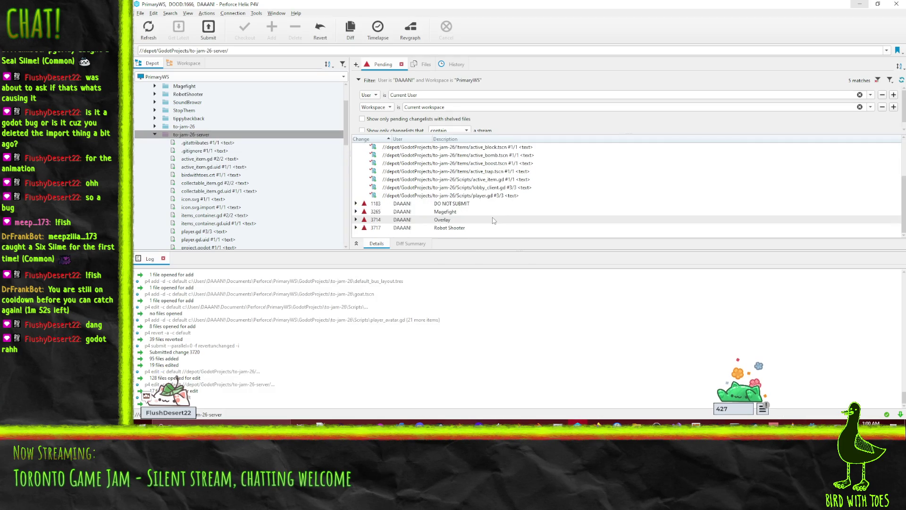
scroll(492, 216, "up", 1)
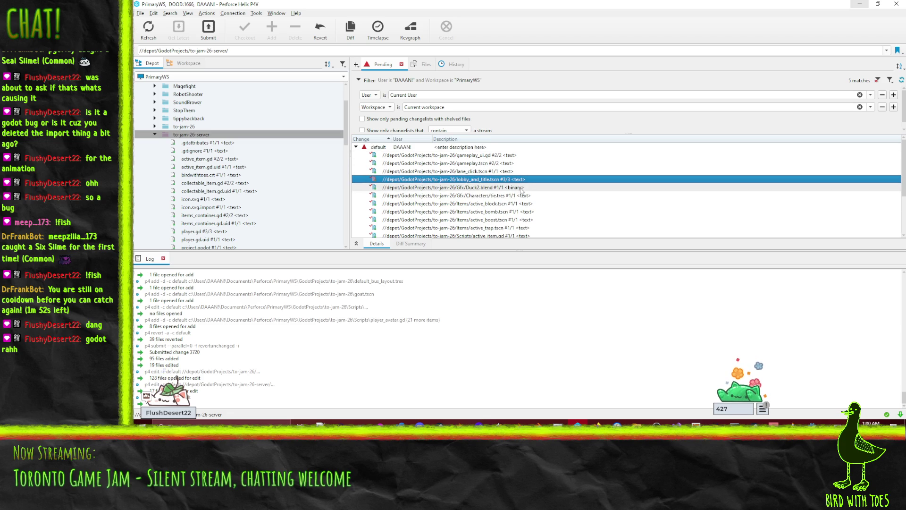
scroll(525, 197, "down", 2)
scroll(519, 195, "up", 1)
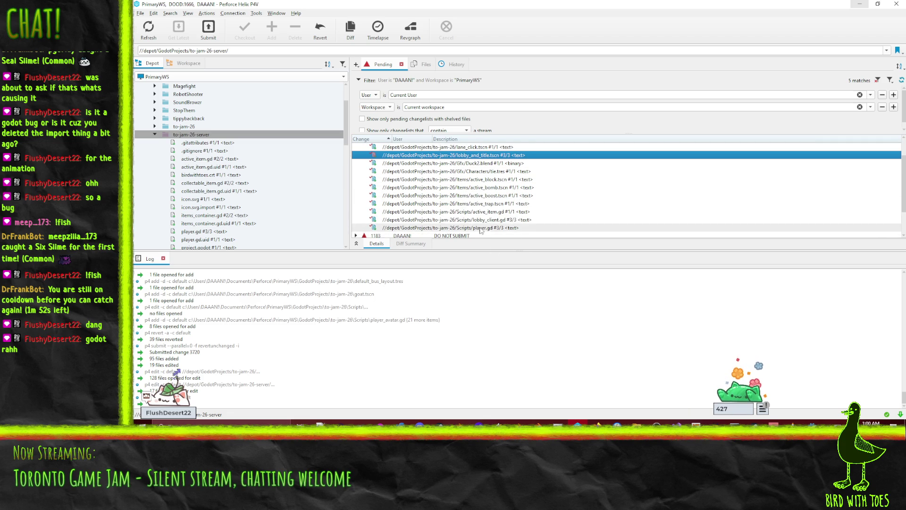
right_click(484, 221)
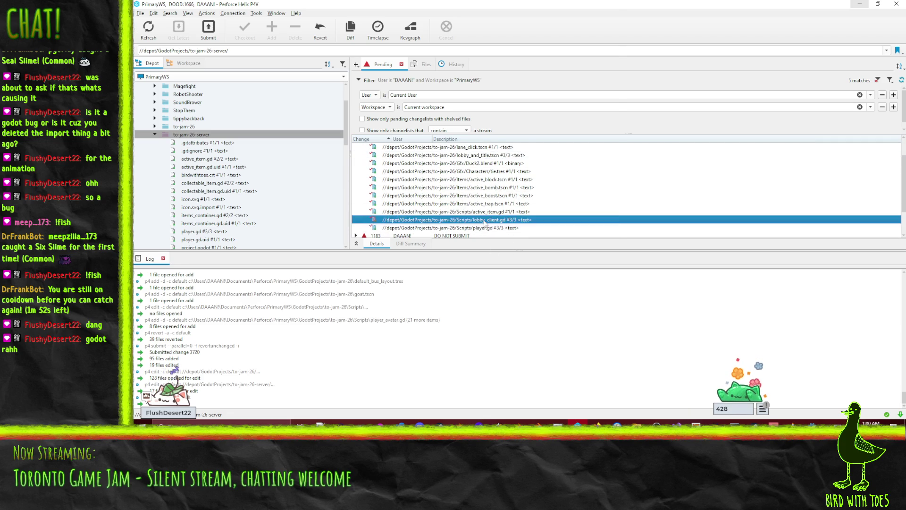
left_click(551, 118)
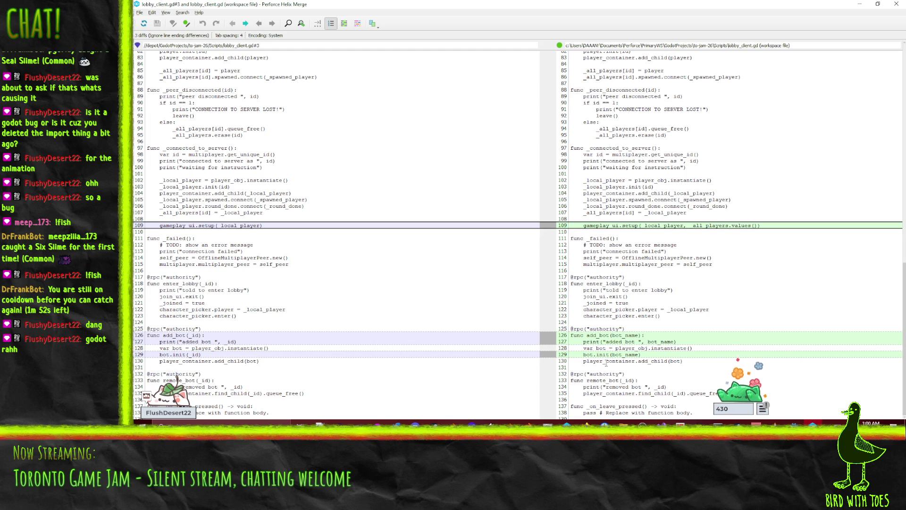
scroll(607, 365, "up", 20)
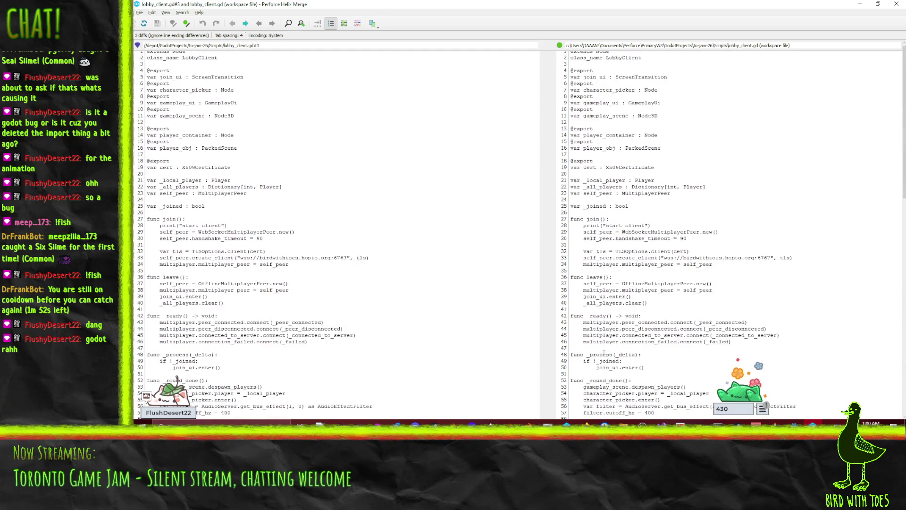
left_click(897, 4)
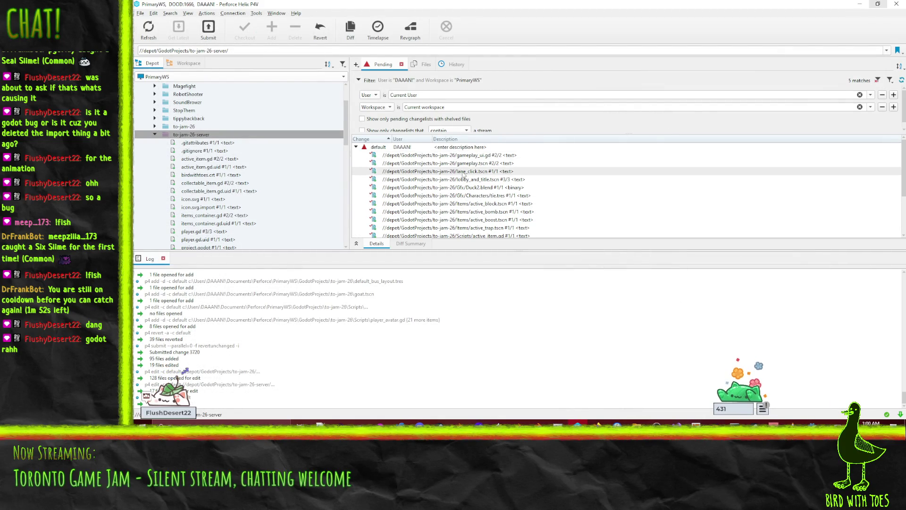
Drop the to-jam-26-server folder onto the default changelist and check its history.
scroll(486, 198, "down", 1)
left_click(486, 210)
scroll(487, 198, "down", 1)
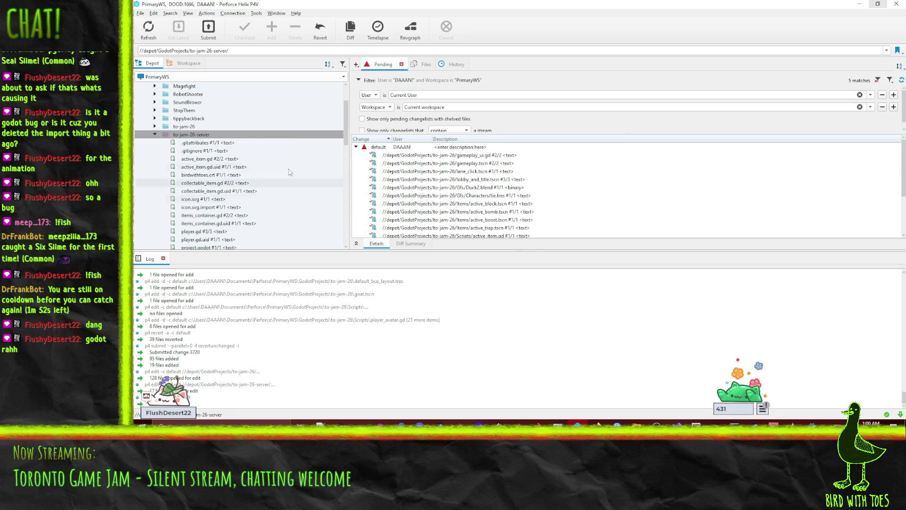
mouse_move(248, 135)
left_mouse_down()
mouse_move(396, 159)
mouse_move(397, 148)
left_mouse_up()
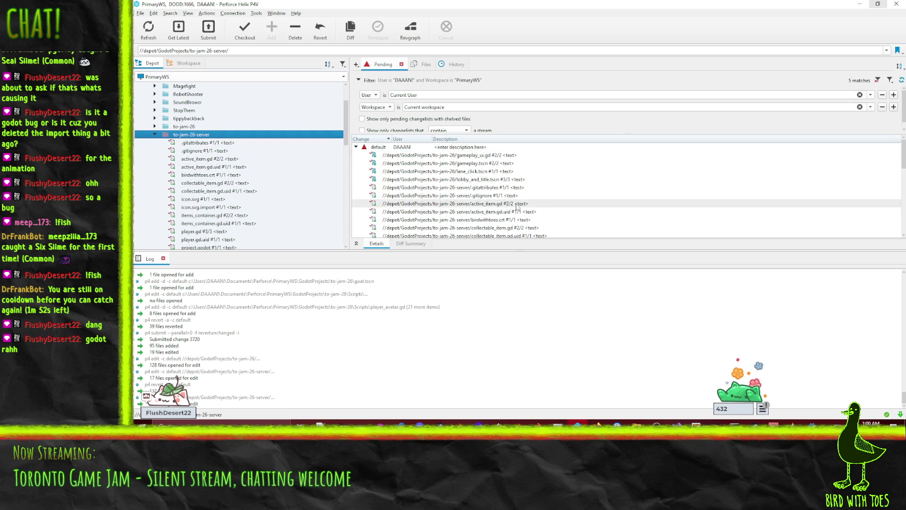
scroll(515, 211, "down", 2)
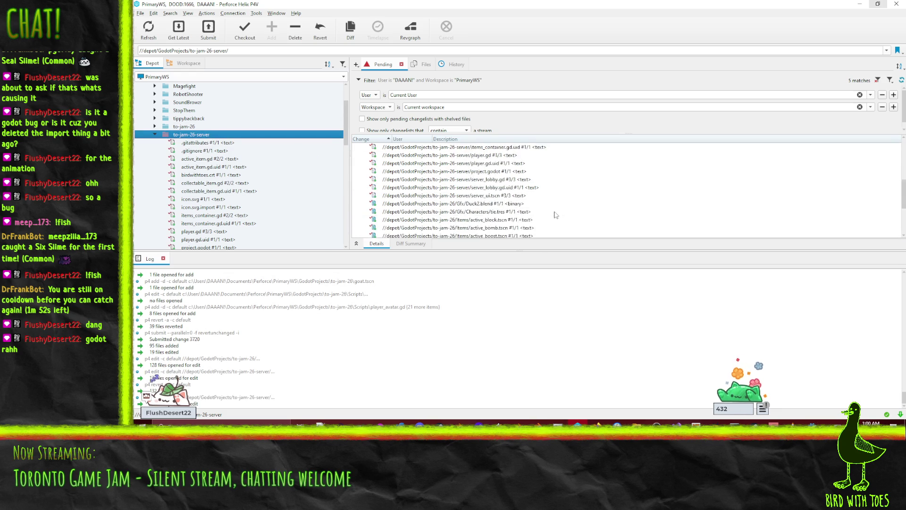
right_click(190, 134)
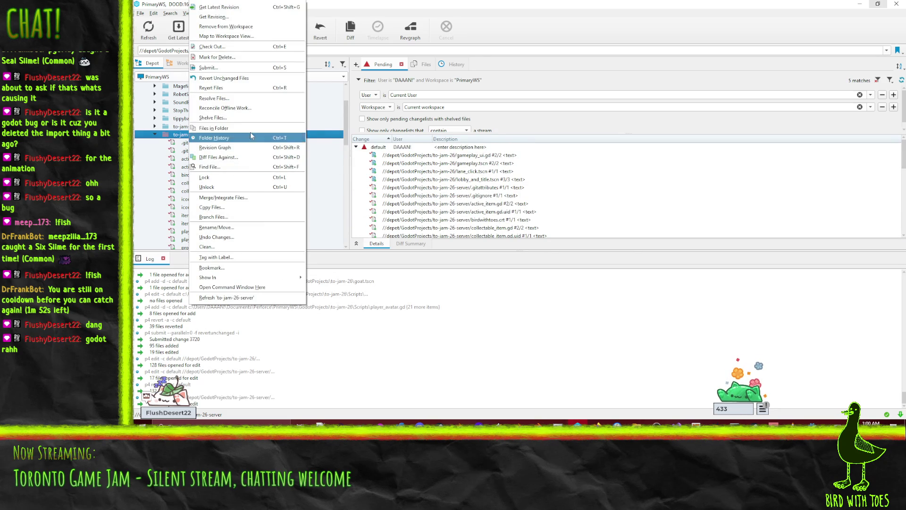
key("ctrl+t")
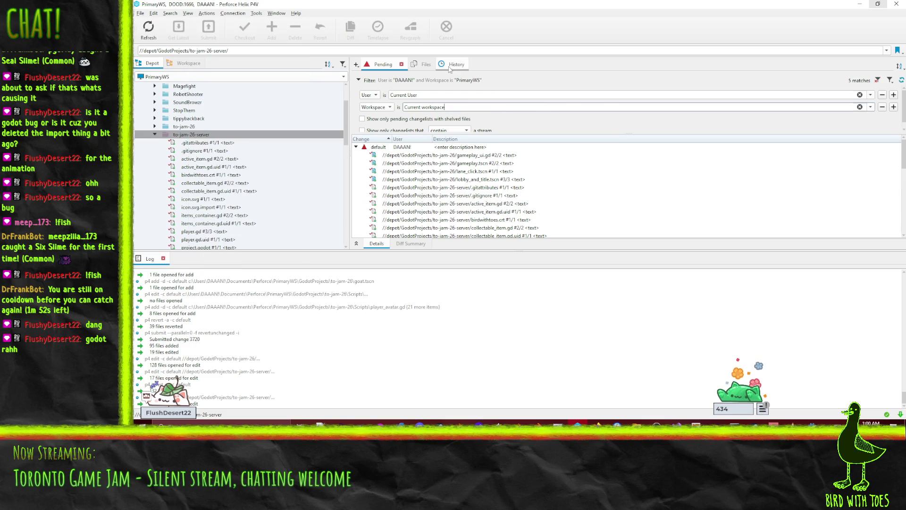
left_click(191, 136)
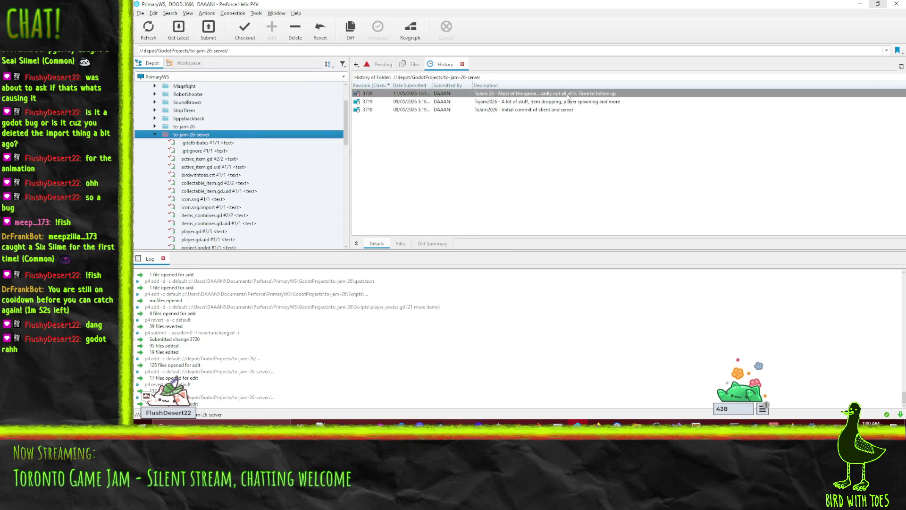
left_click(383, 64)
Revert unchanged files, re-add the server folder to the default changelist, and bring up Godot server_ui.
left_click(406, 146)
right_click(406, 147)
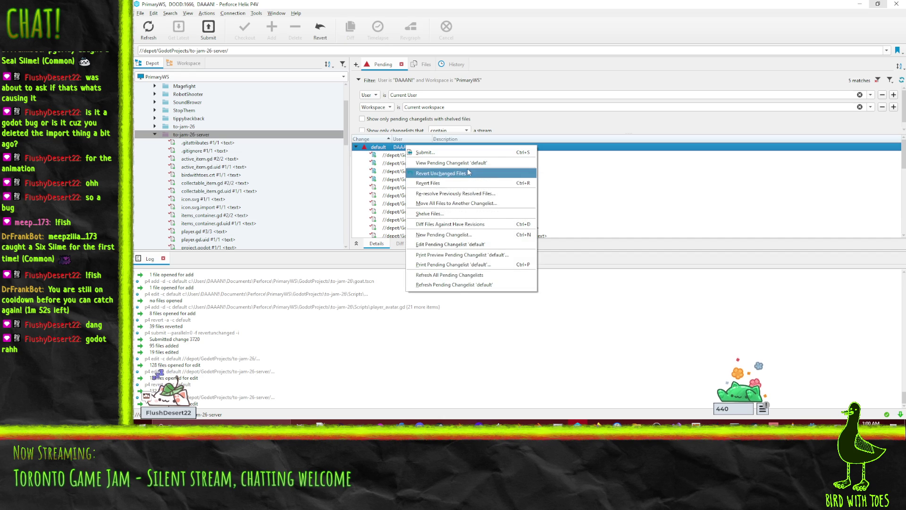
left_click(442, 172)
scroll(566, 208, "down", 3)
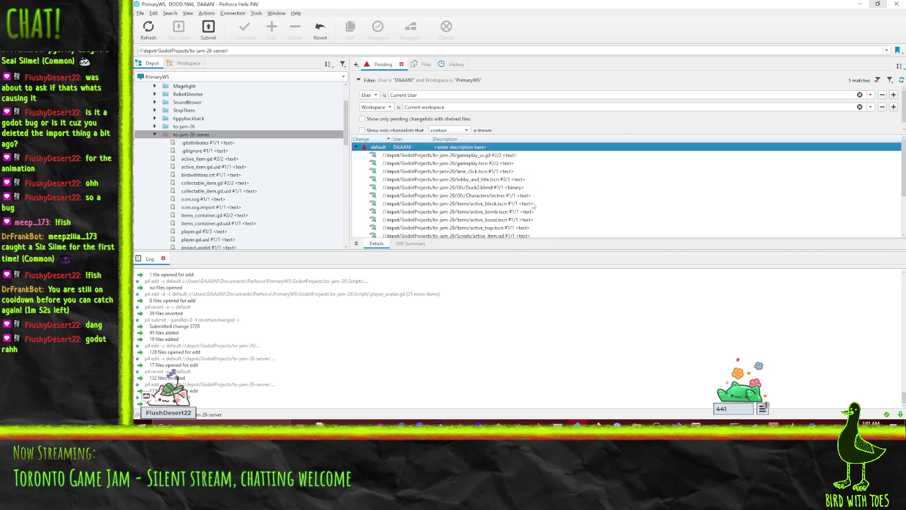
scroll(534, 205, "up", 3)
mouse_move(192, 135)
left_mouse_down()
mouse_move(416, 155)
mouse_move(411, 148)
left_mouse_up()
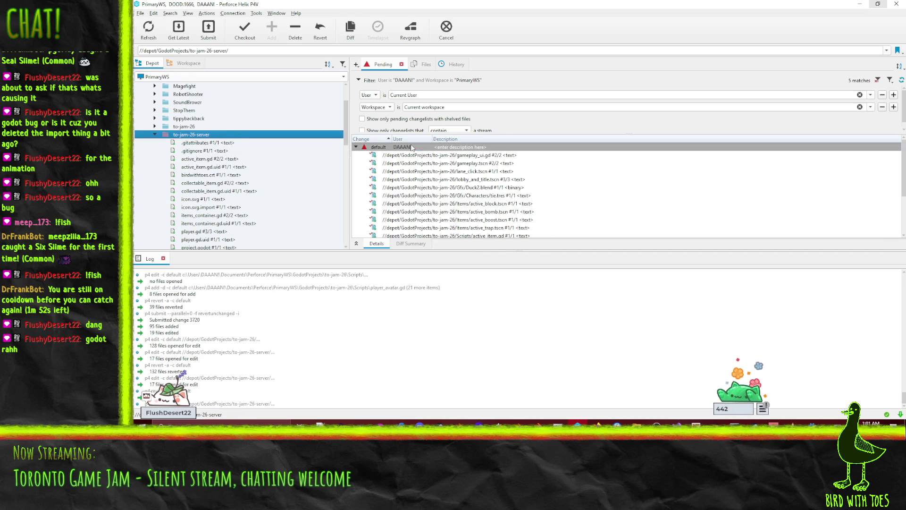
scroll(581, 201, "down", 3)
scroll(582, 202, "down", 5)
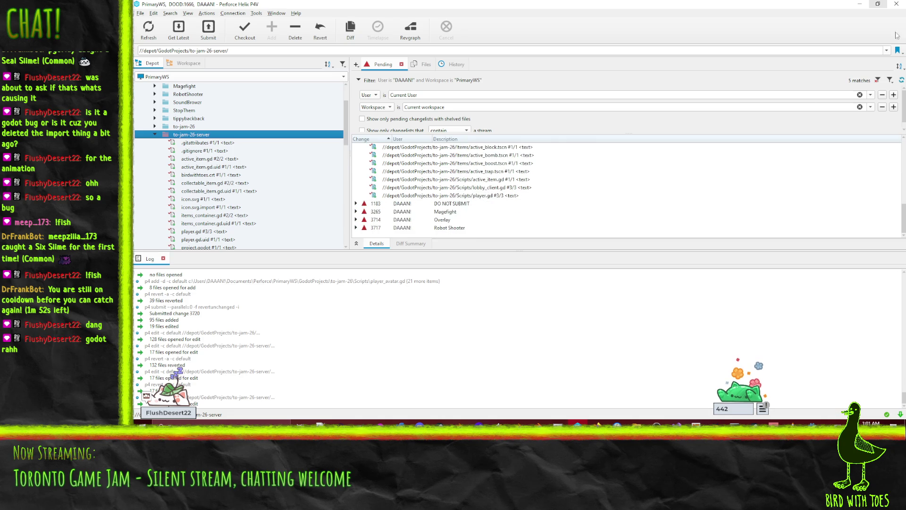
left_click(810, 423)
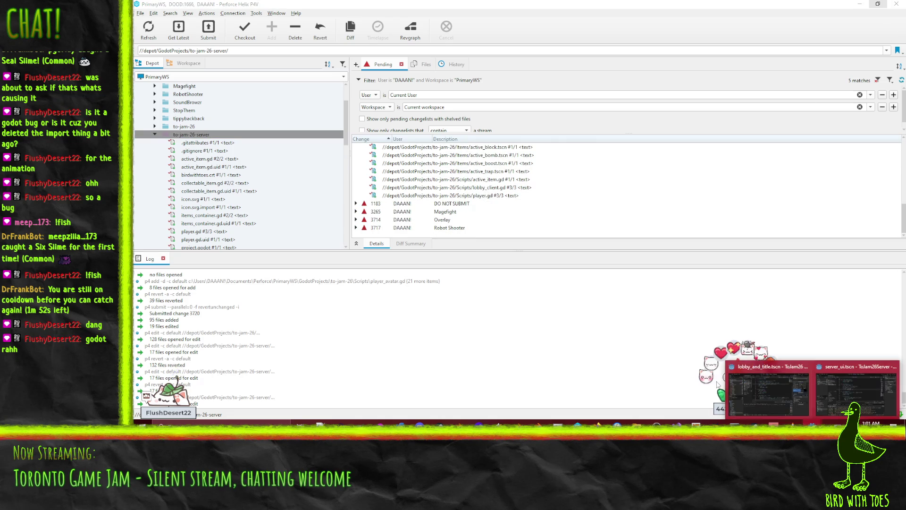
left_click(840, 391)
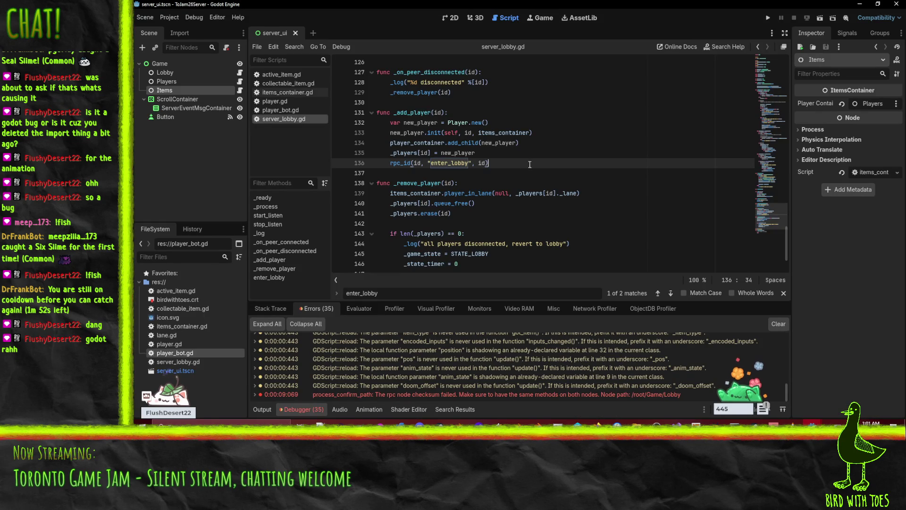
Run the server listening for players, then run the client and join the game.
key("End")
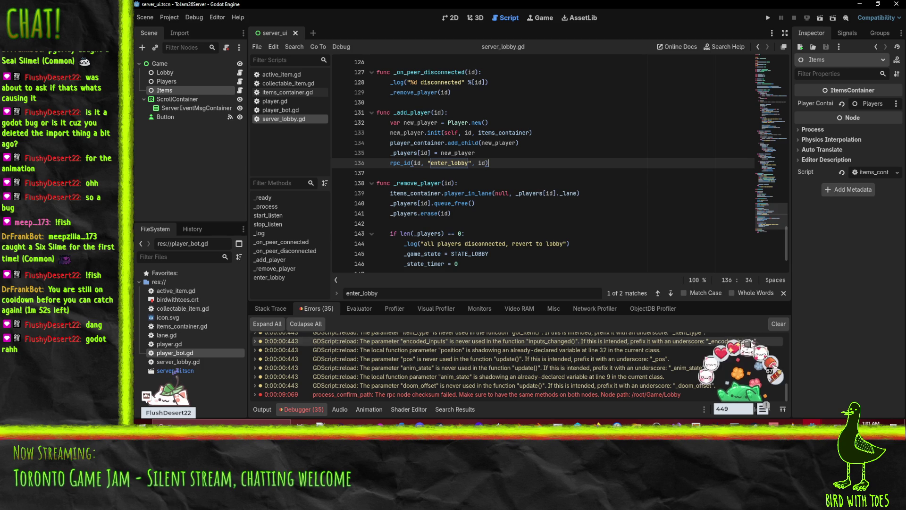
left_click(768, 18)
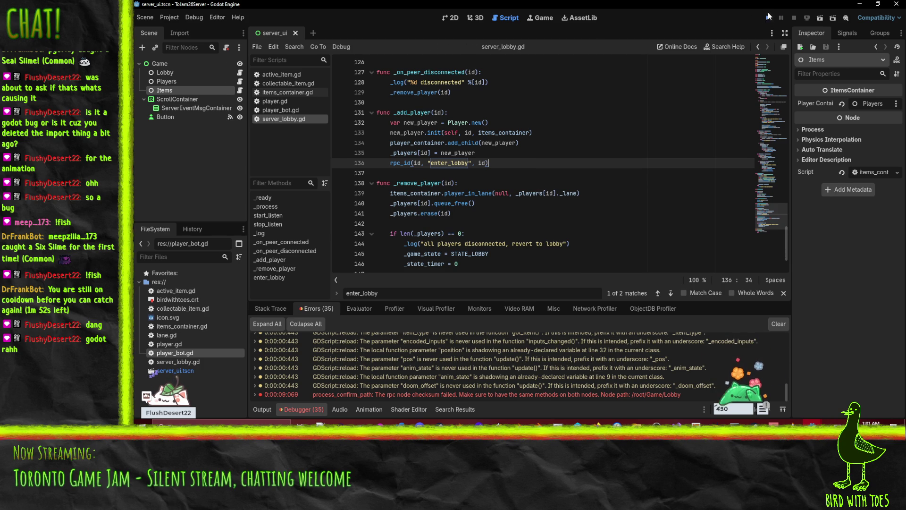
left_click(395, 71)
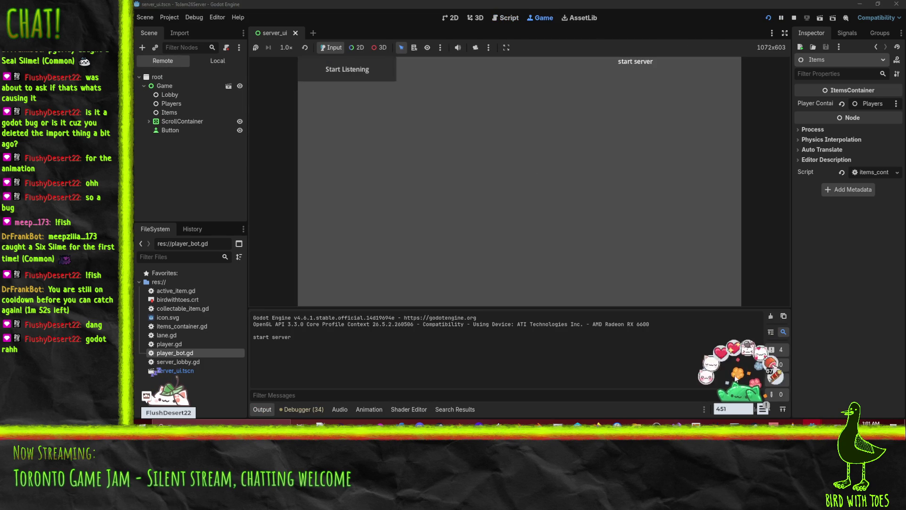
mouse_move(812, 424)
left_click(751, 389)
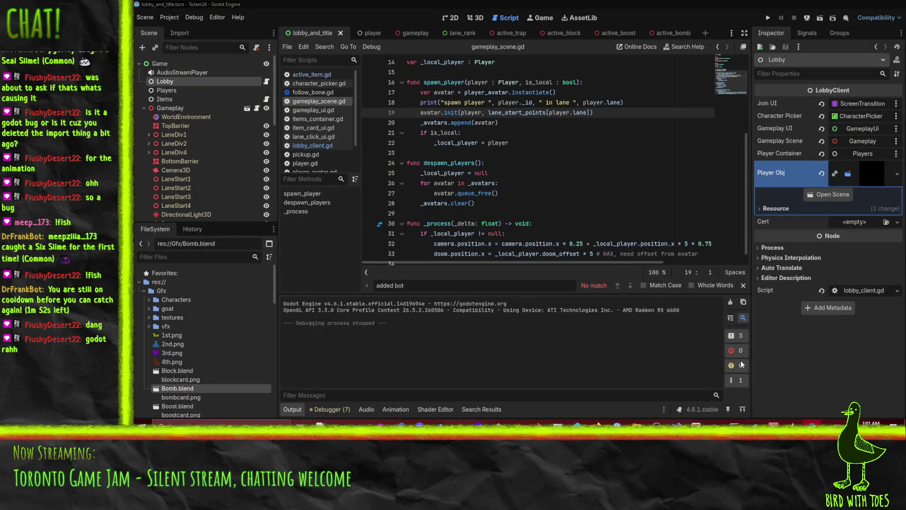
left_click(767, 17)
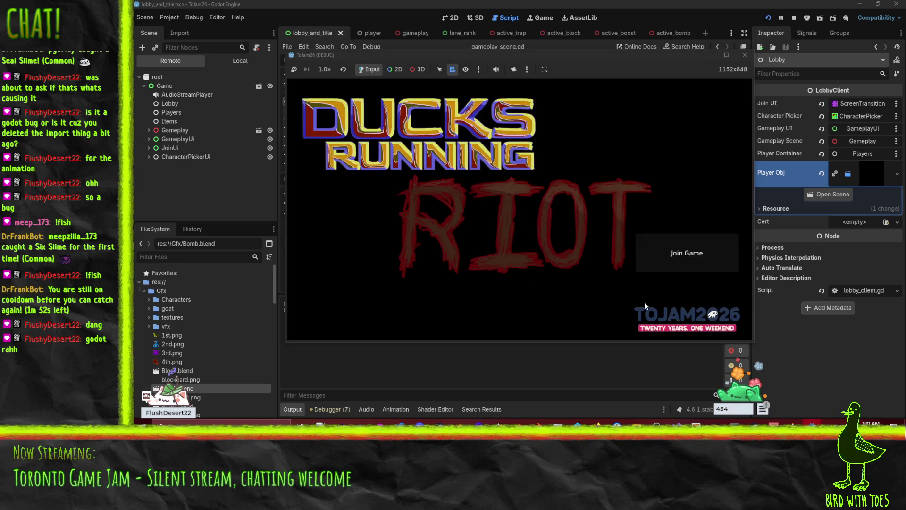
left_click(686, 267)
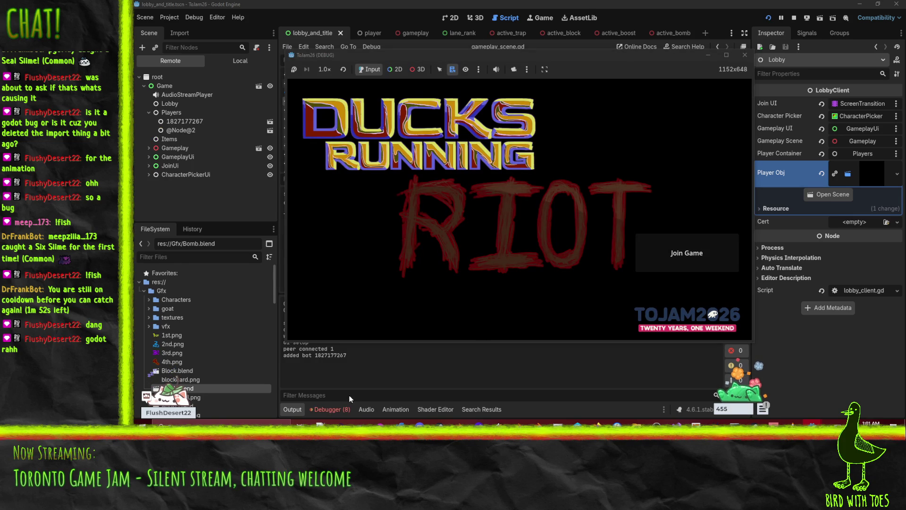
Inspect the rpc checksum failure in the runtime errors, then stop the game with F8.
left_click(338, 413)
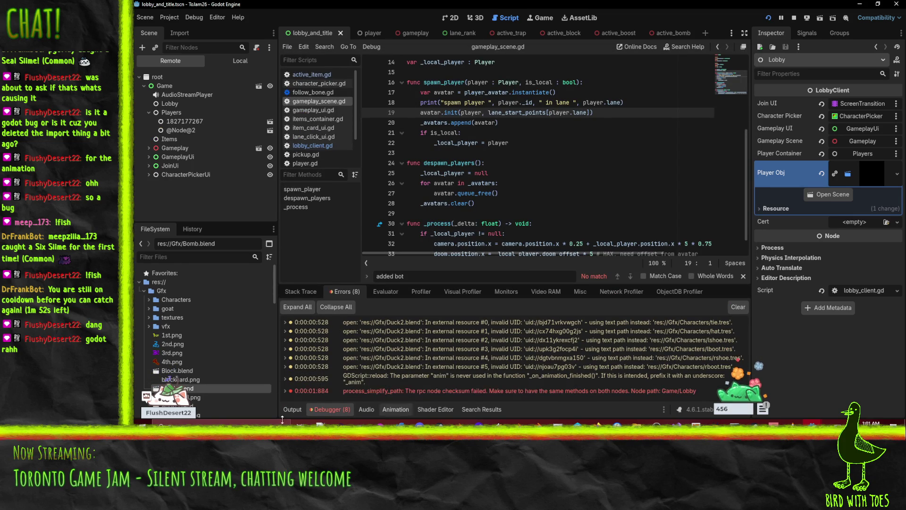
left_click(551, 392)
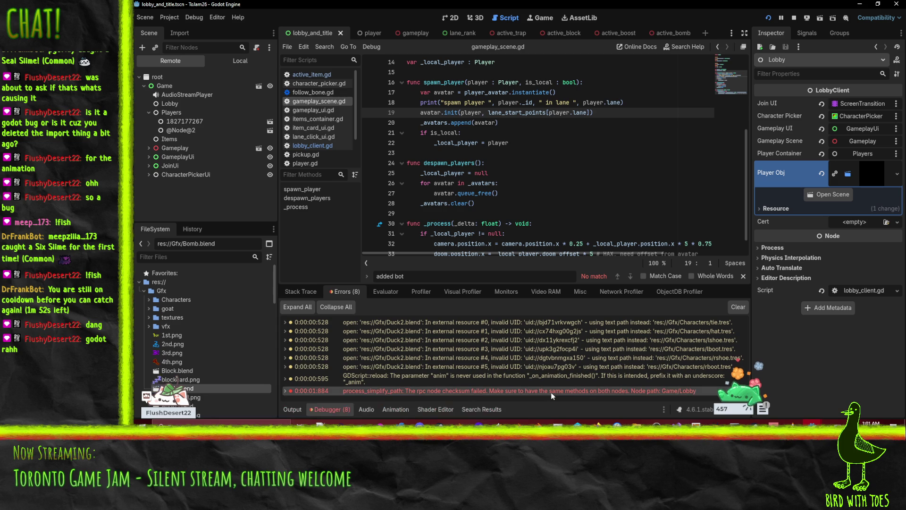
left_click(590, 143)
key("F8")
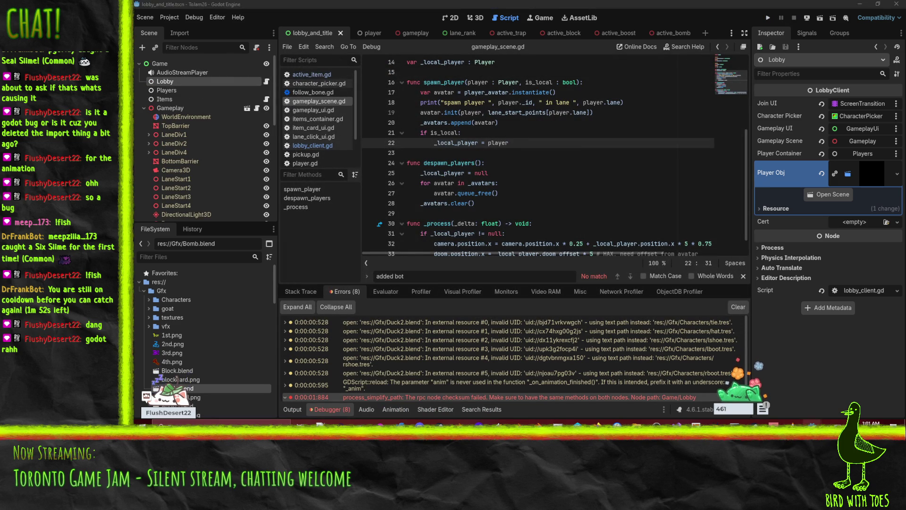
Back in the server window, select new_bot on line 56 of server_lobby.gd.
mouse_move(812, 423)
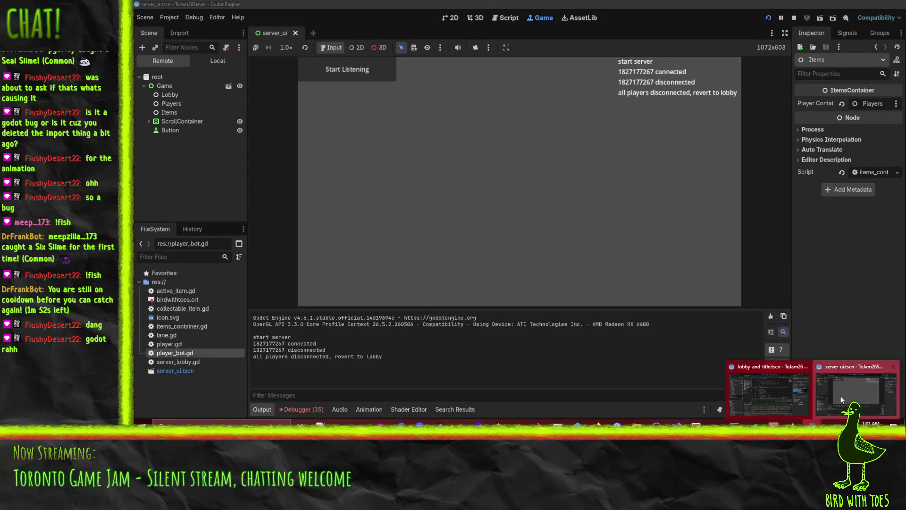
left_click(840, 395)
key("Down")
key("Down")
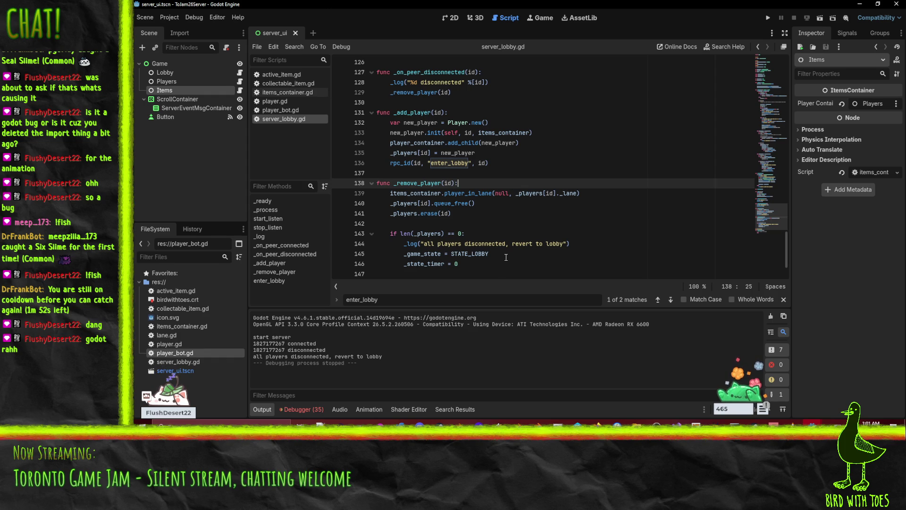
mouse_move(813, 424)
mouse_move(772, 395)
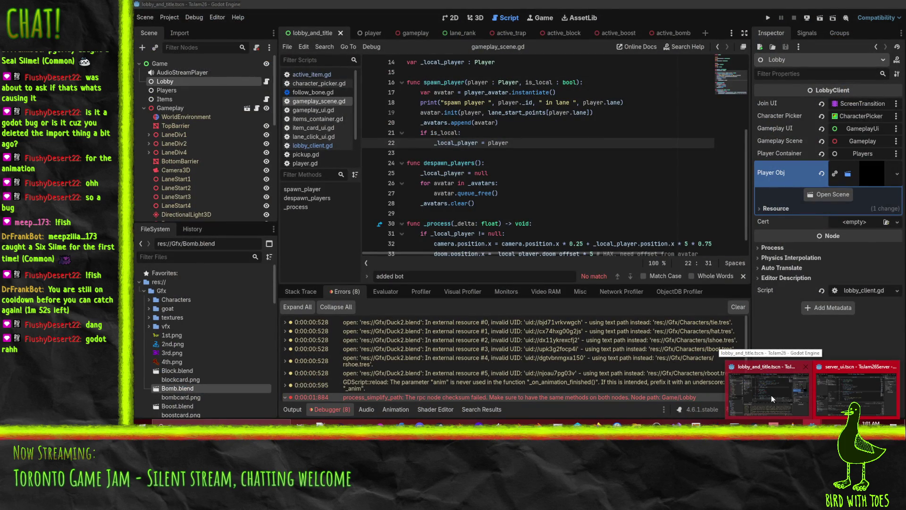
mouse_move(840, 399)
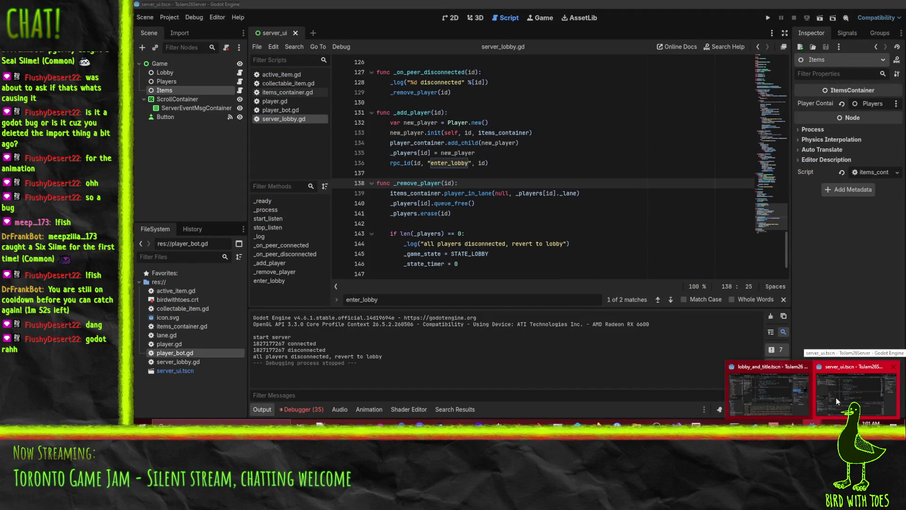
left_click(837, 397)
scroll(499, 153, "up", 10)
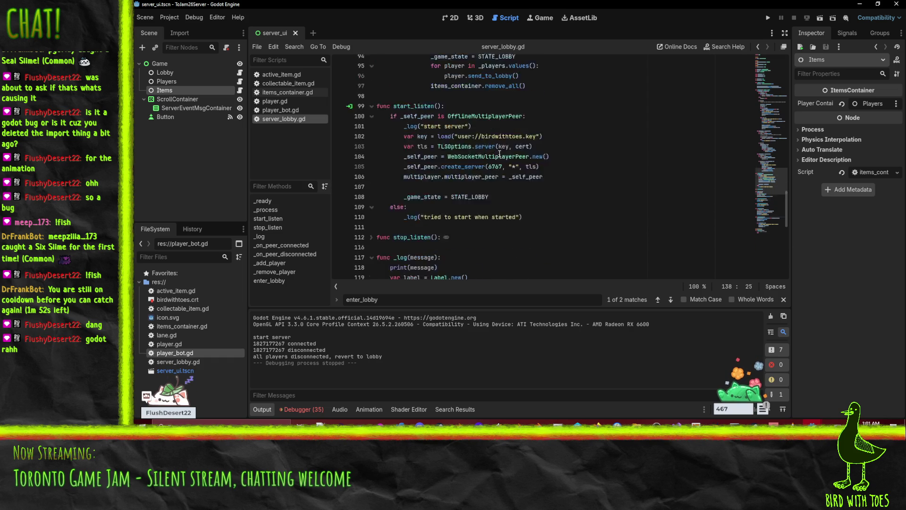
scroll(500, 154, "up", 15)
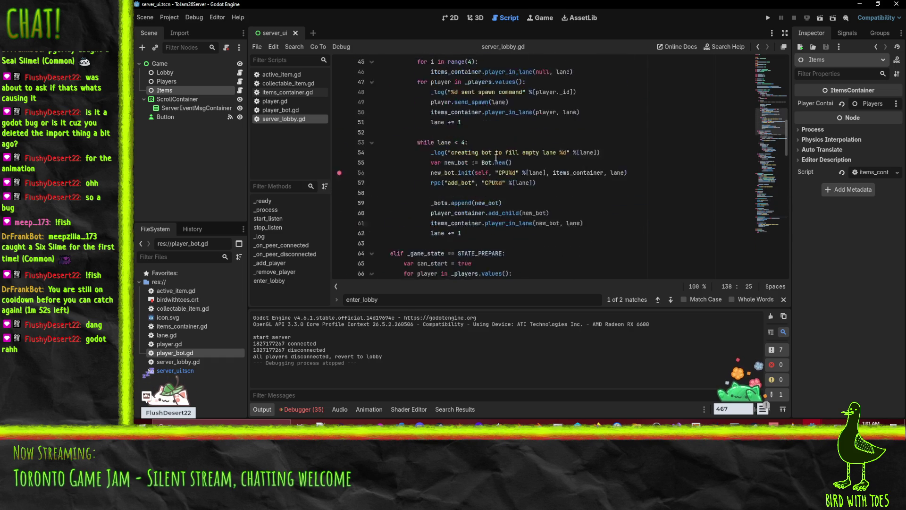
scroll(496, 155, "up", 2)
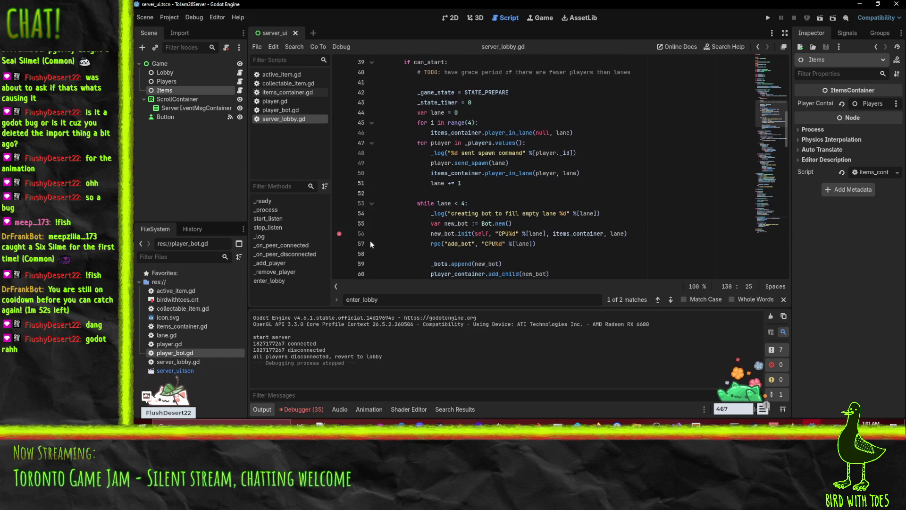
double_click(444, 234)
scroll(472, 208, "up", 5)
scroll(491, 185, "down", 7)
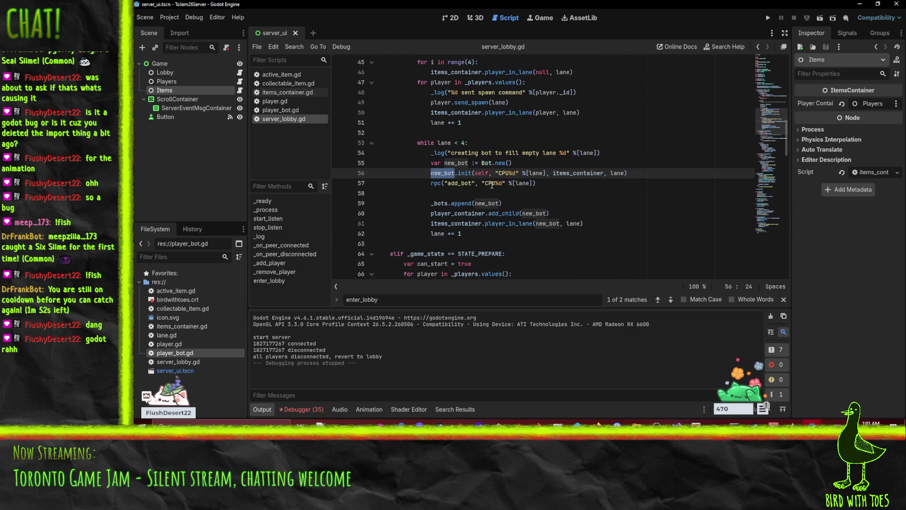
Search the script for new_bot and add_bot, finding add_bot only once.
key("ctrl+f")
left_click(462, 184)
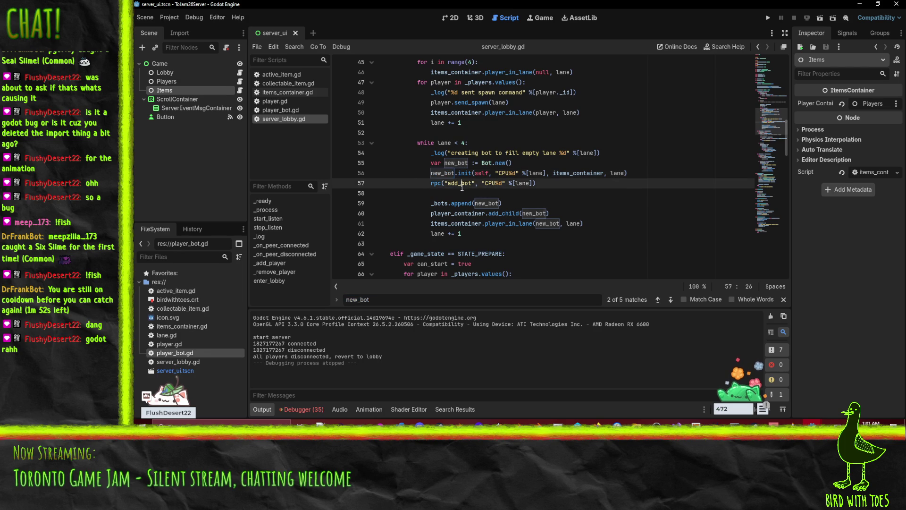
double_click(462, 184)
key("ctrl+f")
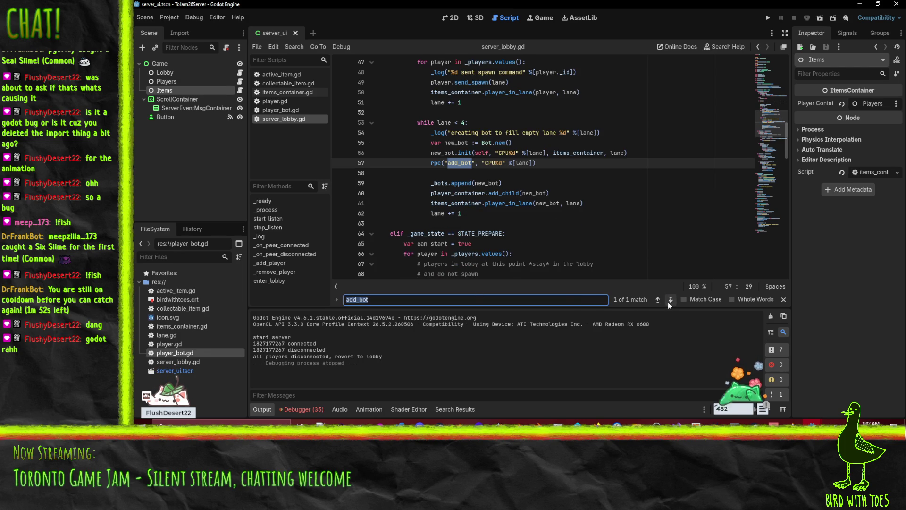
Select the enter_lobby RPC stub on lines 147–151.
scroll(538, 210, "down", 15)
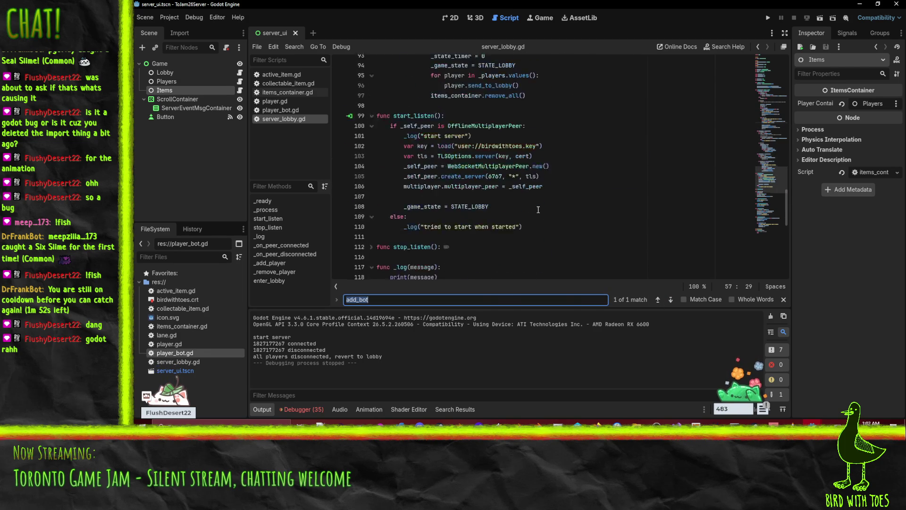
scroll(538, 209, "down", 1)
scroll(524, 237, "down", 12)
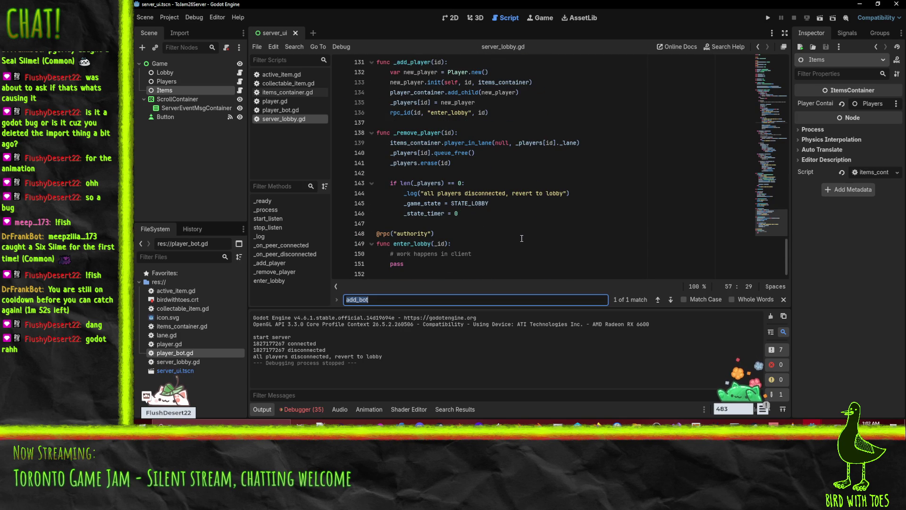
left_click(522, 238)
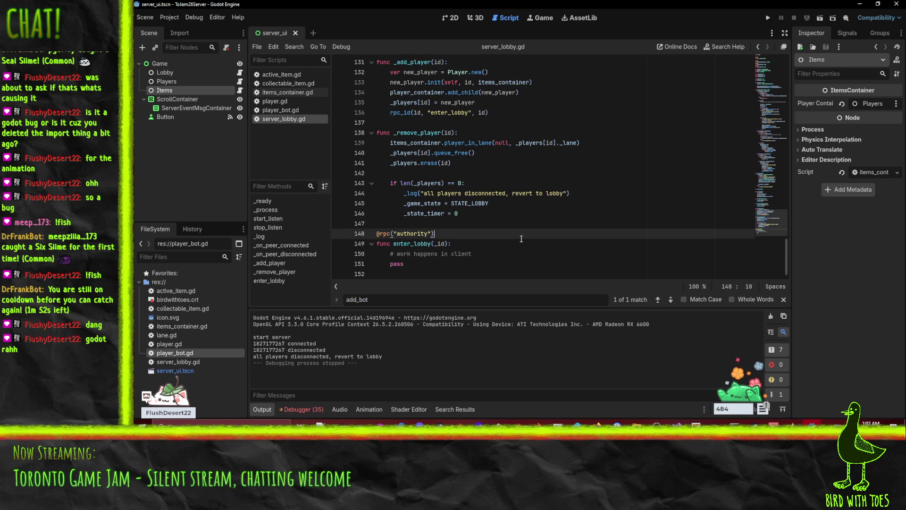
scroll(500, 240, "up", 2)
scroll(499, 240, "up", 15)
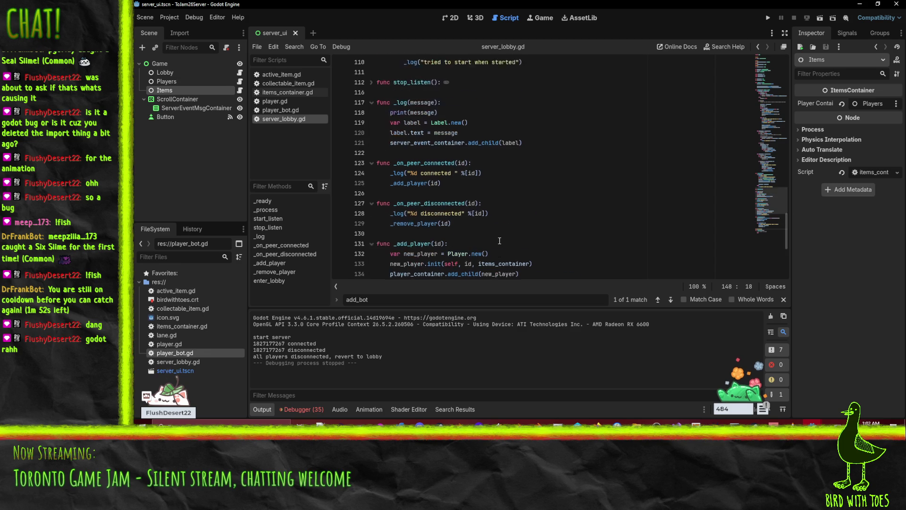
scroll(499, 241, "down", 20)
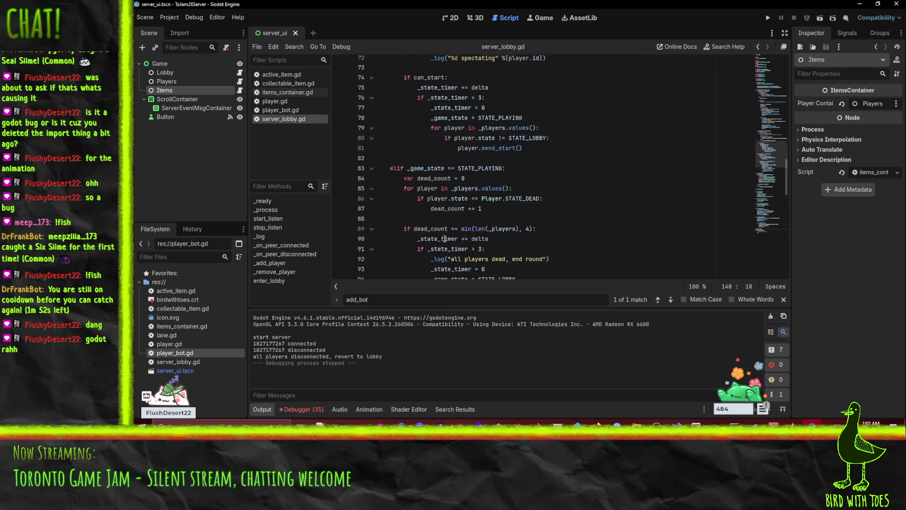
left_click(395, 225)
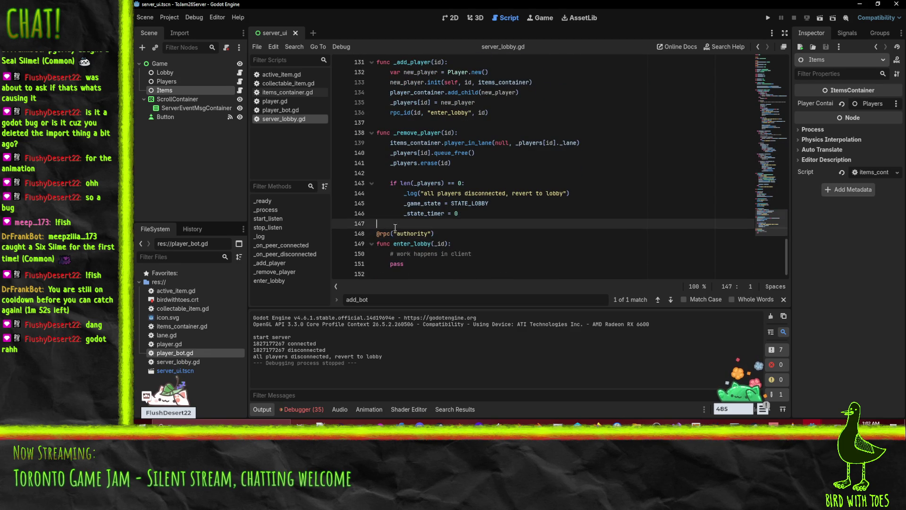
key("shift+Down")
key("shift+Down")
key("shift+Down")
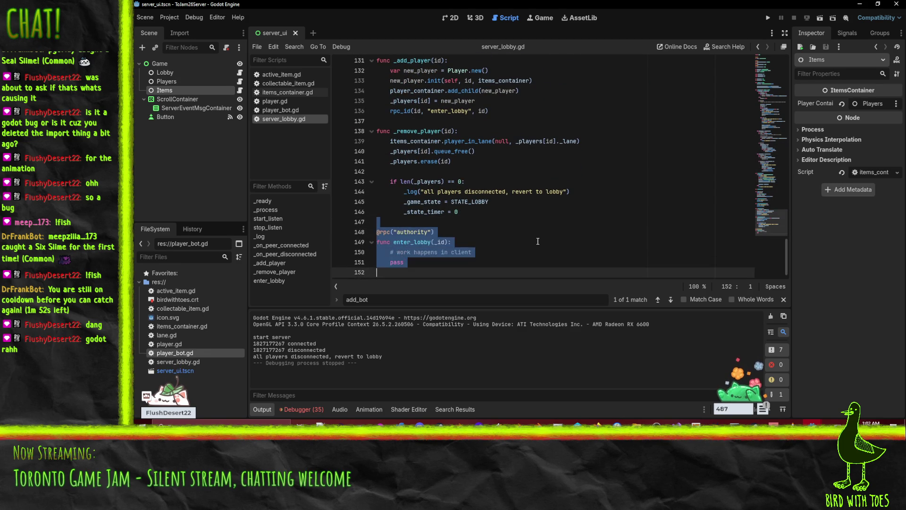
Paste a copy of the enter_lobby stub, rename it add_bot(name) on line 154, and save.
key("Escape")
type("@rpc(\"authority\") func enter_lobby(_id):     # work happens in client     pass")
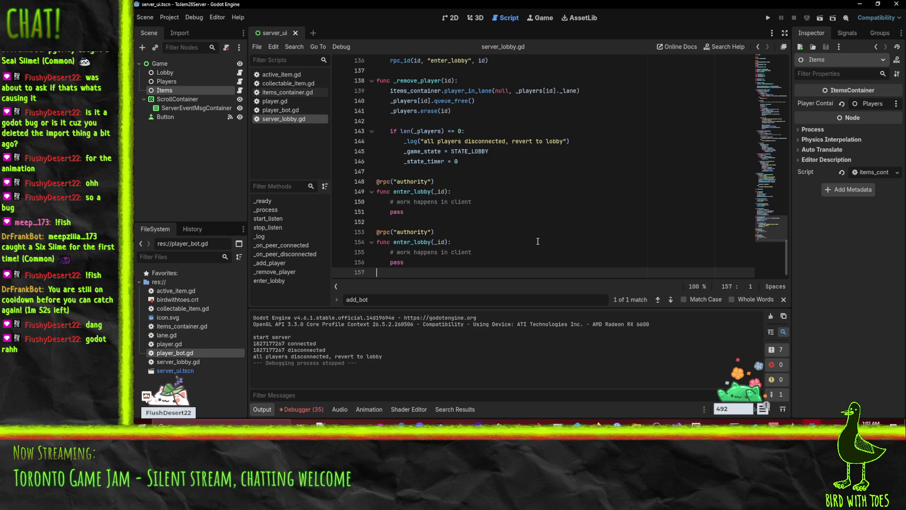
double_click(411, 242)
type("add_bot")
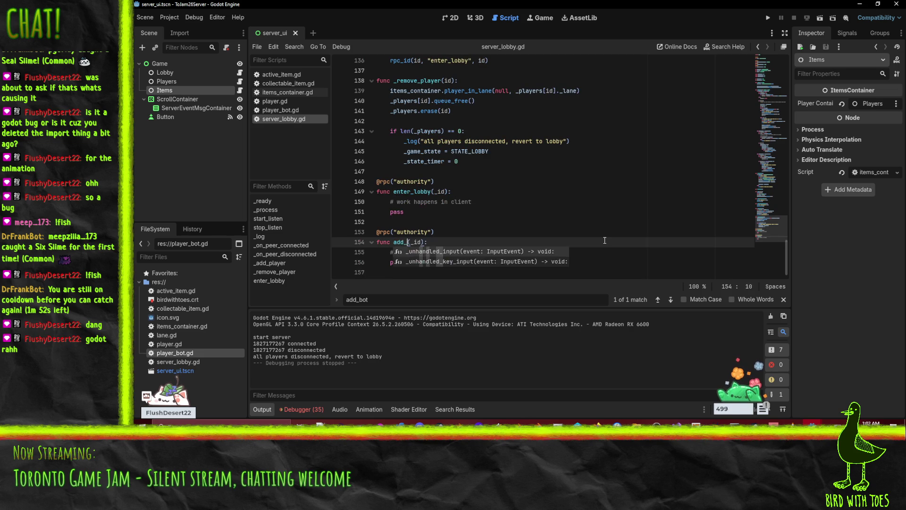
key("ctrl+shift+Right")
type("name")
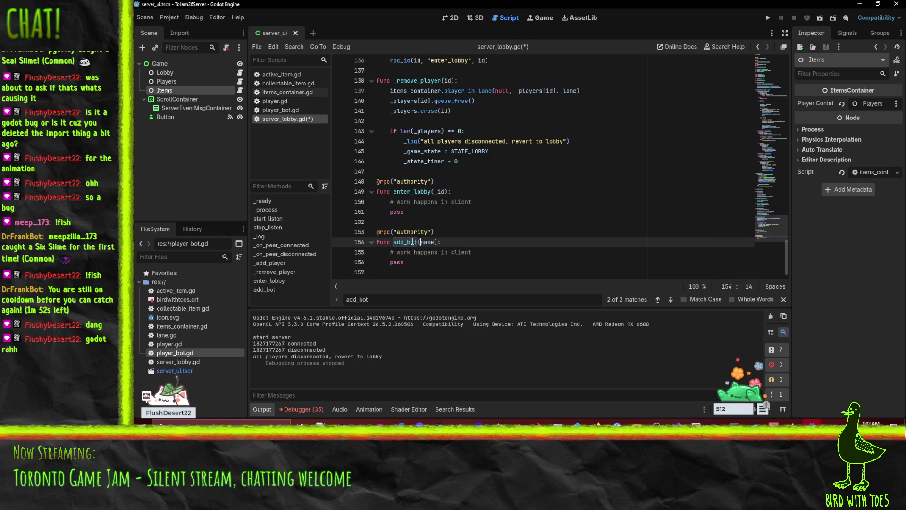
scroll(472, 213, "up", 15)
key("ctrl+s")
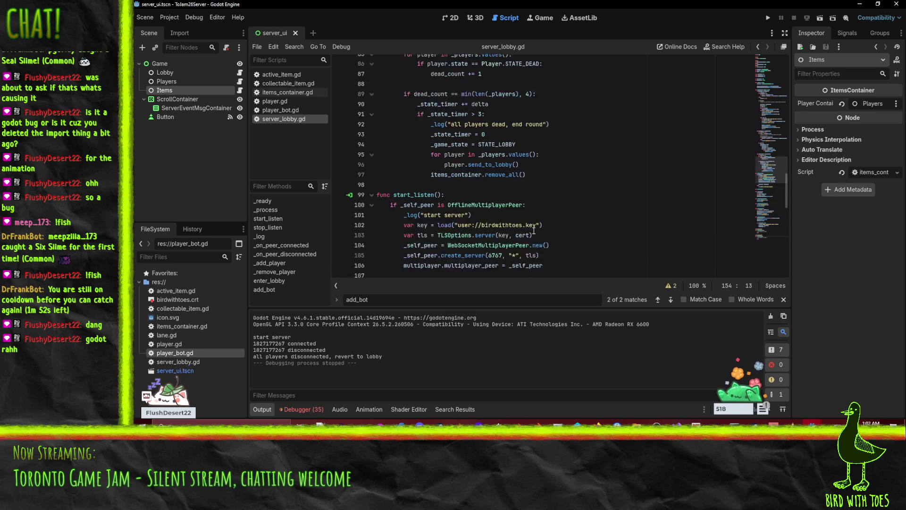
scroll(534, 231, "up", 10)
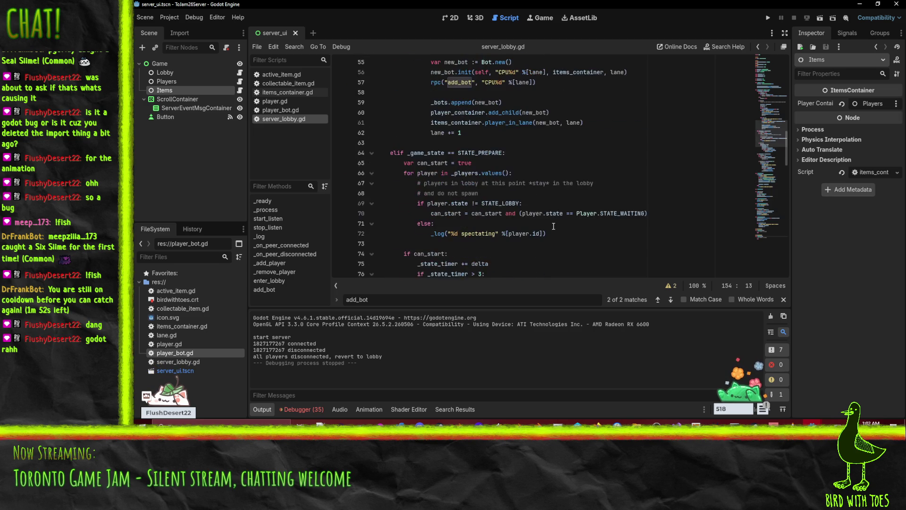
scroll(558, 219, "down", 15)
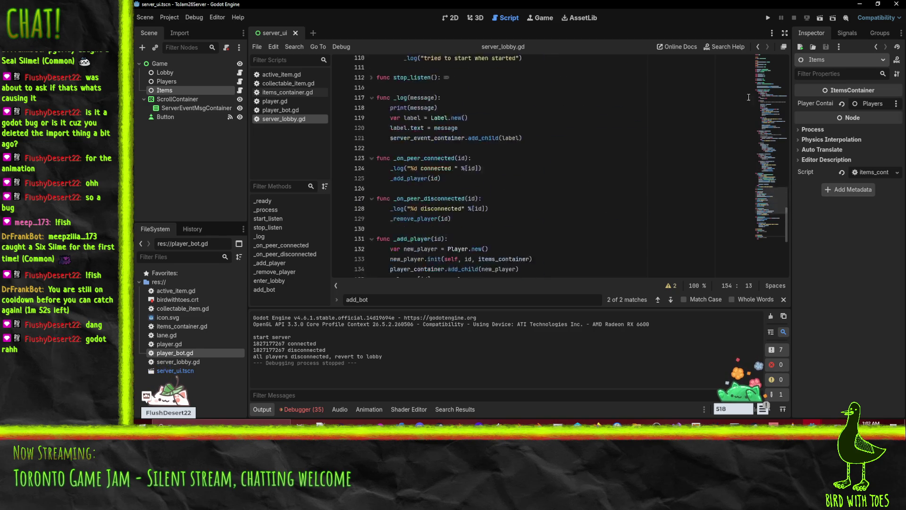
Run the server project and start listening for players.
left_click(768, 18)
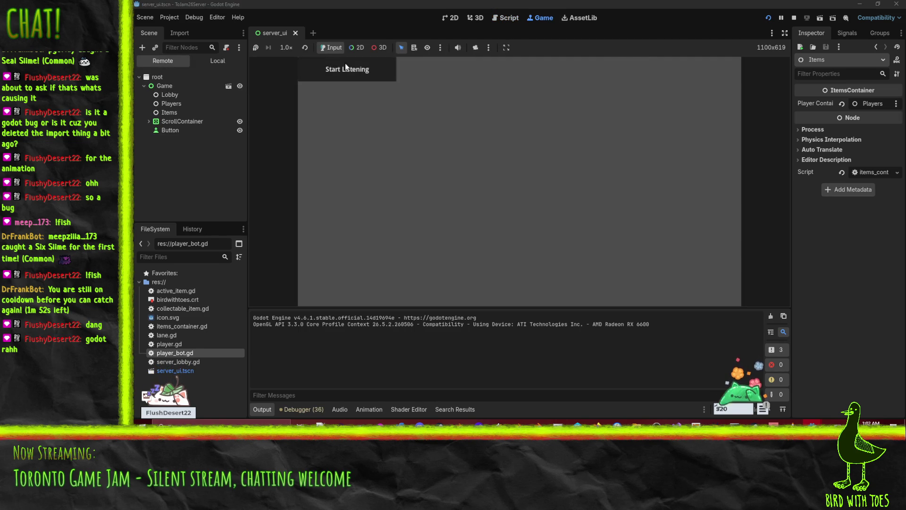
left_click(345, 66)
mouse_move(840, 392)
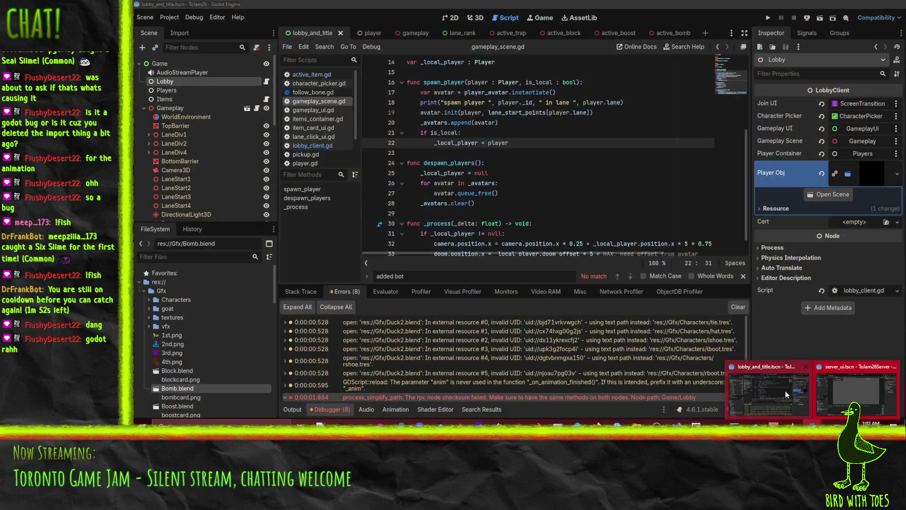
Run the client, join the lobby, pick a character, press READY!, then stop.
left_click(786, 394)
left_click(597, 217)
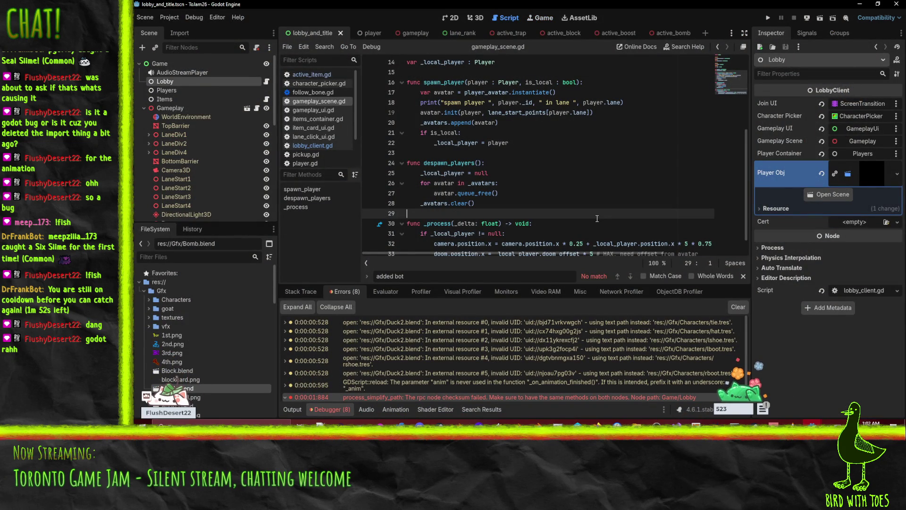
left_click(768, 16)
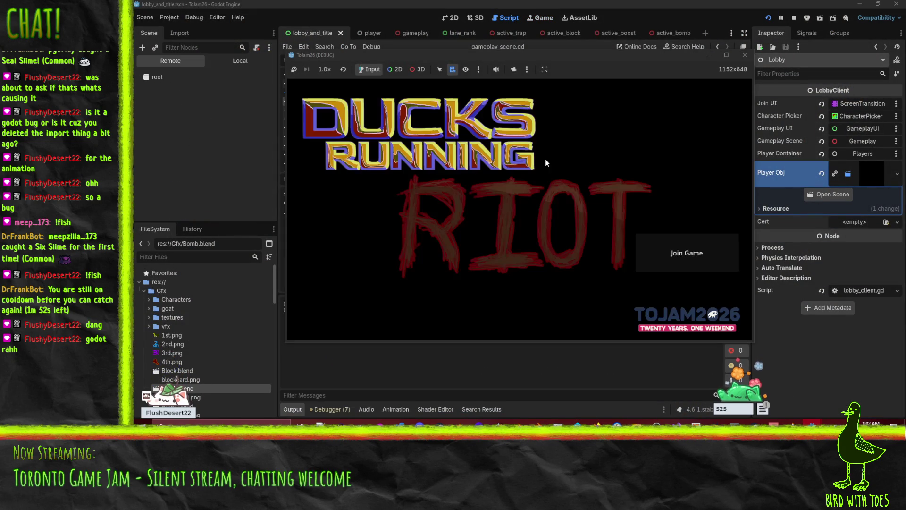
left_click(668, 243)
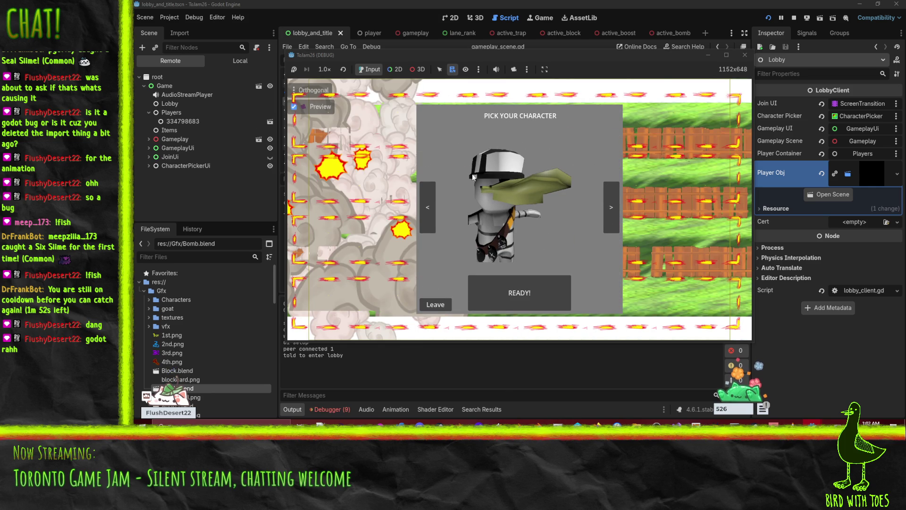
left_click(612, 209)
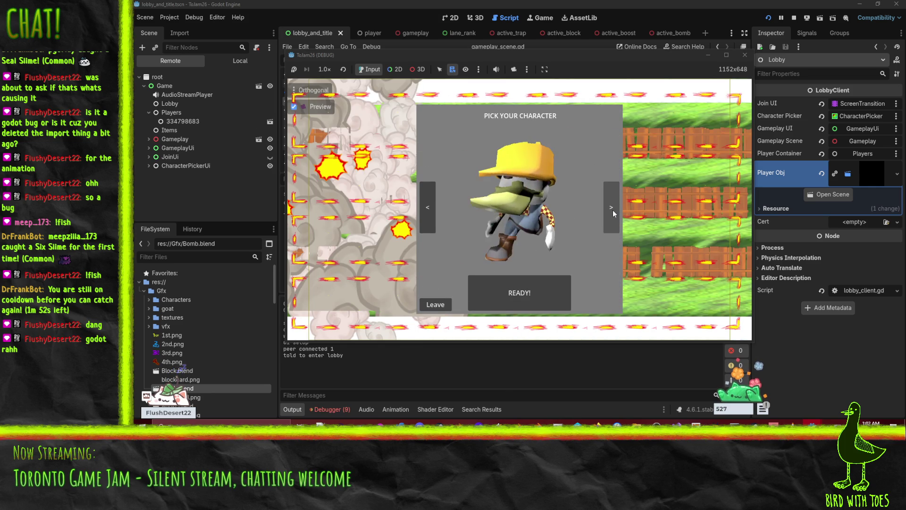
left_click(428, 207)
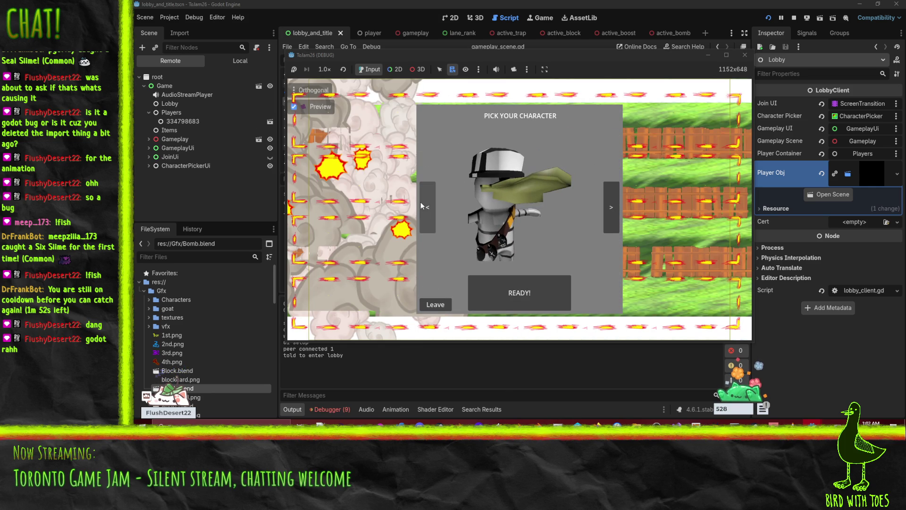
left_click(517, 291)
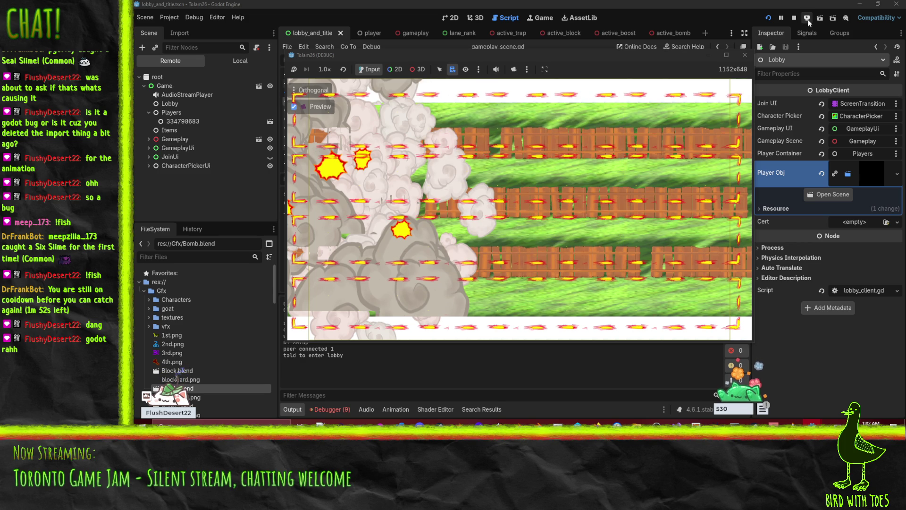
left_click(793, 19)
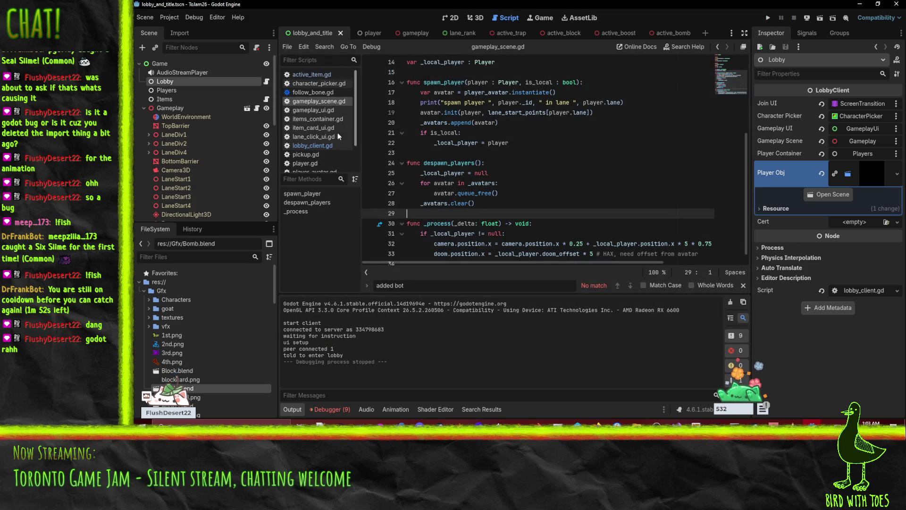
Delete the TextureRect node under GameplayUi in the lobby_and_title scene.
left_click(406, 34)
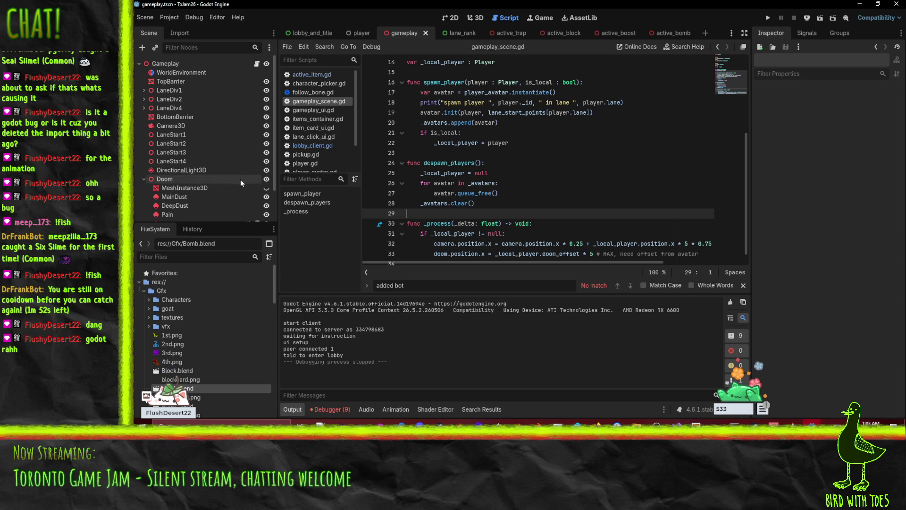
left_click(452, 33)
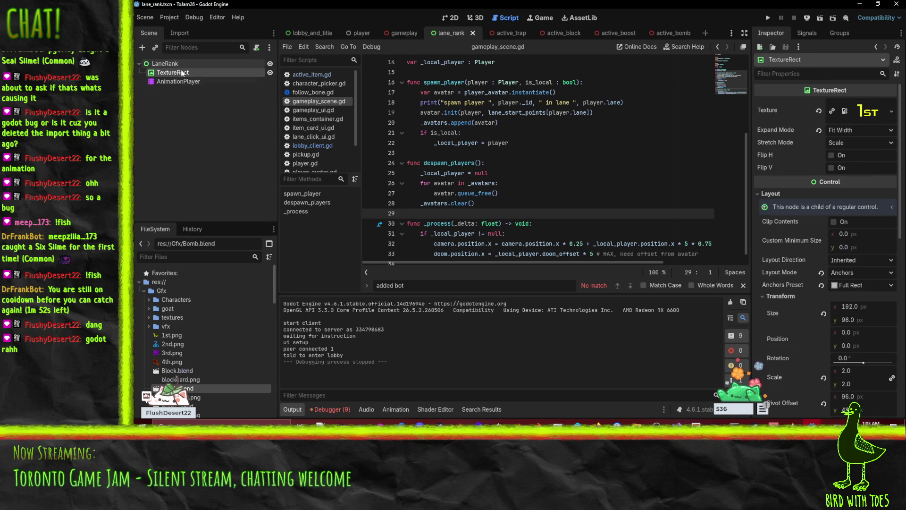
left_click(477, 17)
left_click(451, 18)
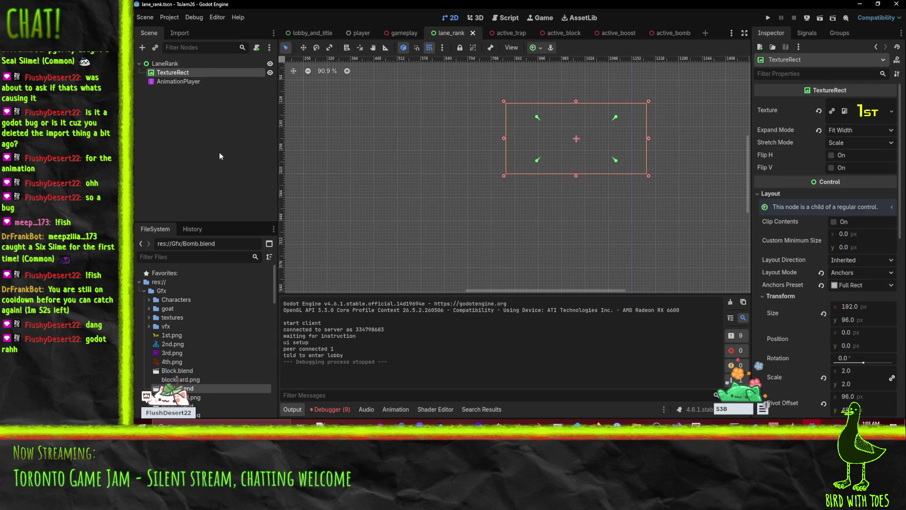
left_click(404, 33)
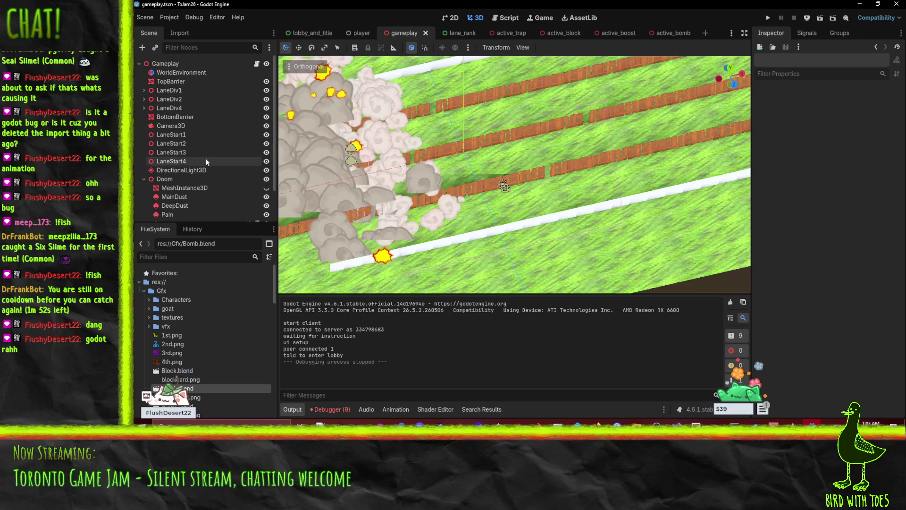
left_click(311, 33)
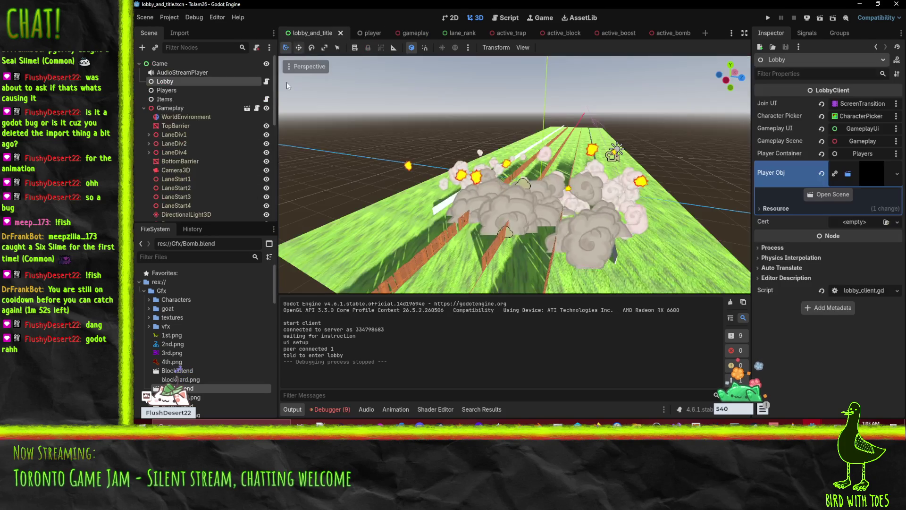
scroll(207, 160, "down", 5)
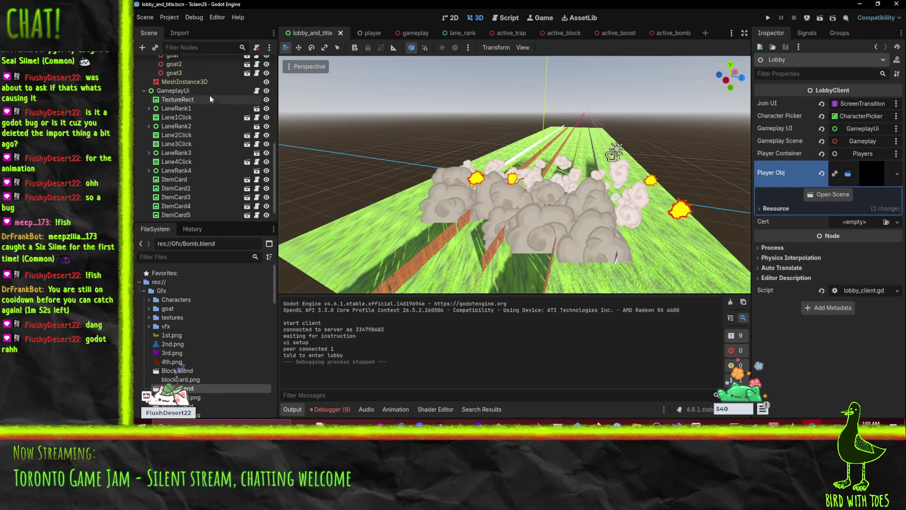
left_click(197, 92)
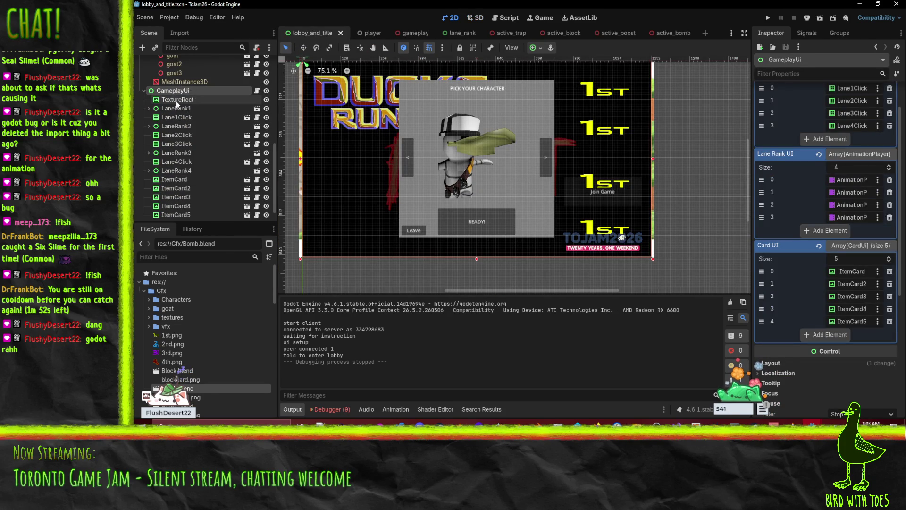
left_click(178, 101)
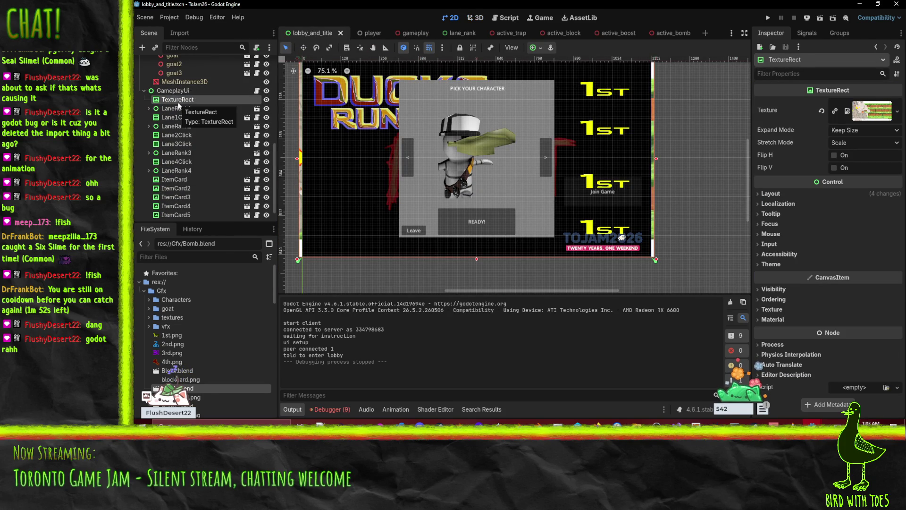
key("Delete")
key("Return")
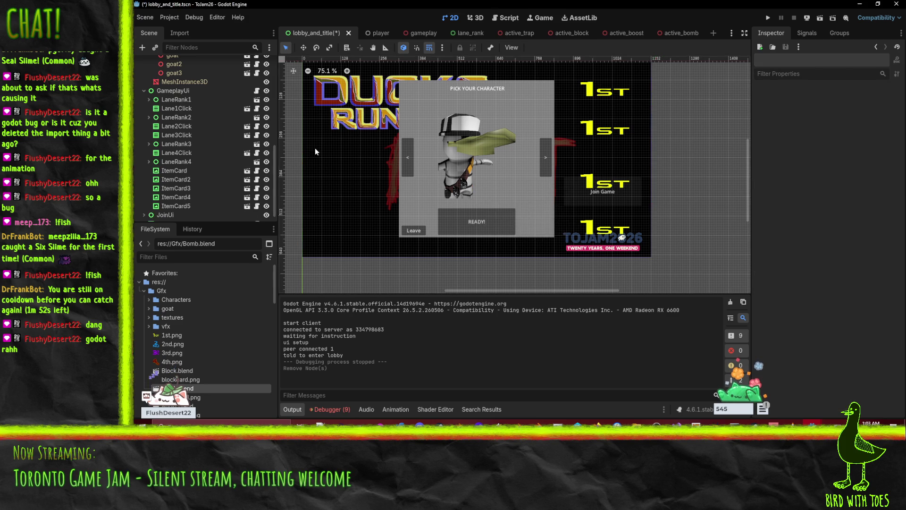
left_click(769, 18)
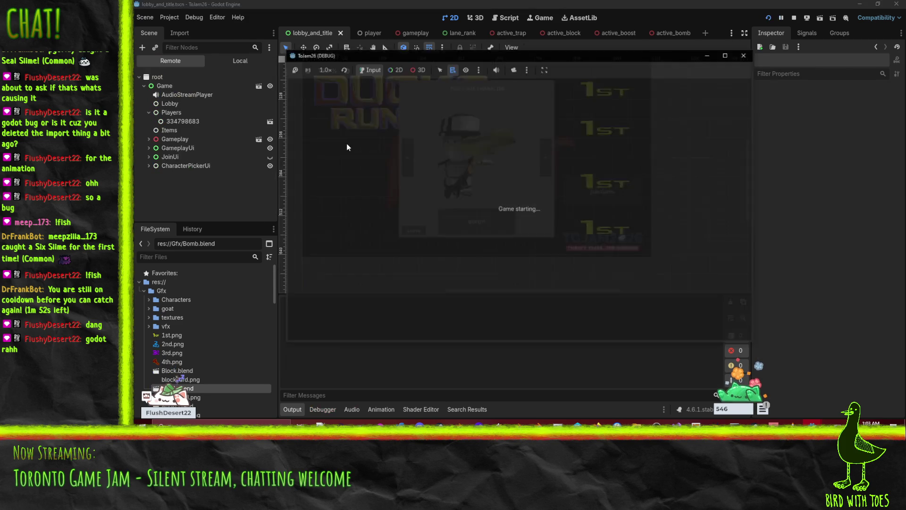
left_click(707, 247)
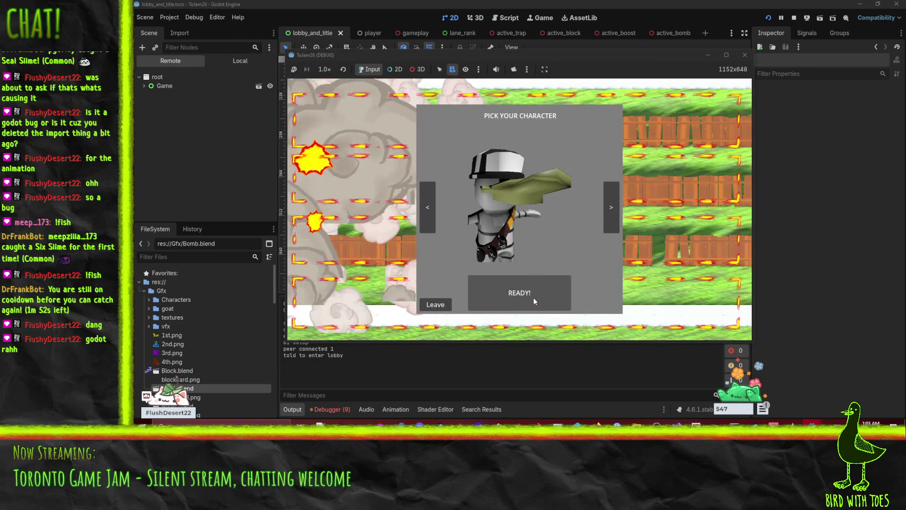
left_click(533, 296)
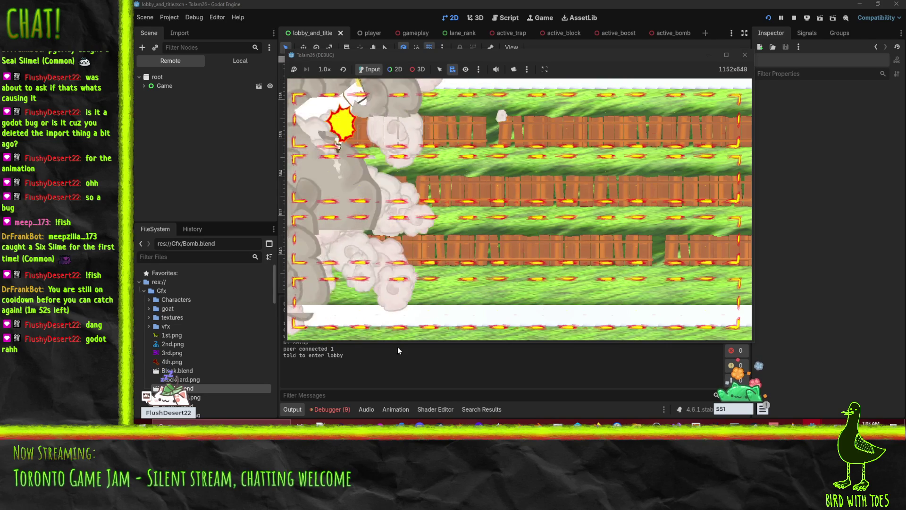
key("F8")
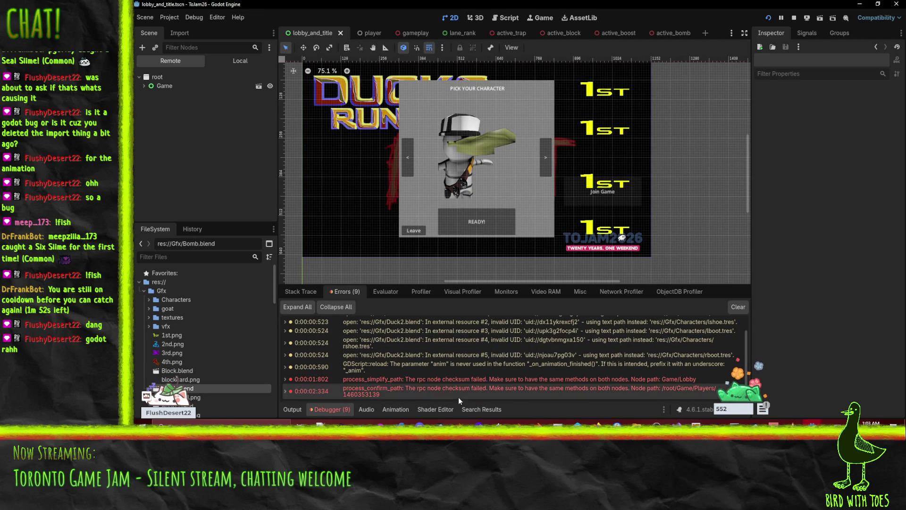
mouse_move(483, 392)
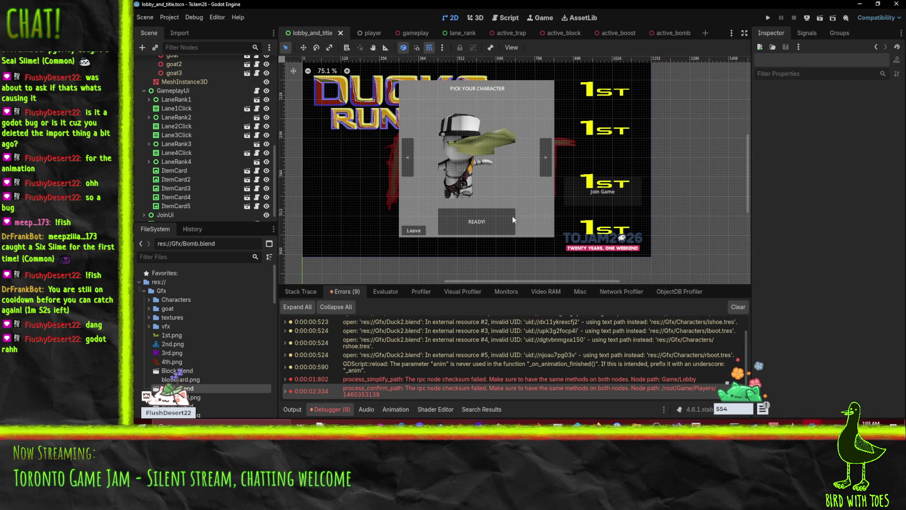
scroll(482, 217, "down", 2)
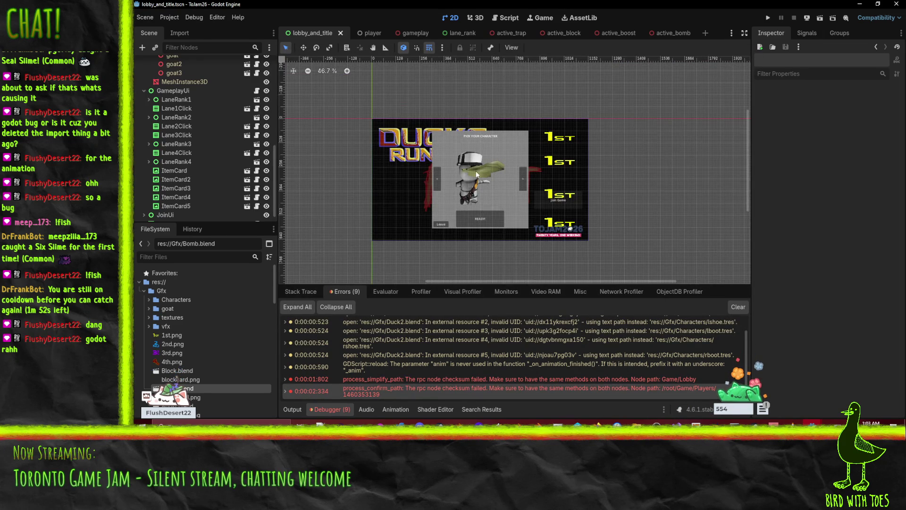
mouse_move(476, 174)
left_mouse_down()
mouse_move(451, 193)
mouse_move(478, 184)
left_mouse_up()
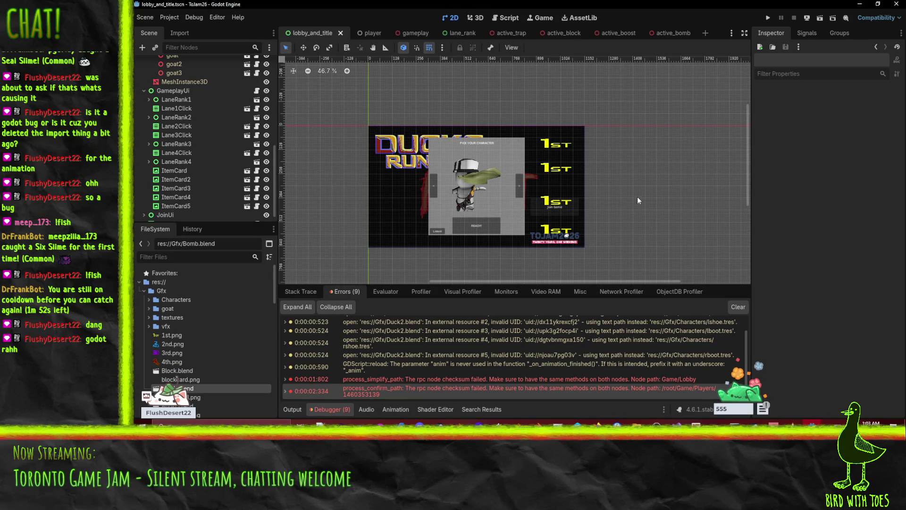
scroll(182, 149, "up", 5)
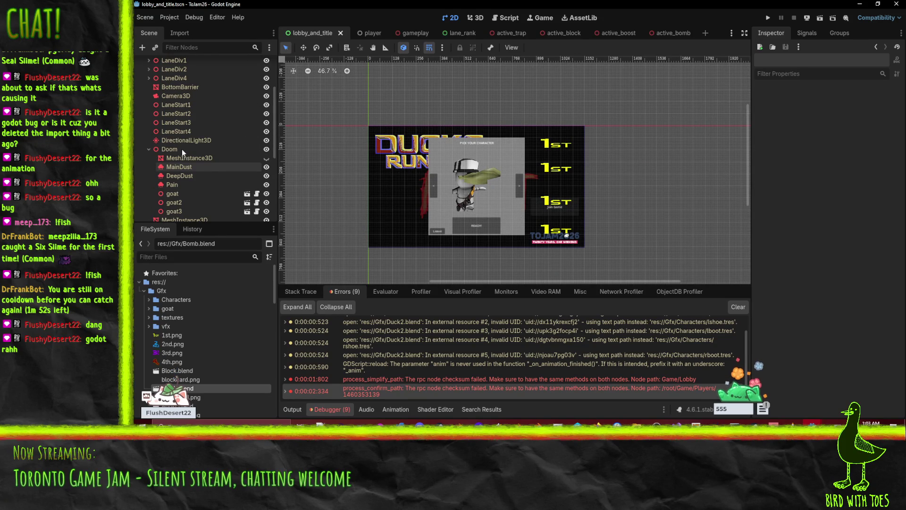
scroll(185, 152, "up", 3)
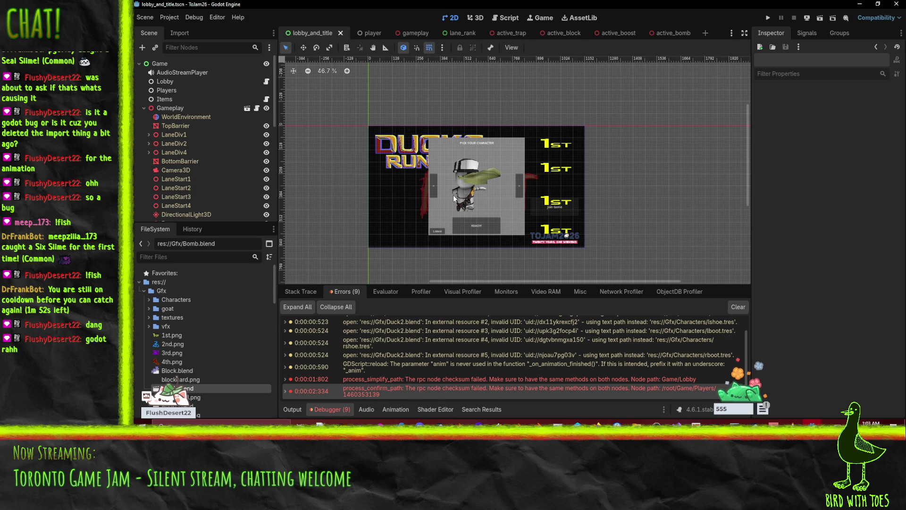
scroll(453, 195, "up", 3)
scroll(467, 203, "down", 3)
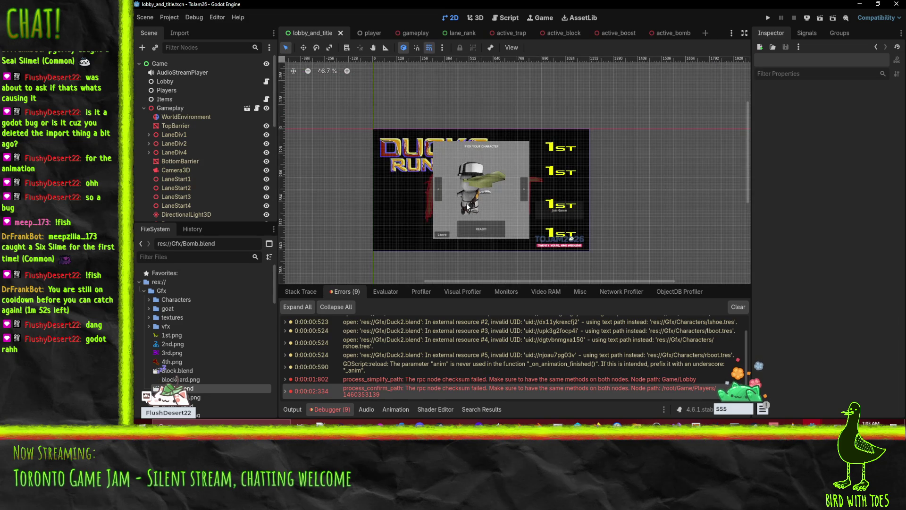
scroll(434, 155, "up", 1)
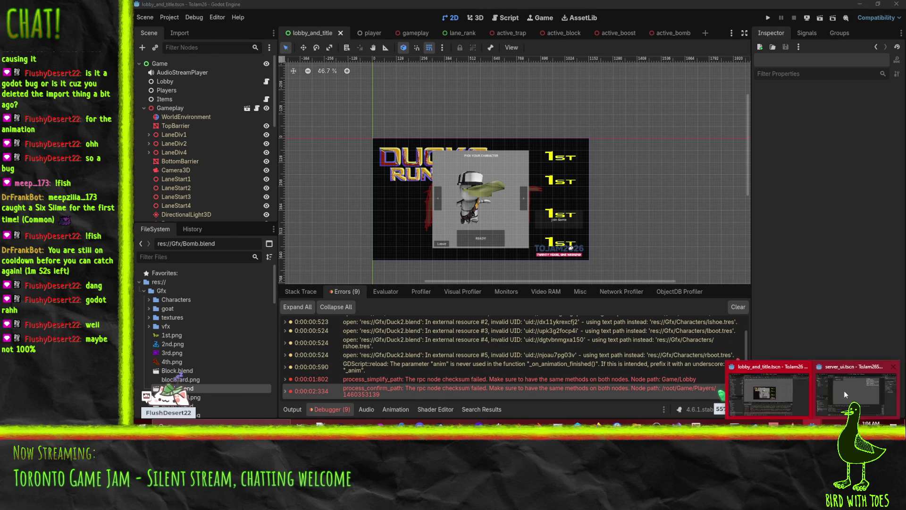
Review the server's Debugger errors and stop the running server project.
left_click(844, 390)
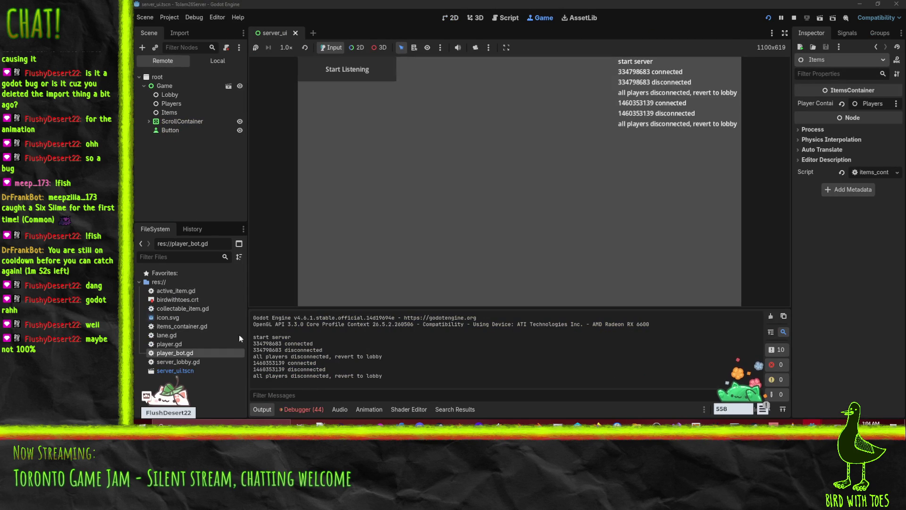
left_click(301, 409)
scroll(355, 359, "down", 5)
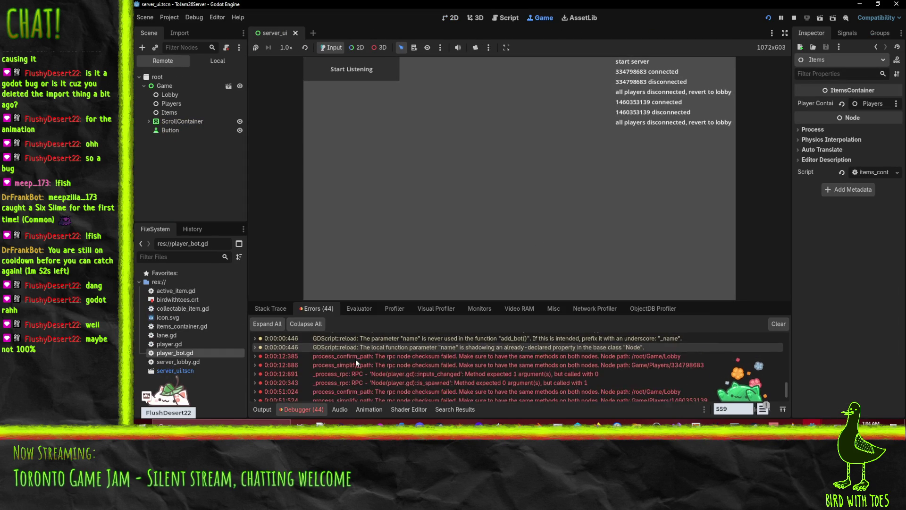
scroll(441, 366, "up", 1)
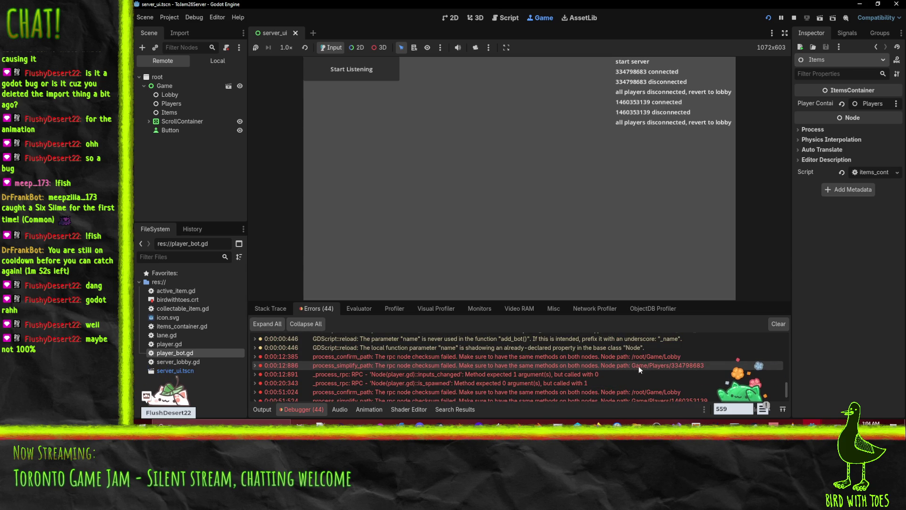
mouse_move(419, 375)
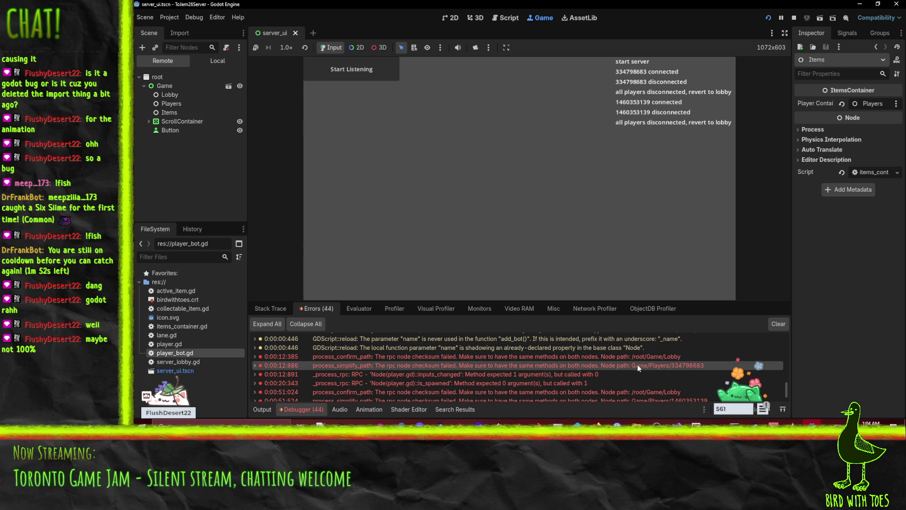
left_click(793, 18)
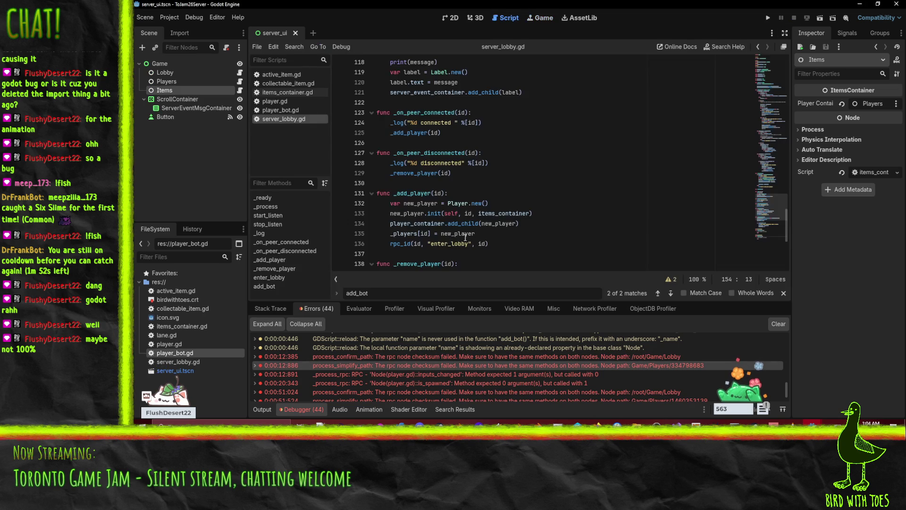
Look over server_lobby.gd around line 130 and player.gd.
scroll(614, 398, "down", 2)
scroll(616, 394, "up", 2)
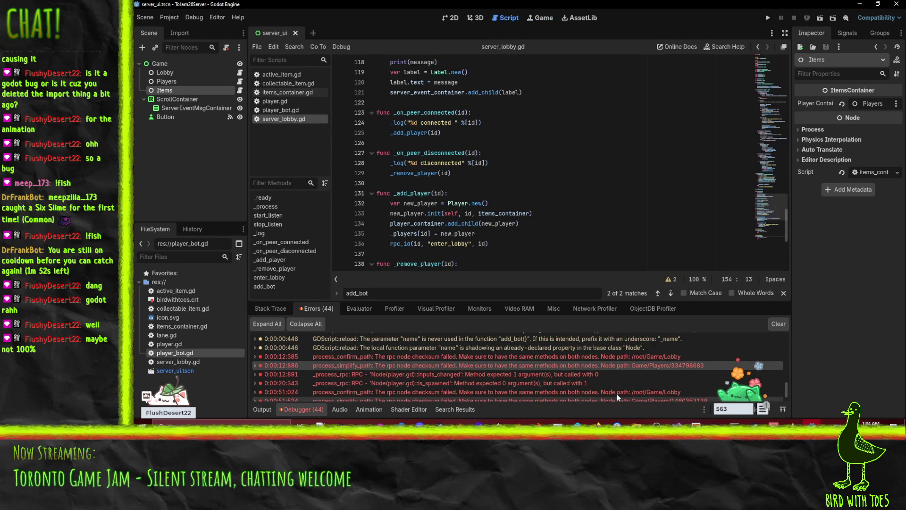
left_click(602, 180)
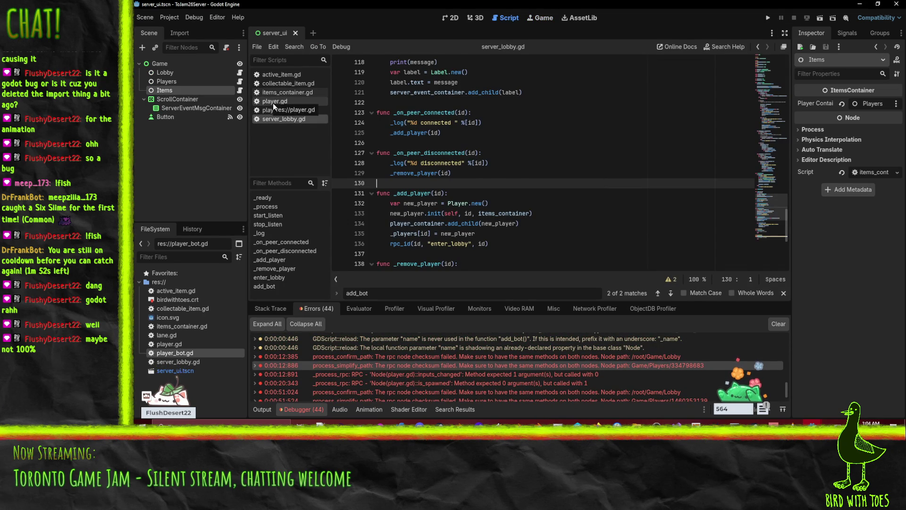
left_click(273, 103)
scroll(555, 200, "down", 5)
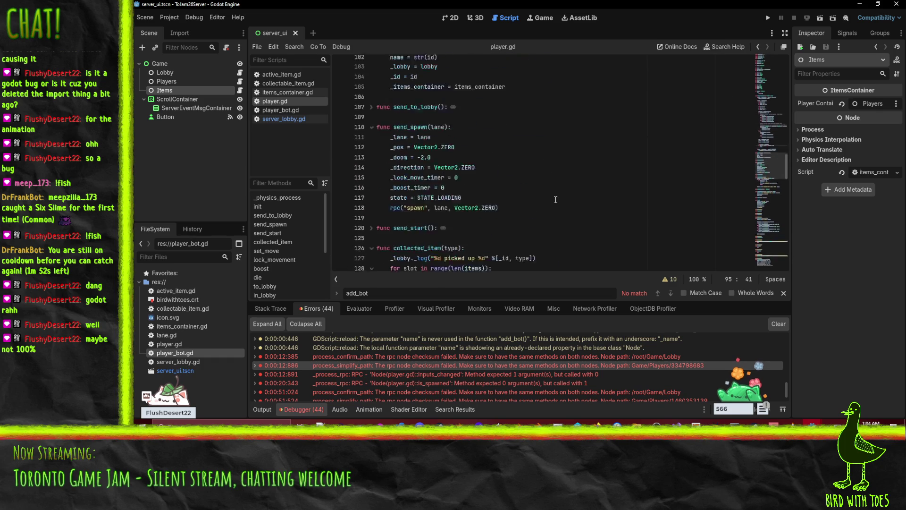
scroll(390, 161, "up", 4)
Review player_bot.gd, then rerun the server project with a fresh log.
left_click(280, 110)
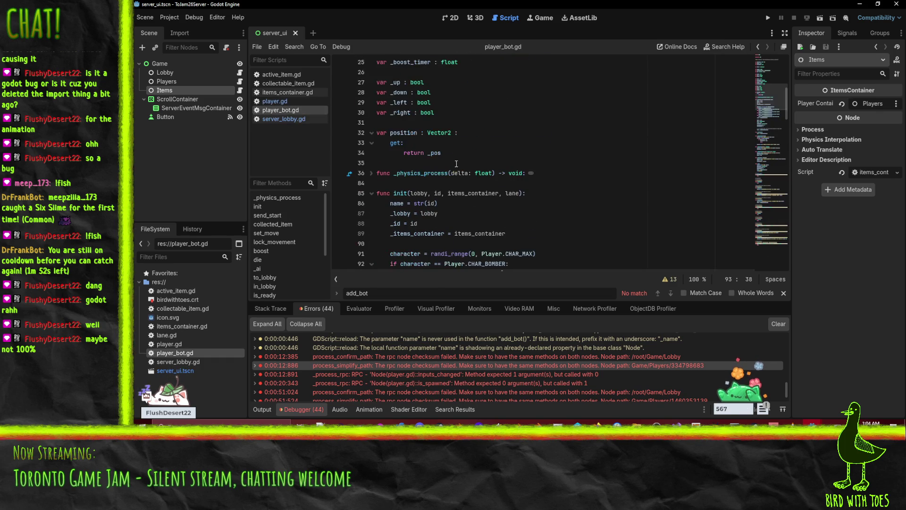
scroll(589, 195, "down", 2)
scroll(588, 194, "down", 2)
scroll(583, 192, "up", 5)
scroll(575, 186, "down", 6)
scroll(575, 186, "down", 9)
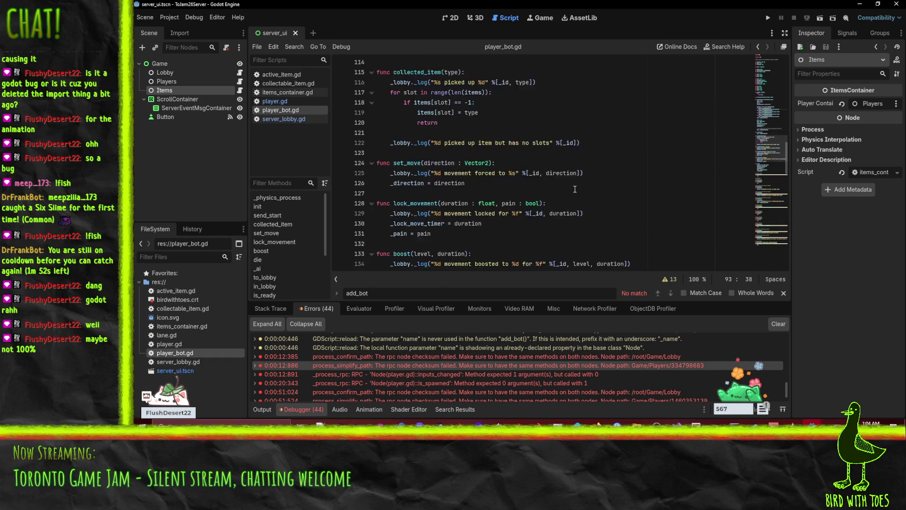
scroll(620, 194, "down", 1)
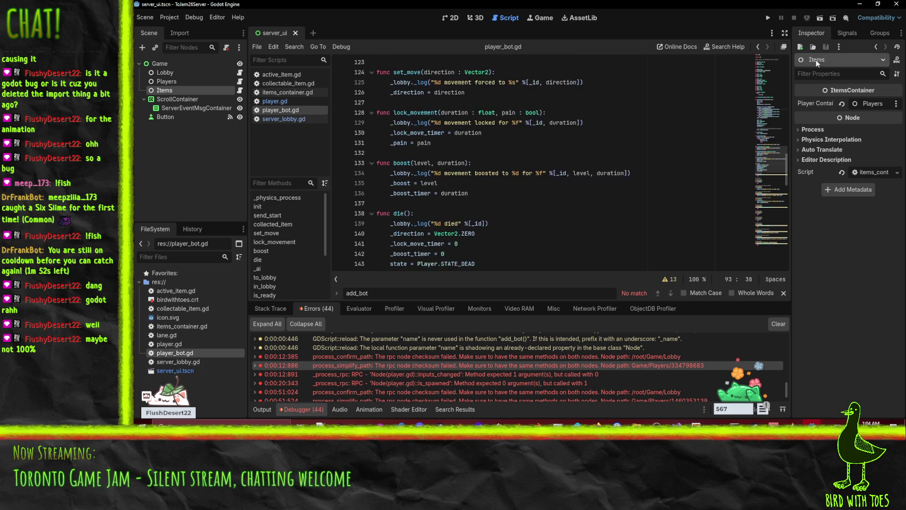
left_click(768, 21)
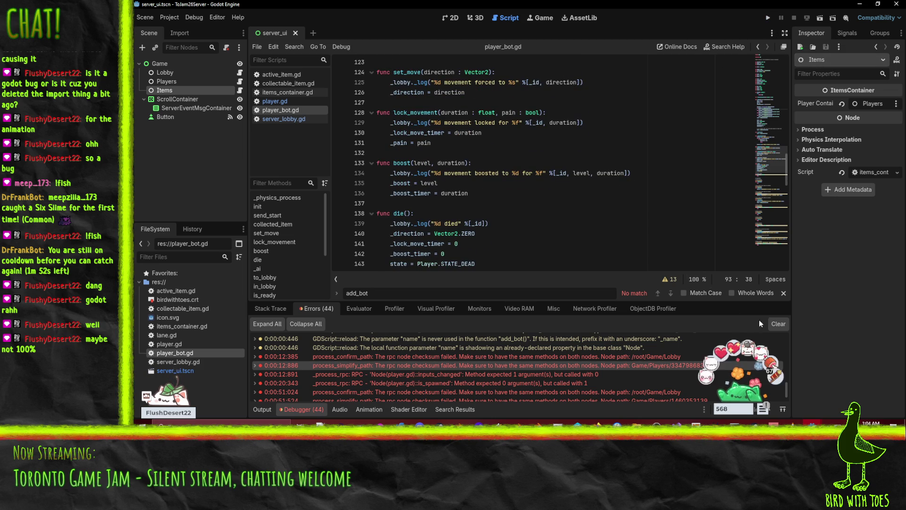
left_click(769, 18)
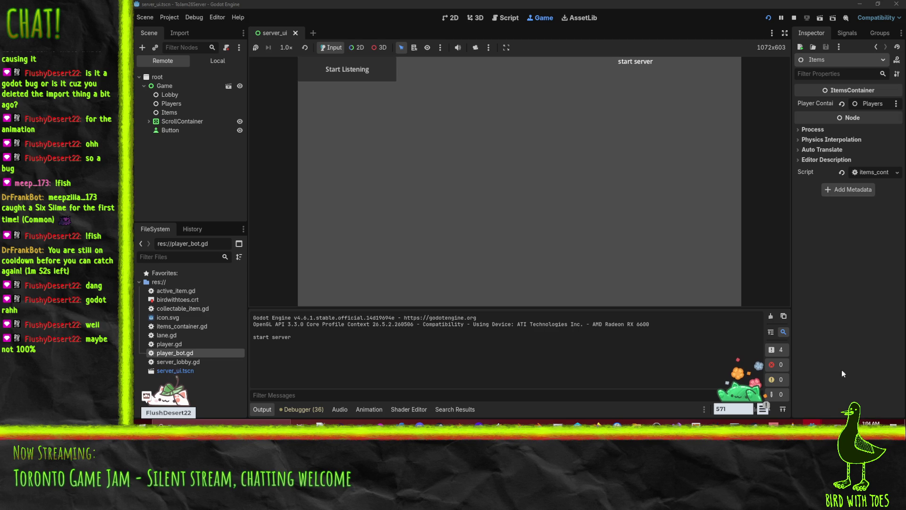
In the client, open Lane1Click's lane_click scene from lobby_and_title and select its AnimationPlayer.
mouse_move(812, 423)
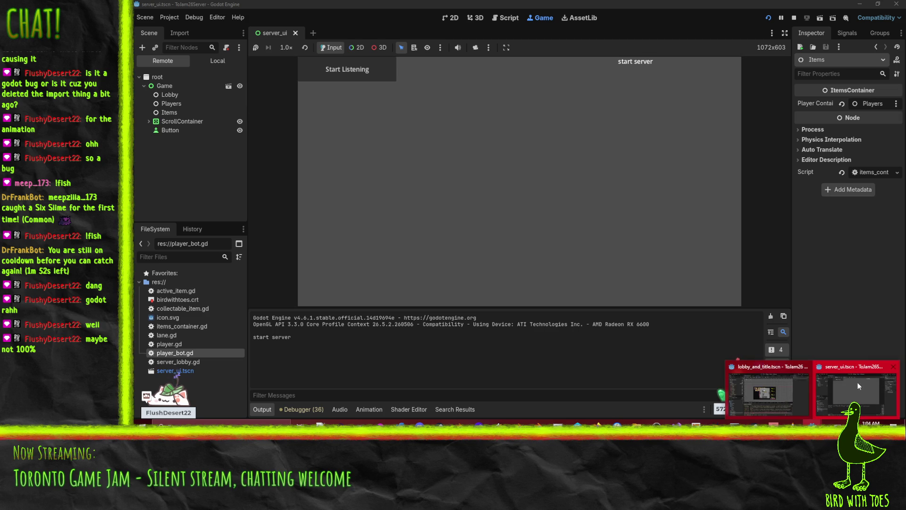
left_click(809, 385)
scroll(482, 217, "down", 2)
scroll(481, 217, "left", 2)
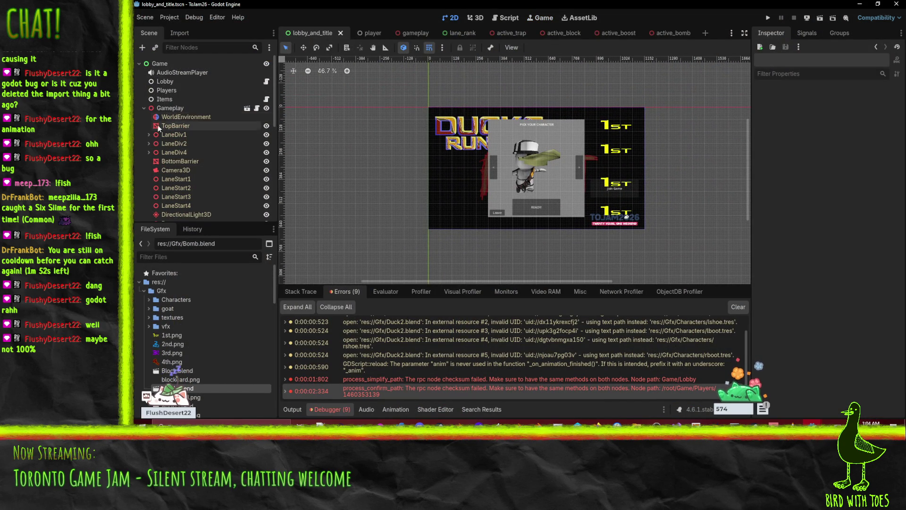
left_click(459, 33)
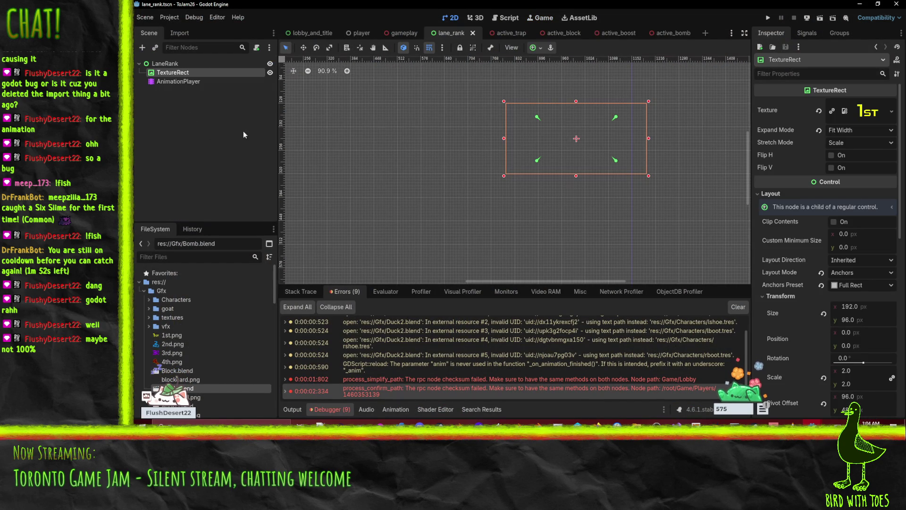
left_click(398, 33)
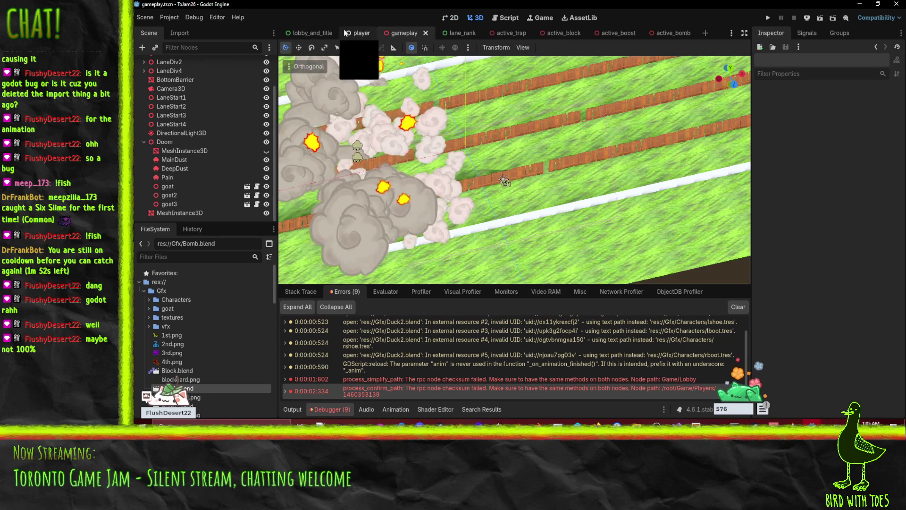
left_click(293, 34)
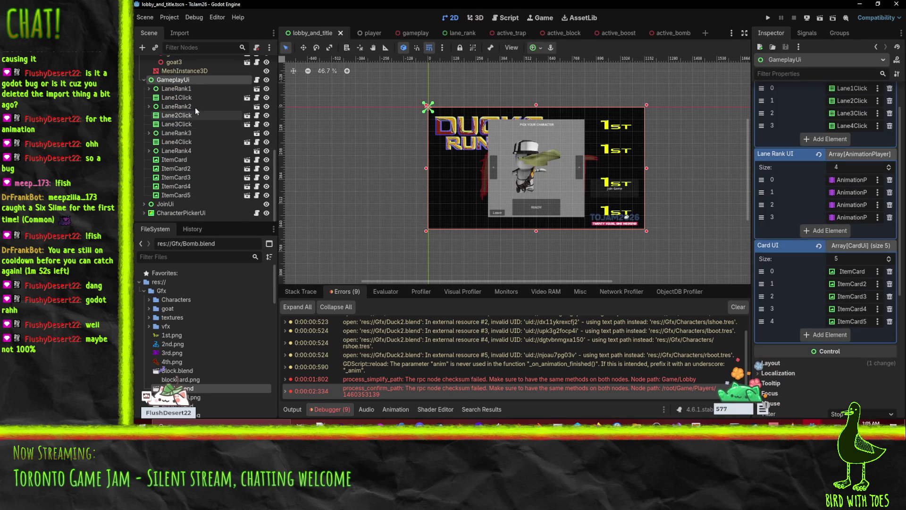
left_click(189, 98)
left_click(246, 98)
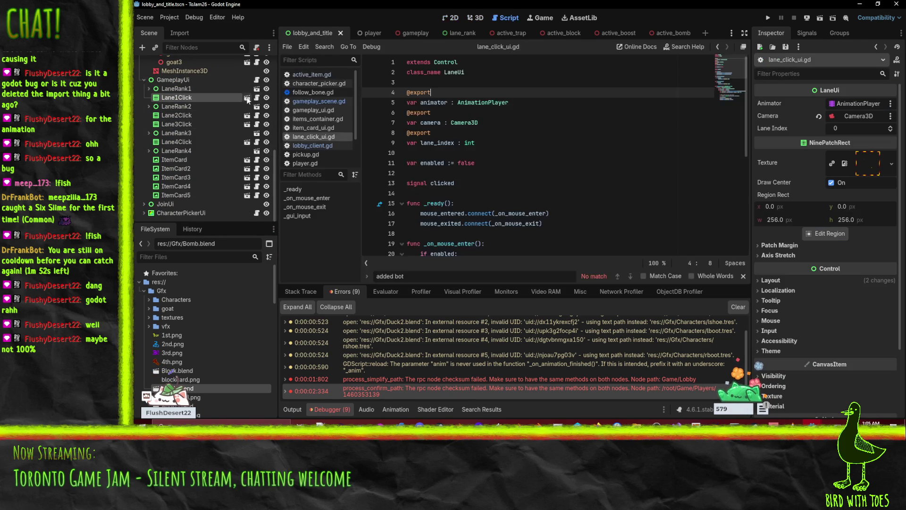
left_click(170, 73)
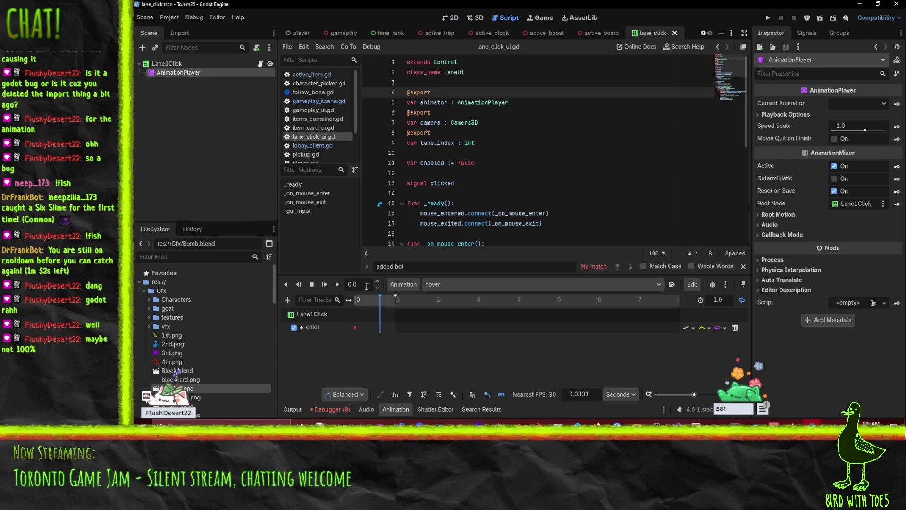
Retarget the hover animation's color track to modulate.
left_click_drag(380, 304, 347, 300)
left_click(313, 327)
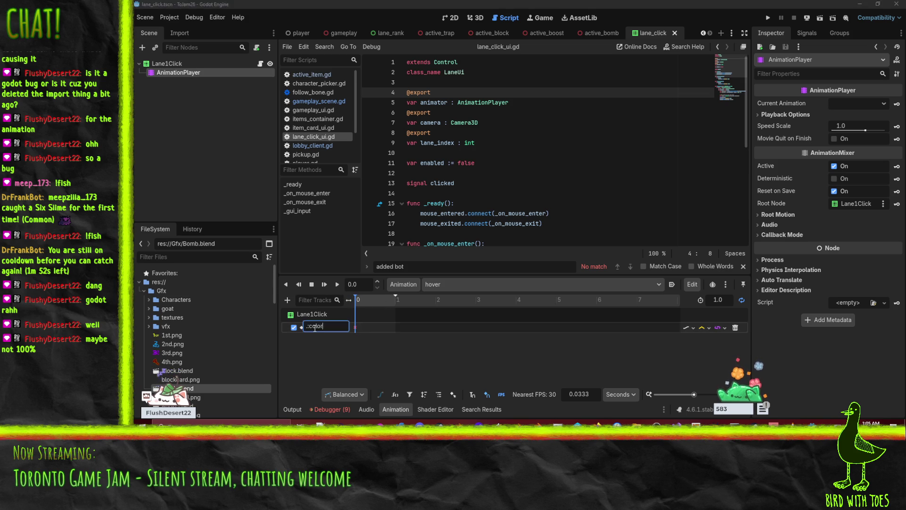
left_click(179, 66)
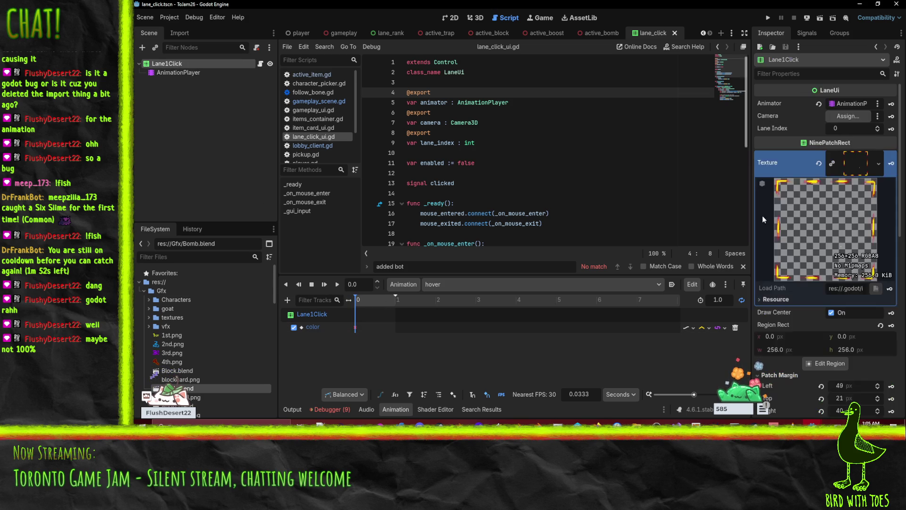
scroll(802, 246, "down", 5)
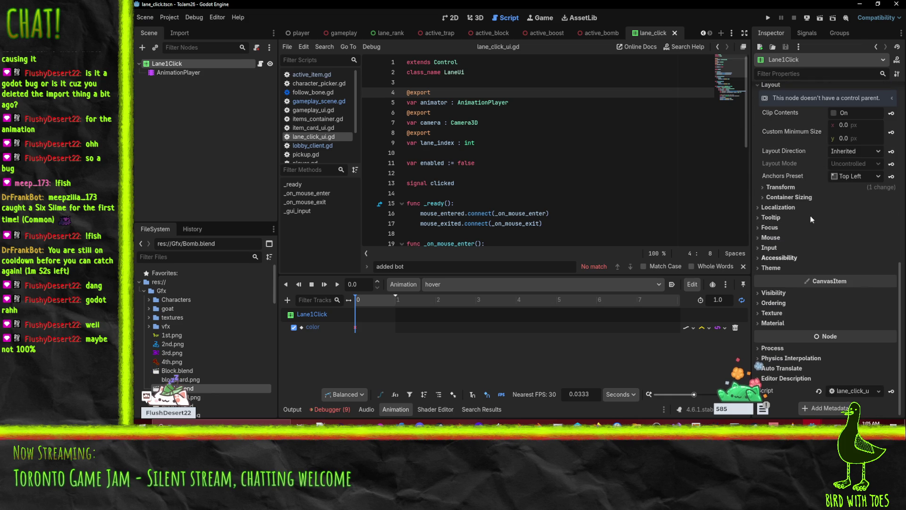
left_click(768, 294)
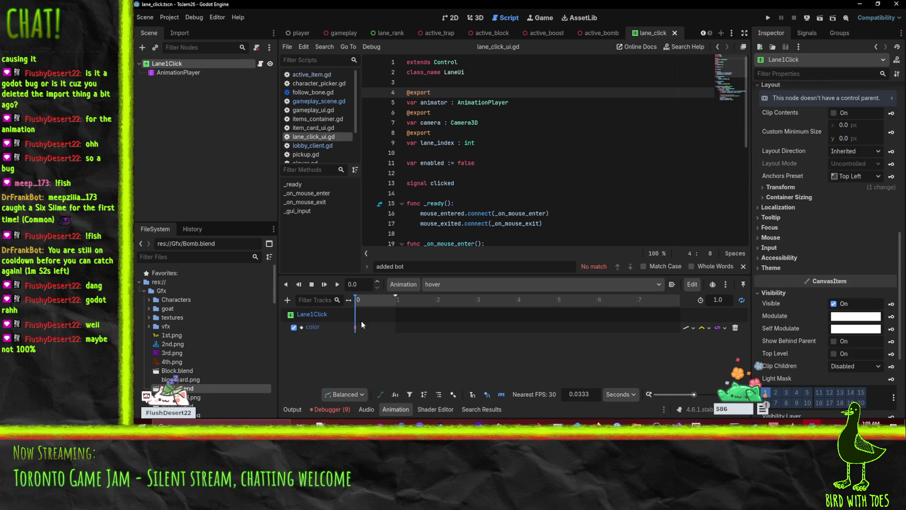
double_click(315, 329)
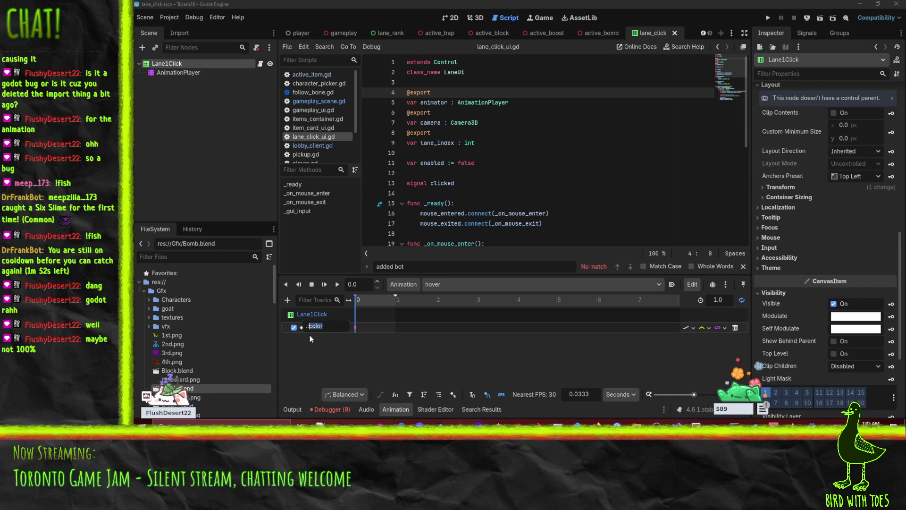
type("modulate")
key("Return")
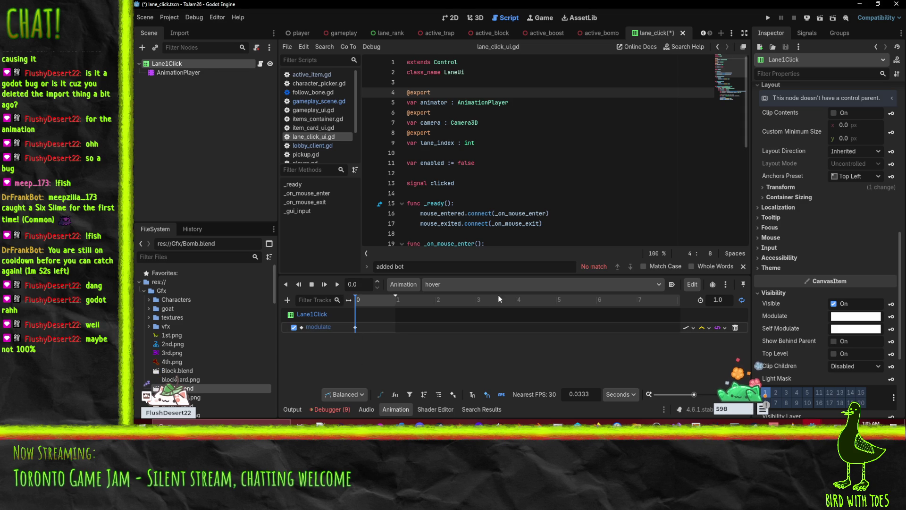
Confirm the normal animation's track path as modulate and save the lane_click scene.
left_click(460, 285)
left_click(434, 311)
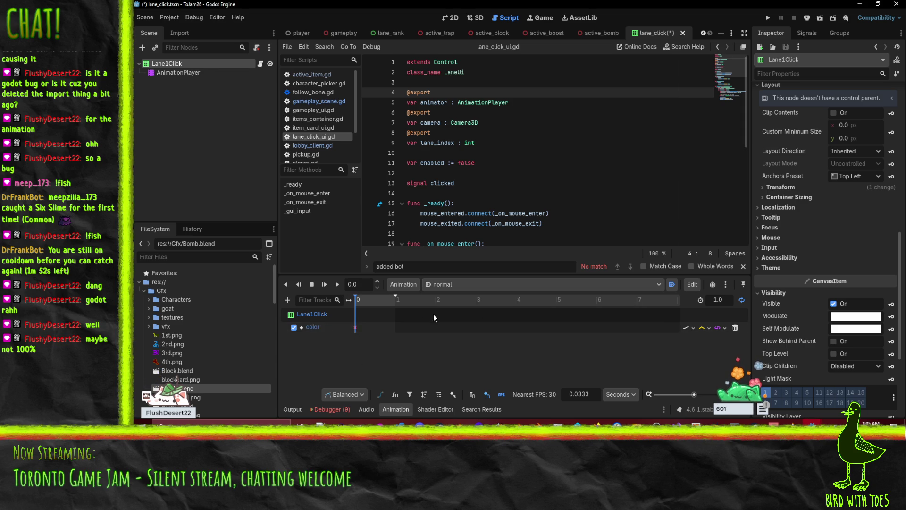
double_click(319, 330)
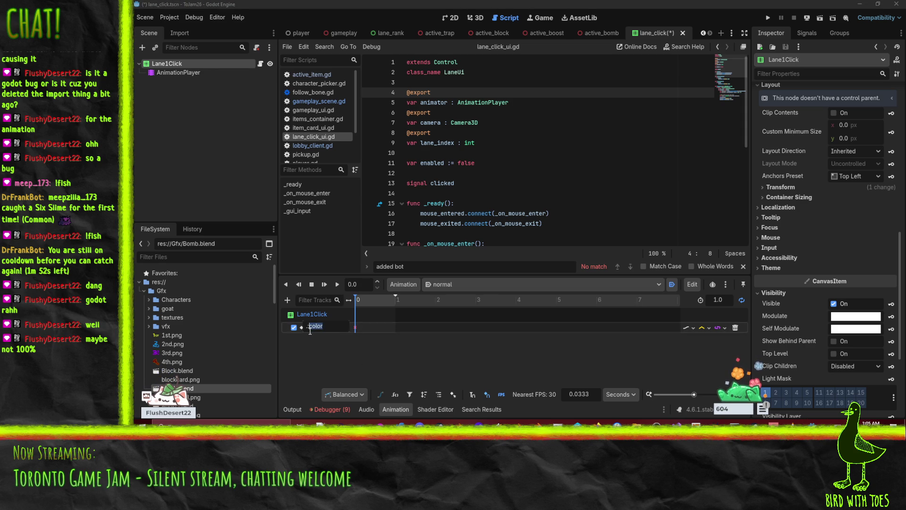
type("modulate")
key("Return")
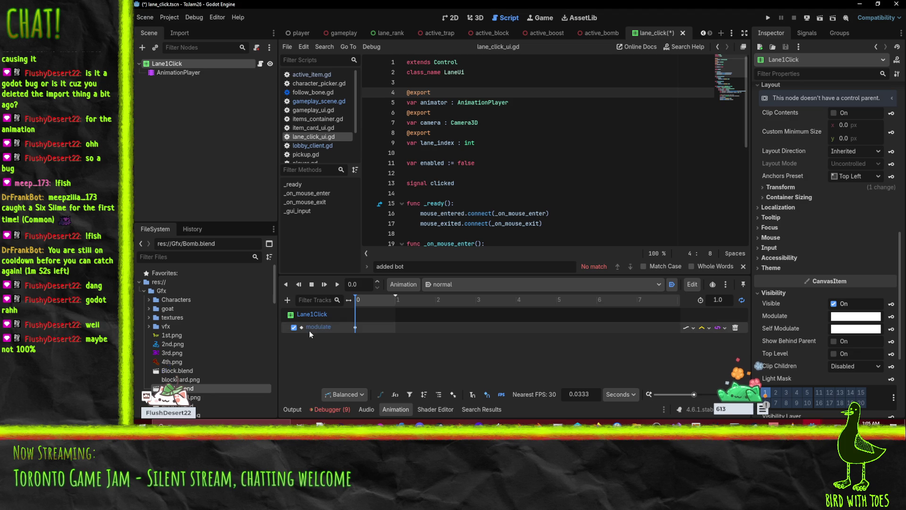
key("ctrl+s")
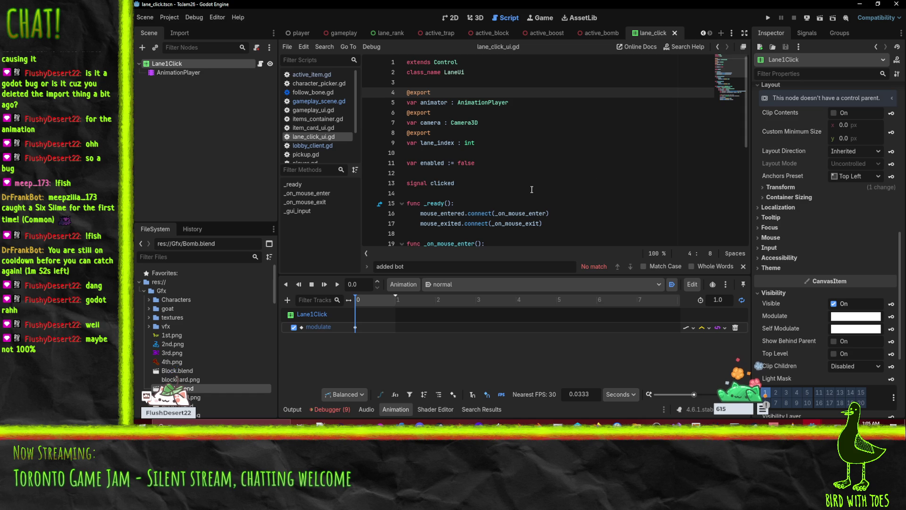
Scroll the script, then switch to the server project window.
scroll(601, 192, "down", 5)
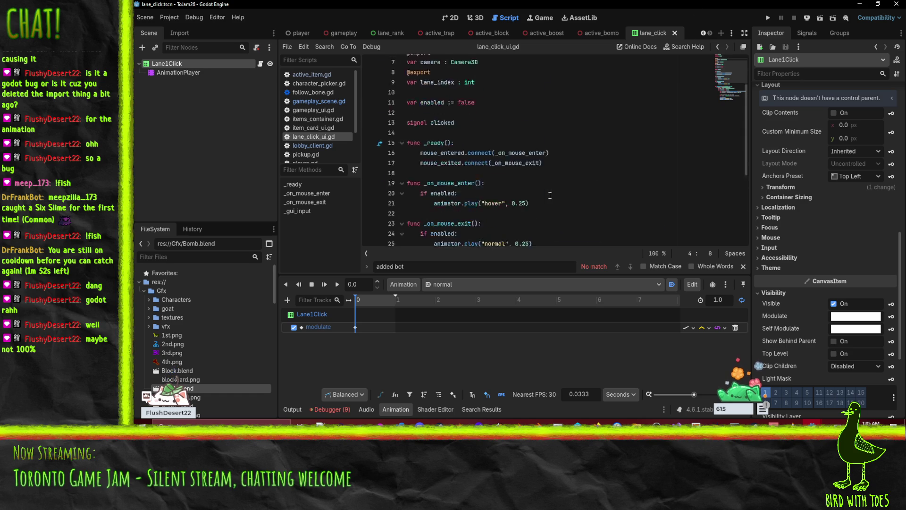
scroll(602, 192, "up", 4)
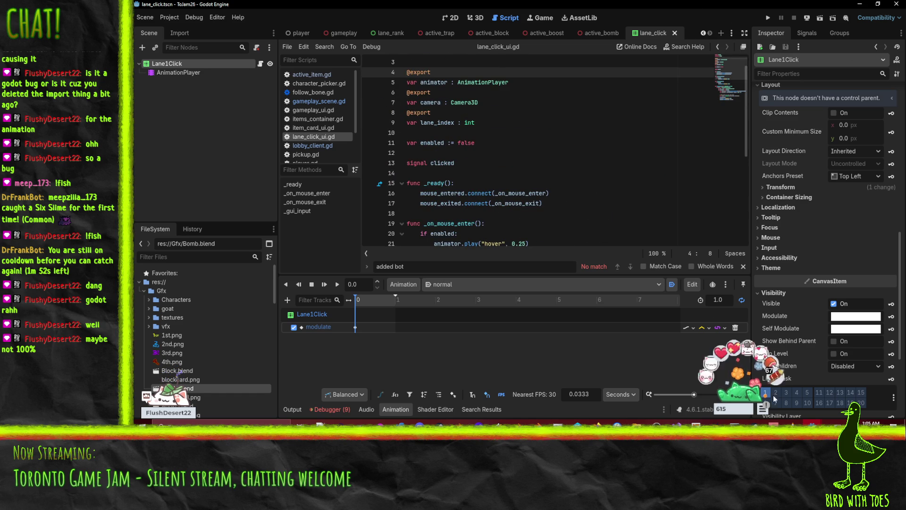
mouse_move(812, 425)
left_click(853, 398)
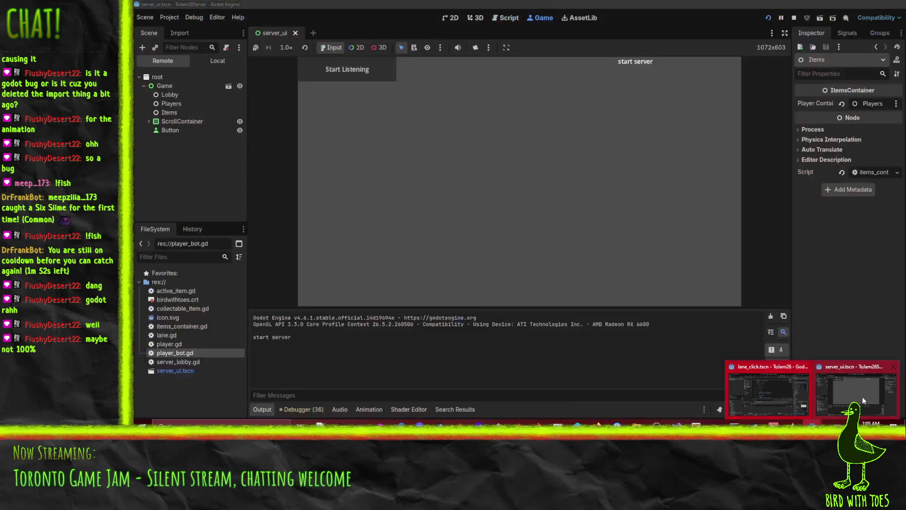
Inspect the server's remote Players node and review player_bot.gd.
left_click(863, 397)
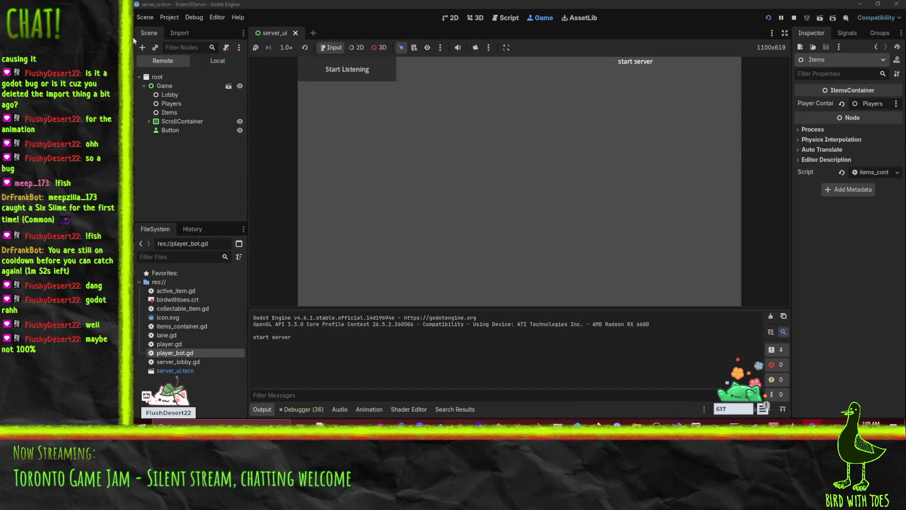
left_click(173, 103)
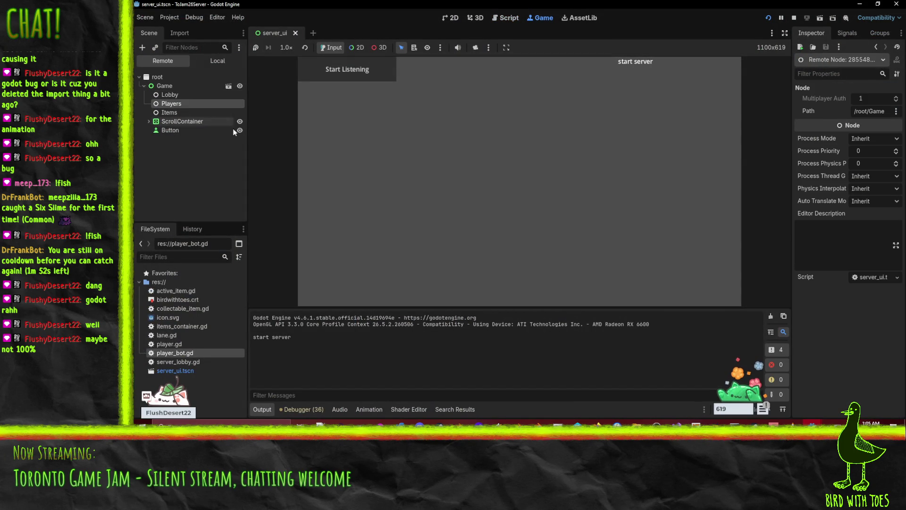
left_click(503, 18)
scroll(533, 191, "up", 15)
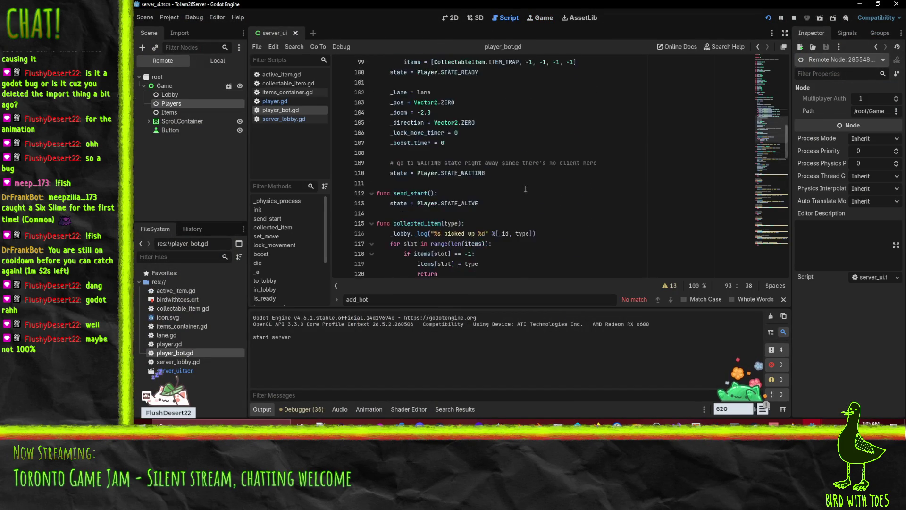
scroll(525, 188, "down", 5)
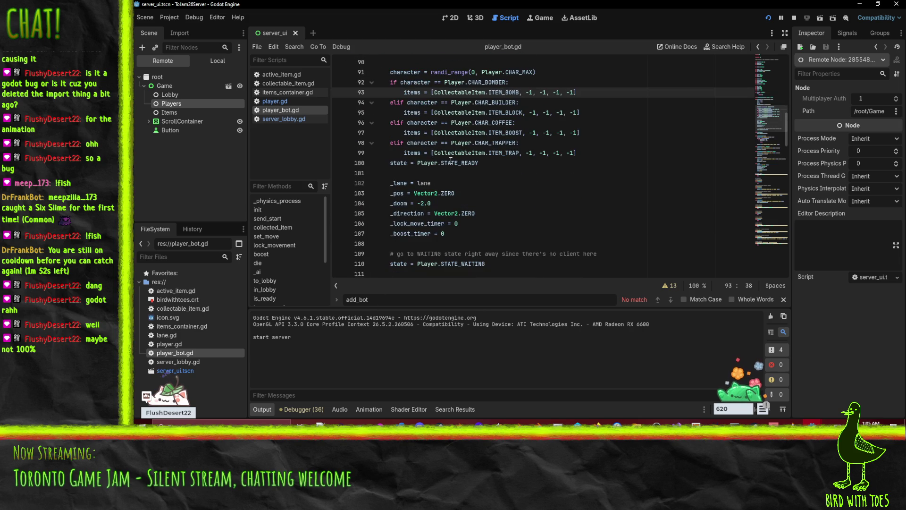
scroll(451, 161, "up", 3)
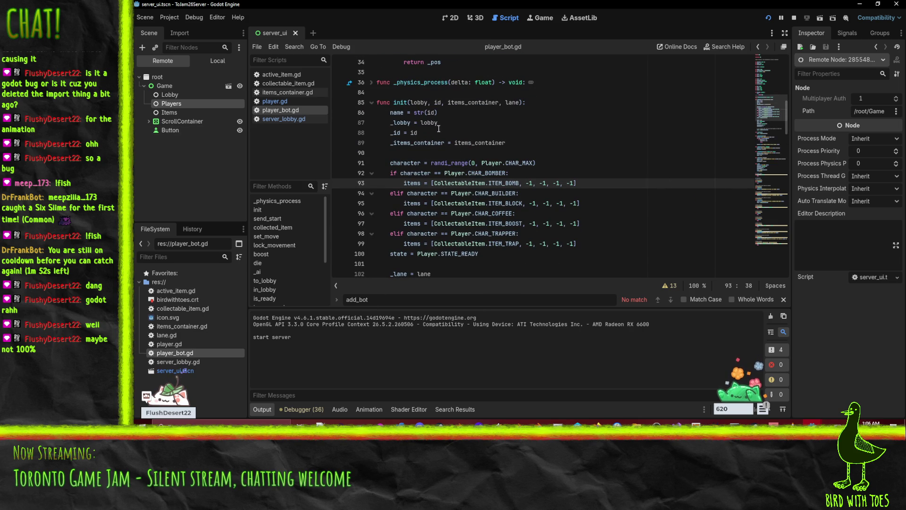
scroll(438, 129, "down", 2)
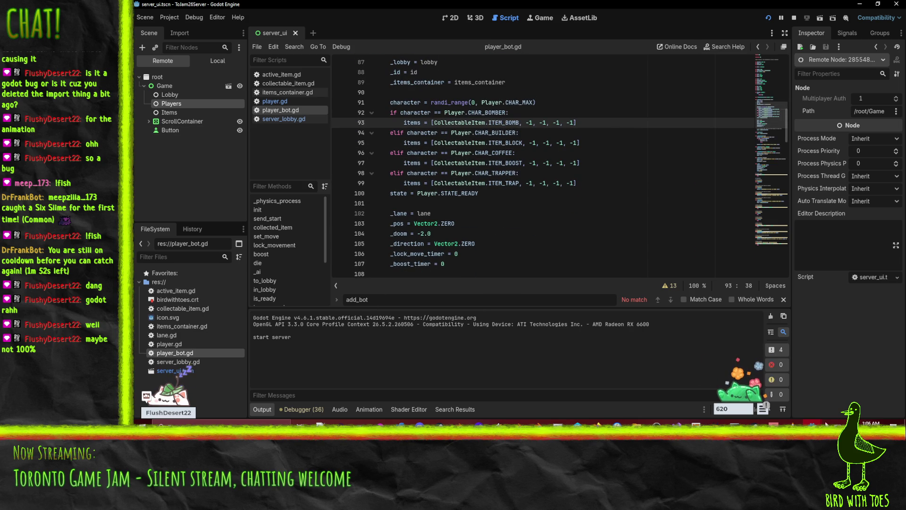
left_click(813, 423)
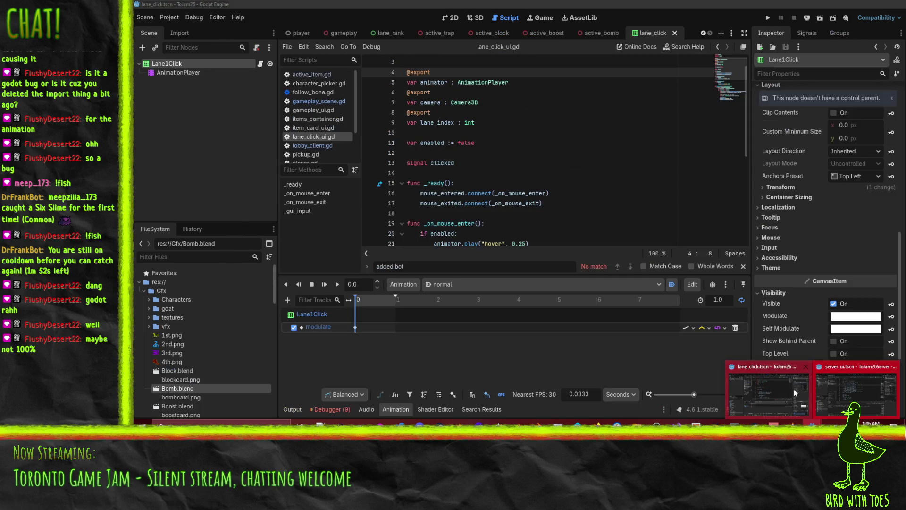
Run the client with F5, join the game, and check errors and the remote Players node.
left_click(794, 389)
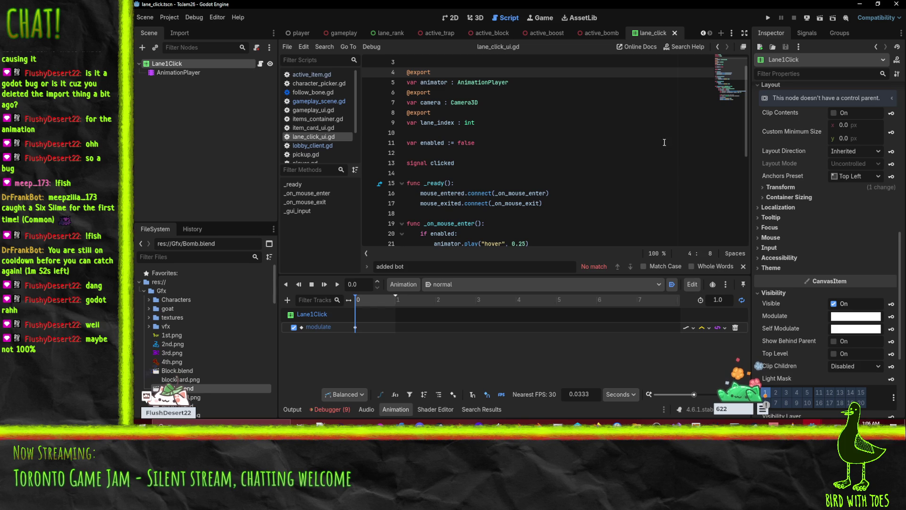
key("F5")
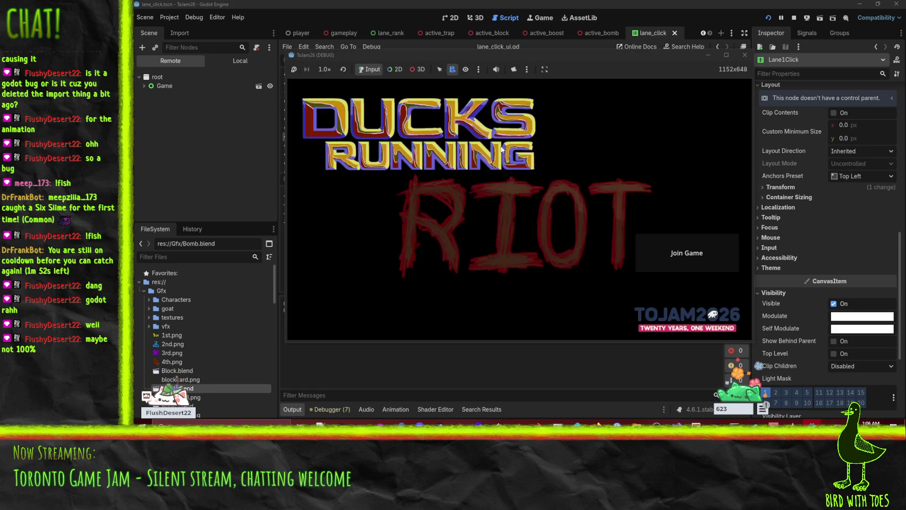
left_click(695, 248)
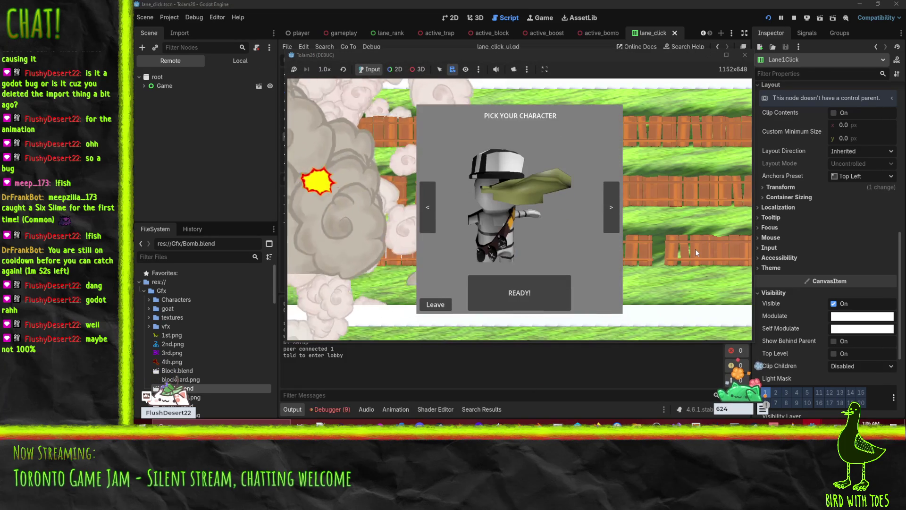
left_click(329, 409)
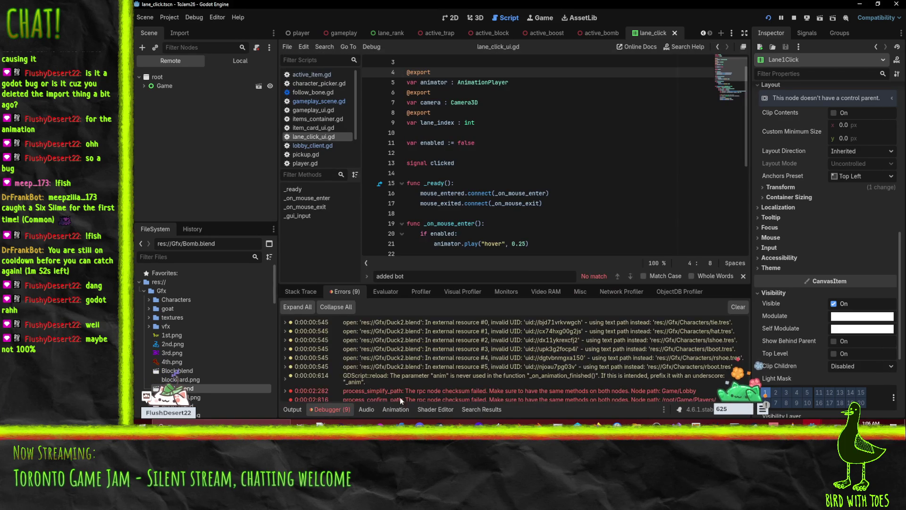
left_click(145, 87)
left_click(149, 113)
left_click(185, 122)
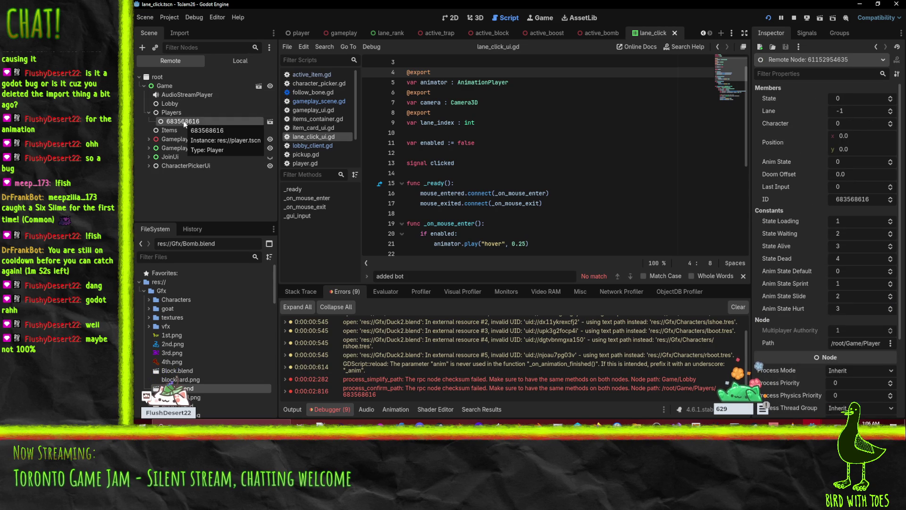
Return to the output log, then switch to the server window showing the client connected.
scroll(551, 167, "down", 5)
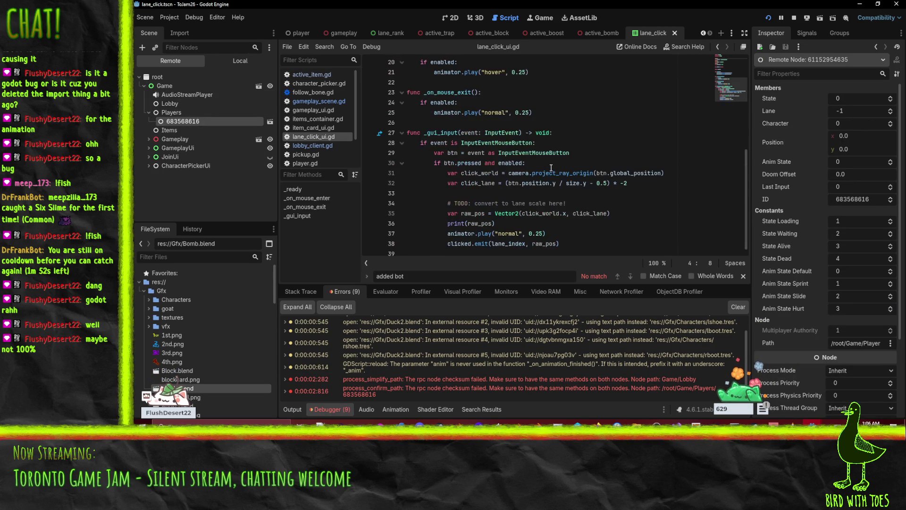
scroll(551, 169, "up", 6)
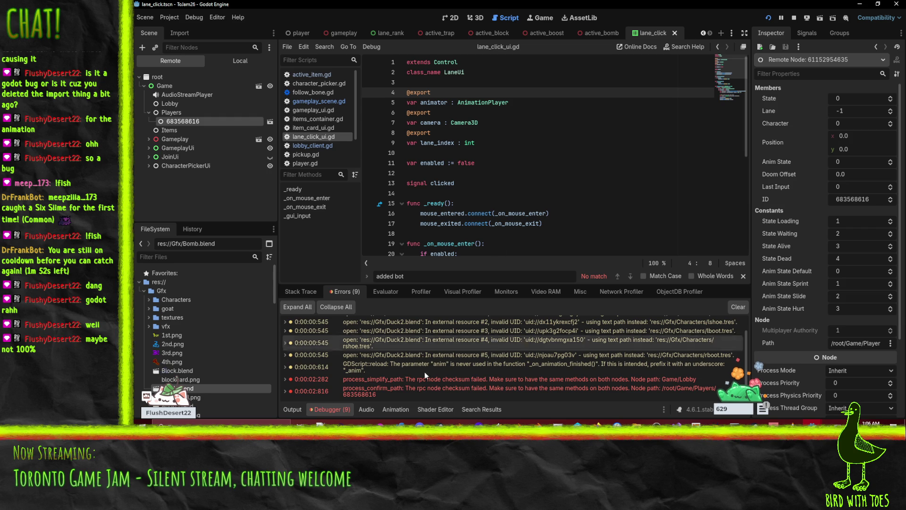
scroll(402, 372, "up", 1)
left_click(293, 411)
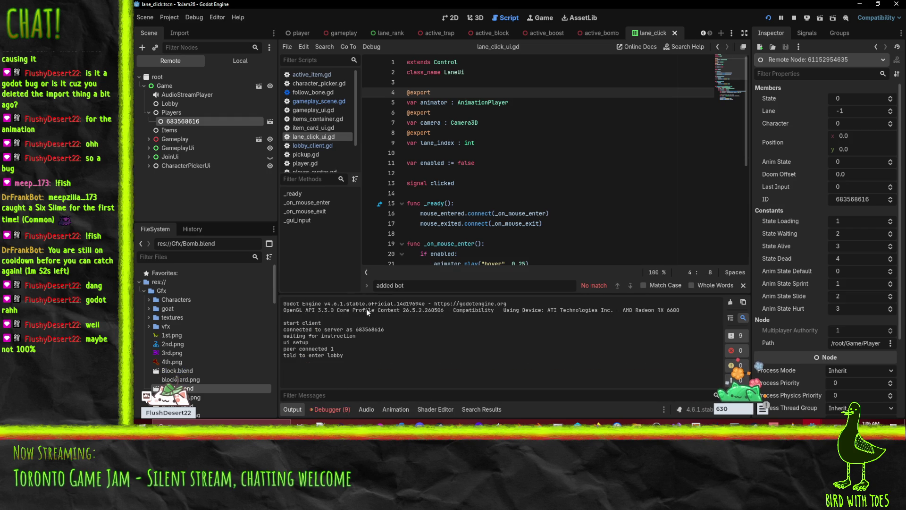
scroll(476, 232, "down", 6)
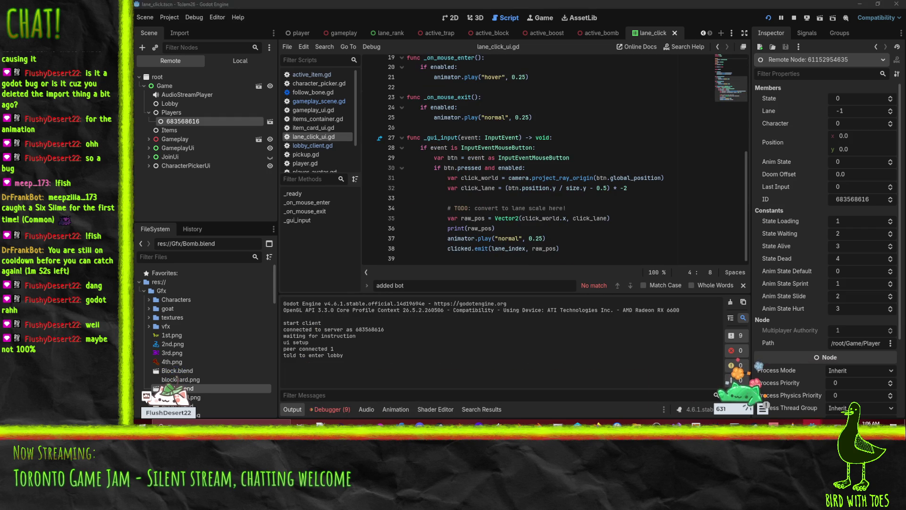
mouse_move(811, 424)
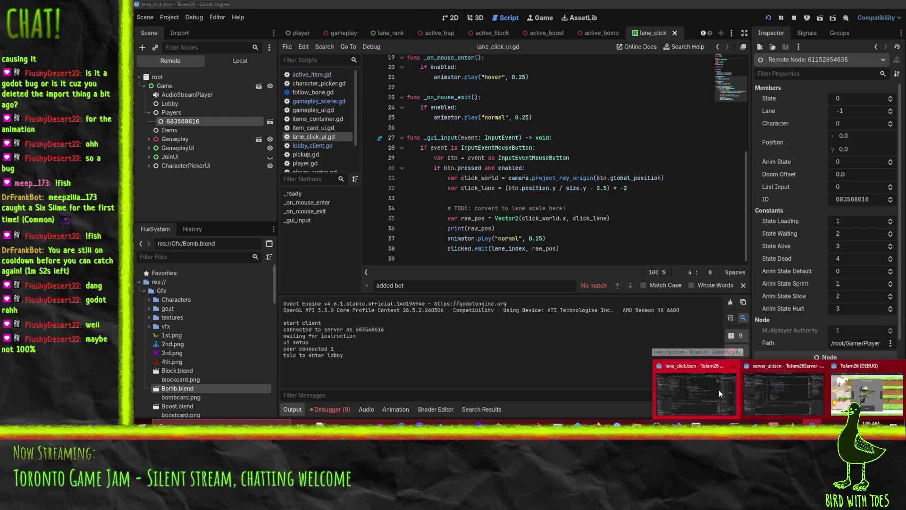
left_click(778, 386)
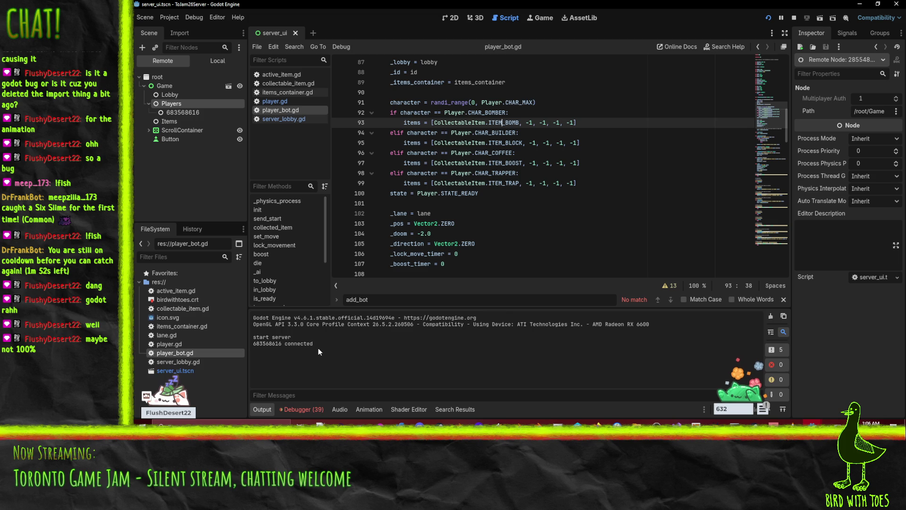
Review the server's 39 debugger errors, including RPC checksum failures, and close the game window.
left_click(307, 409)
scroll(422, 366, "down", 10)
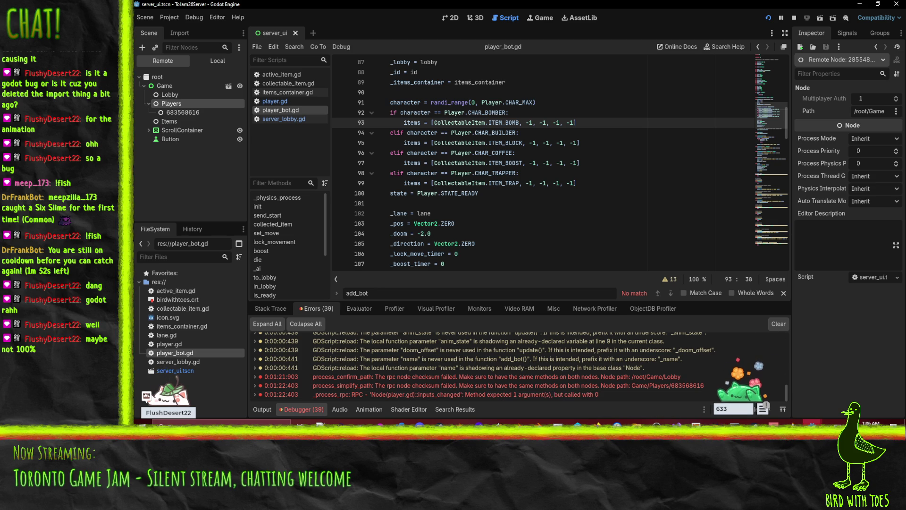
mouse_move(813, 422)
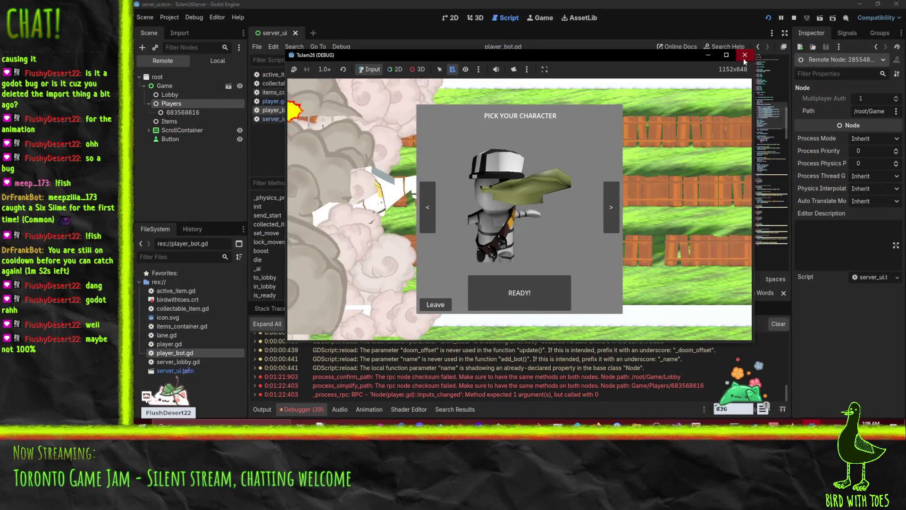
left_click(744, 56)
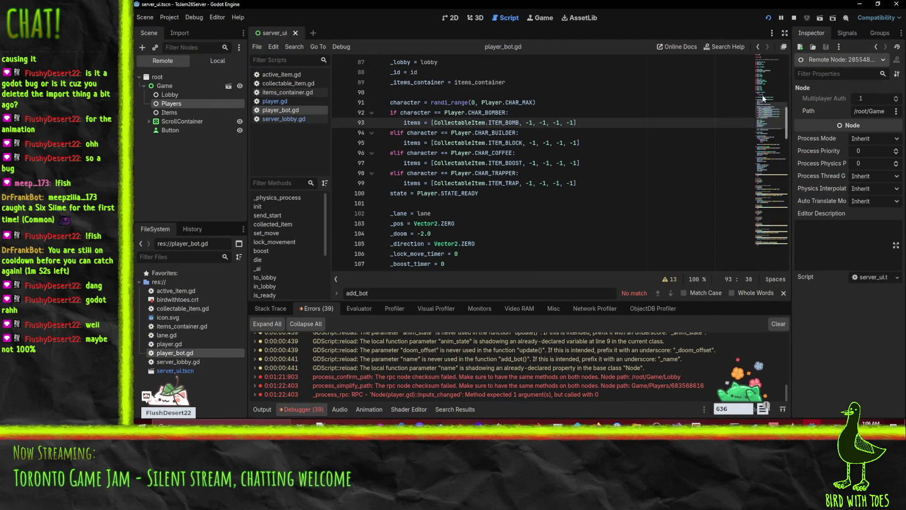
mouse_move(812, 425)
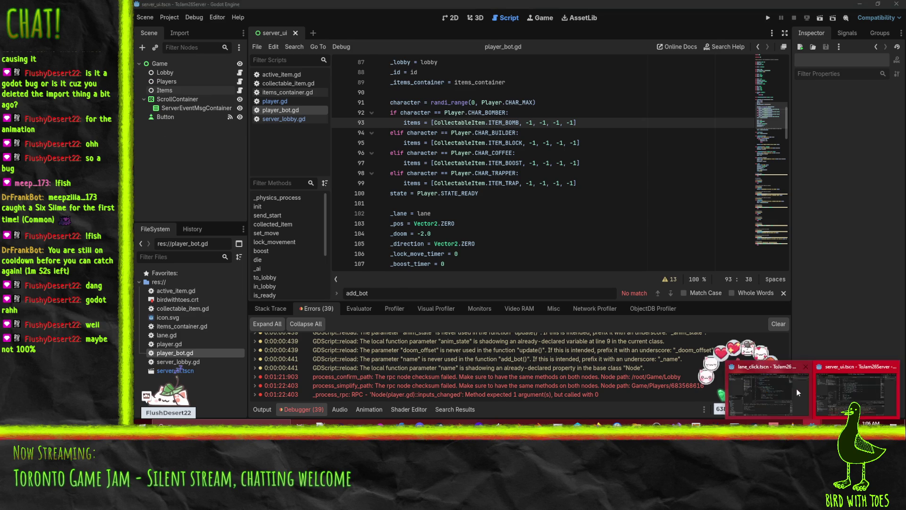
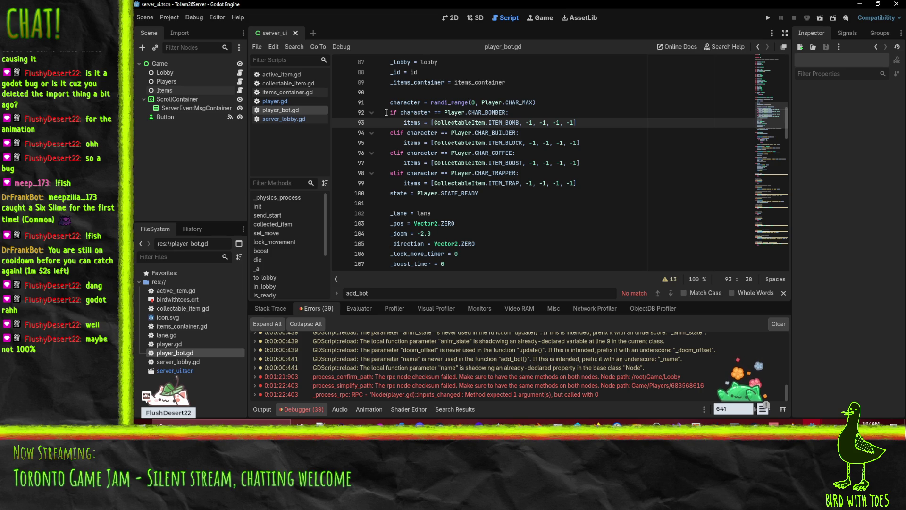
Open server_lobby.gd and scroll through its code.
left_click(281, 119)
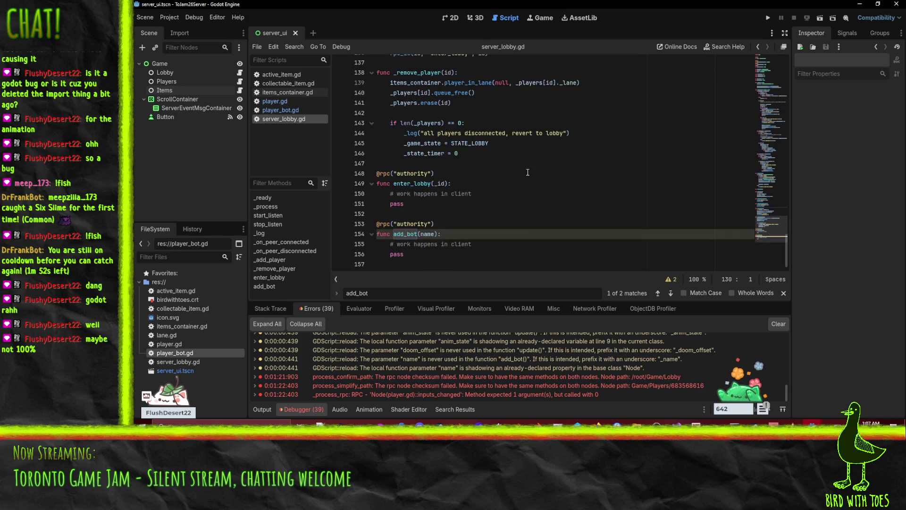
scroll(387, 247, "up", 5)
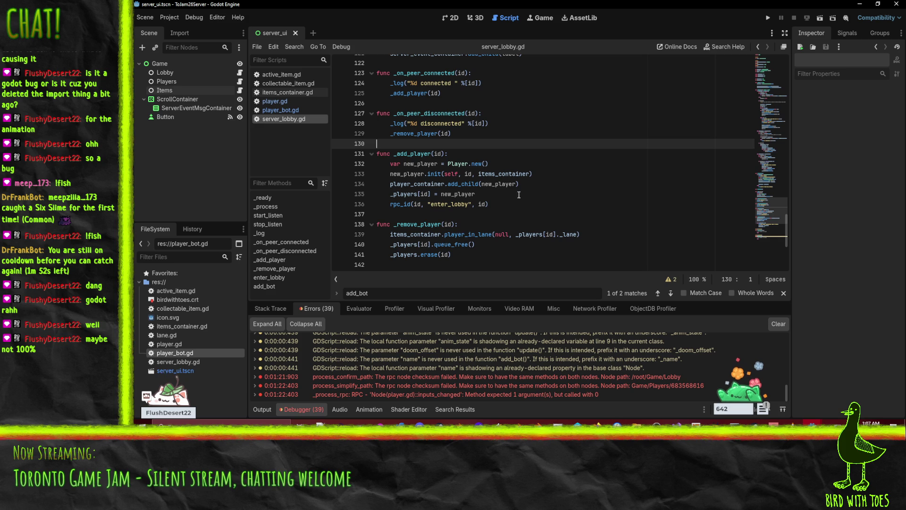
scroll(530, 192, "down", 2)
scroll(530, 192, "up", 12)
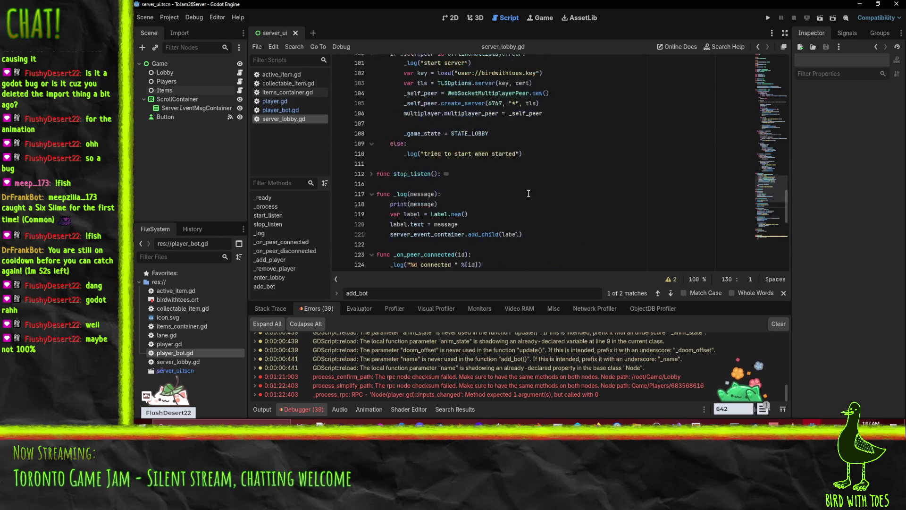
scroll(530, 193, "up", 3)
Find the add_bot rpc call on line 57 and show the Output log.
left_click(617, 163)
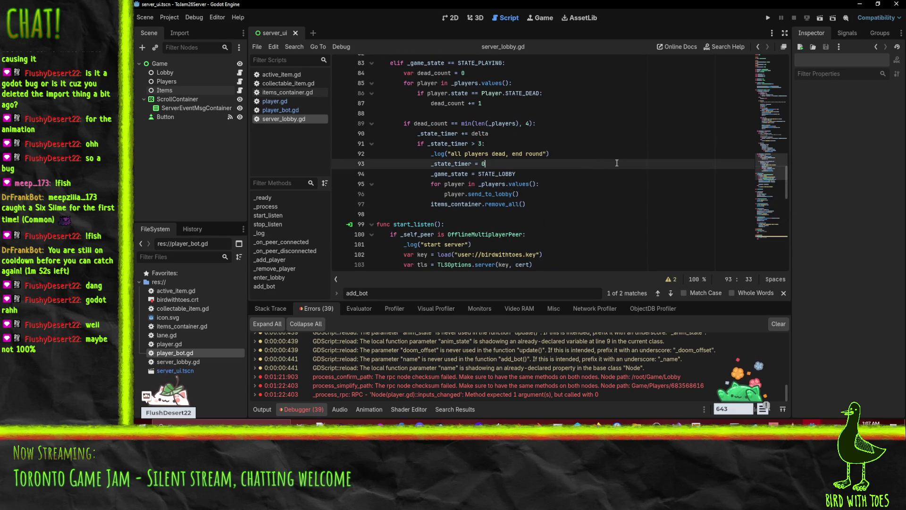
key("ctrl+f")
type("add_")
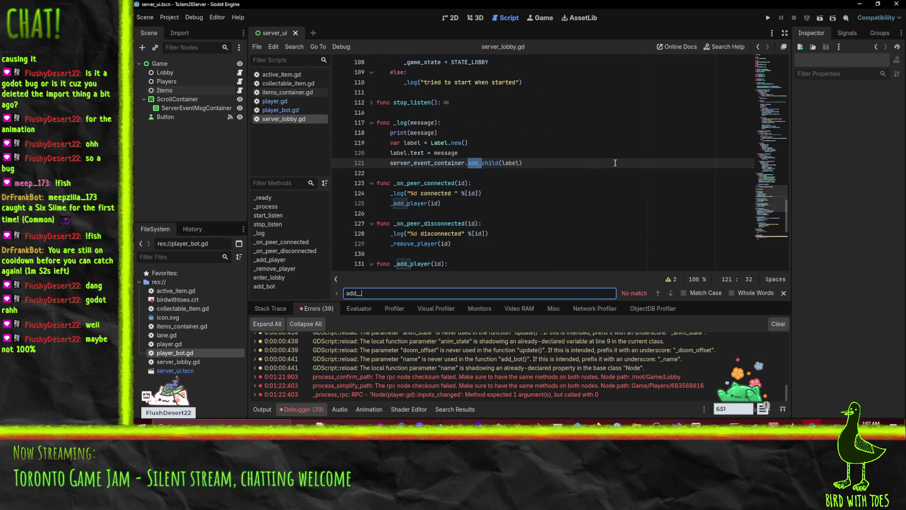
type("bot")
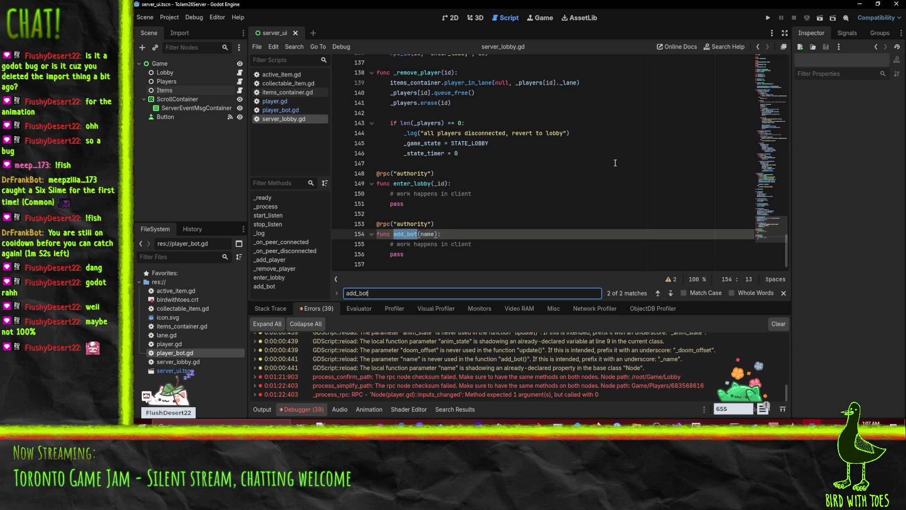
key("Return")
scroll(481, 144, "up", 4)
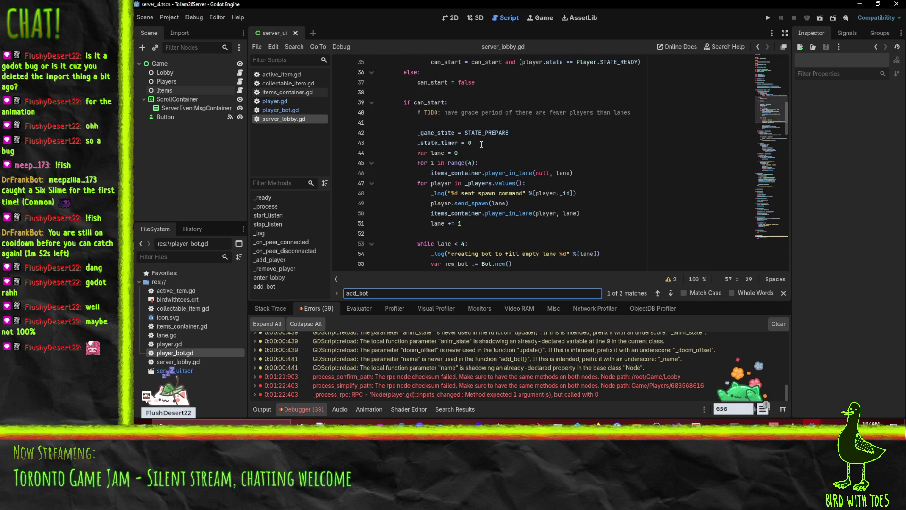
scroll(481, 144, "down", 2)
scroll(400, 86, "up", 1)
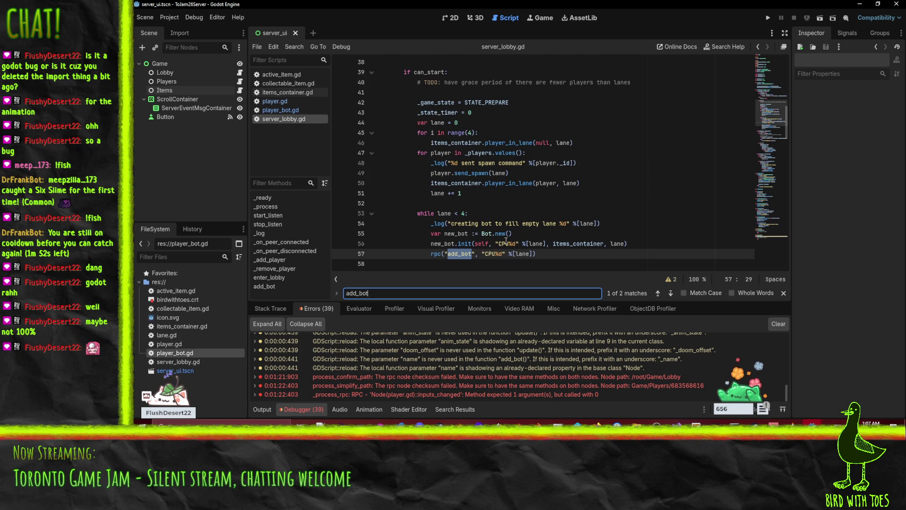
left_click(545, 255)
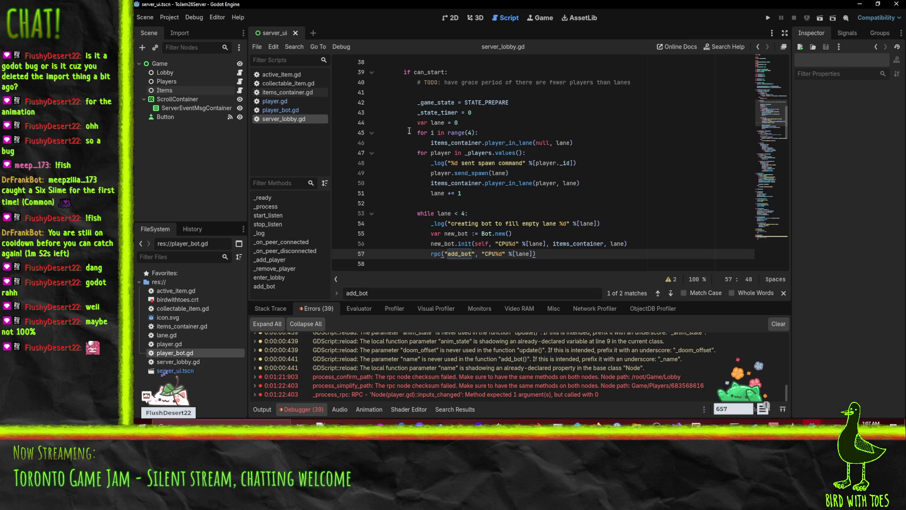
left_click(265, 409)
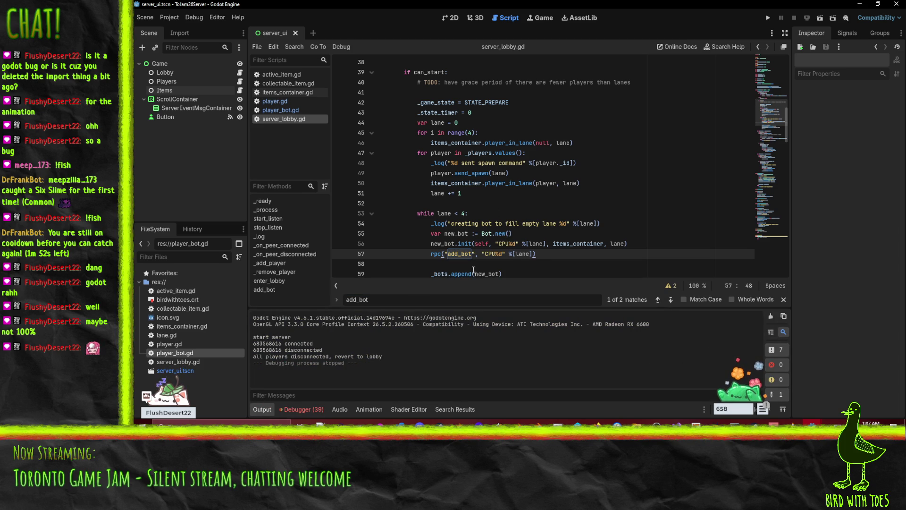
scroll(495, 245, "down", 2)
scroll(541, 215, "up", 3)
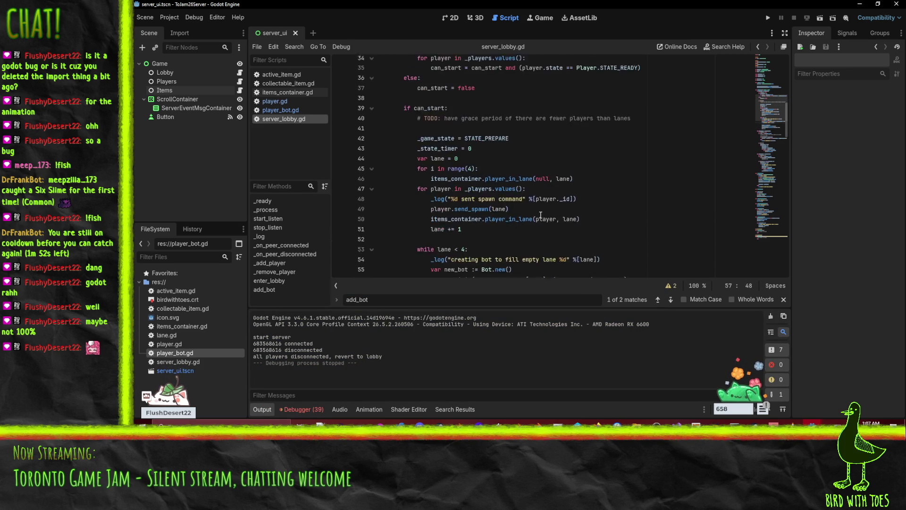
scroll(540, 217, "up", 3)
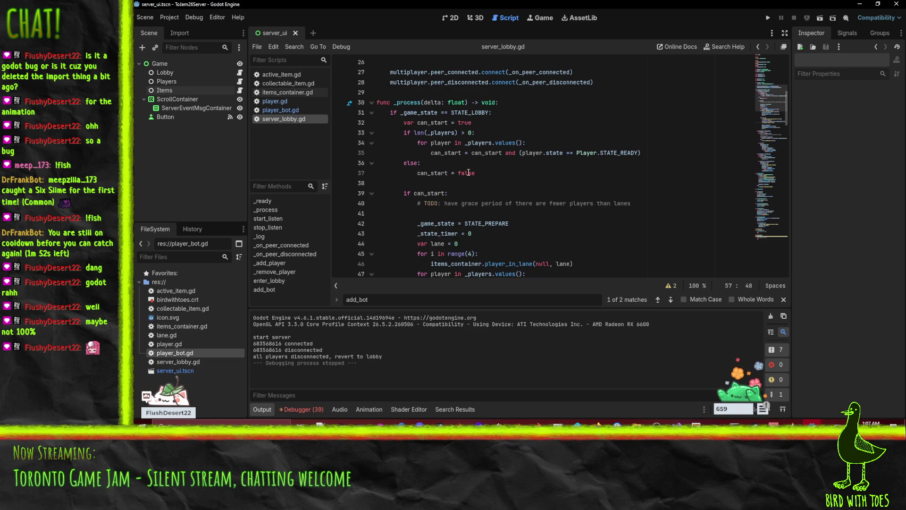
scroll(511, 160, "down", 4)
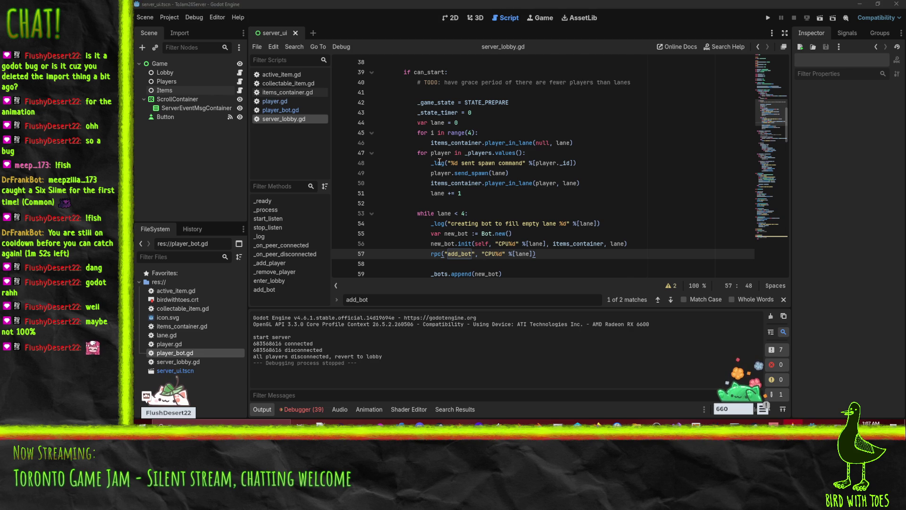
scroll(439, 162, "up", 1)
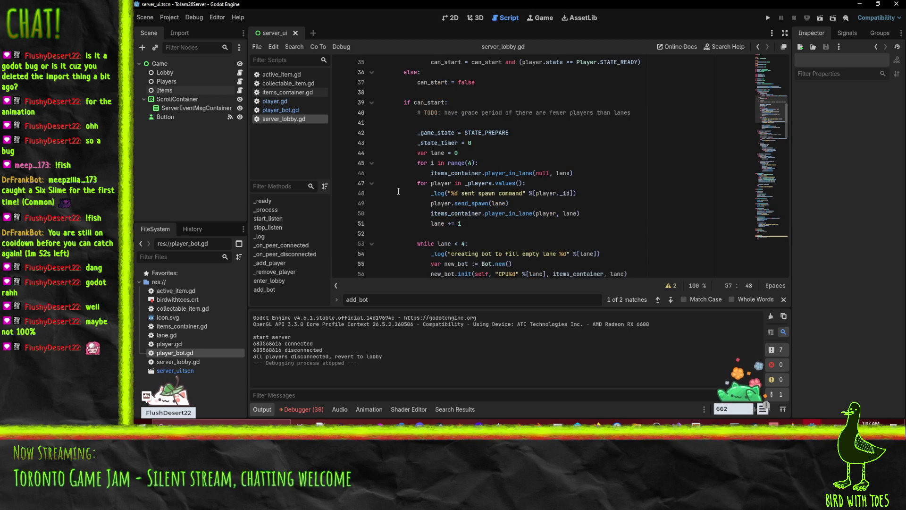
scroll(510, 201, "up", 5)
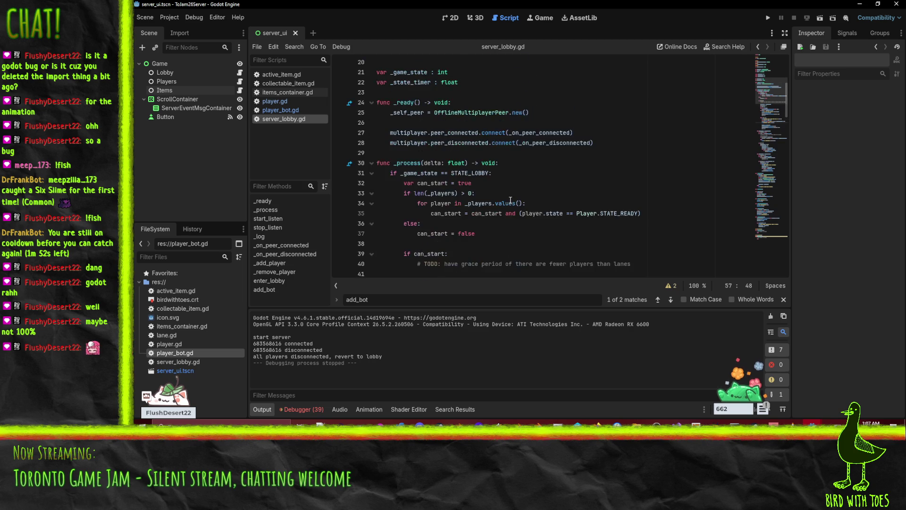
scroll(511, 201, "down", 2)
left_click(543, 162)
scroll(555, 141, "up", 1)
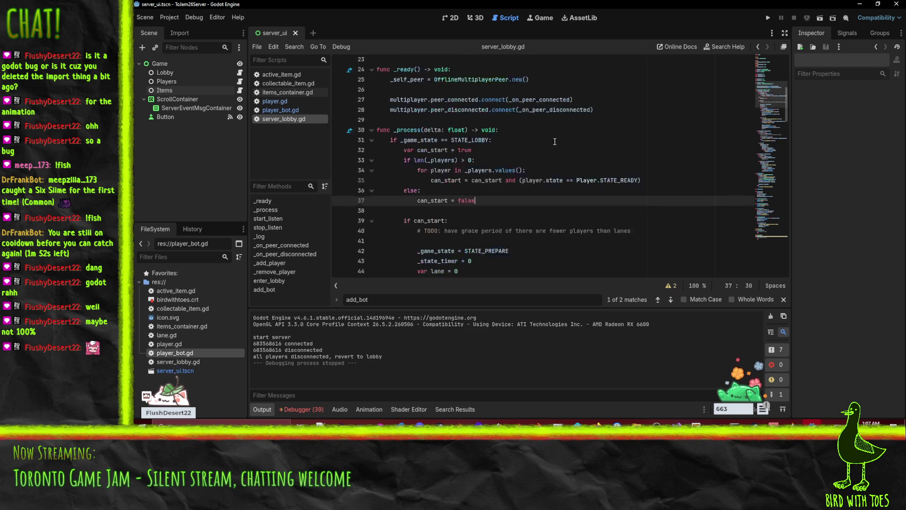
scroll(555, 141, "up", 4)
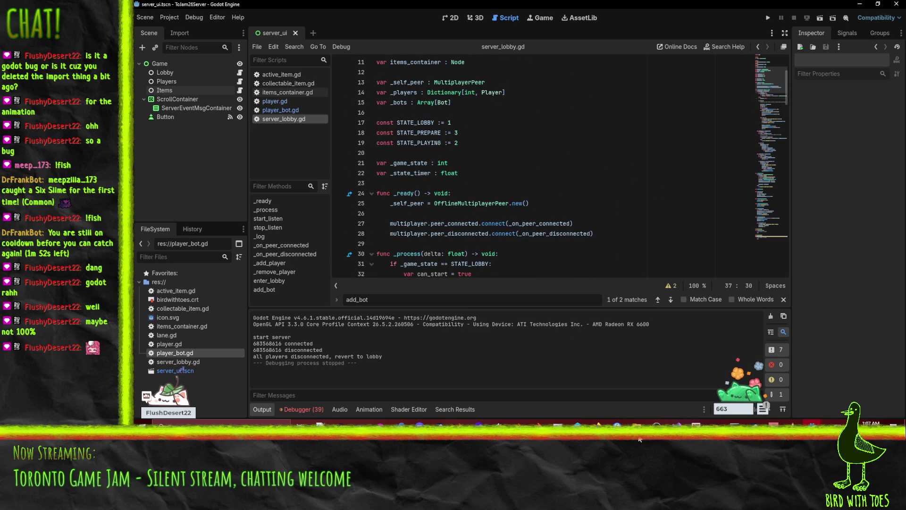
mouse_move(812, 423)
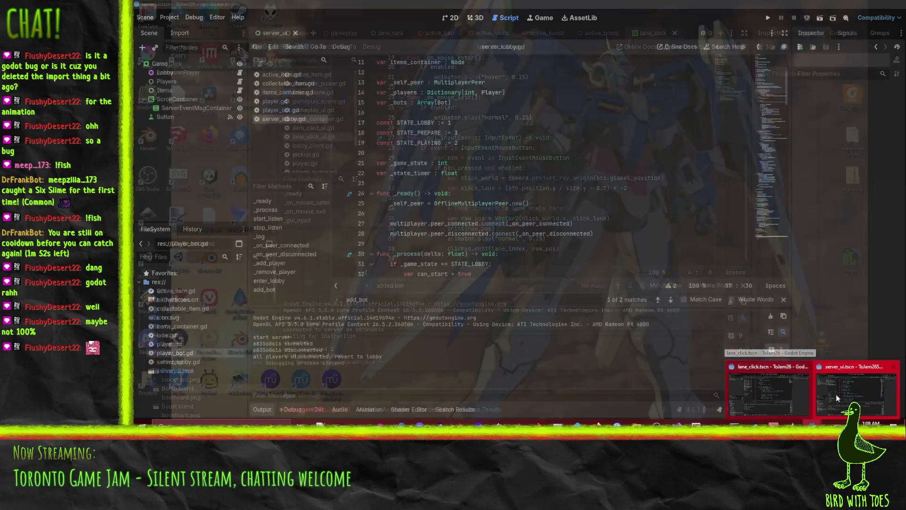
In the server window, expand the process_confirm_path rpc checksum error, then preview the lane_click client.
left_click(836, 395)
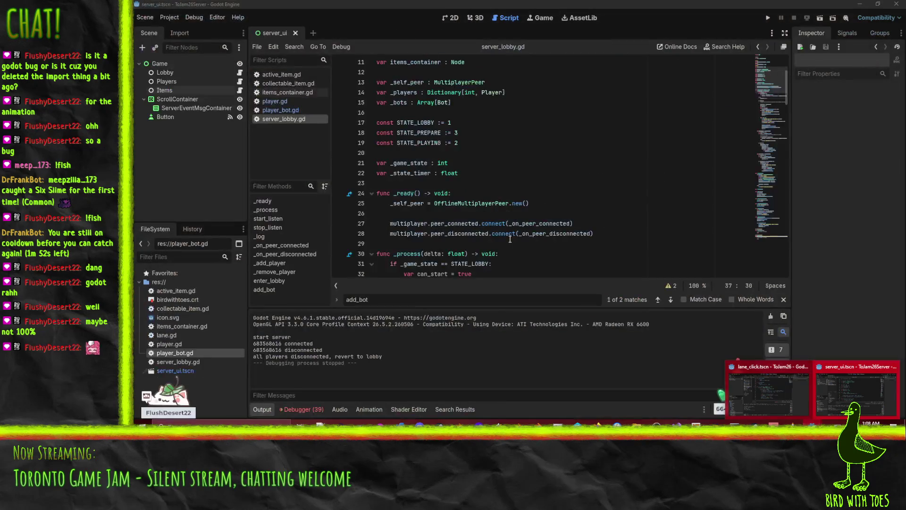
left_click(304, 409)
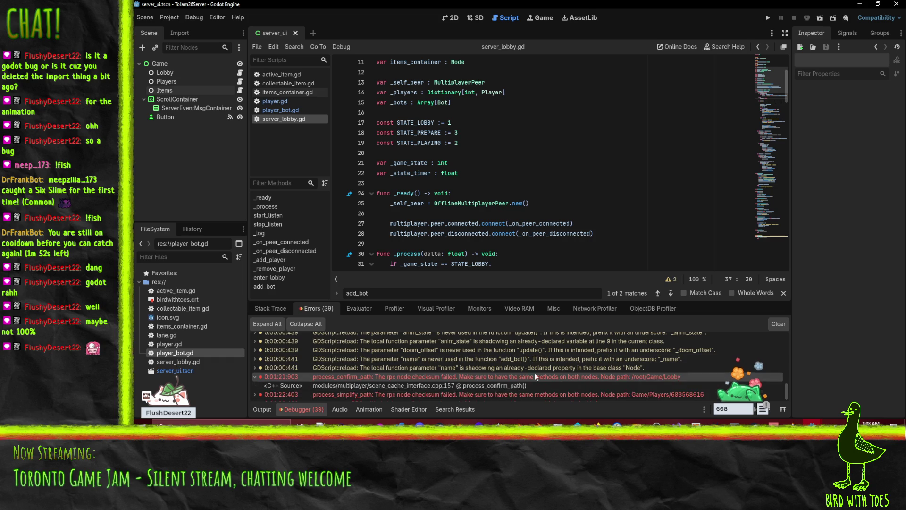
double_click(523, 377)
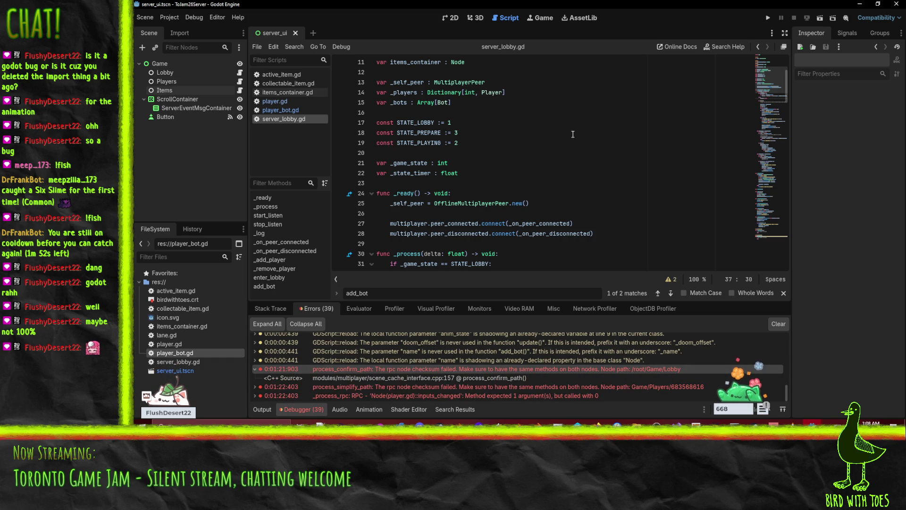
scroll(570, 164, "down", 5)
scroll(570, 164, "down", 3)
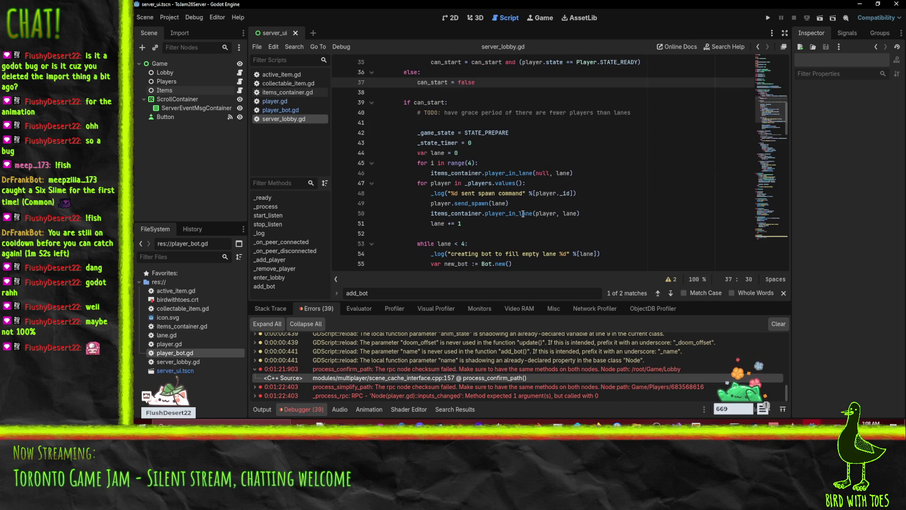
scroll(535, 186, "down", 6)
scroll(536, 187, "down", 12)
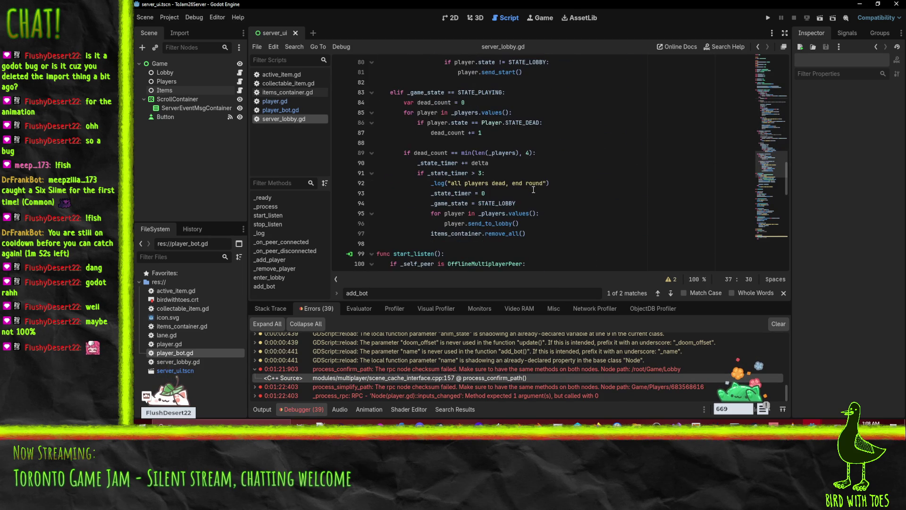
scroll(534, 191, "down", 3)
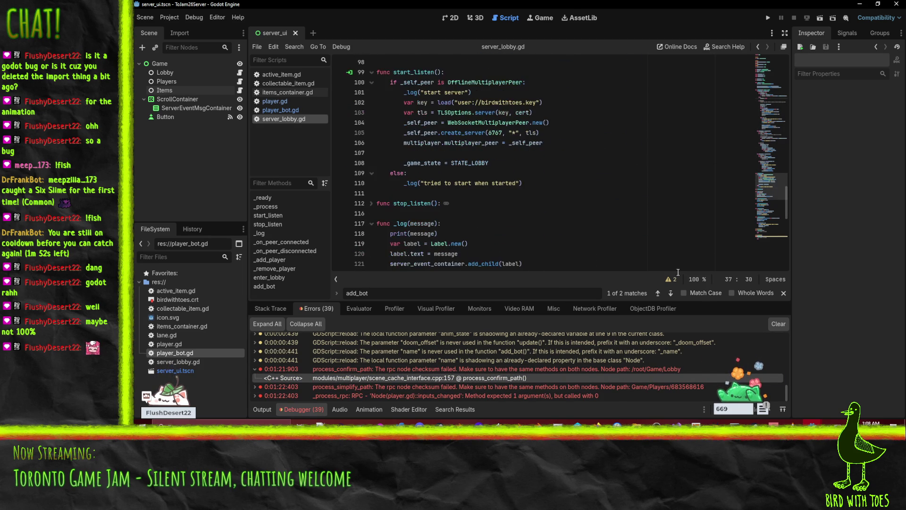
left_click(811, 425)
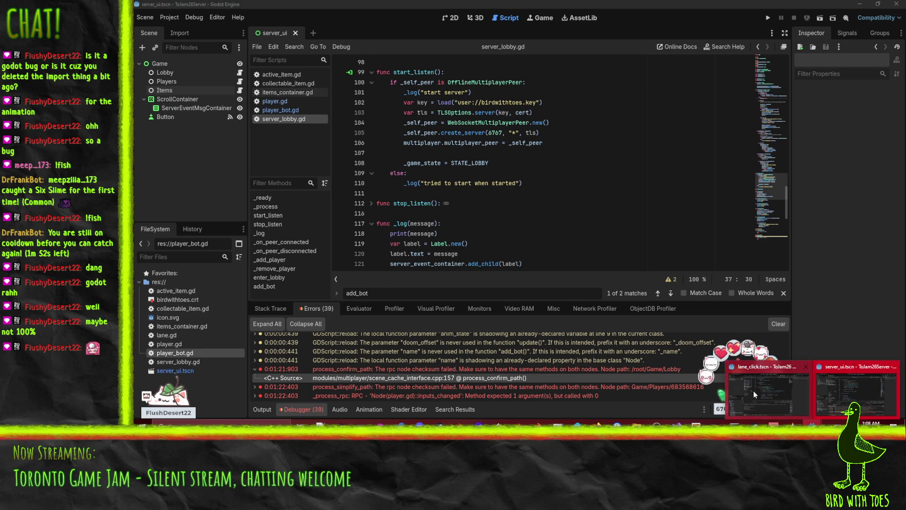
mouse_move(753, 395)
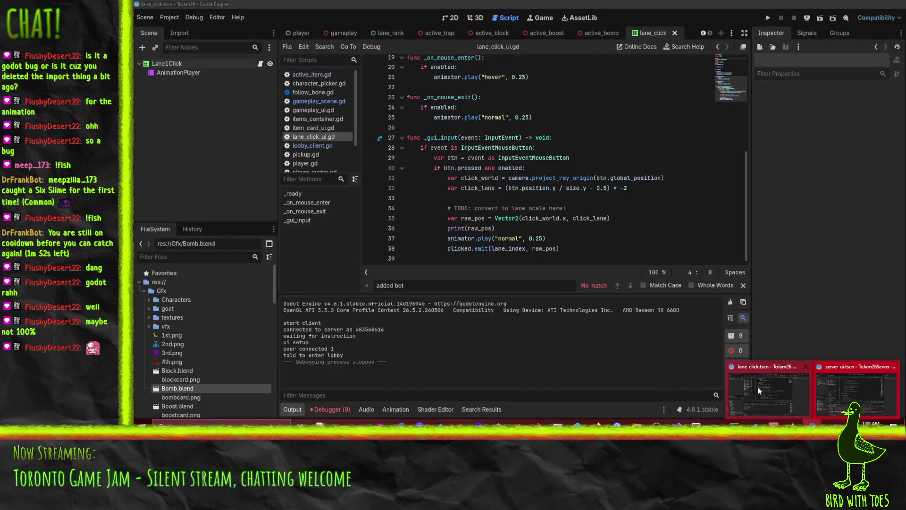
Switch to the client lane_click project and show its debugger errors.
left_click(755, 394)
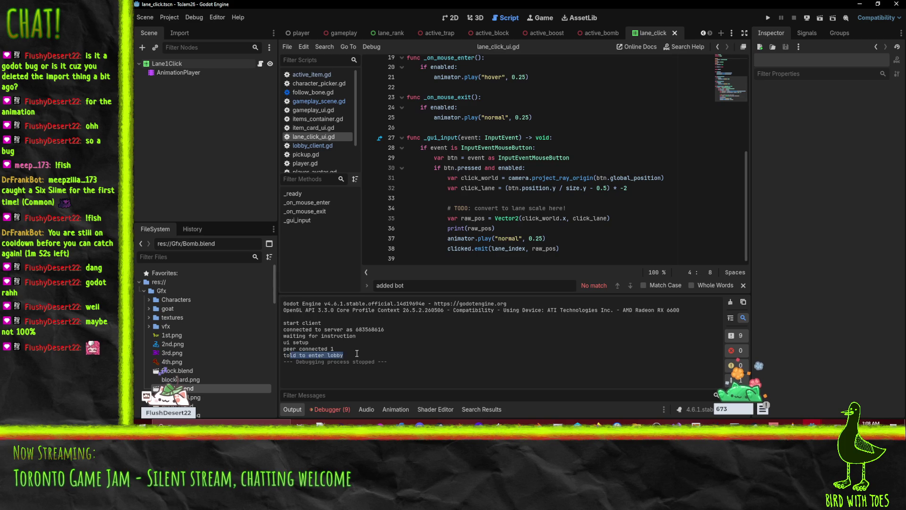
left_click(339, 410)
scroll(469, 364, "down", 1)
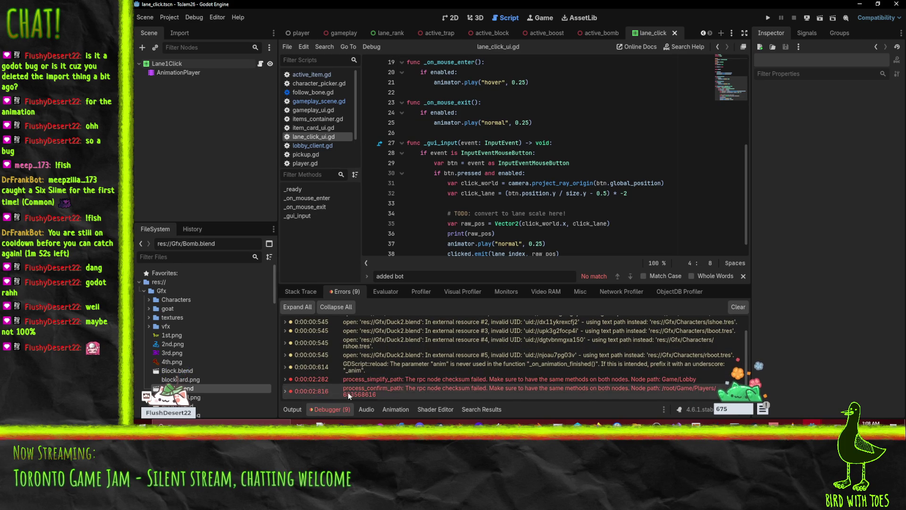
scroll(585, 150, "up", 2)
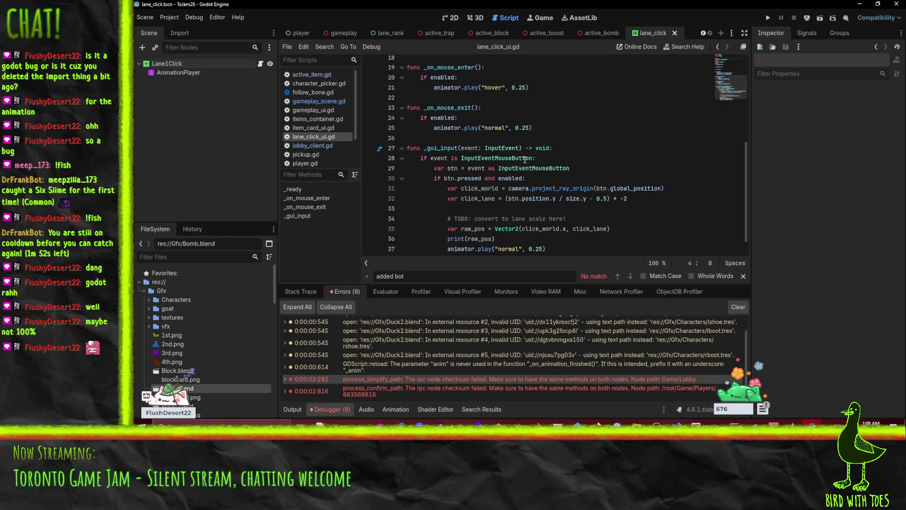
Search lane_click_ui.gd for 'told to en' and return to the code.
left_click(584, 150)
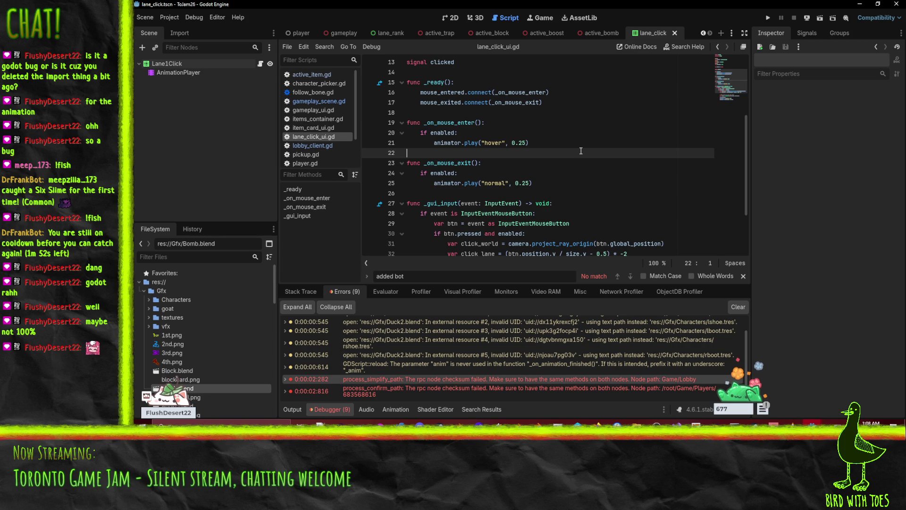
key("ctrl+f")
type("told to en")
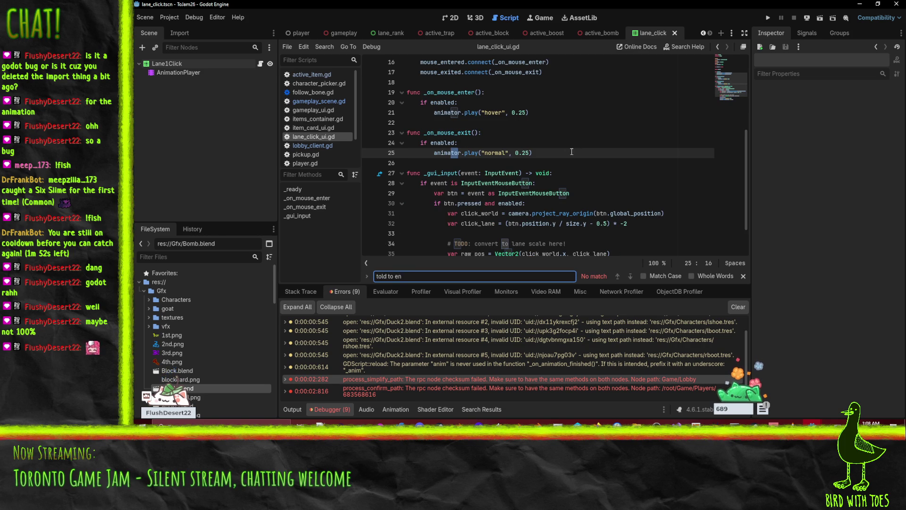
left_click(572, 151)
Search the whole project for 'told to enter' and open the match in lobby_client.gd, line 119.
key("ctrl+shift+f")
type("told toe")
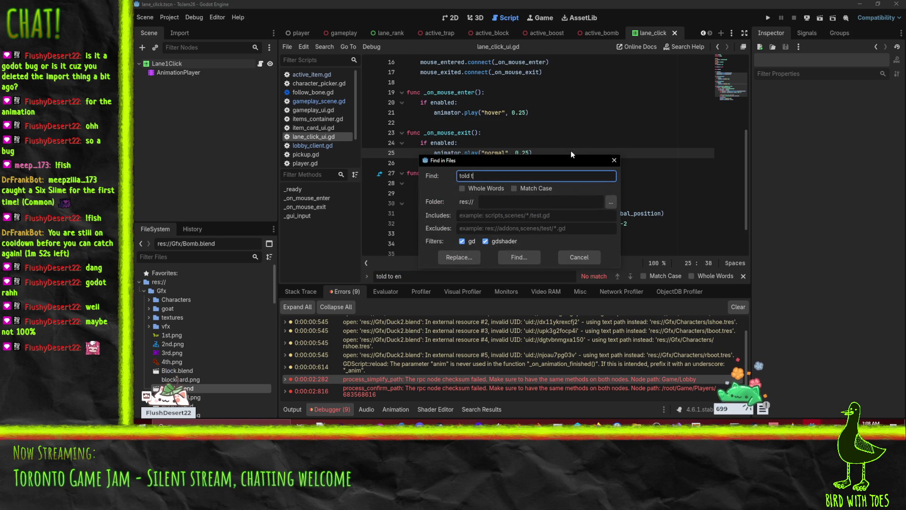
type("enter")
key("Return")
left_click(351, 355)
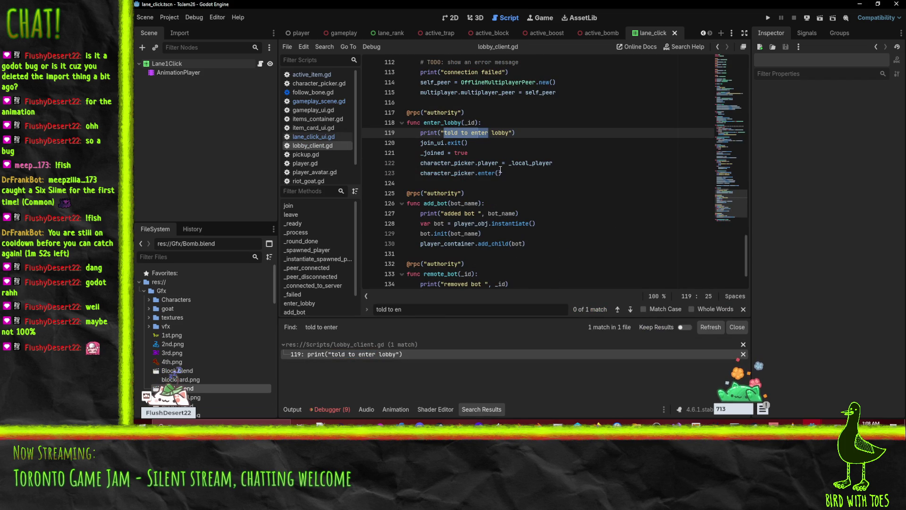
left_click(577, 171)
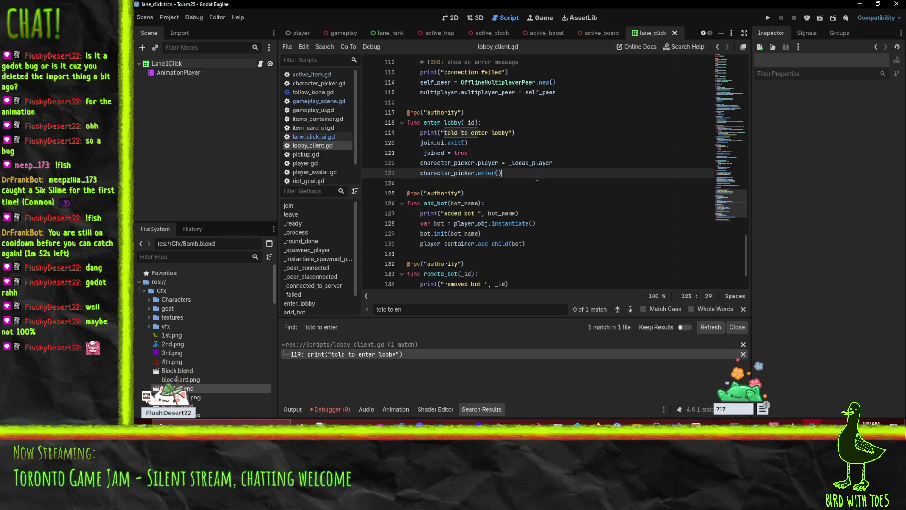
scroll(563, 166, "down", 1)
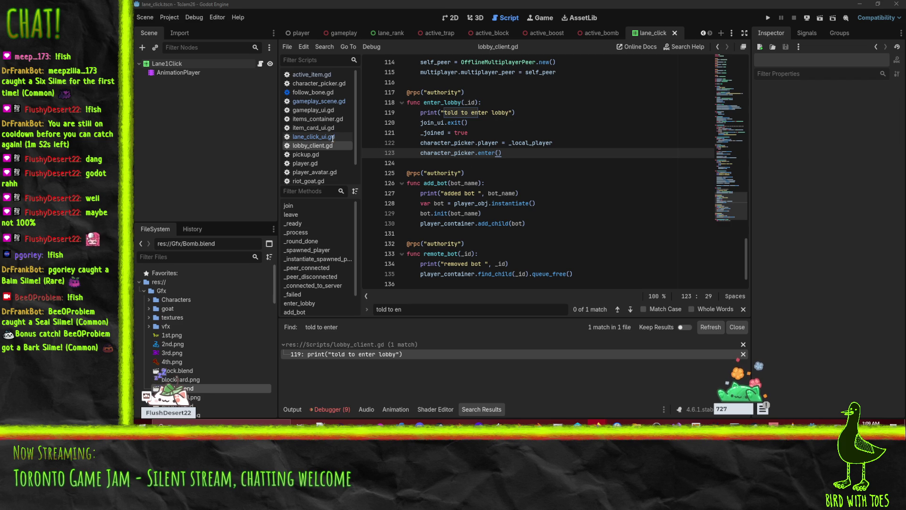
In the client's player.gd, review to_lobby and select the send_in_lobby function name.
left_click(318, 163)
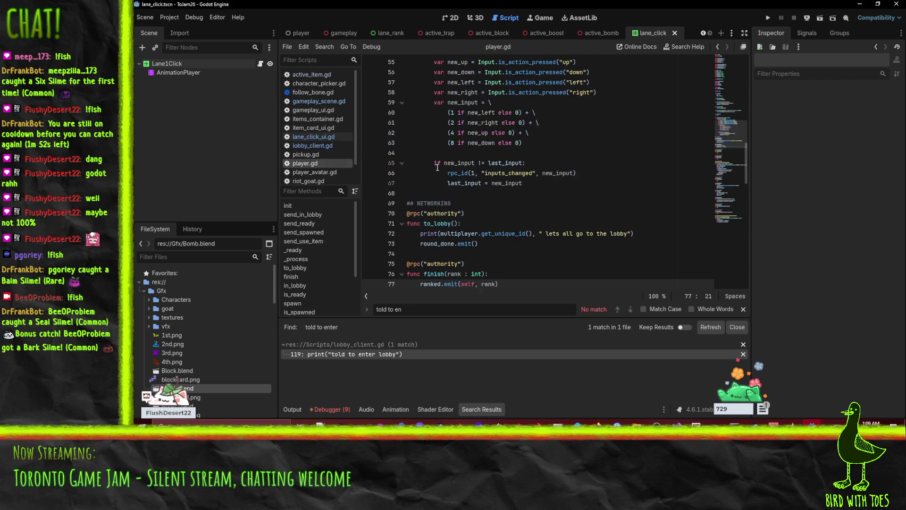
left_click(478, 224)
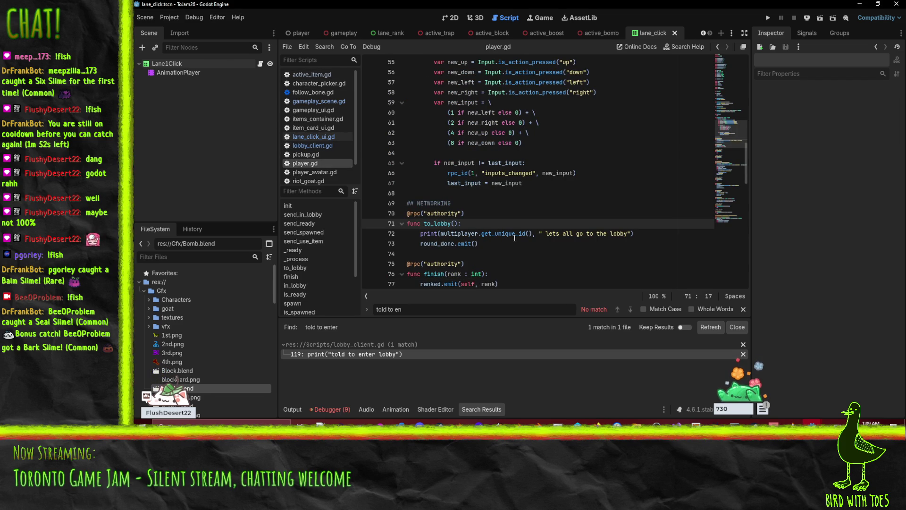
left_click(530, 245)
left_click(670, 230)
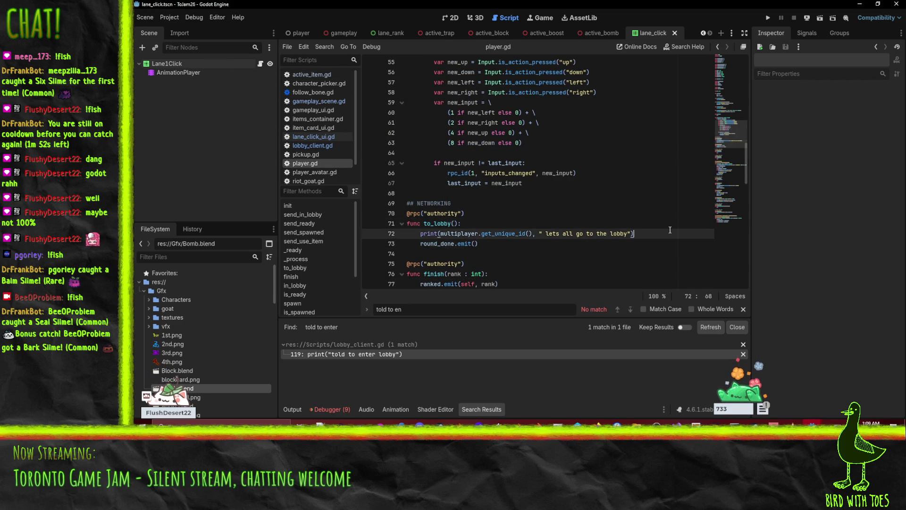
scroll(670, 230, "up", 9)
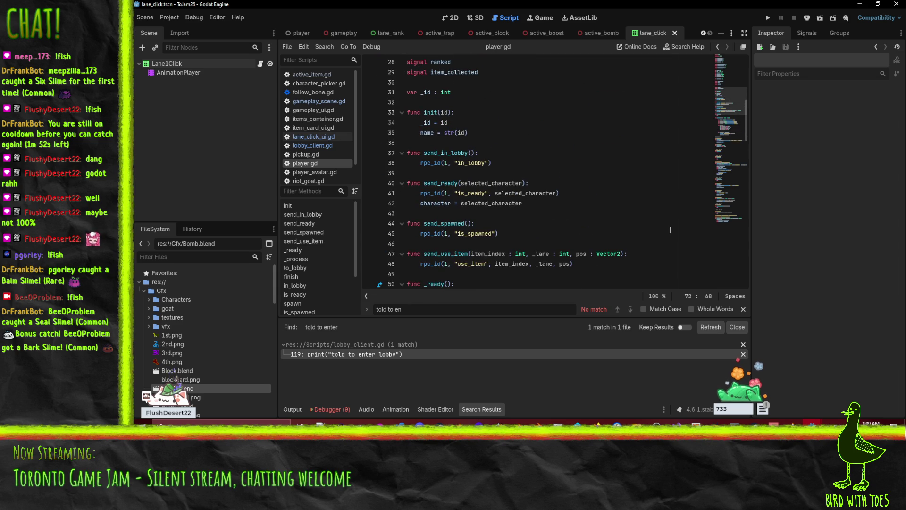
scroll(521, 149, "up", 1)
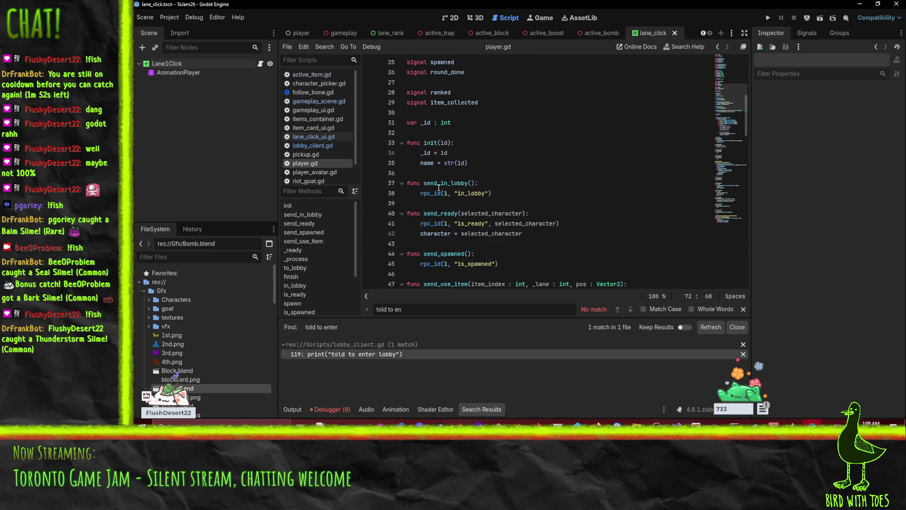
double_click(439, 187)
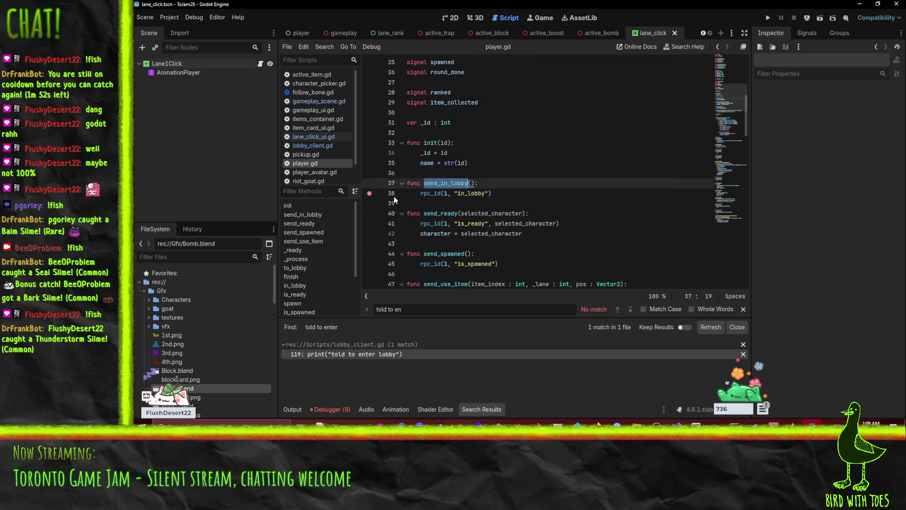
Find send_in_lobby across files, check its call in character_picker.gd, return to player.gd.
key("ctrl+shift+f")
left_click(519, 258)
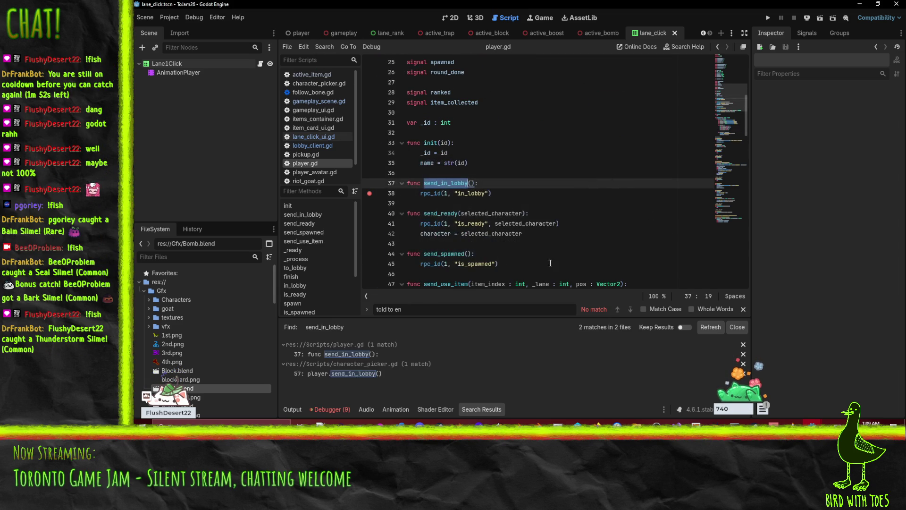
left_click(342, 375)
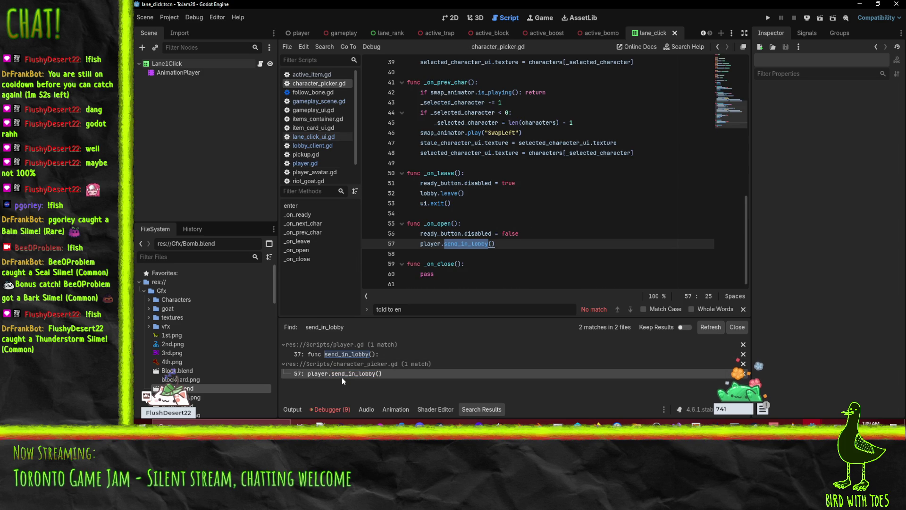
mouse_move(489, 246)
left_click(361, 354)
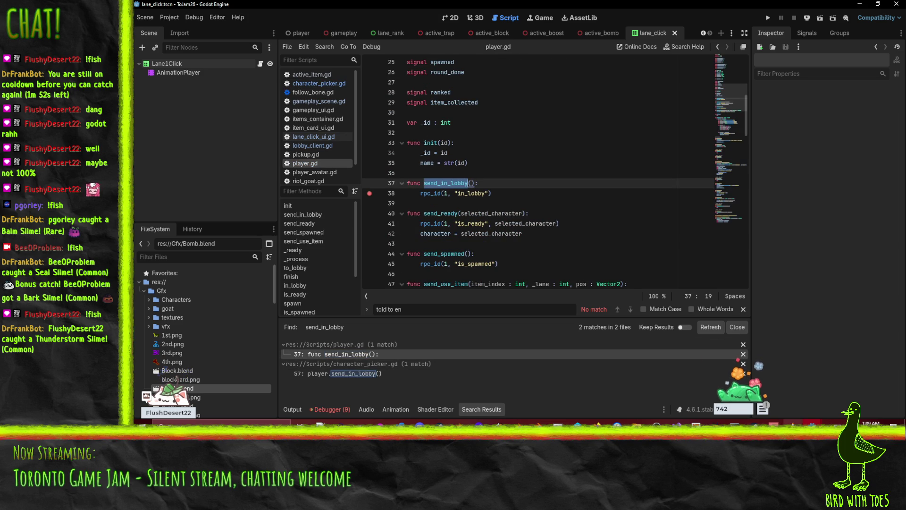
In the server project, search player.gd for in_lobby.
left_click(812, 423)
left_click(842, 396)
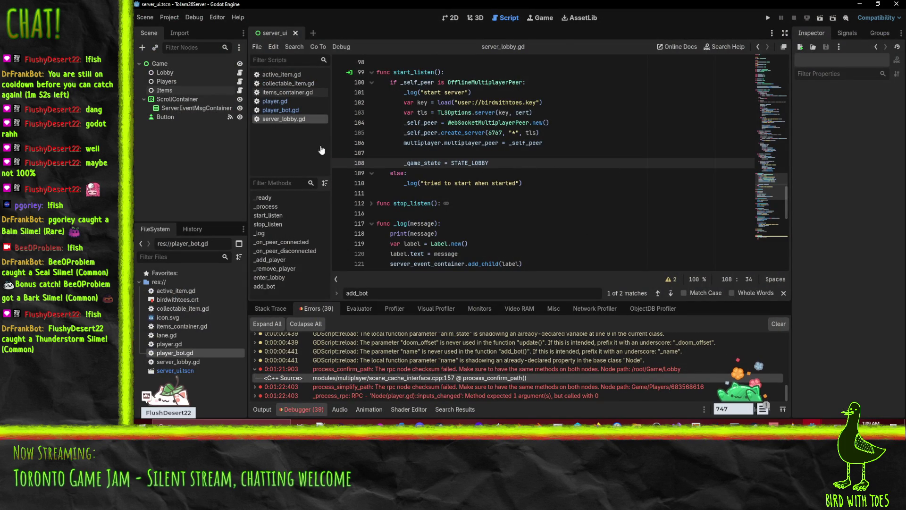
left_click(277, 101)
left_click(559, 122)
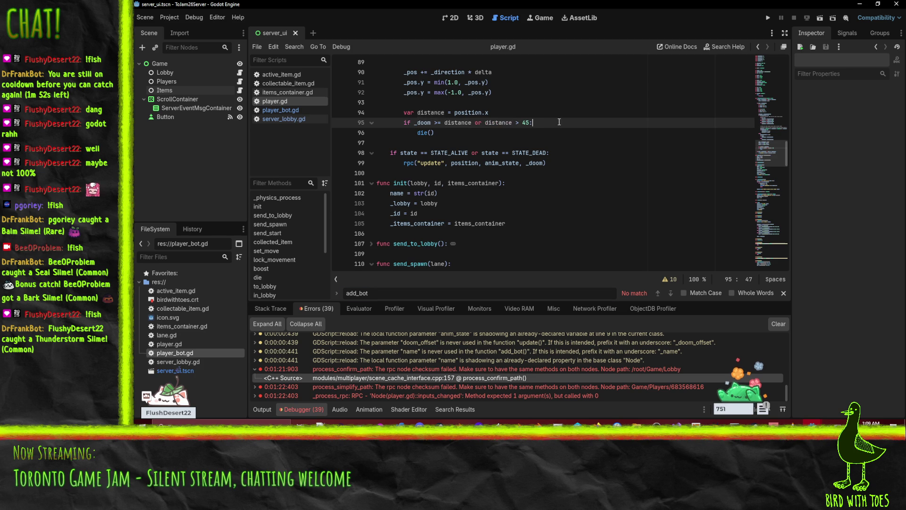
key("ctrl+f")
type("in_lobby")
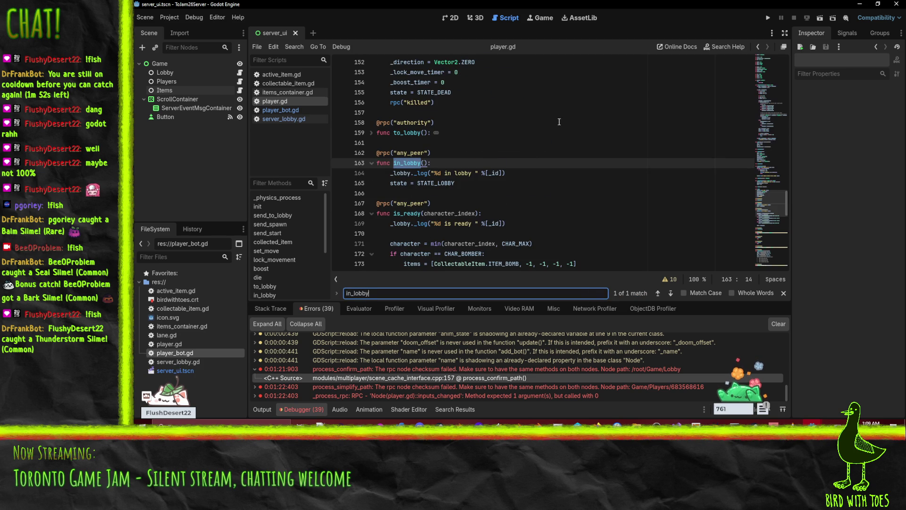
Search player_bot.gd for in_lobby, landing on line 158, then run the server project.
left_click(284, 119)
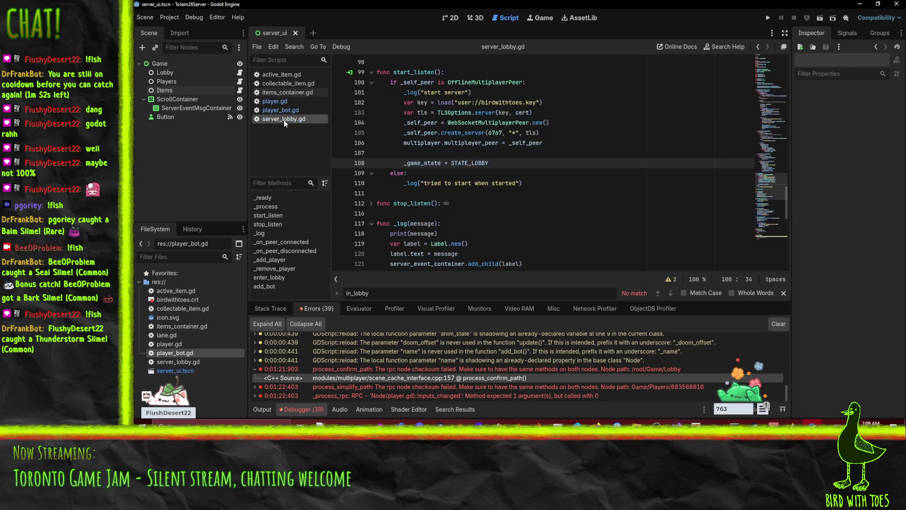
left_click(280, 109)
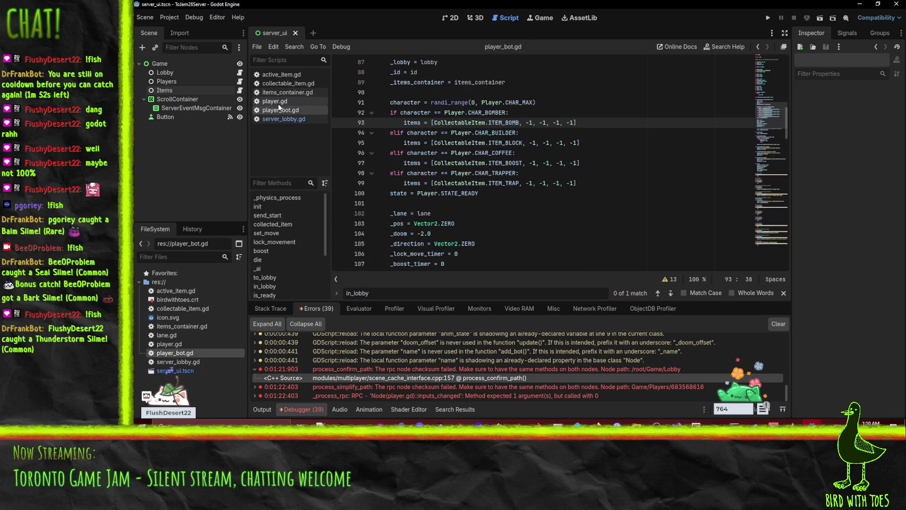
left_click(549, 157)
key("ctrl+f")
type("in_l")
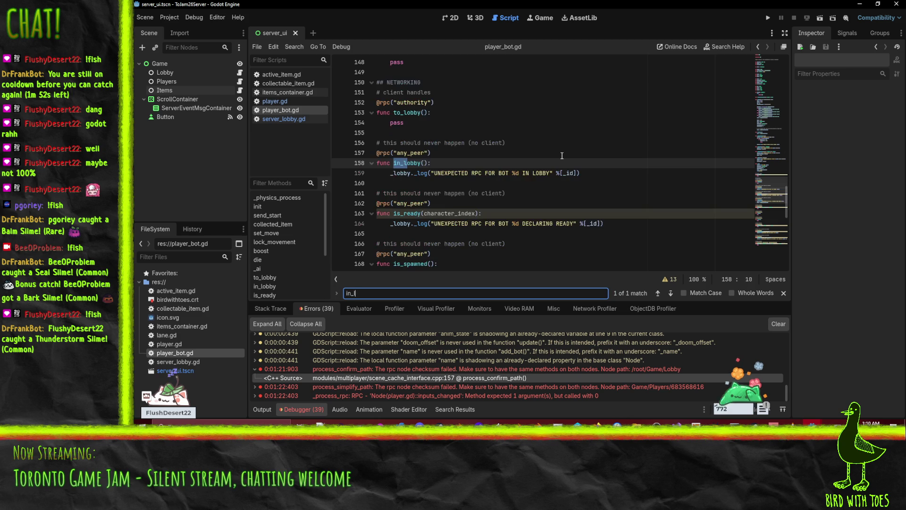
type("obby")
left_click(562, 161)
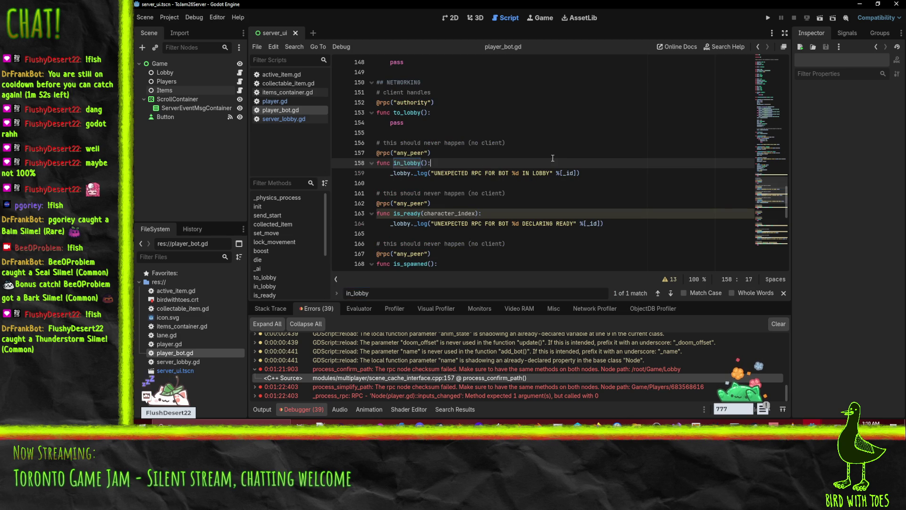
left_click(767, 18)
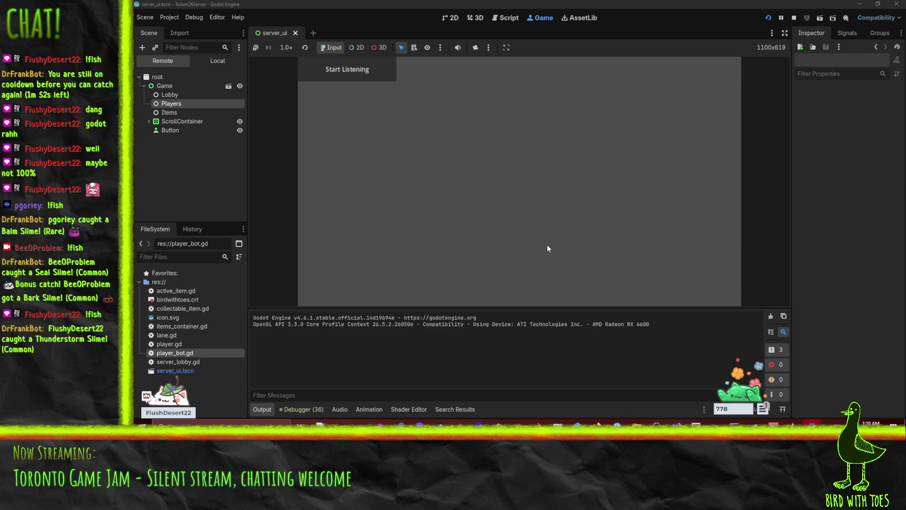
Start the server listening, then launch the client game and join to reach the character picker.
left_click(361, 75)
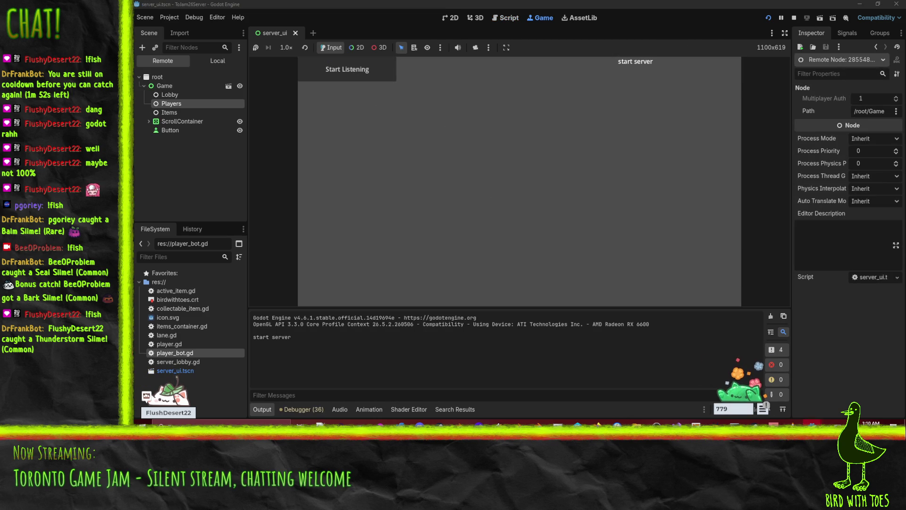
mouse_move(812, 423)
left_click(777, 389)
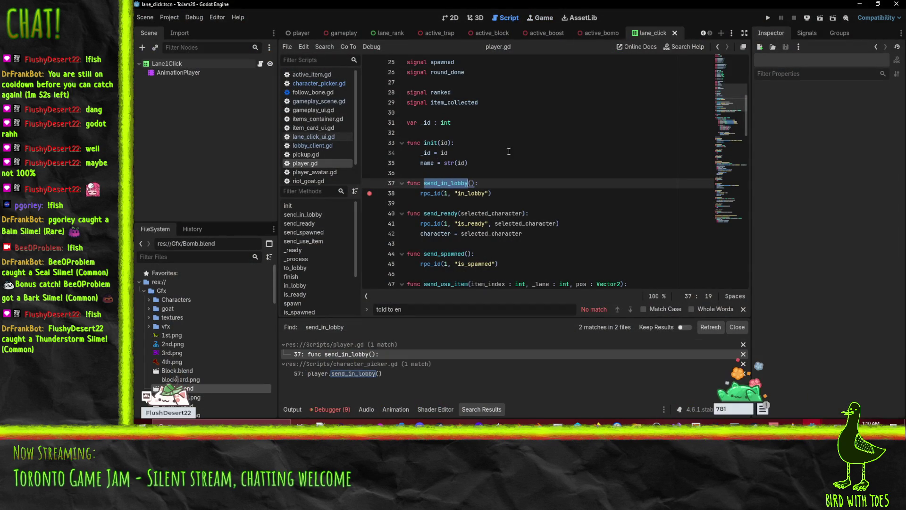
left_click(527, 21)
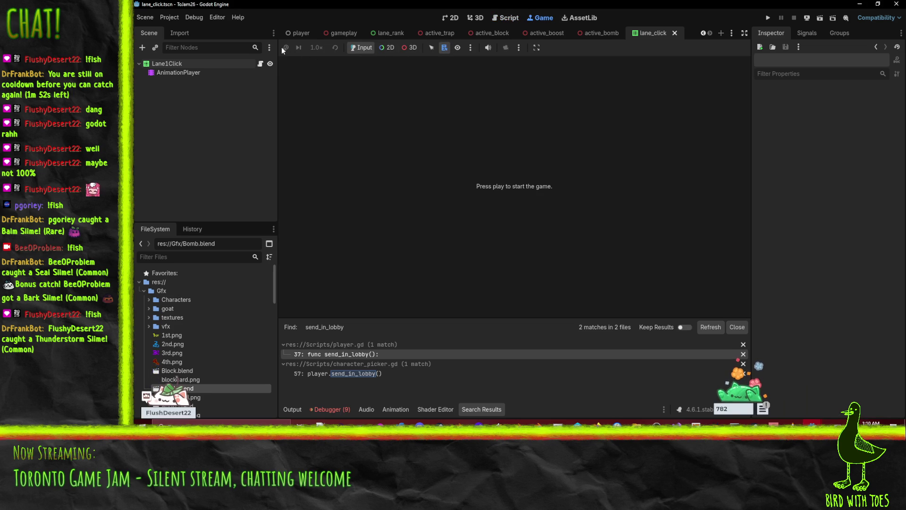
left_click(488, 48)
key("F5")
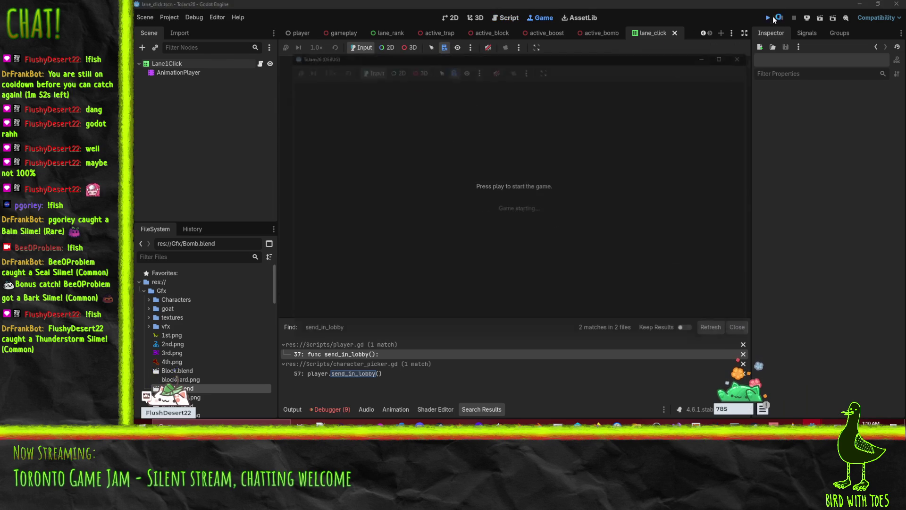
left_click(694, 256)
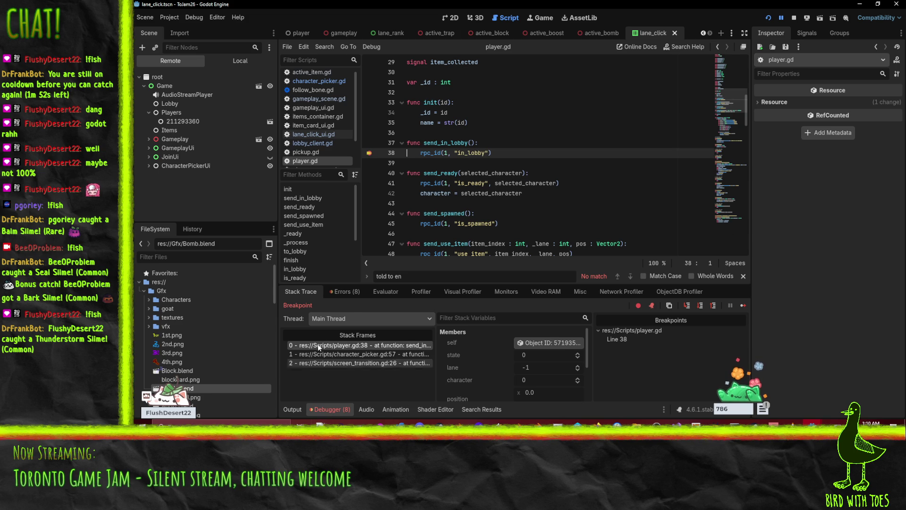
Expand the server's RPC checksum error and open the add_bot warning in server_lobby.gd.
left_click(344, 291)
mouse_move(524, 391)
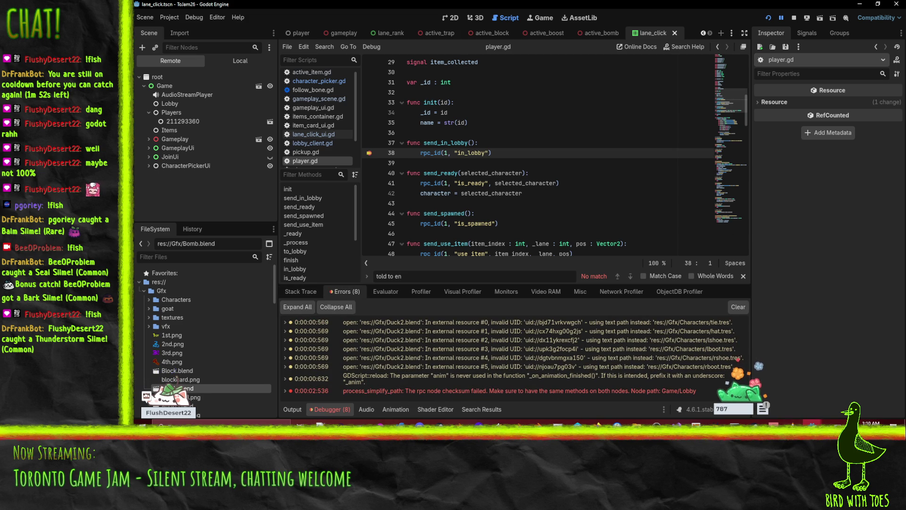
mouse_move(812, 423)
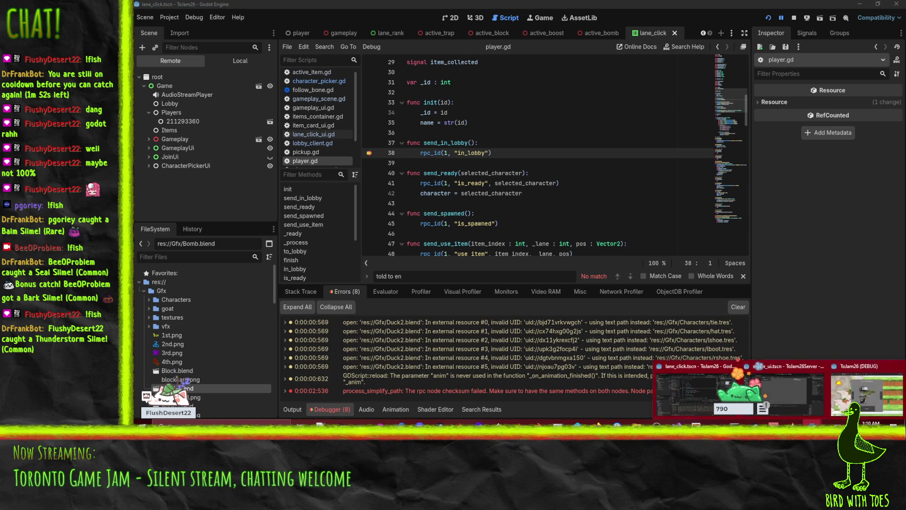
left_click(769, 393)
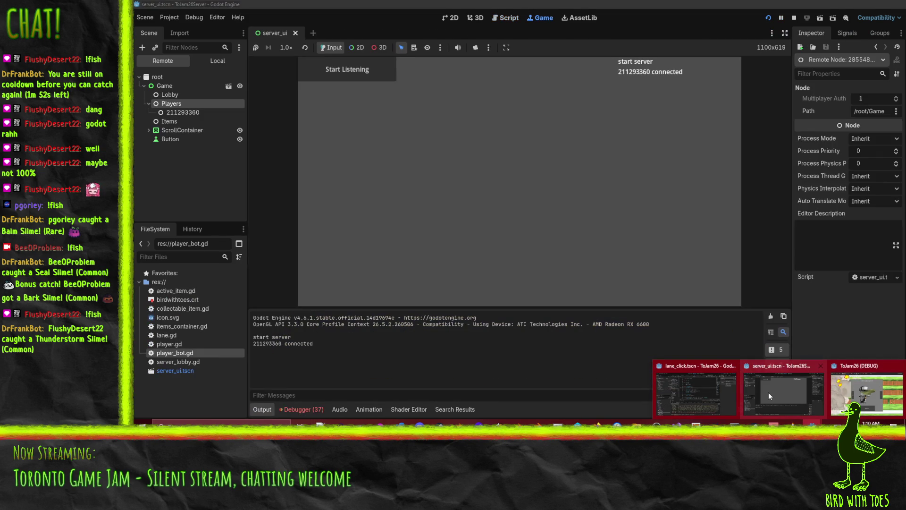
left_click(298, 408)
mouse_move(505, 392)
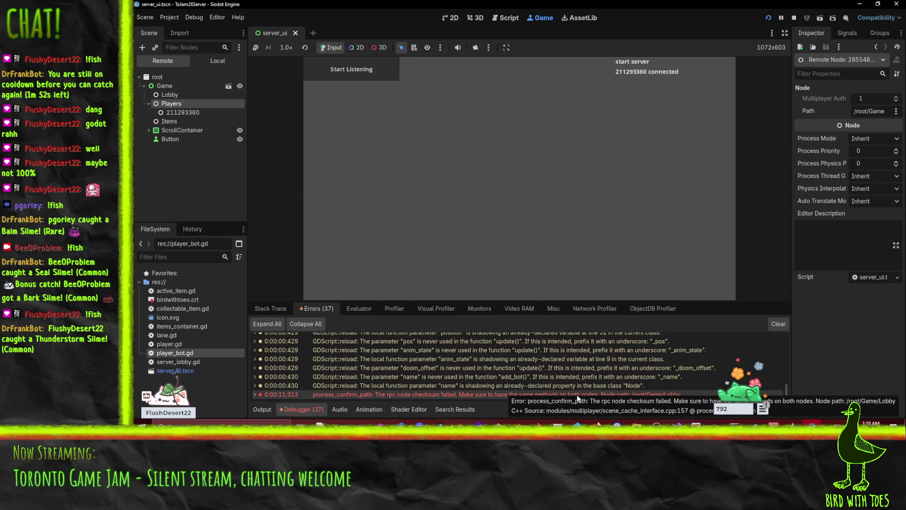
left_click(254, 396)
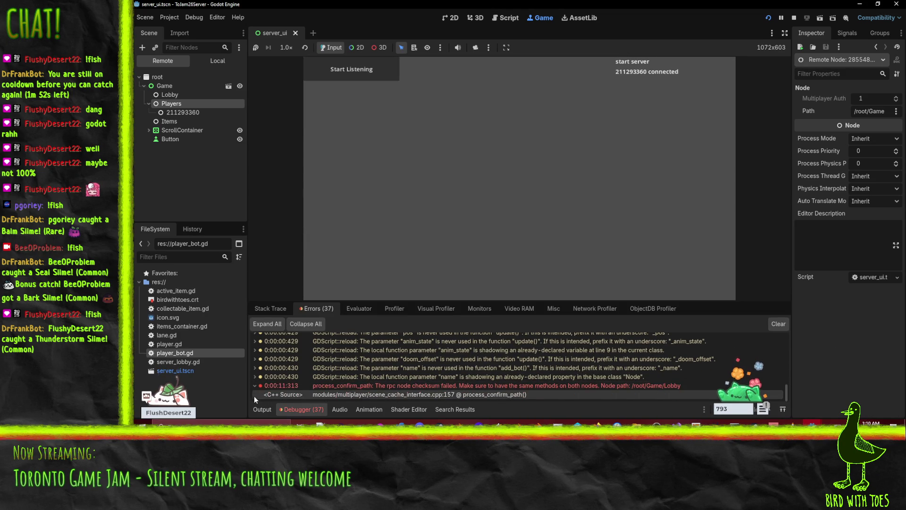
double_click(489, 375)
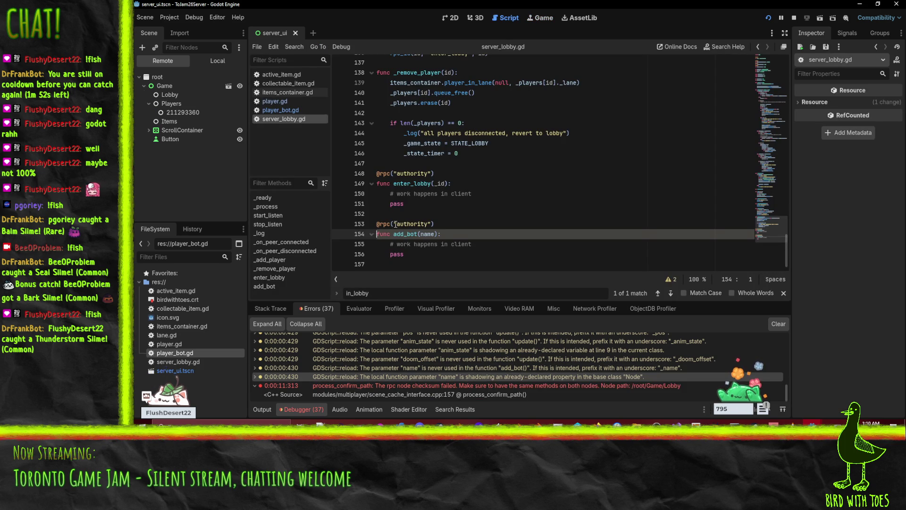
Rename add_bot's name parameter to _bot_name on line 154.
left_click(424, 234)
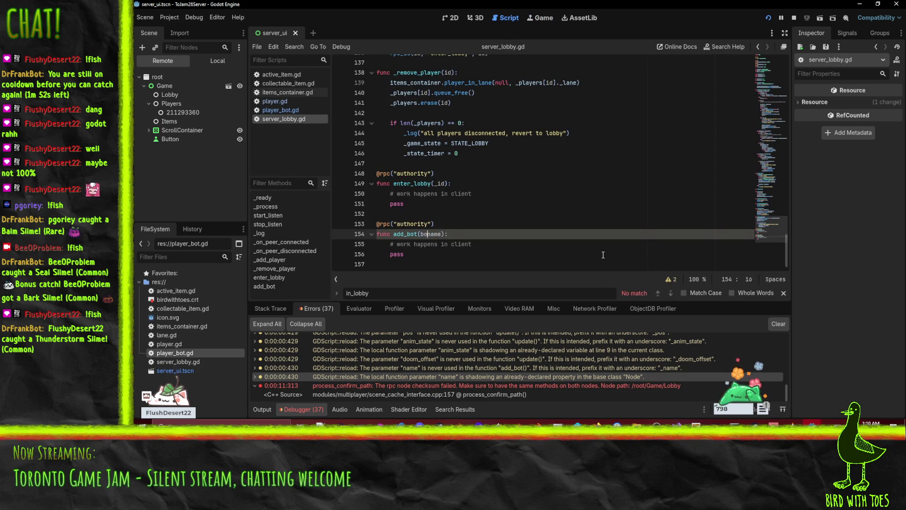
type("bot_")
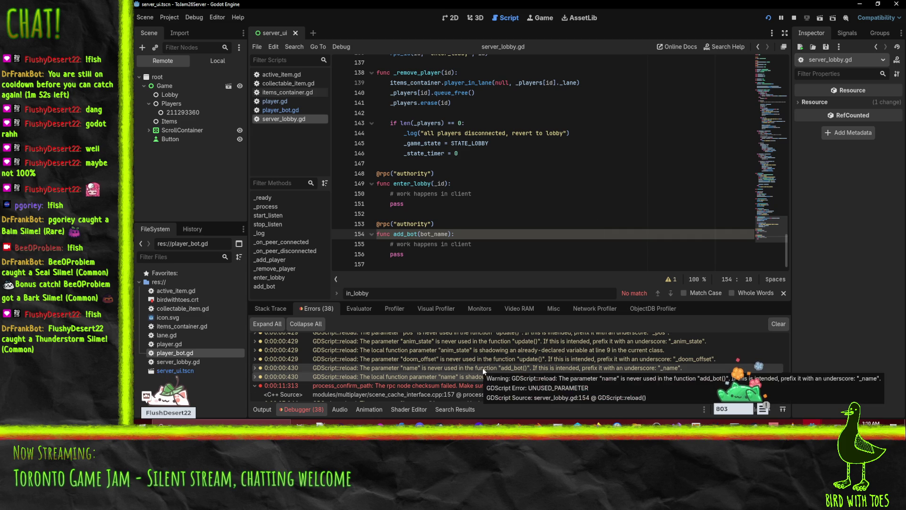
scroll(415, 208, "up", 1)
scroll(415, 209, "down", 1)
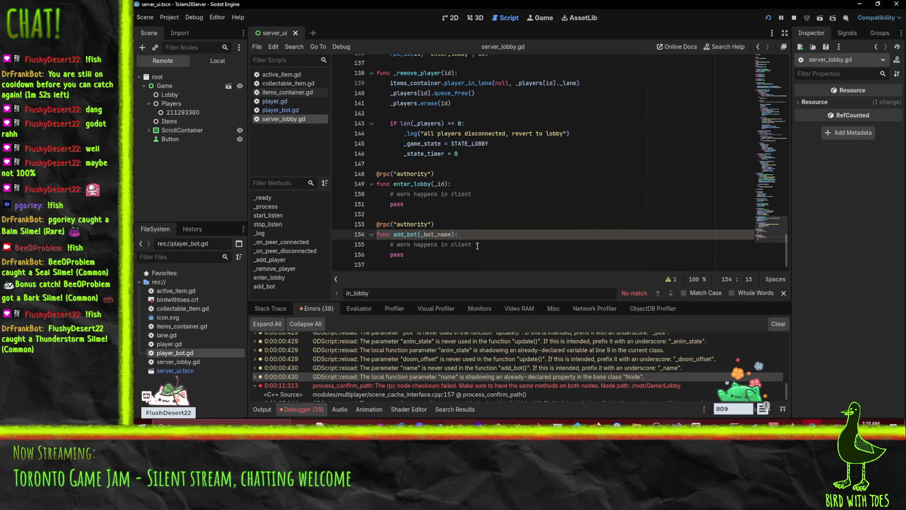
scroll(534, 212, "up", 1)
Review enter_lobby and the _add_player call on line 125 and enter_lobby on line 136.
left_click(535, 215)
scroll(545, 229, "up", 3)
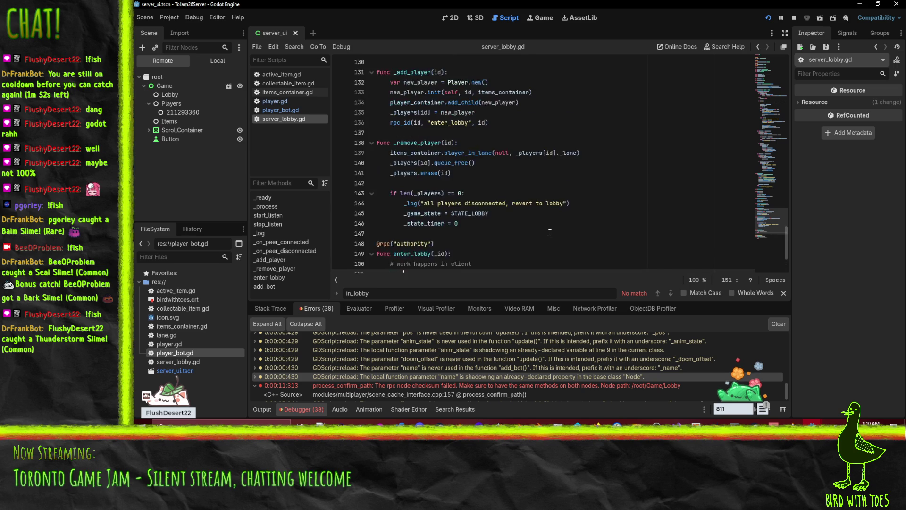
scroll(542, 218, "up", 6)
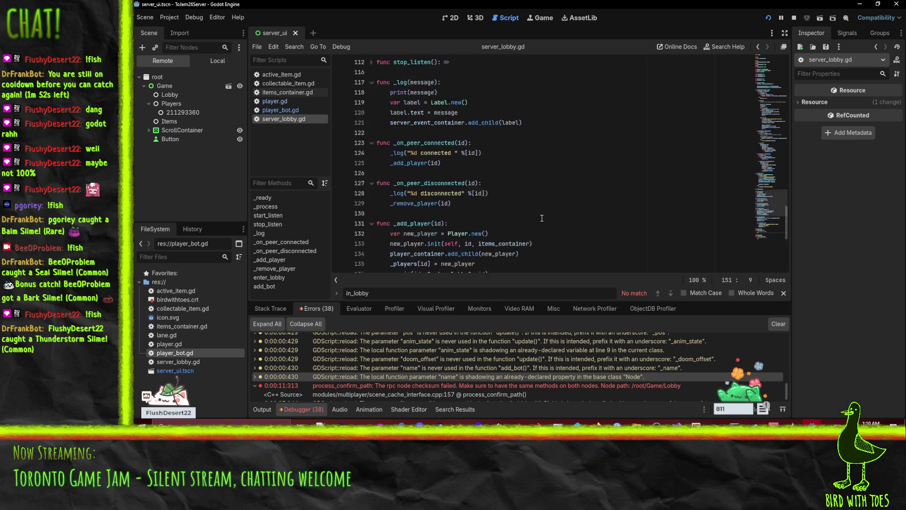
scroll(480, 357, "down", 1)
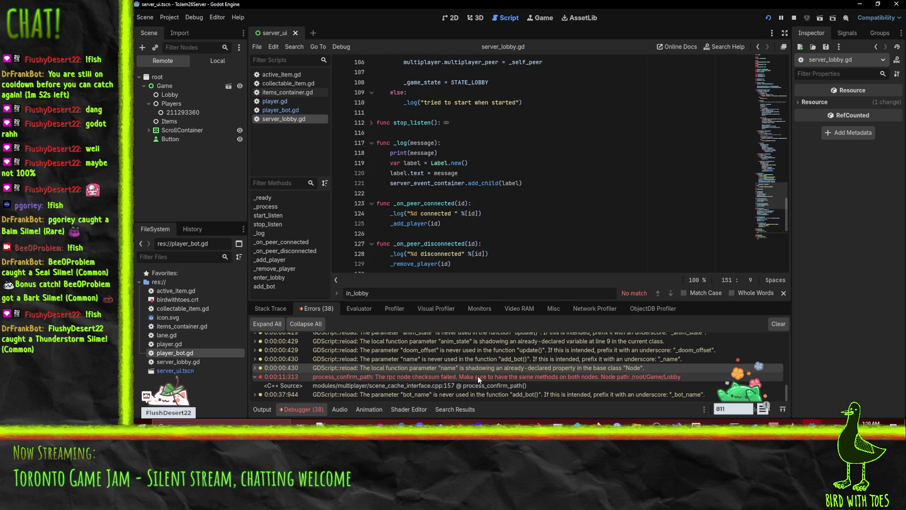
scroll(522, 213, "down", 7)
scroll(522, 213, "up", 3)
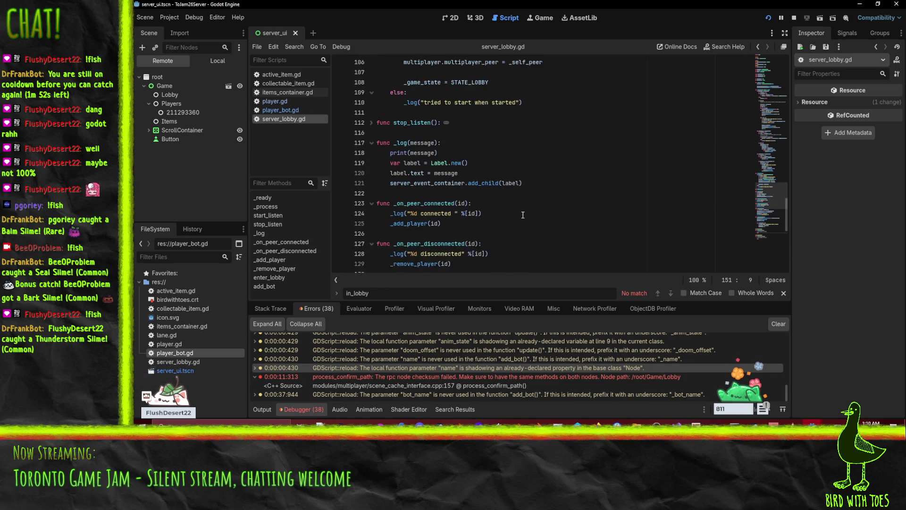
double_click(409, 133)
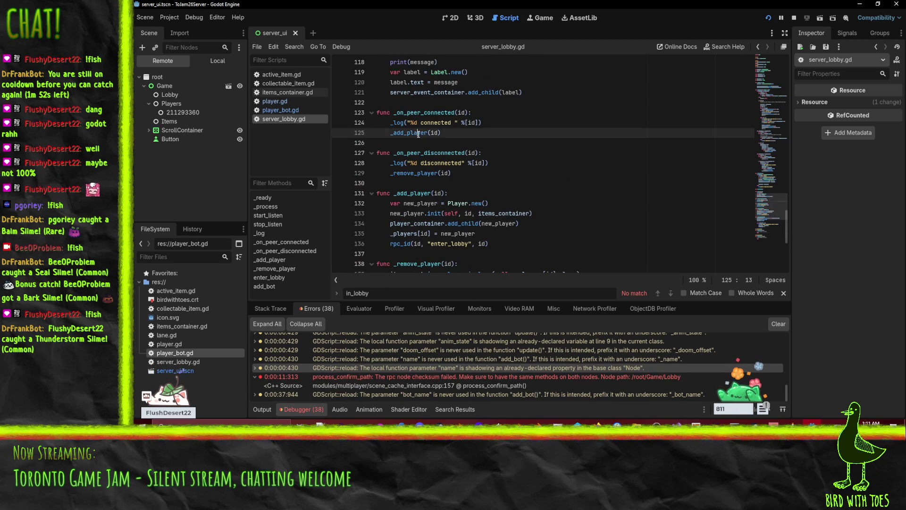
scroll(582, 157, "up", 1)
scroll(582, 157, "down", 4)
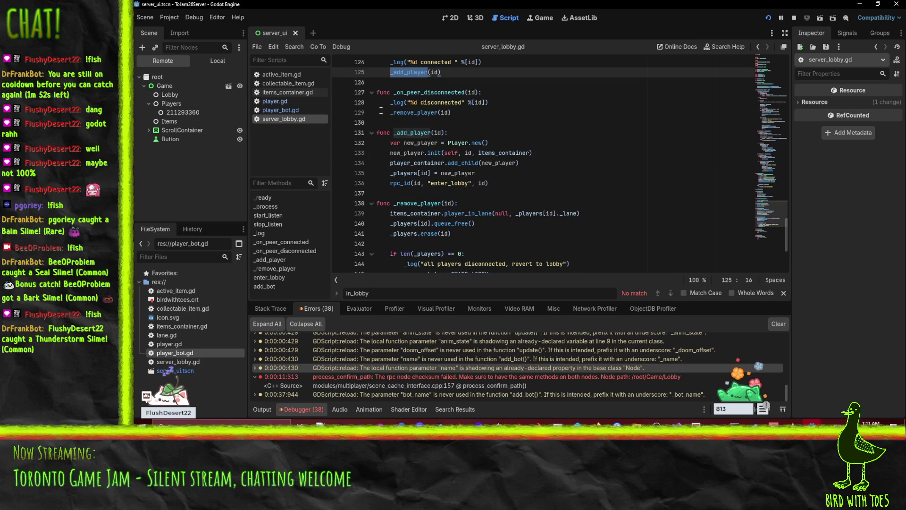
double_click(451, 183)
scroll(451, 184, "down", 4)
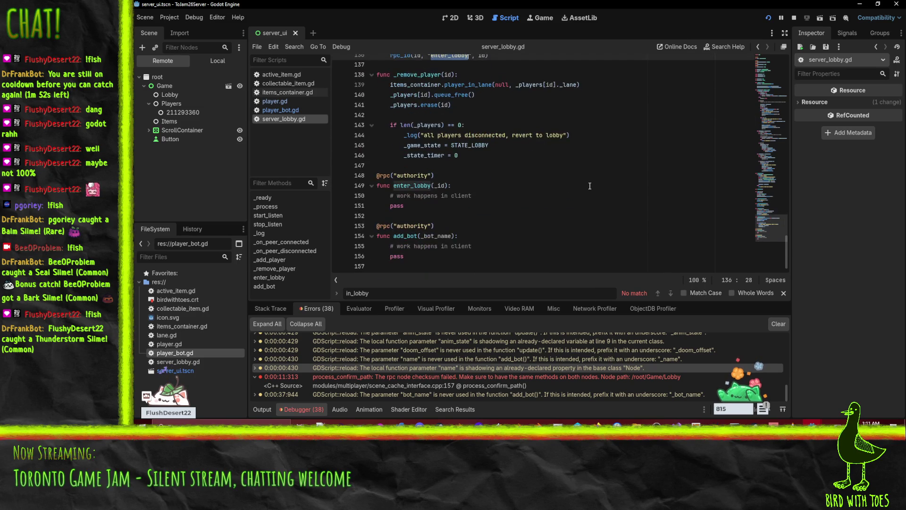
Check the game window, then select the enter_lobby function name in the server's server_lobby.gd.
mouse_move(812, 422)
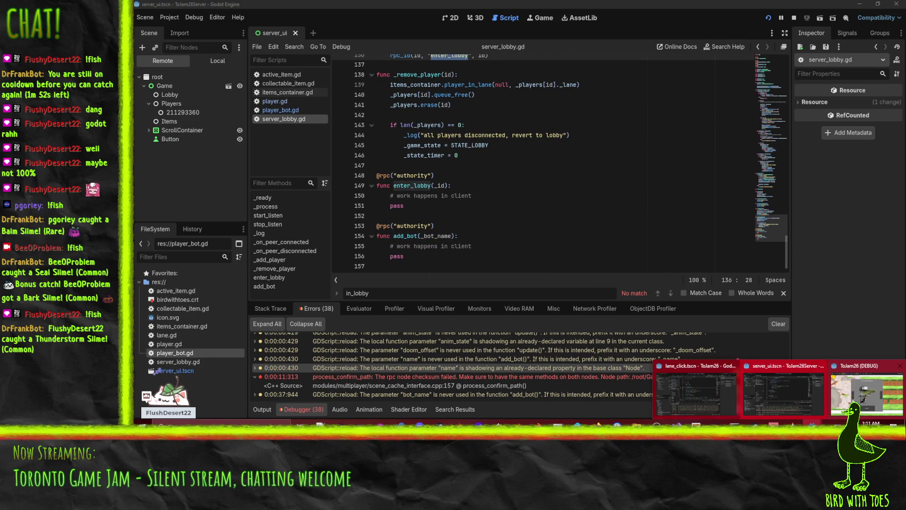
mouse_move(840, 386)
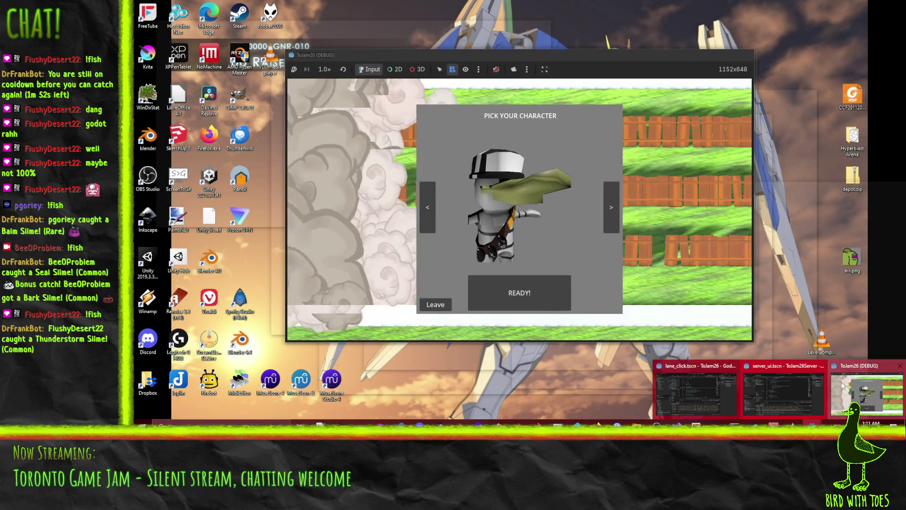
left_click(840, 386)
key("alt+Tab")
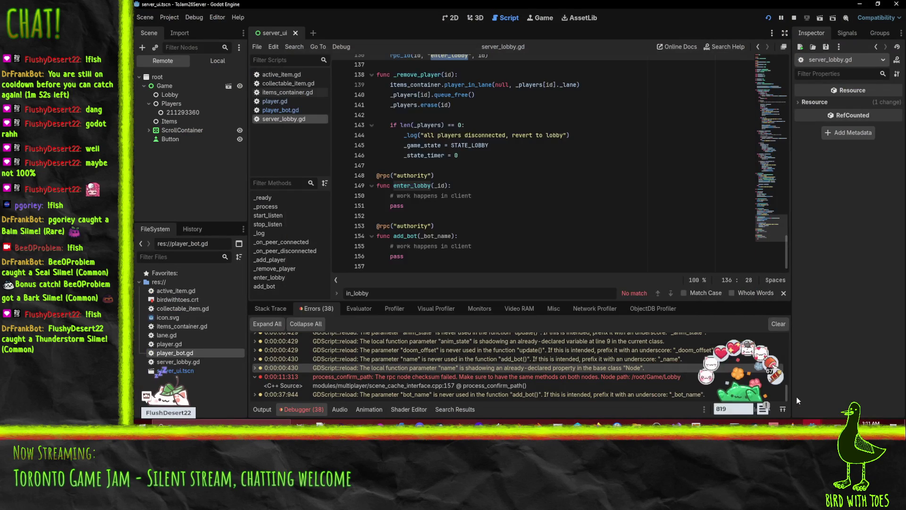
left_click(532, 196)
key("Up")
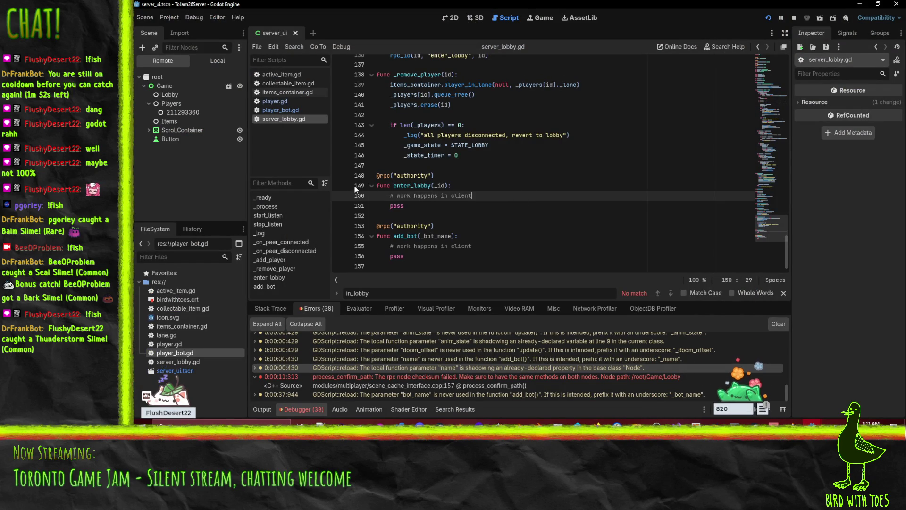
key("ctrl+d")
scroll(551, 183, "up", 1)
scroll(552, 183, "up", 2)
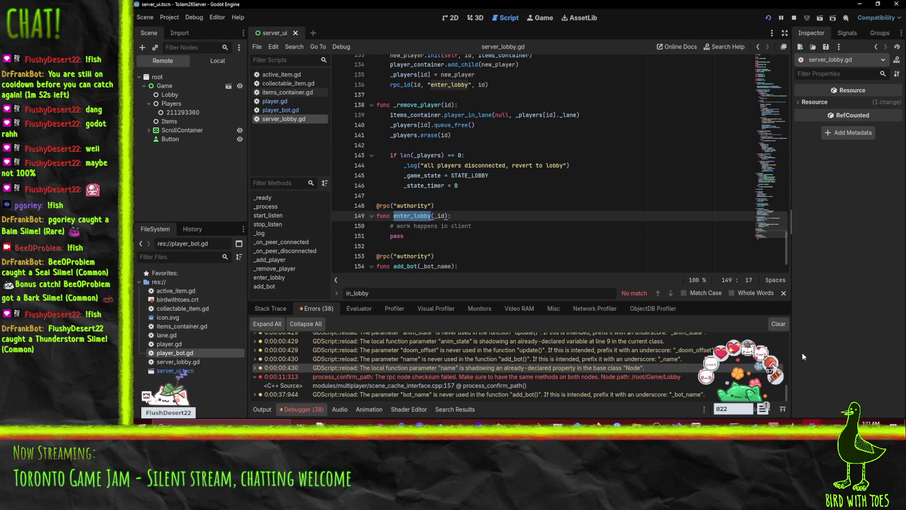
In the client's player.gd, close the find bar near send_in_lobby.
mouse_move(739, 397)
left_click(704, 396)
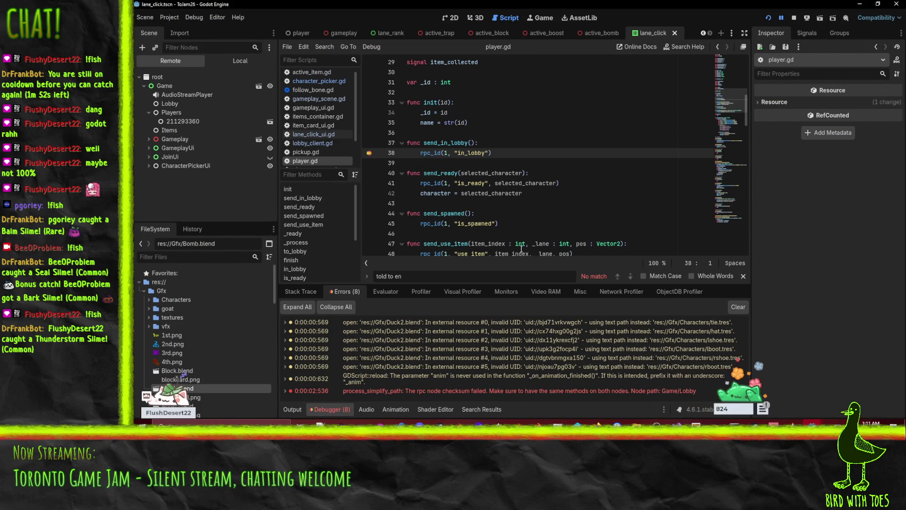
left_click(580, 143)
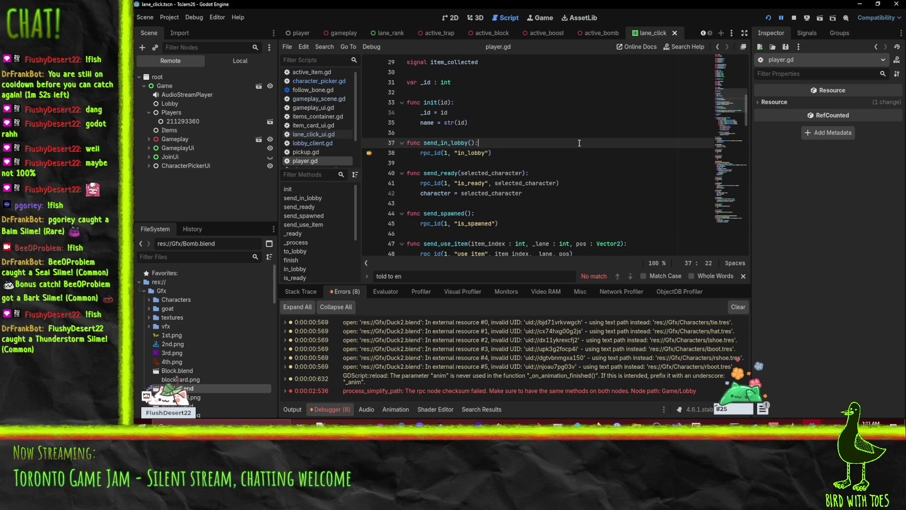
scroll(579, 143, "up", 2)
key("ctrl+f")
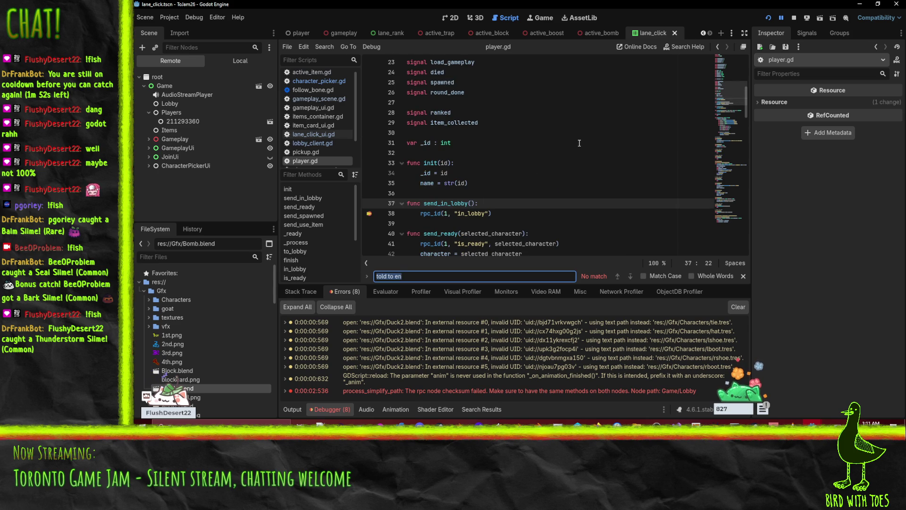
key("Escape")
left_click(579, 153)
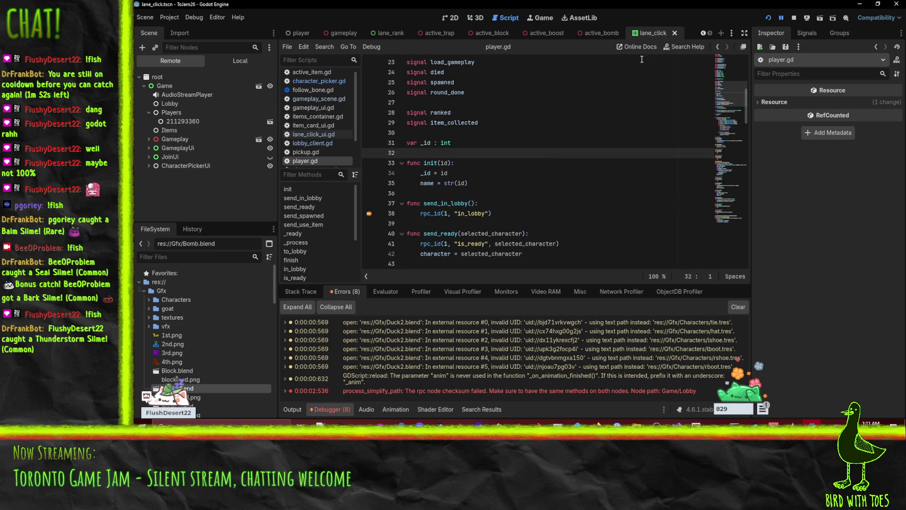
scroll(569, 94, "down", 3)
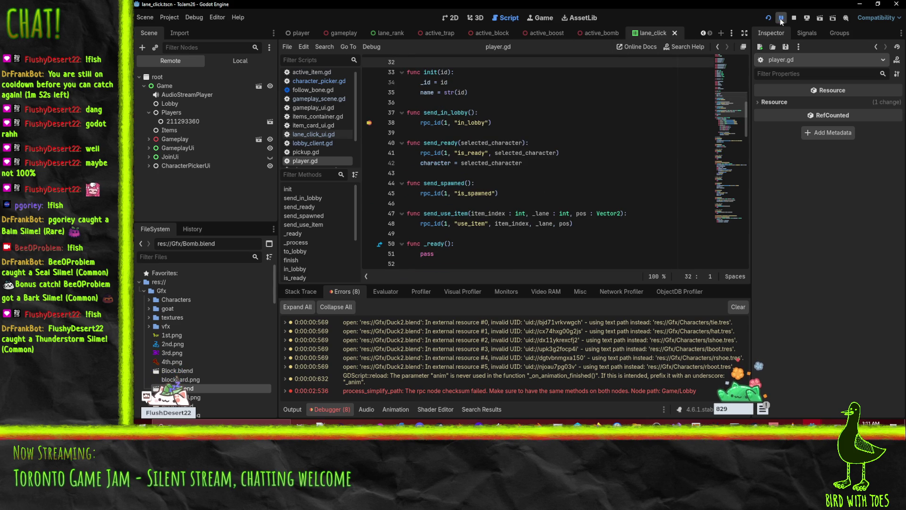
Resume the paused test game, read the new player RPC checksum error, then stop the game.
left_click(781, 22)
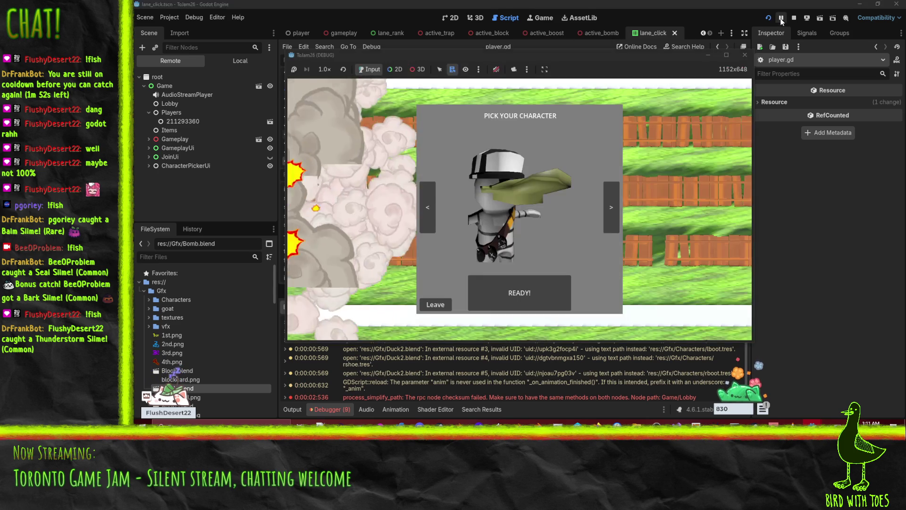
left_click(532, 394)
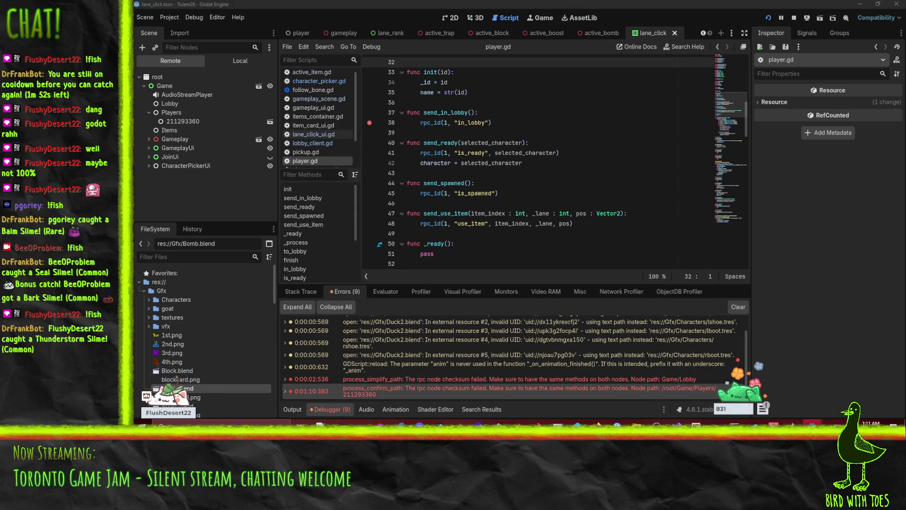
mouse_move(812, 423)
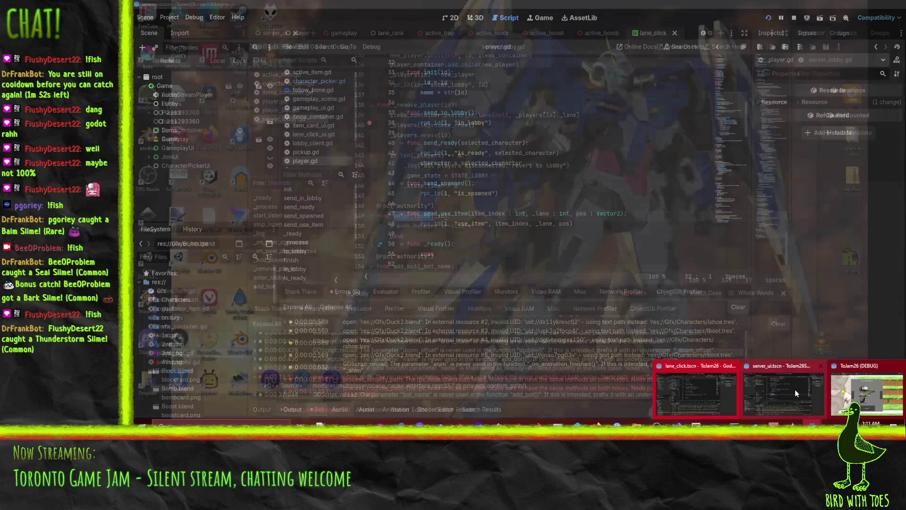
mouse_move(690, 390)
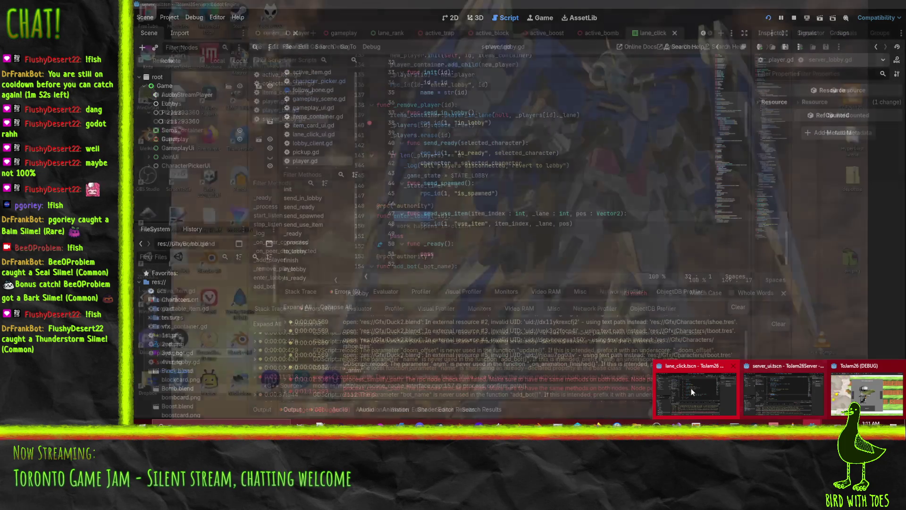
mouse_move(772, 387)
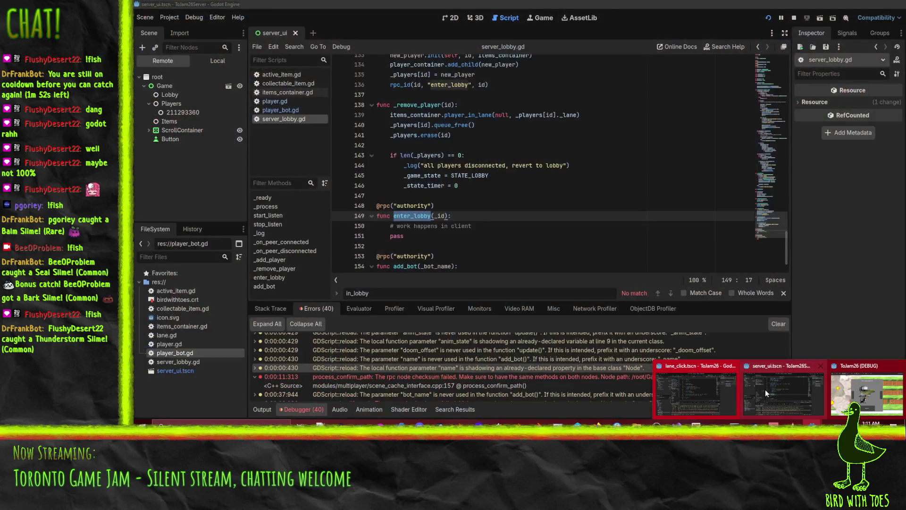
left_click(714, 390)
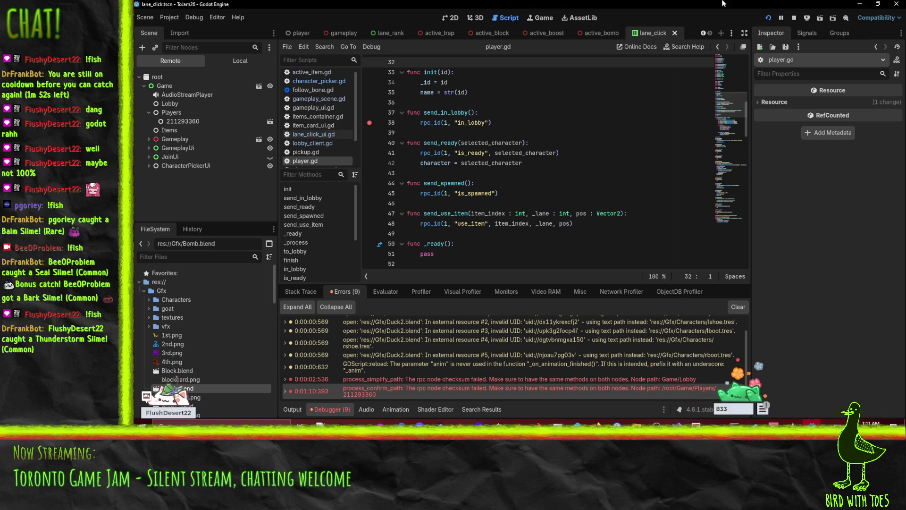
left_click(794, 18)
scroll(526, 197, "up", 2)
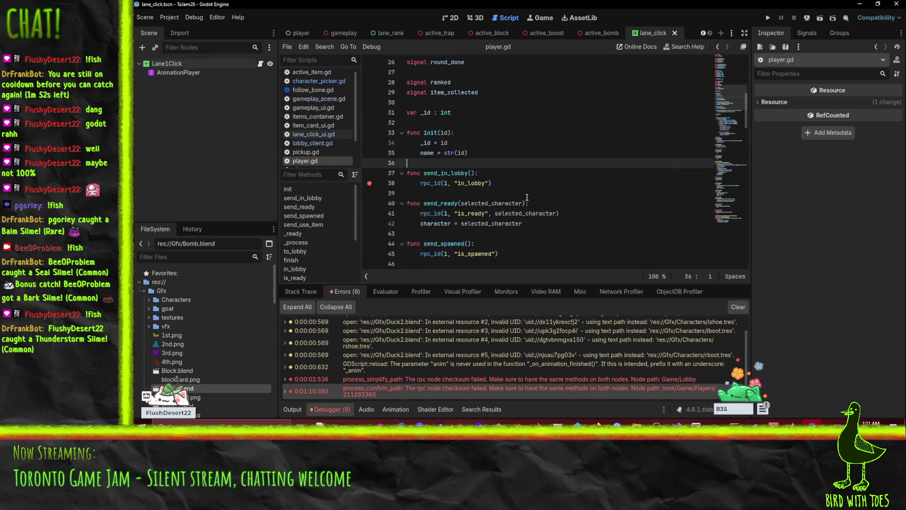
Review the send_ready and send_spawned functions in the client's player.gd.
scroll(527, 197, "down", 1)
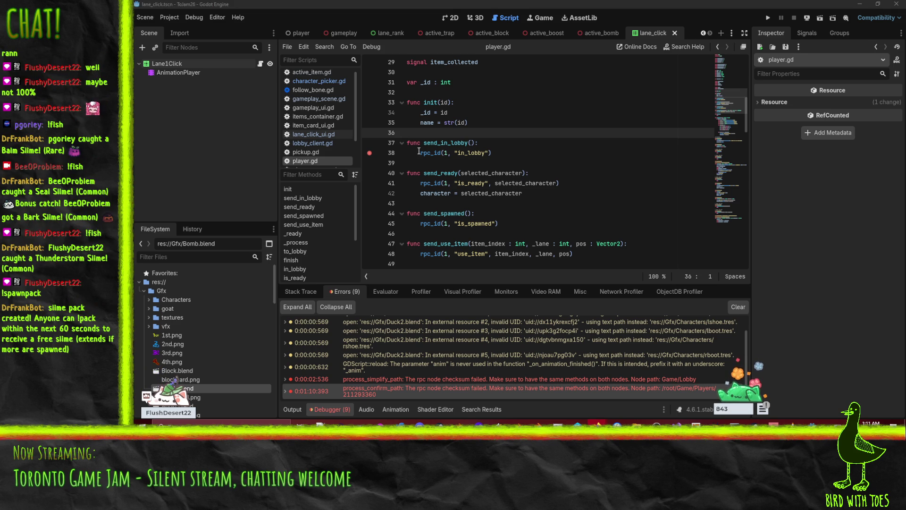
left_click(462, 173)
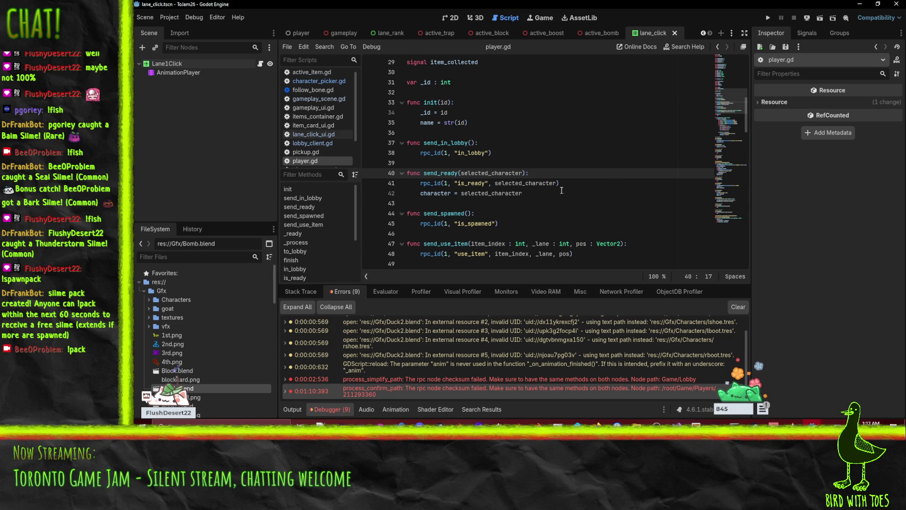
scroll(562, 190, "up", 1)
scroll(564, 188, "down", 2)
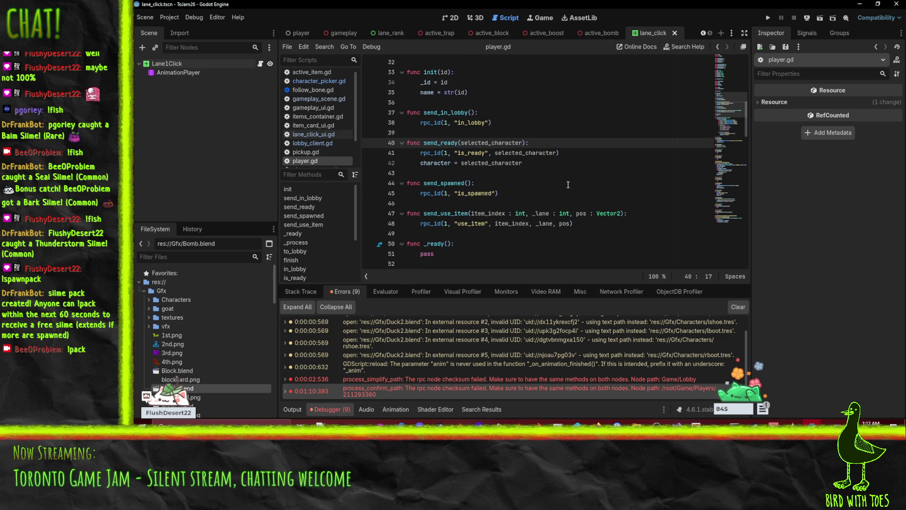
scroll(569, 185, "up", 1)
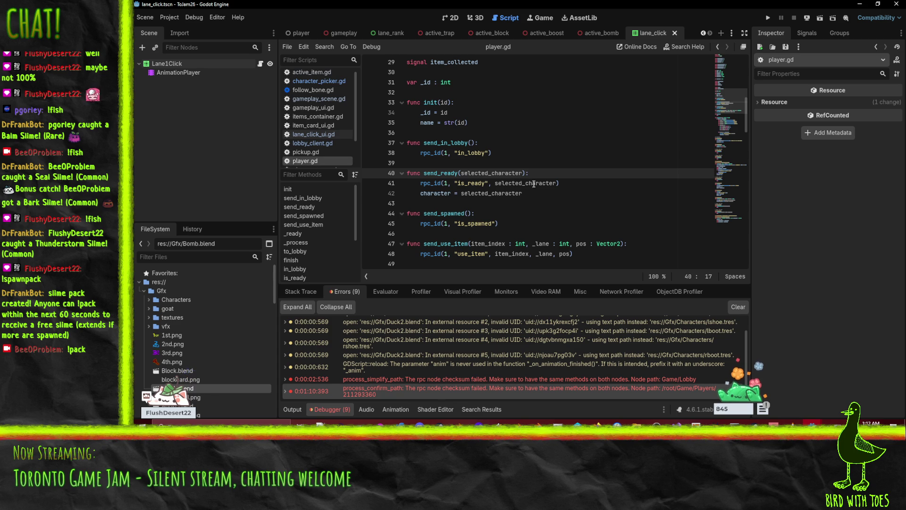
left_click(445, 214)
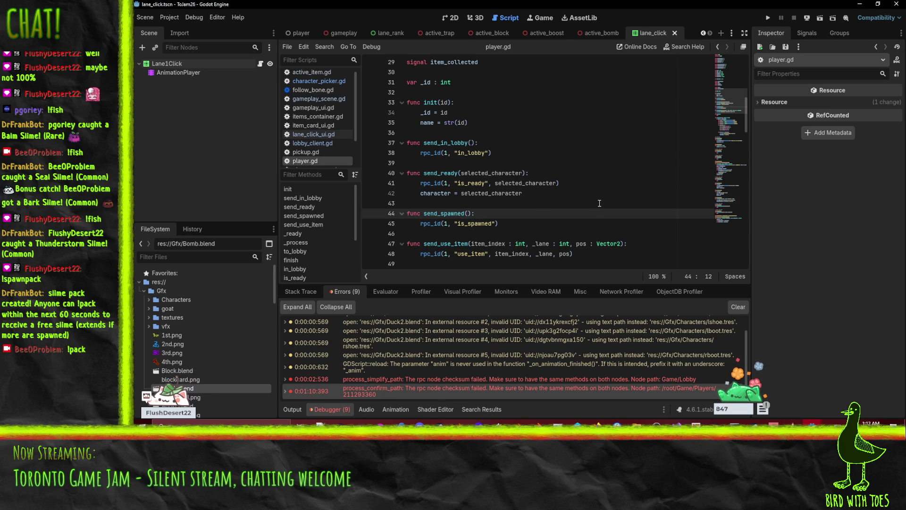
scroll(590, 203, "up", 1)
left_click(521, 204)
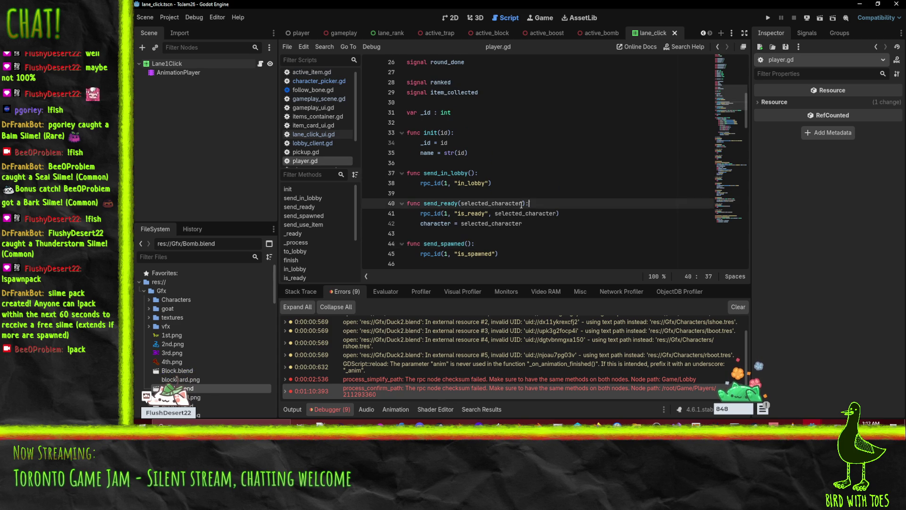
Open lobby_client.gd and scroll to its top.
left_click(319, 142)
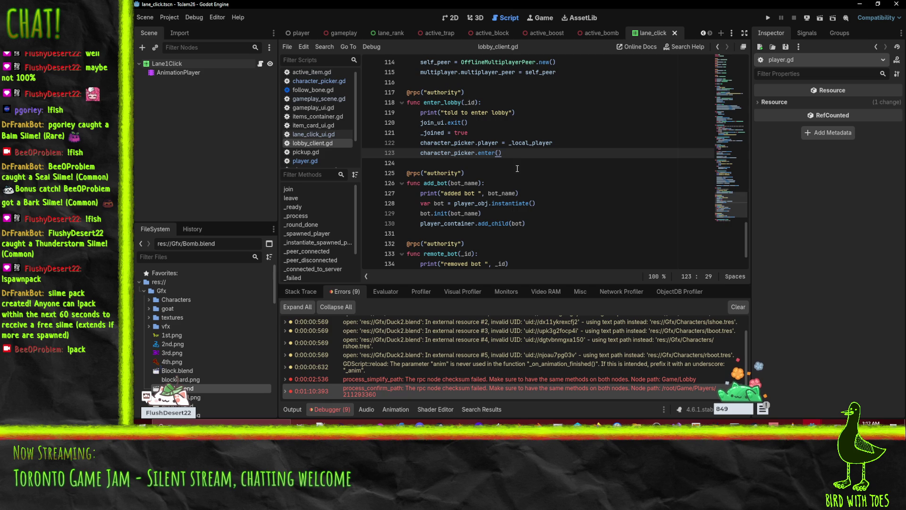
scroll(503, 167, "up", 1)
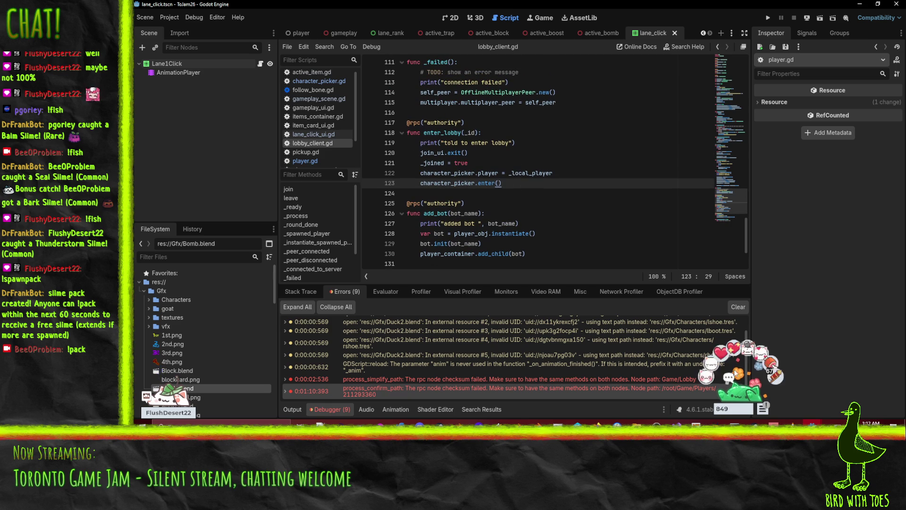
mouse_move(833, 396)
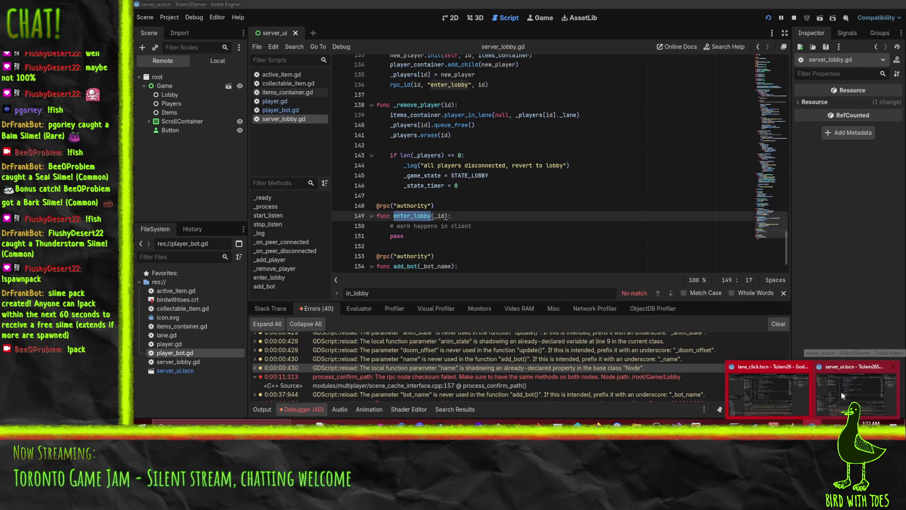
Set breakpoints on lines 136 and 133 of the server's _add_player.
left_click(841, 391)
scroll(472, 165, "up", 3)
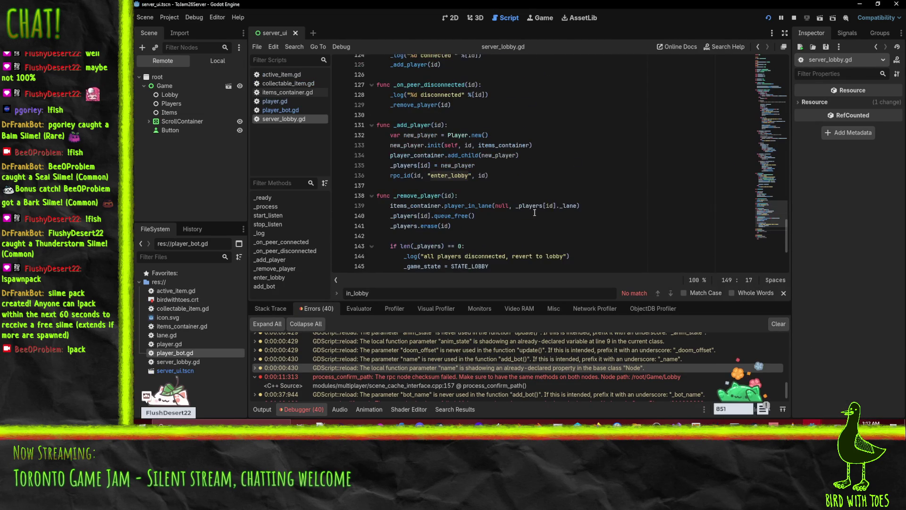
left_click(424, 175)
left_click(339, 175)
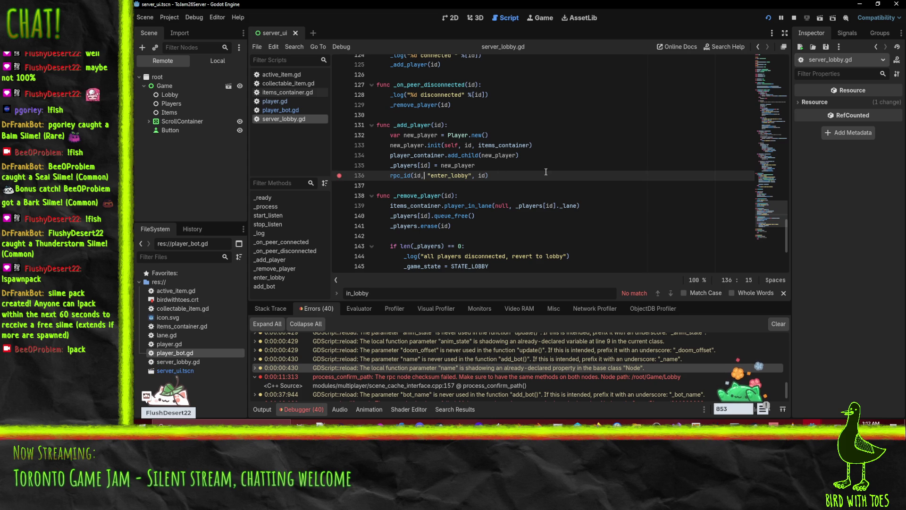
left_click(339, 145)
Run the server, start it listening, and bring the client window forward to connect.
left_click(768, 18)
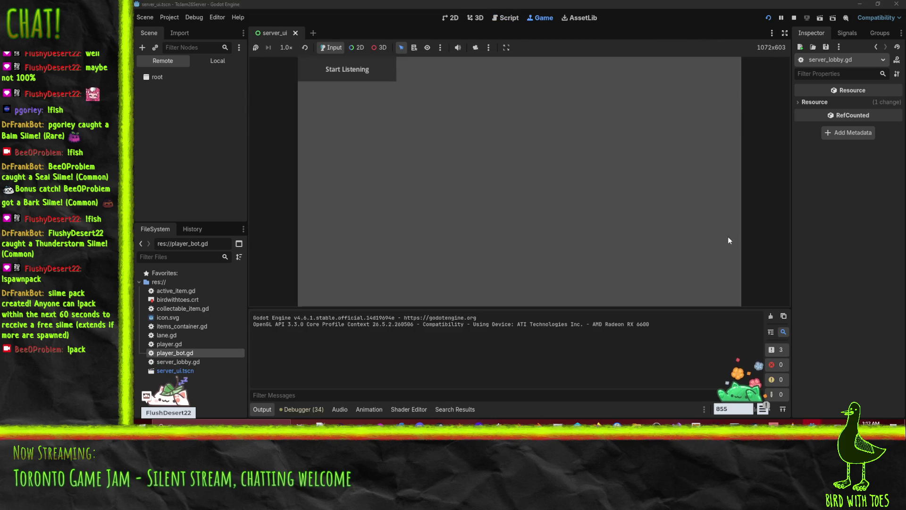
left_click(353, 70)
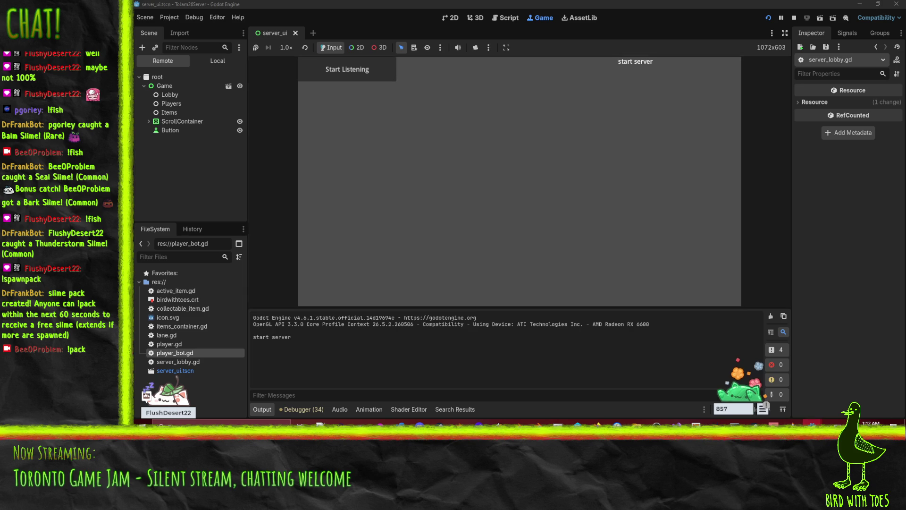
mouse_move(812, 424)
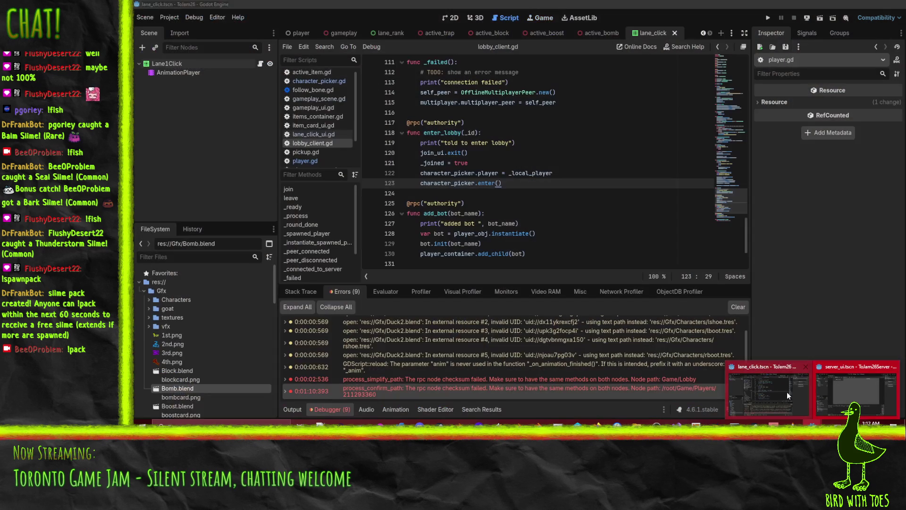
left_click(786, 392)
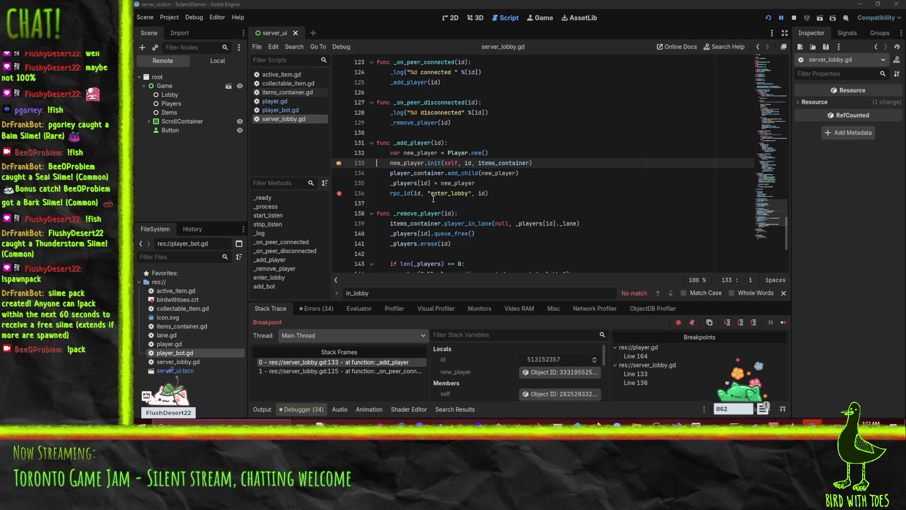
Check the Errors list, then continue the paused server from line 133 to the line 136 breakpoint.
left_click(318, 308)
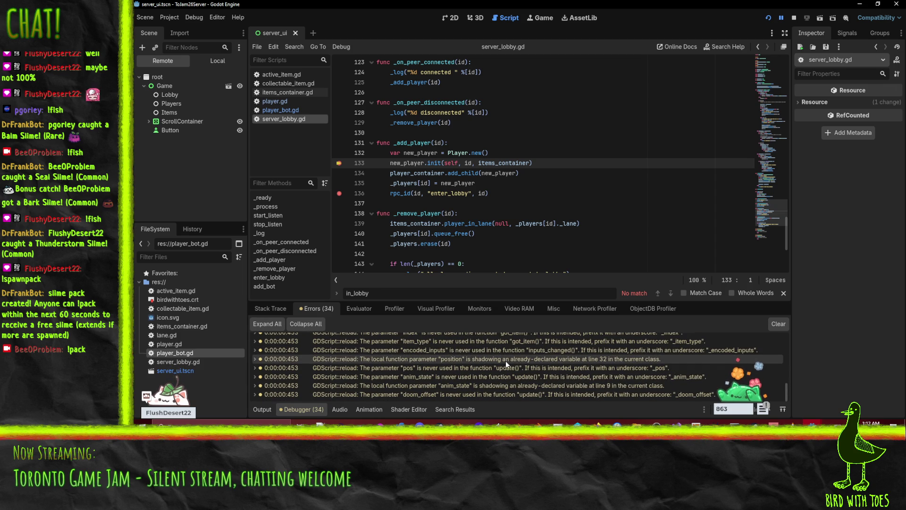
left_click(399, 163)
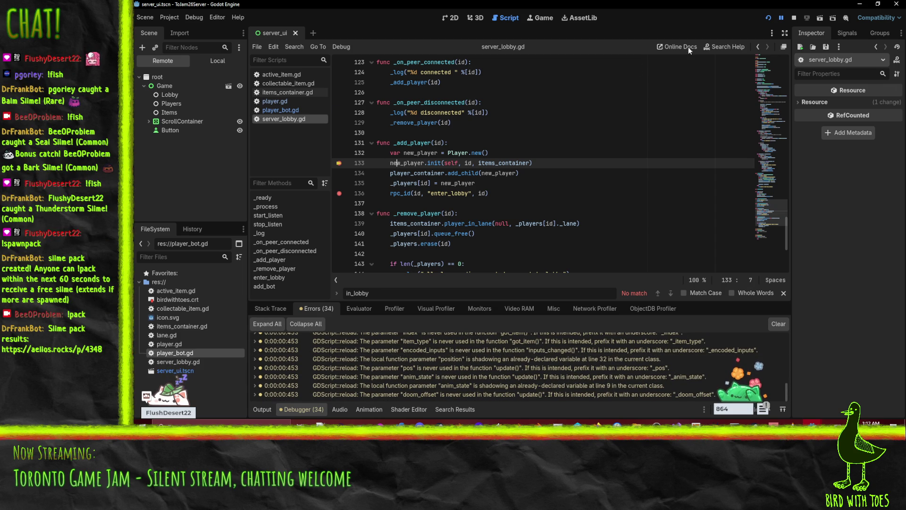
left_click(781, 19)
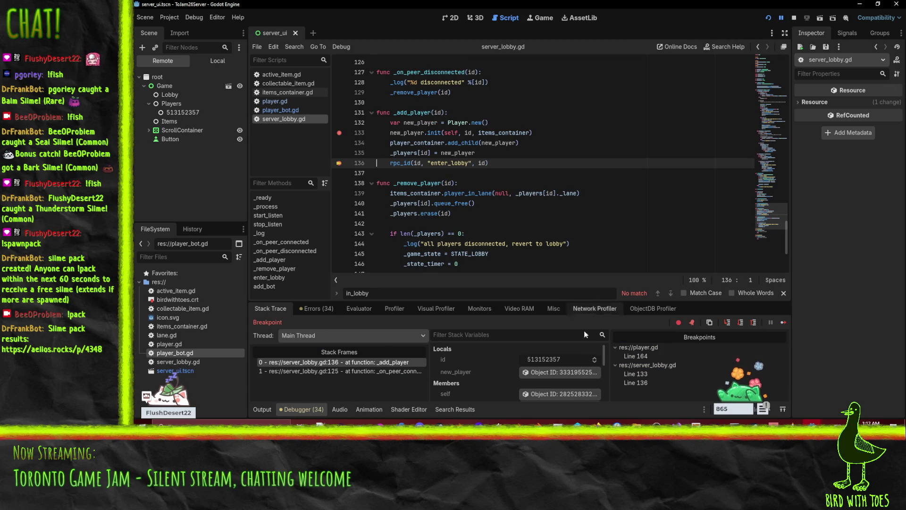
Step over line 136 into _process at line 31, check the warnings, and resume the server.
left_click(740, 323)
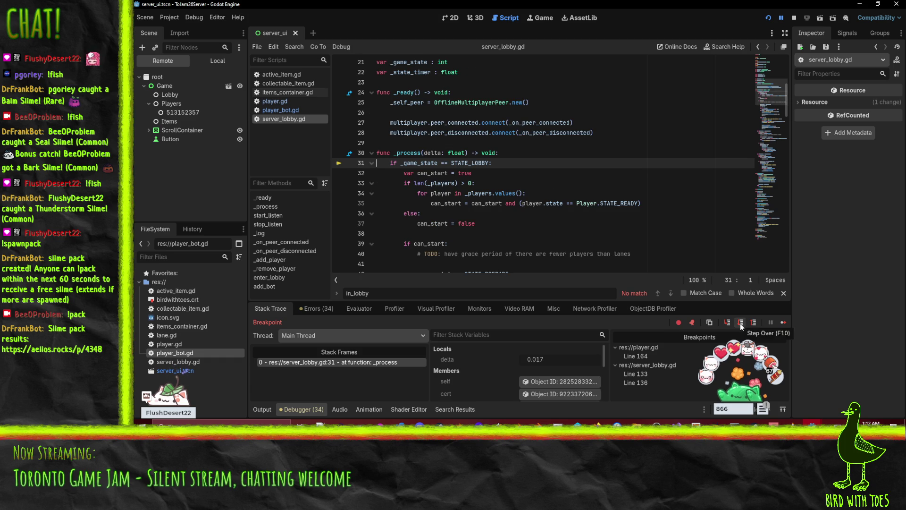
left_click(313, 308)
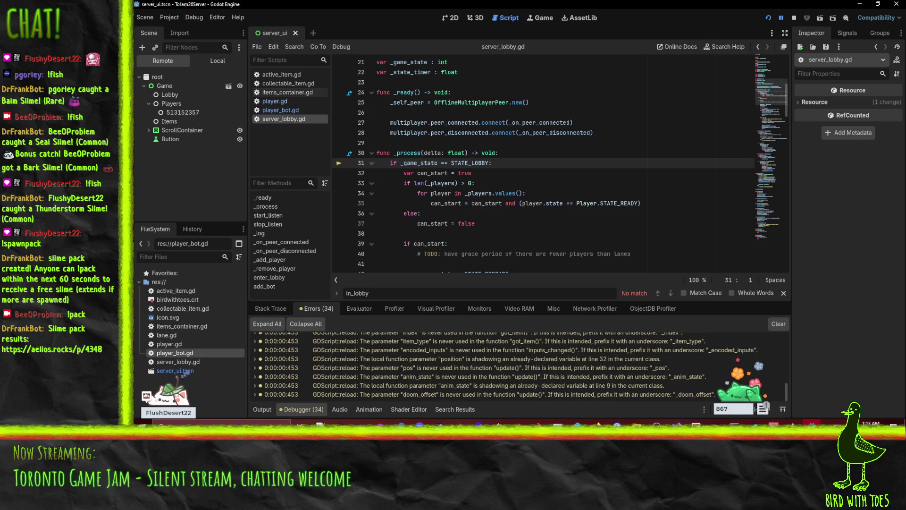
left_click(781, 19)
Expand the inputs_changed RPC error (0 arguments instead of 1), then stop the server run.
scroll(431, 394, "down", 3)
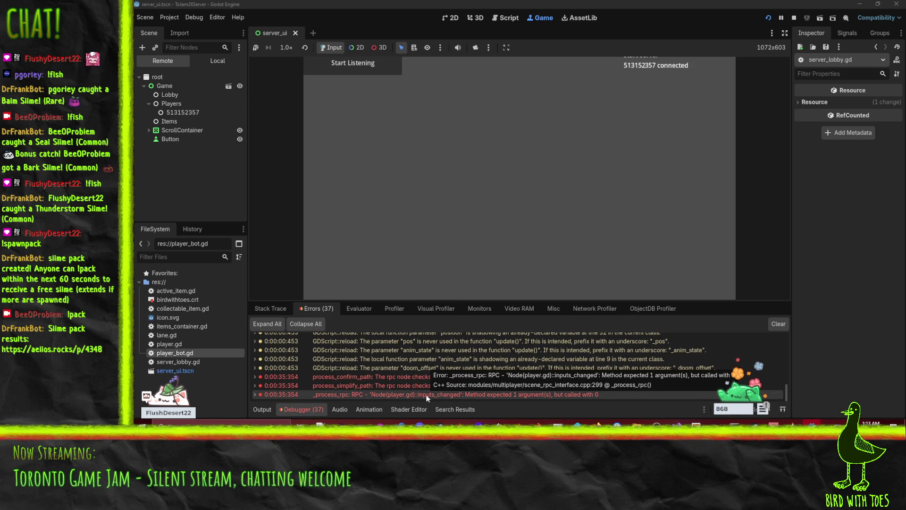
double_click(499, 395)
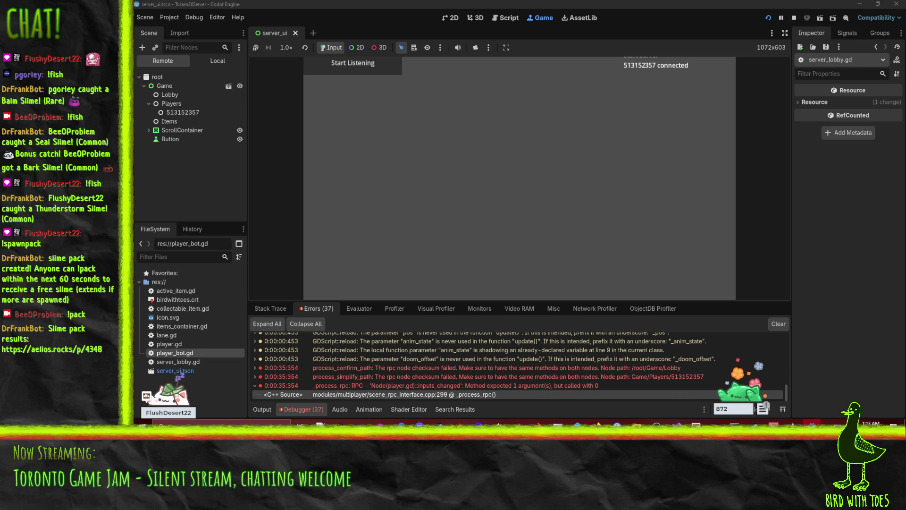
left_click(794, 17)
left_click(521, 176)
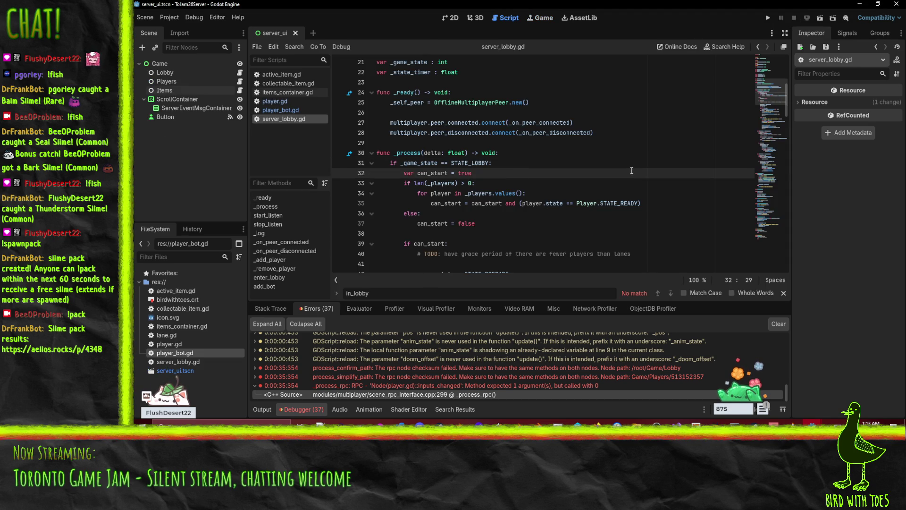
Search server_lobby.gd for enter_lobby.
scroll(632, 171, "down", 9)
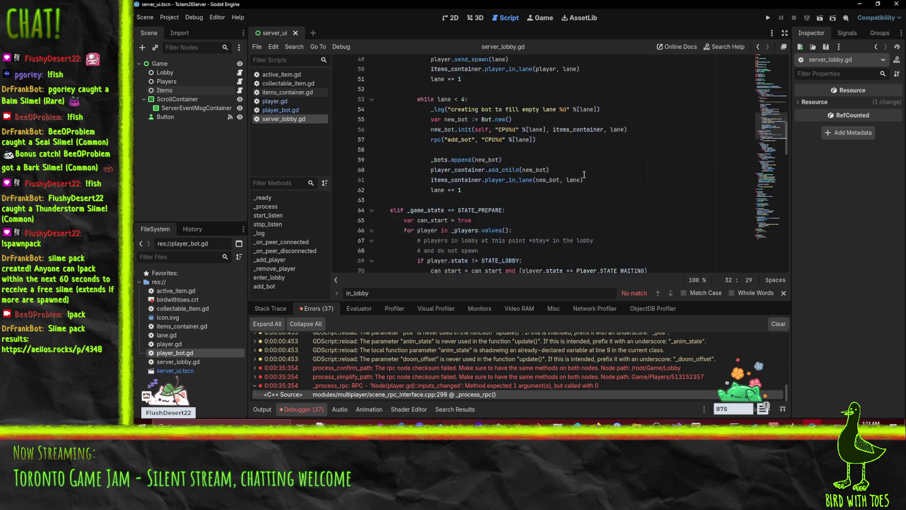
scroll(584, 175, "up", 6)
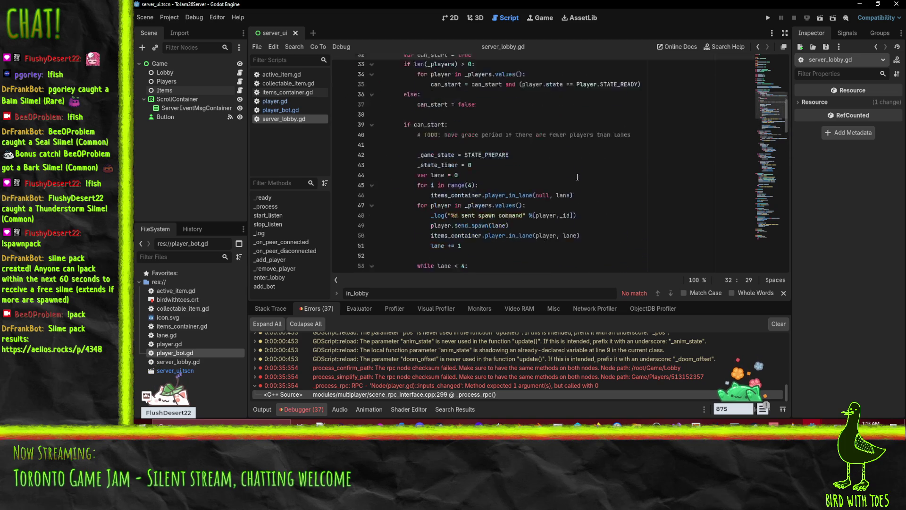
scroll(576, 177, "up", 3)
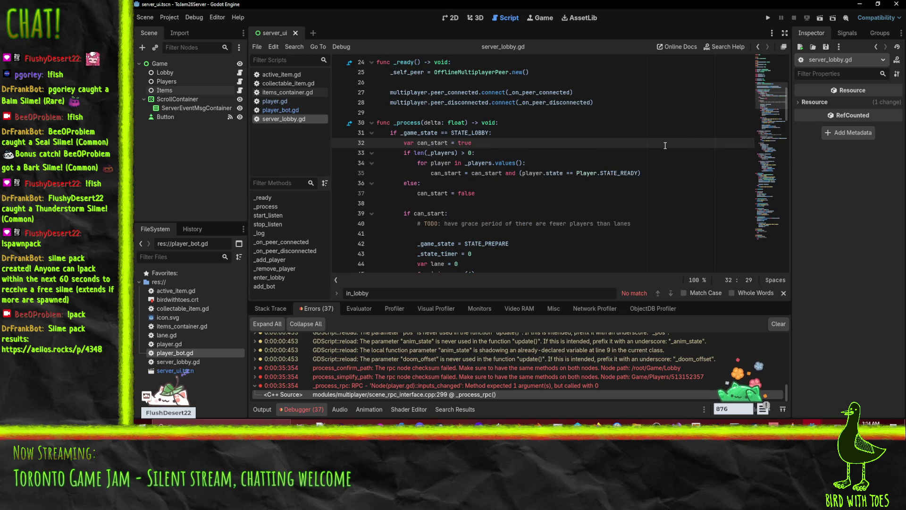
key("ctrl+f")
type("enter_lobby")
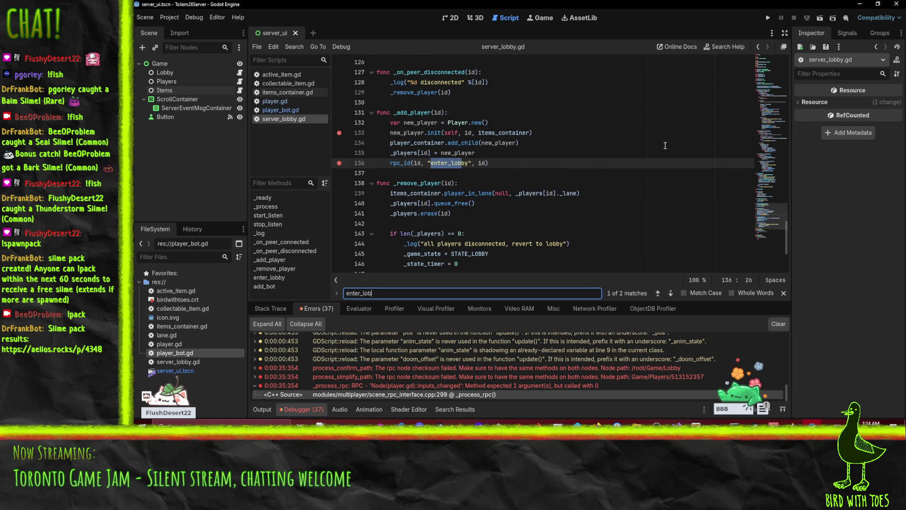
Set a breakpoint on the rpc_id call at line 136 in _add_player.
left_click(418, 133)
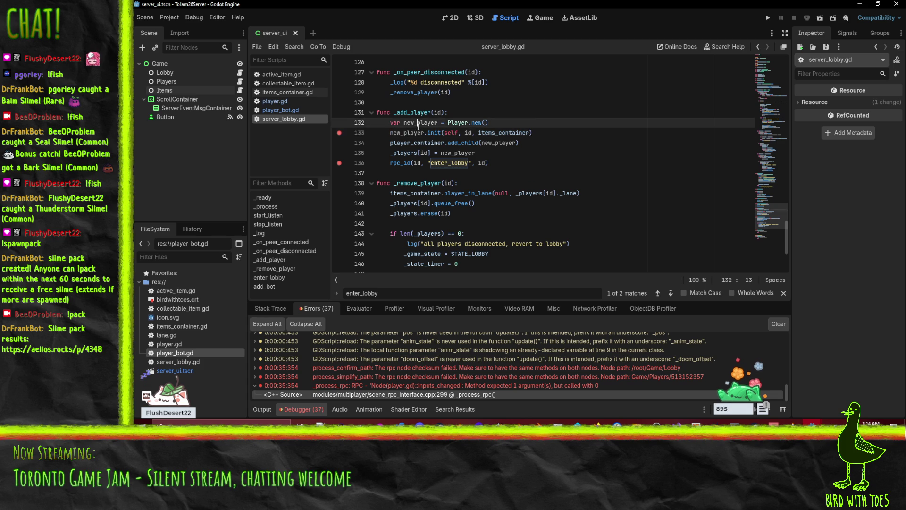
left_click(427, 142)
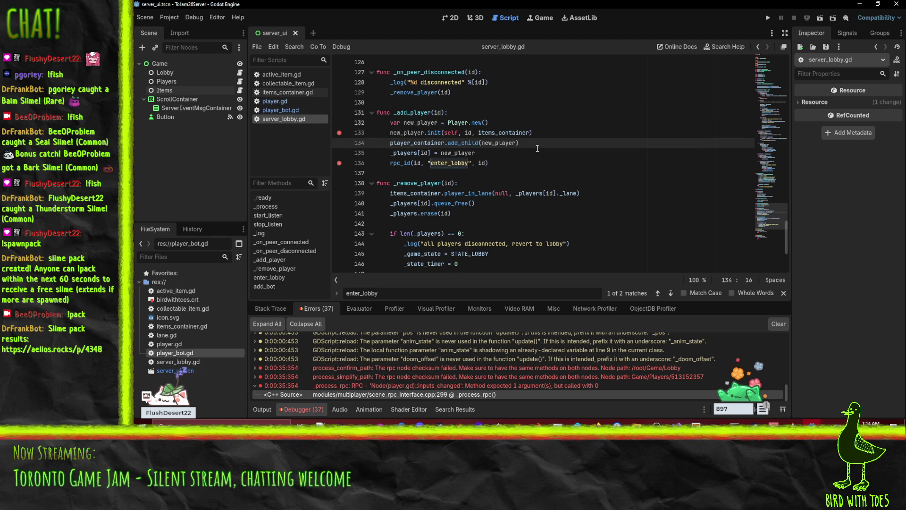
left_click(505, 154)
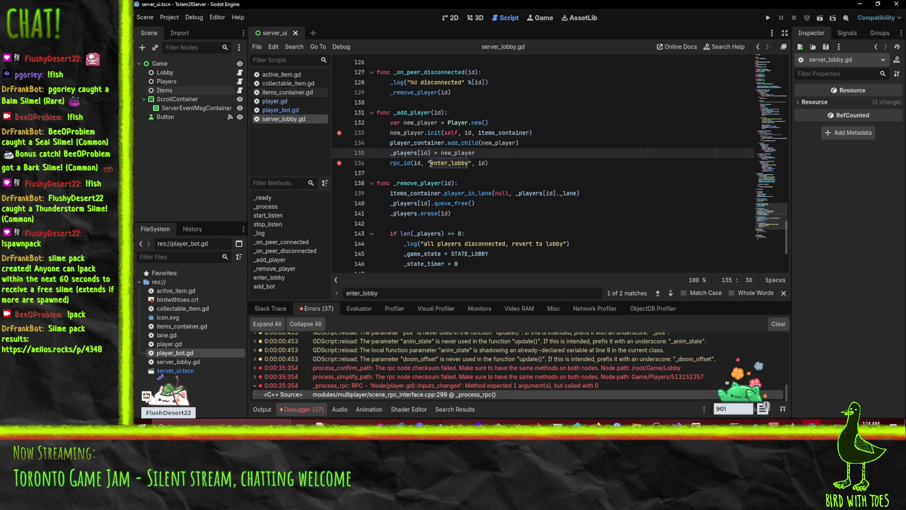
scroll(558, 171, "up", 1)
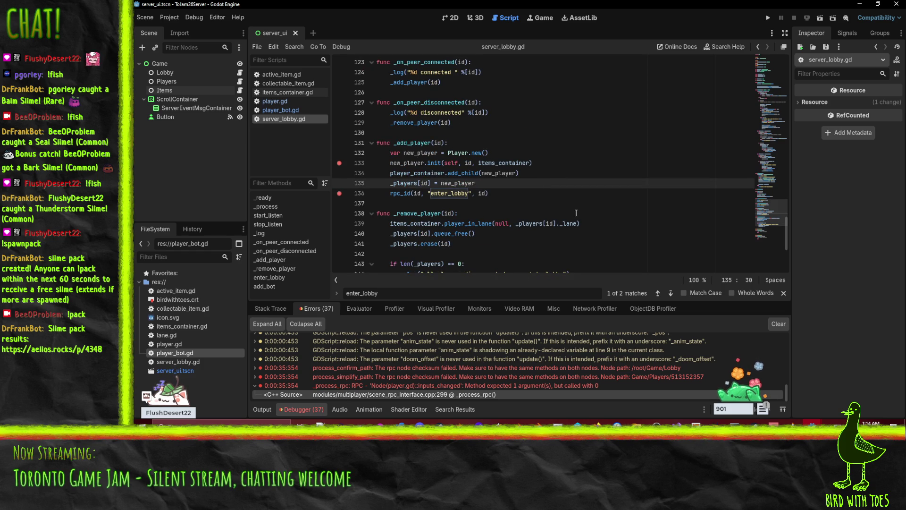
left_click(339, 194)
Rewrite line 136 as call_deferred("rpc_id", id, "enter_lobby", id).
left_click(397, 194)
type("call_deferred")
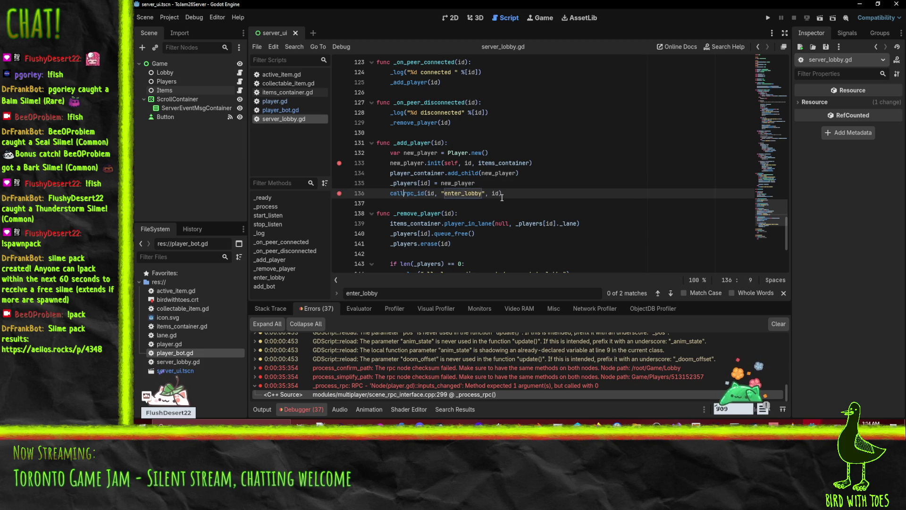
type("(")
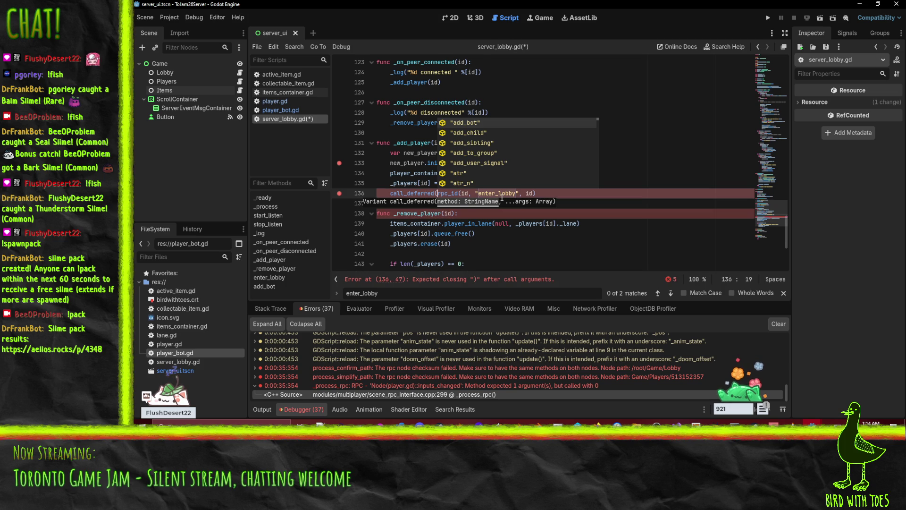
type("\"")
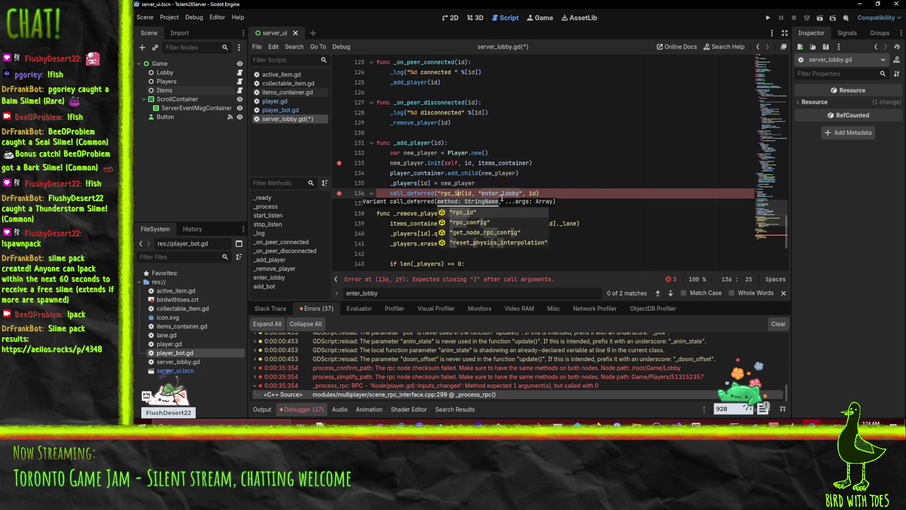
key("Right")
key("Right")
key("Right")
type("\",")
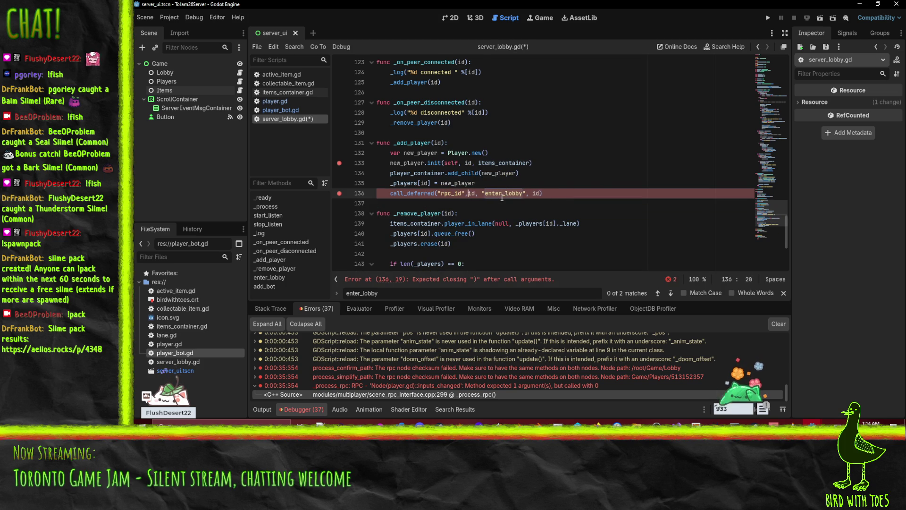
key("End")
Save the script, remove the line 133 breakpoint, and relaunch the project.
key("ctrl+s")
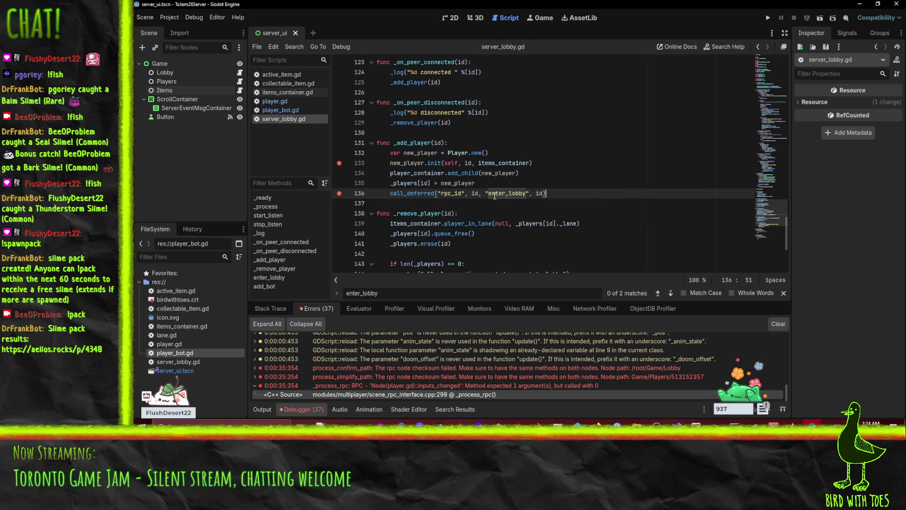
left_click(339, 163)
left_click(768, 18)
Start the server listening, inspect the rpc checksum error among the debugger errors, then stop the run.
left_click(347, 68)
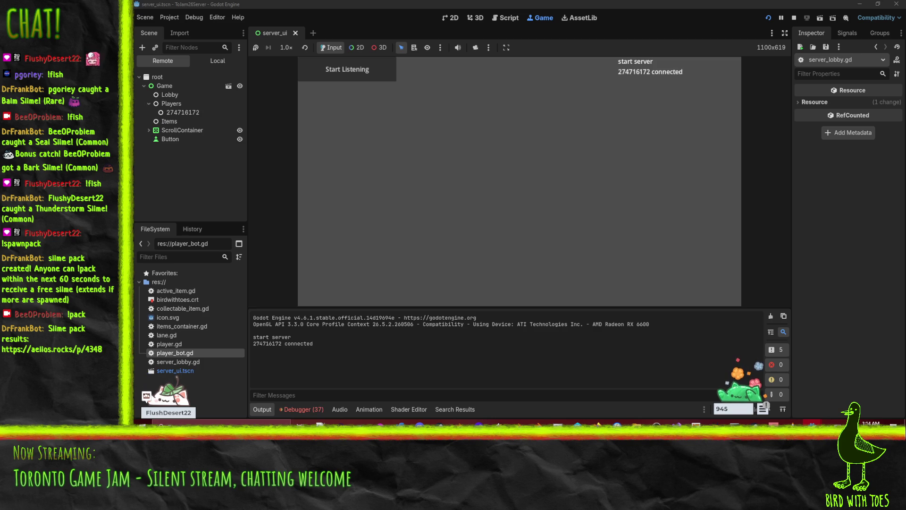
left_click(302, 409)
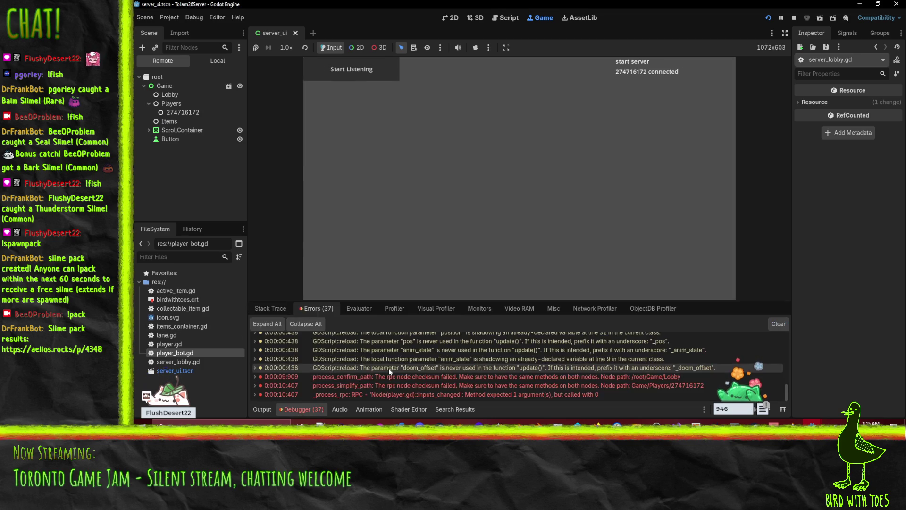
double_click(501, 378)
double_click(500, 379)
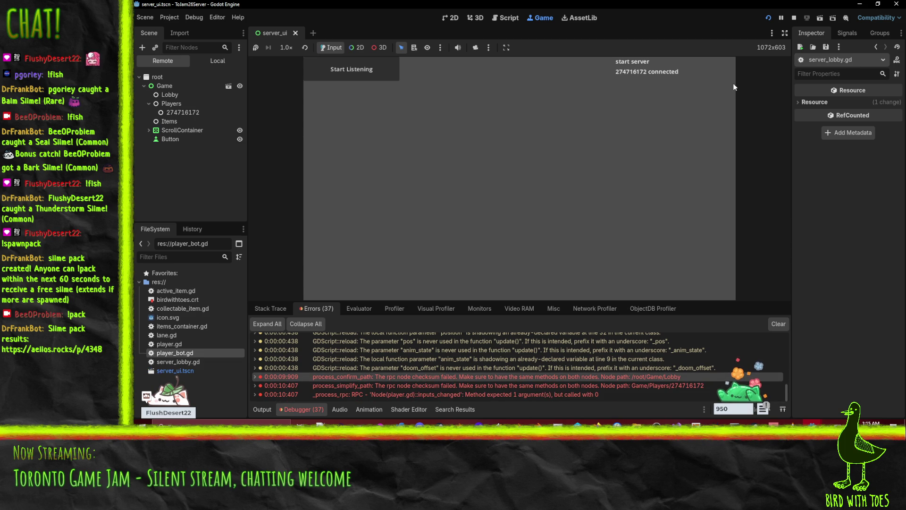
left_click(794, 19)
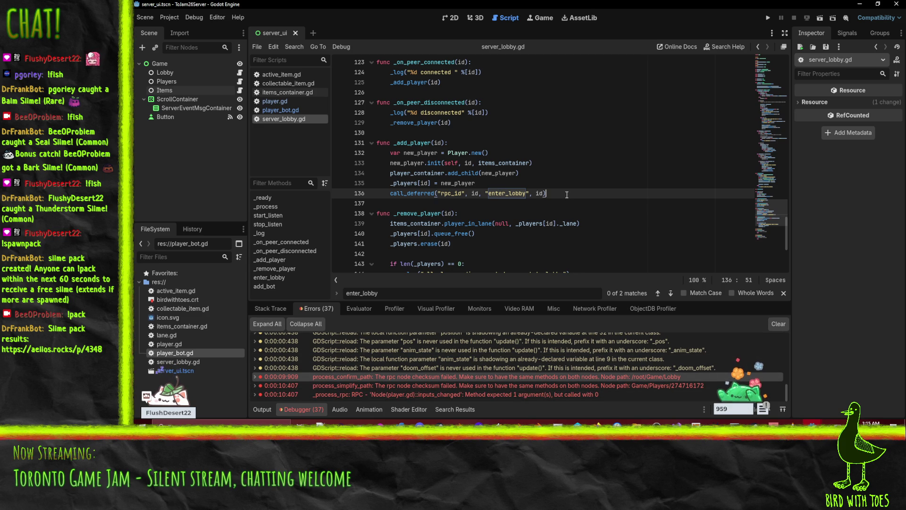
Revert line 136 to the plain rpc_id(id, "enter_lobby", id) call.
key("Delete")
key("Delete")
key("Delete")
type("(")
key("BackSpace")
key("ctrl+BackSpace")
key("ctrl+BackSpace")
key("Down")
key("Down")
key("Down")
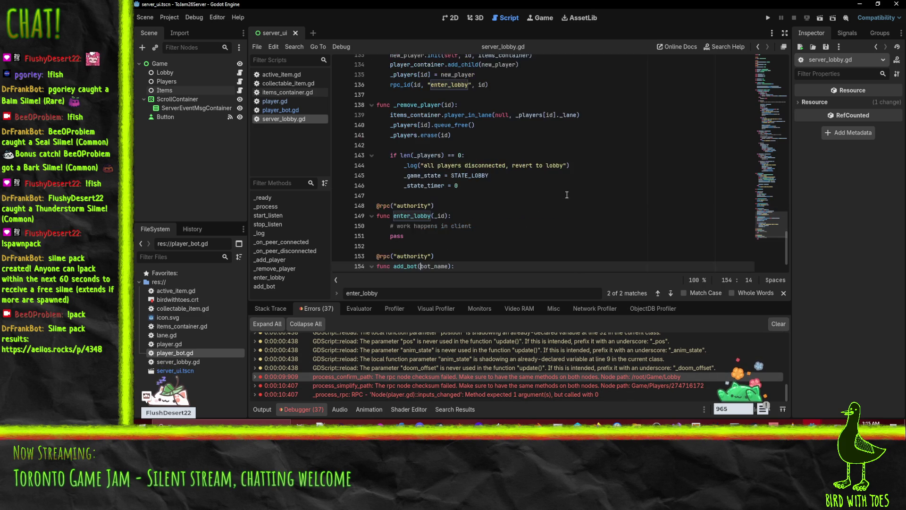
scroll(567, 194, "up", 15)
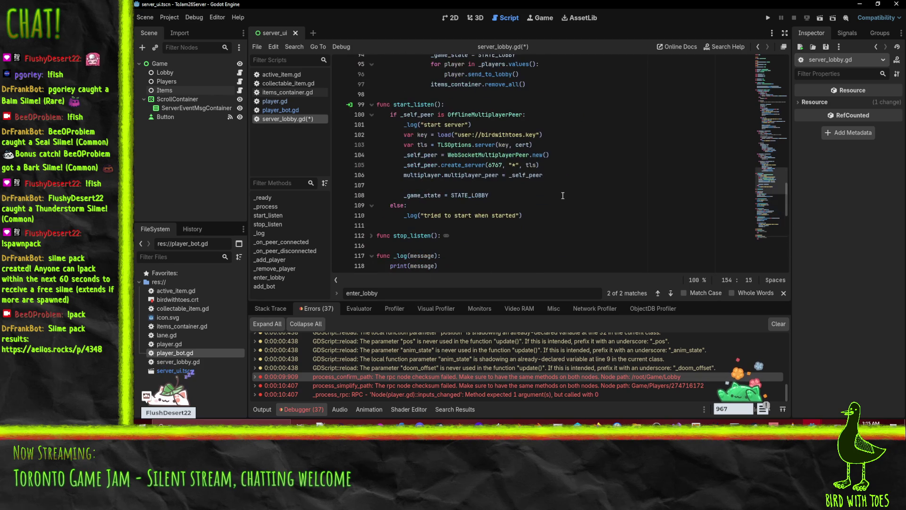
scroll(482, 170, "down", 5)
Search the script for enter_ and place the caret at the start of line 136.
left_click(591, 127)
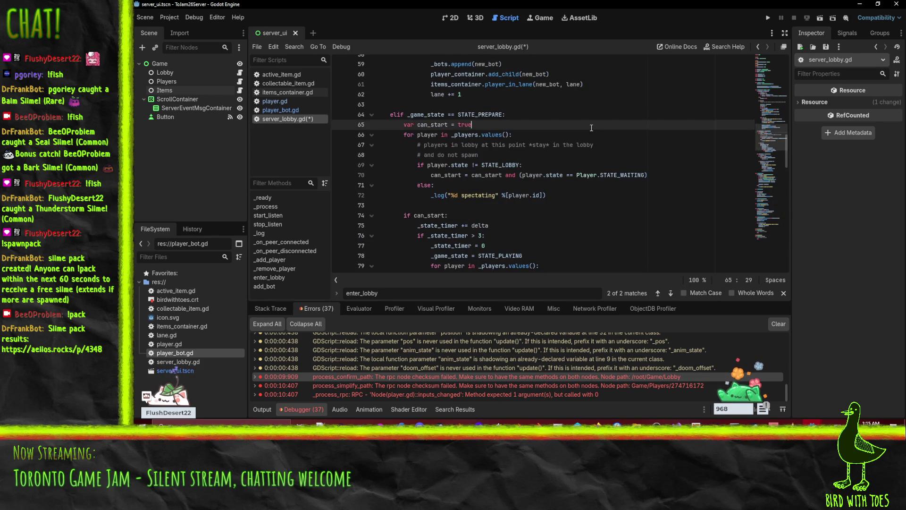
key("ctrl+f")
type("enter_")
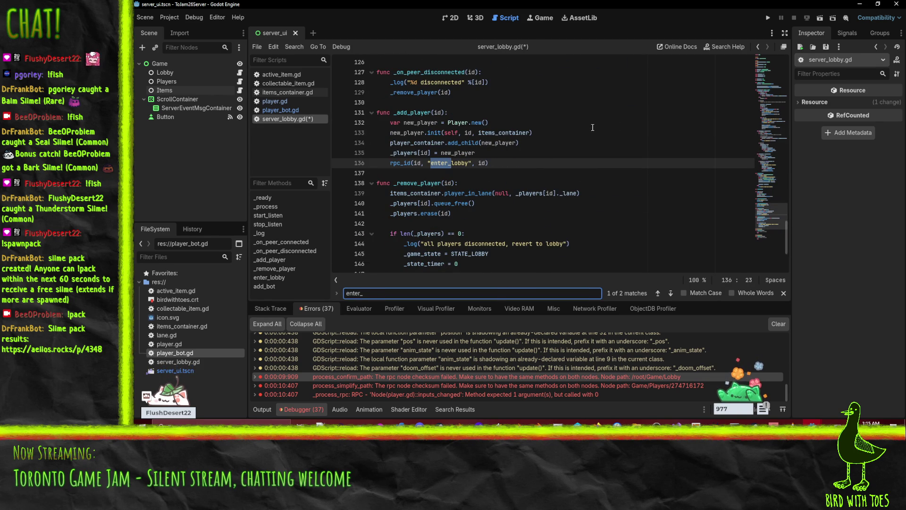
left_click(381, 163)
left_click(387, 164)
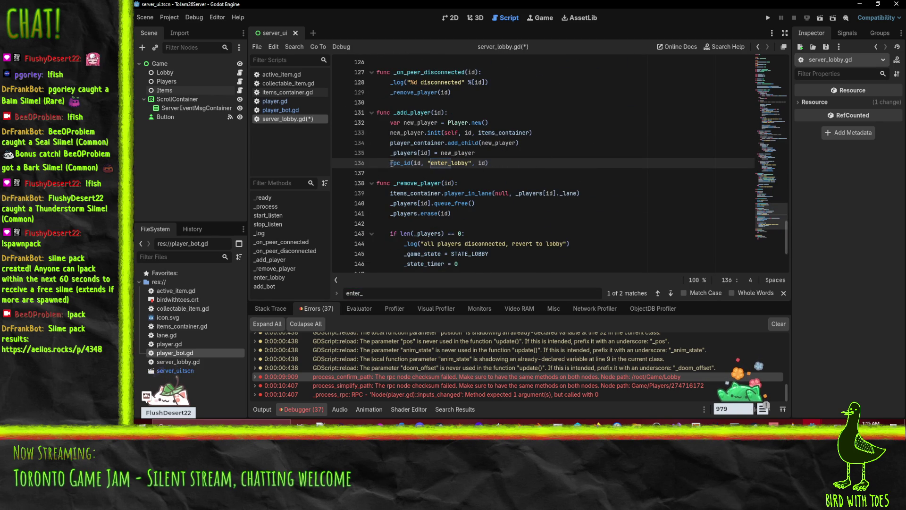
Comment out line 136 as #rpc_id(...), save, and test-run the server, checking its 34 errors.
type("#")
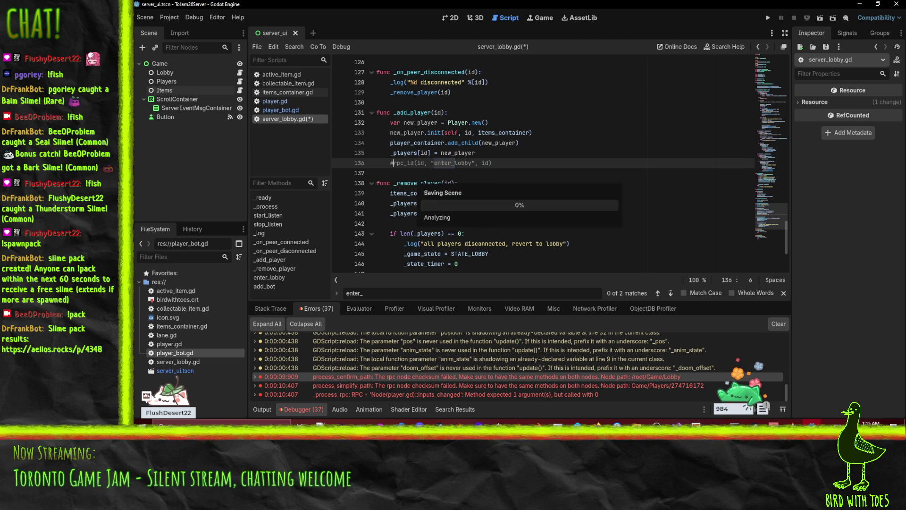
key("ctrl+s")
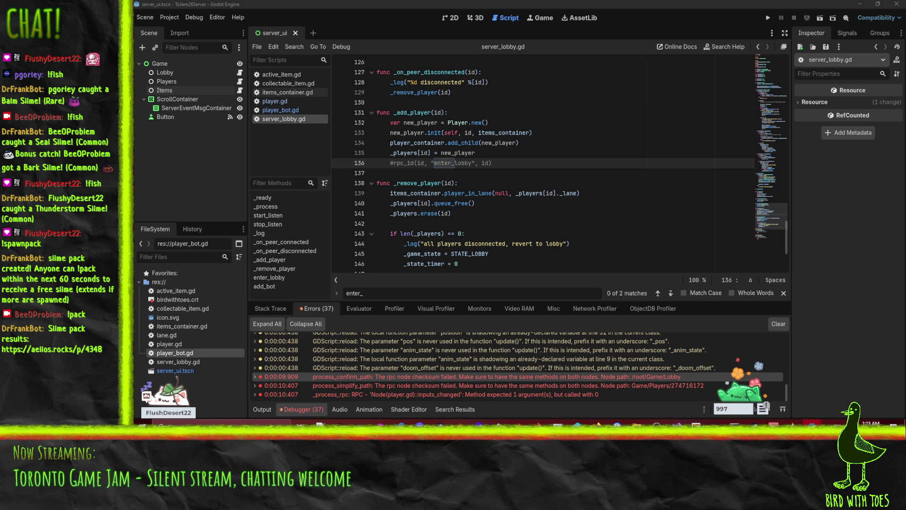
key("F5")
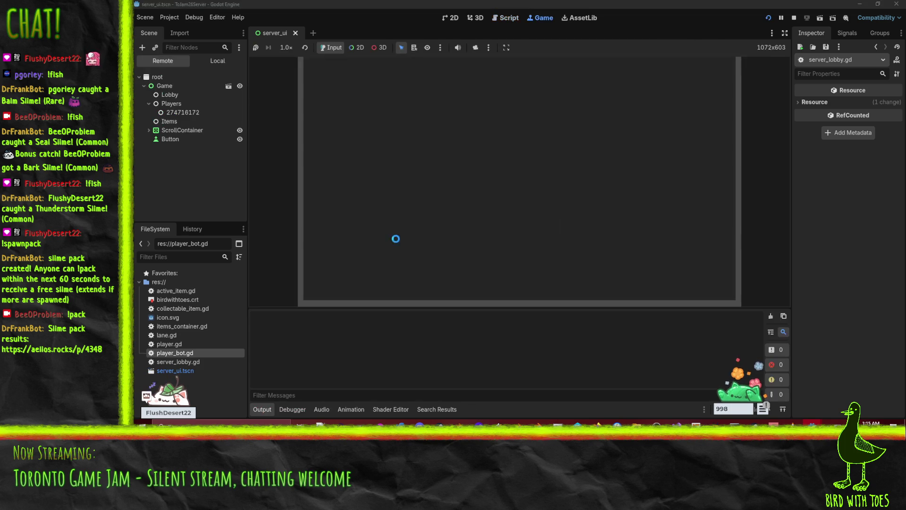
left_click(362, 77)
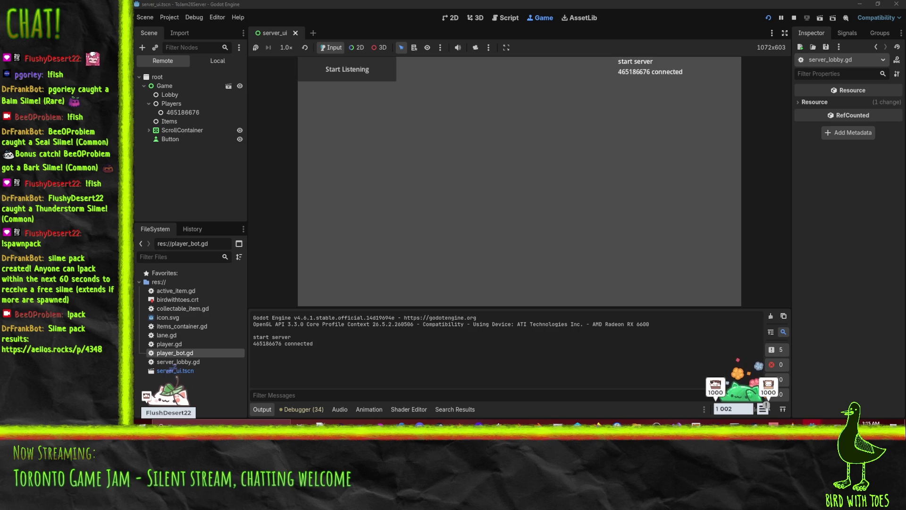
left_click(304, 409)
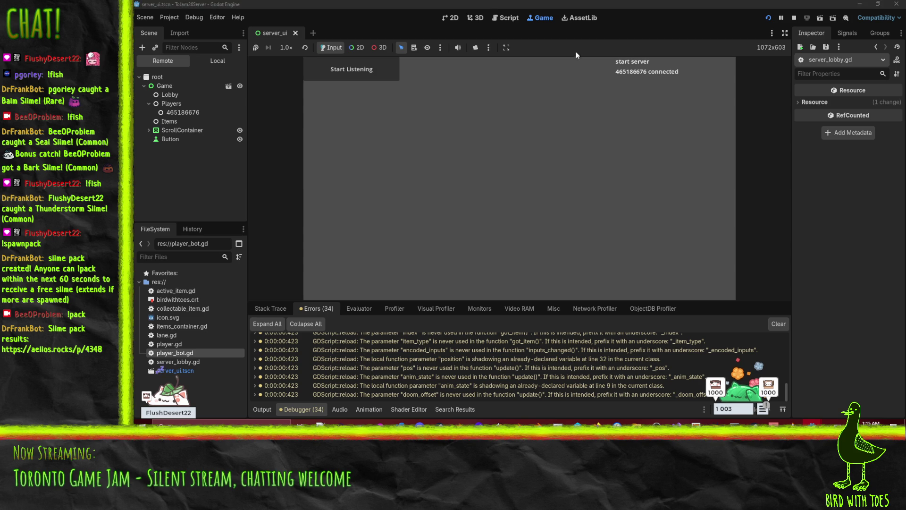
left_click(790, 22)
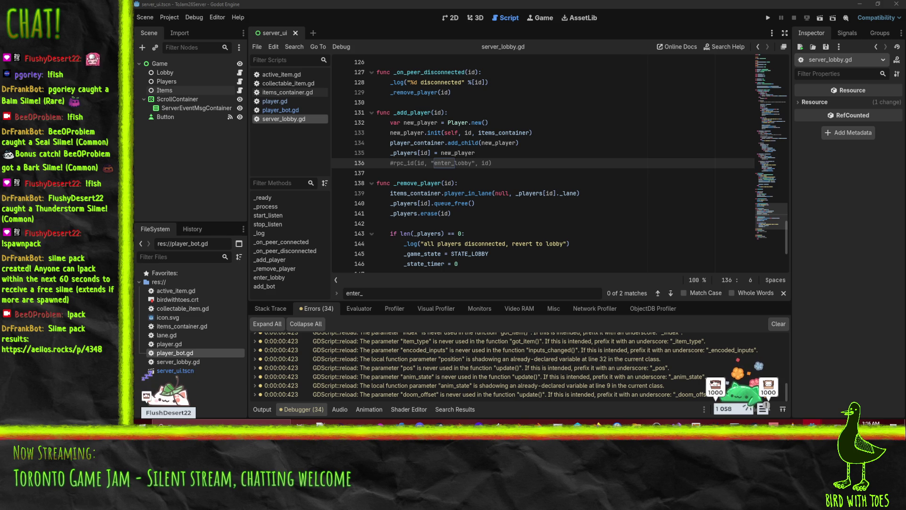
Uncomment line 136, then glance at the to-jam-26 folder in P4V and minimize it.
left_click(590, 167)
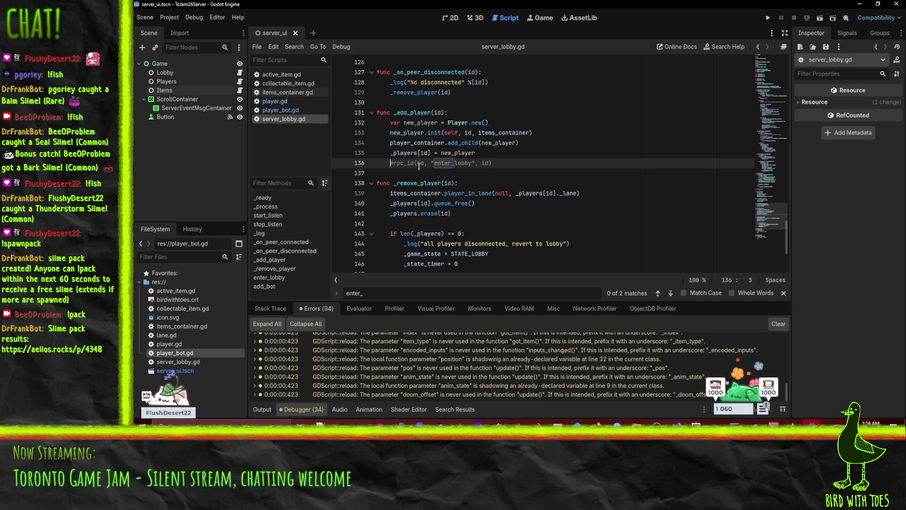
key("Delete")
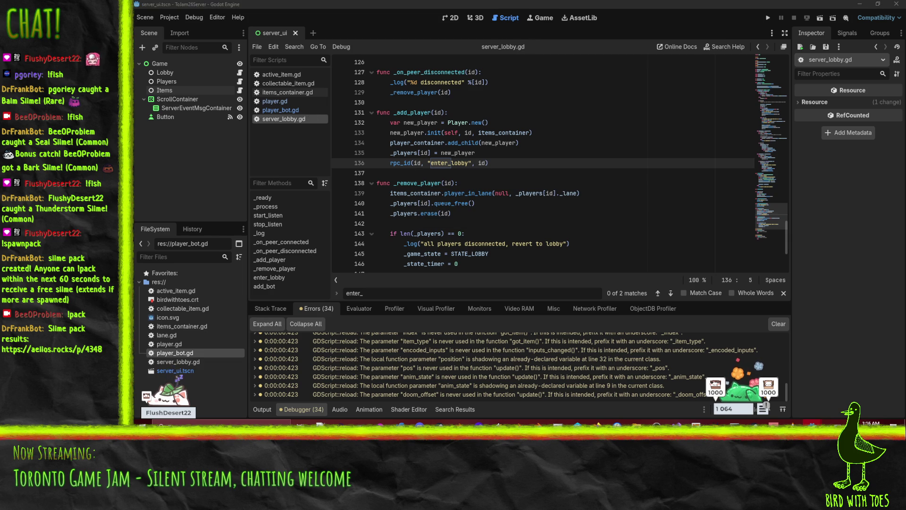
key("alt+Tab")
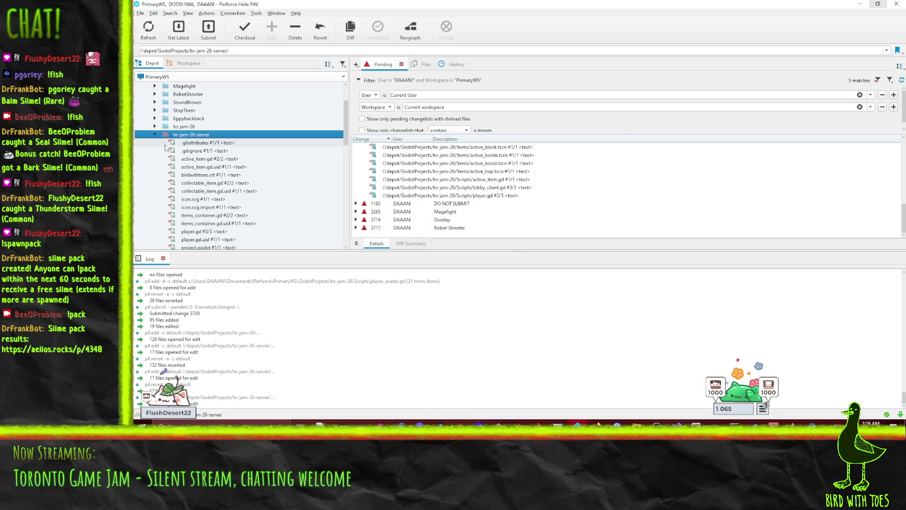
mouse_move(184, 126)
left_mouse_down()
mouse_move(426, 151)
mouse_move(406, 167)
left_mouse_up()
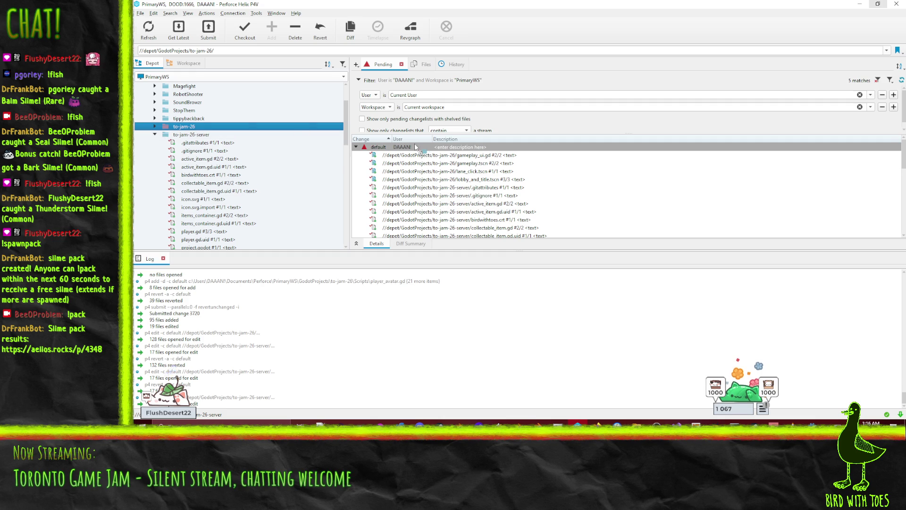
left_click(858, 4)
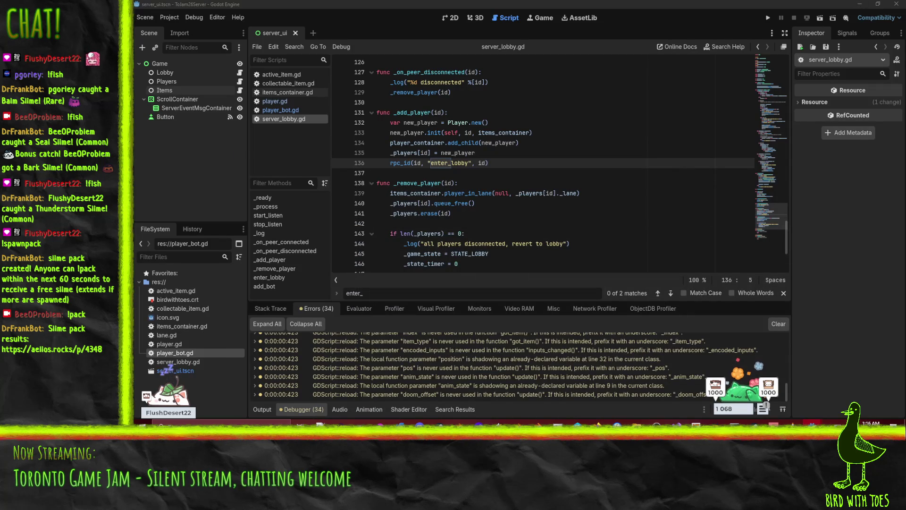
Run another test with the server listening, review the 37 errors including rpc checksum failures, then stop.
left_click(545, 193)
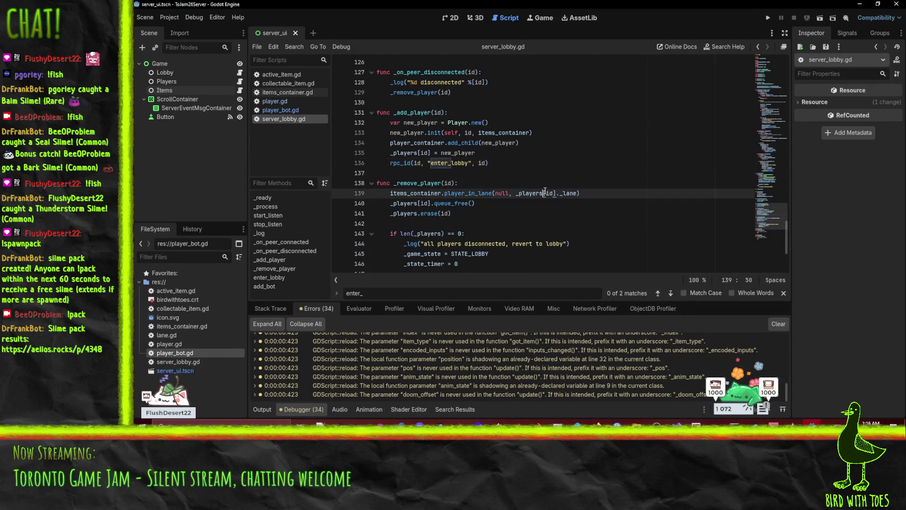
left_click(766, 19)
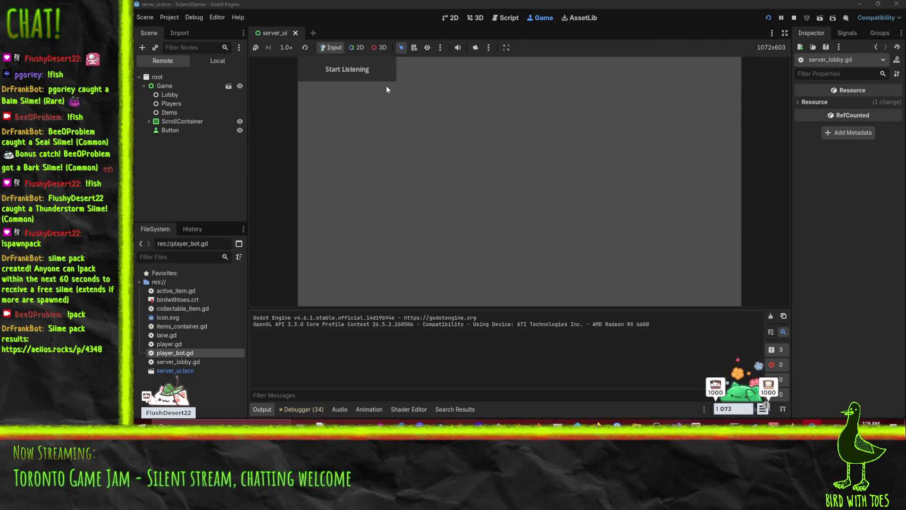
left_click(360, 71)
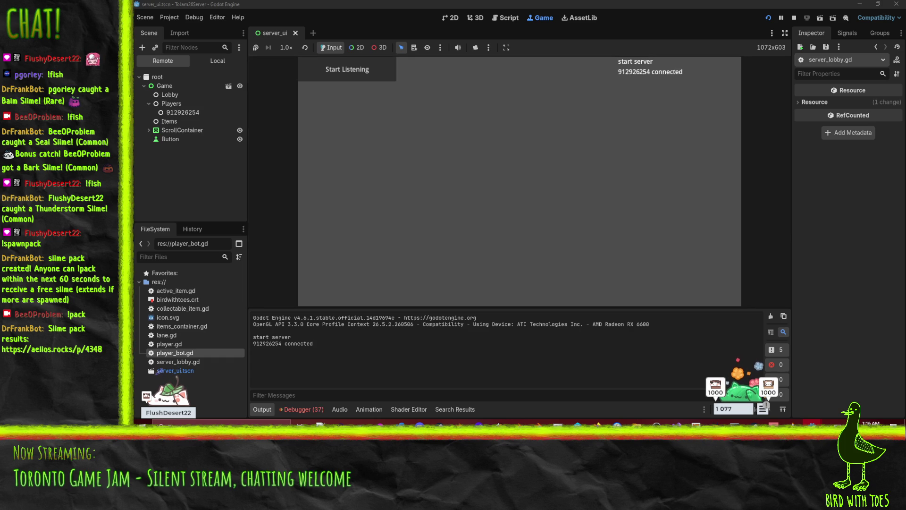
left_click(302, 410)
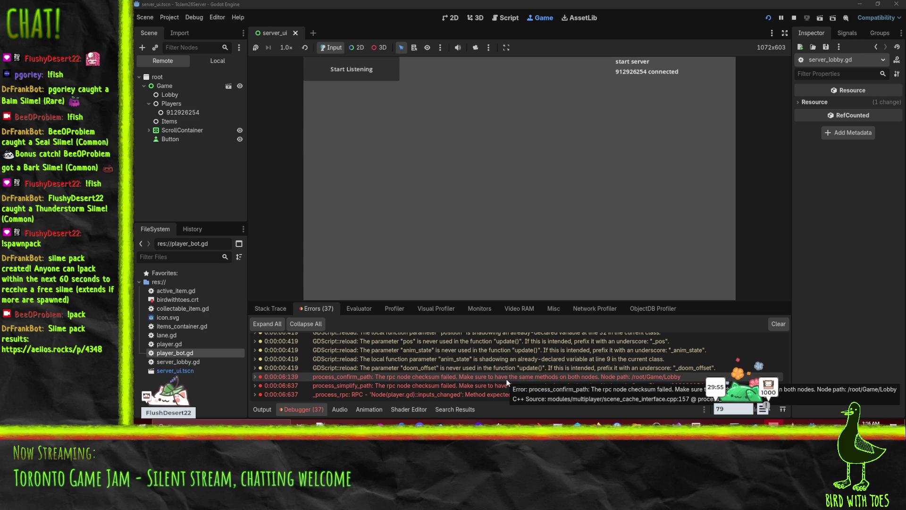
left_click(794, 18)
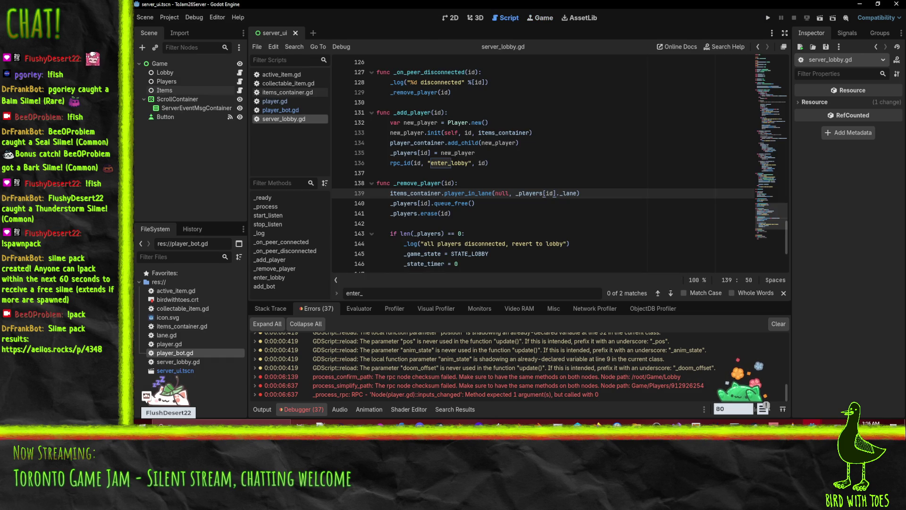
Search the whole project for rpc (52 matches in 6 files) and open the add_bot call on line 57.
left_click(562, 195)
key("ctrl+shift+f")
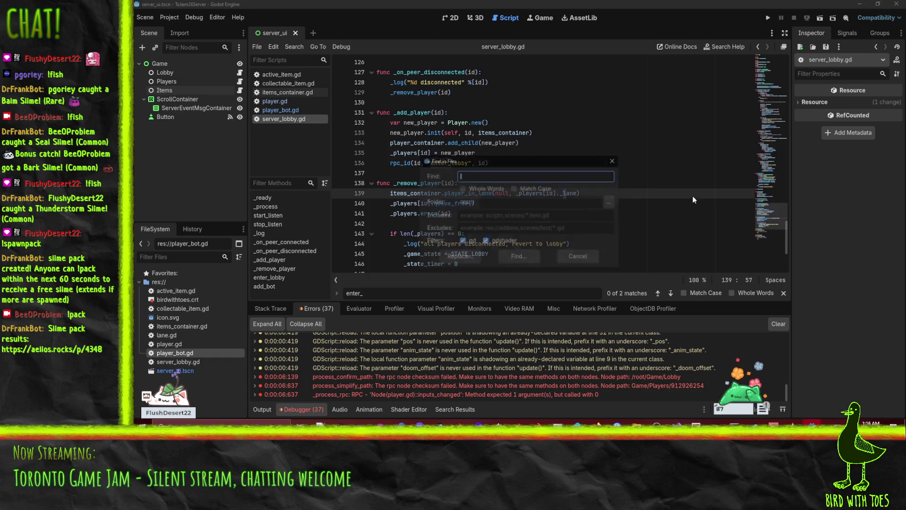
type("rpc")
key("Return")
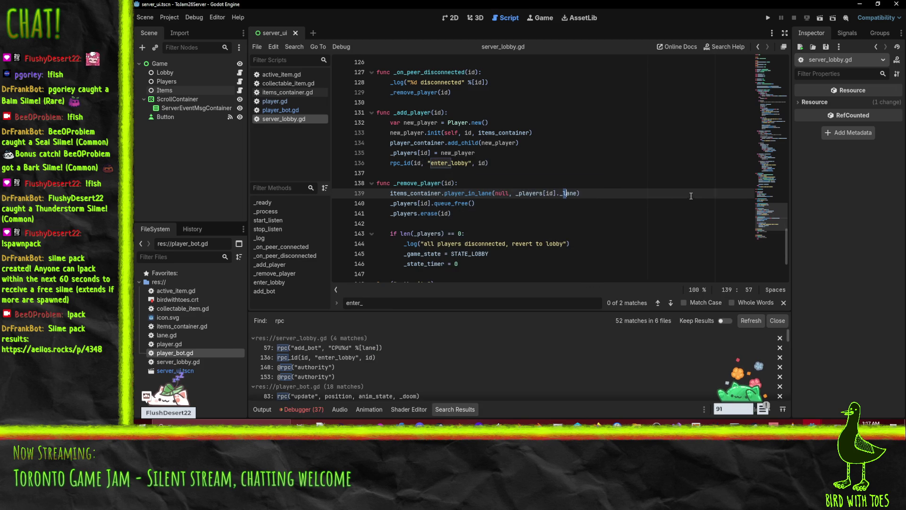
left_click(343, 348)
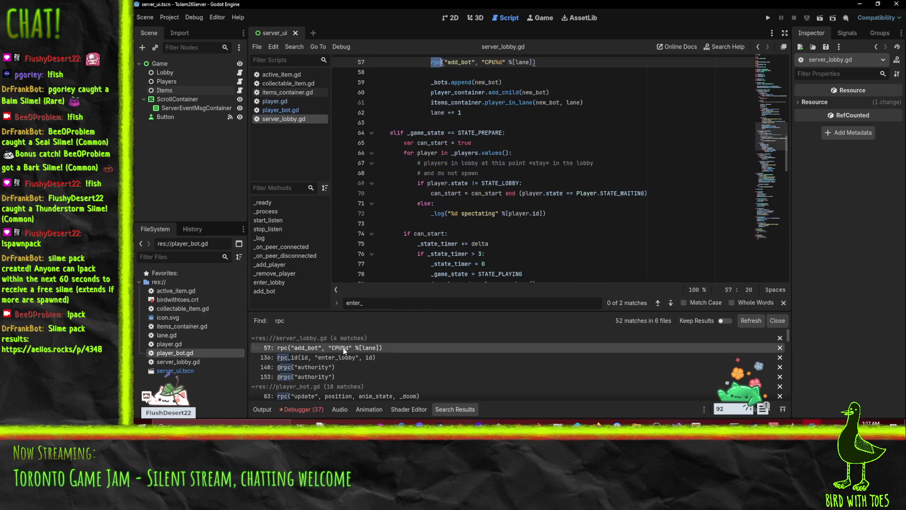
Review the existing log call on line 54, then insert a new line above the enter_lobby call.
scroll(448, 160, "up", 1)
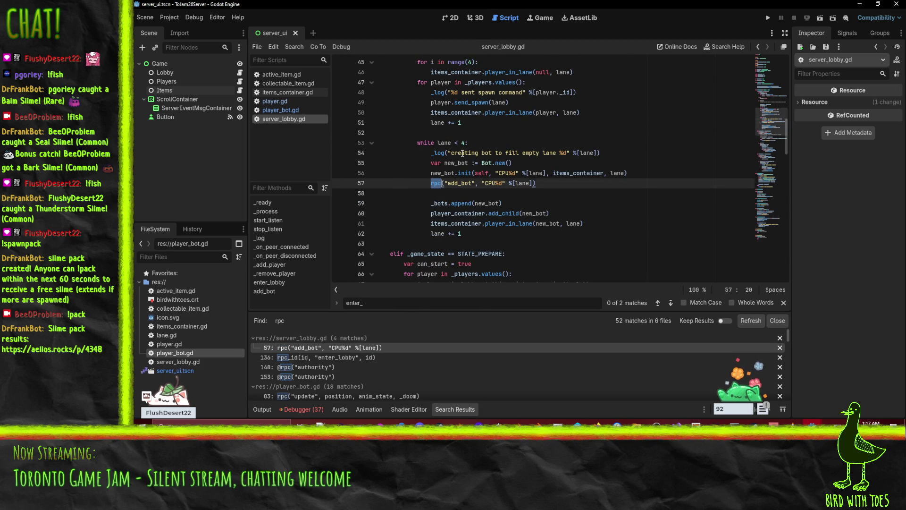
left_click(432, 152)
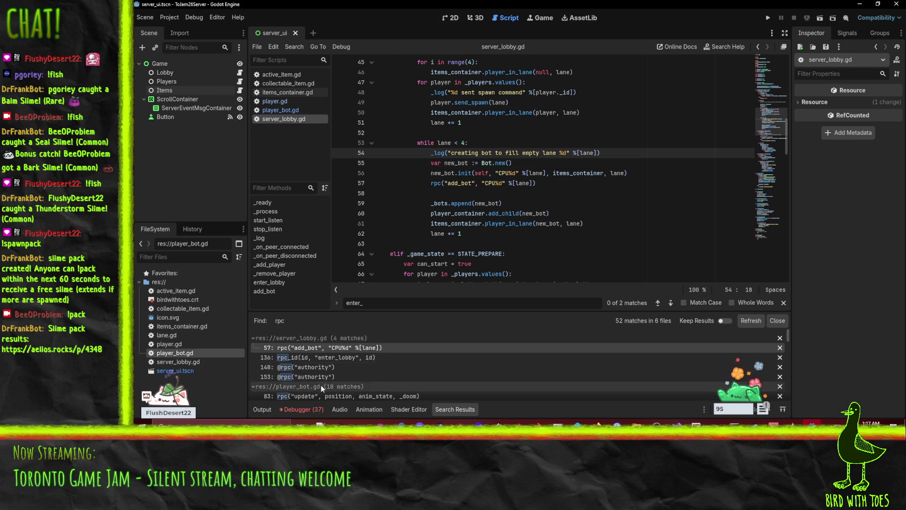
left_click(358, 356)
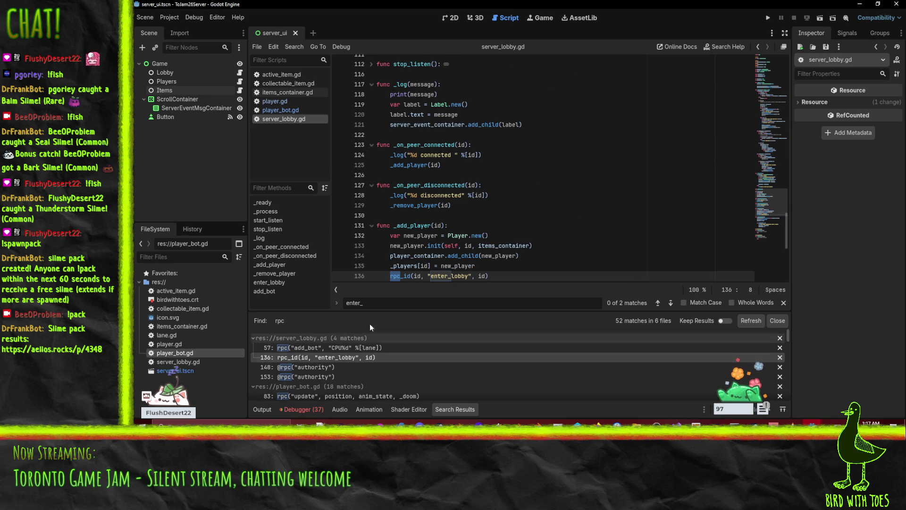
scroll(474, 234, "down", 3)
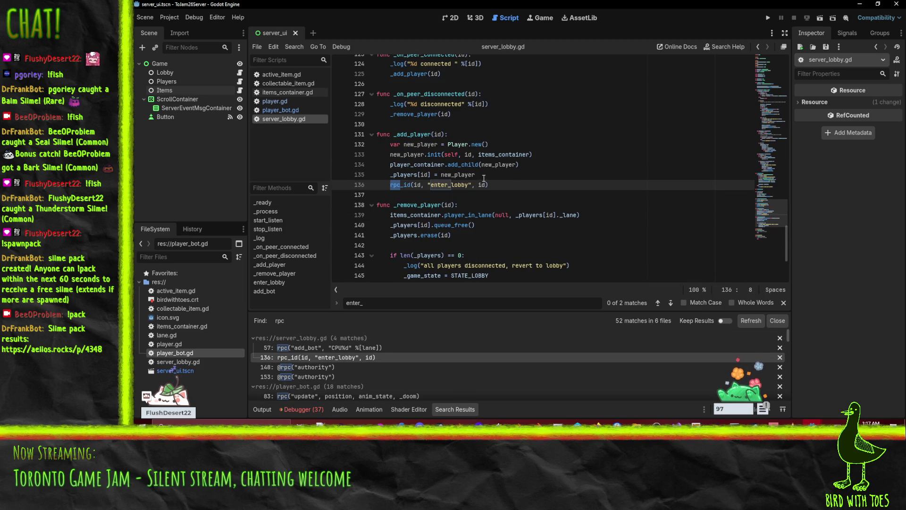
left_click(484, 178)
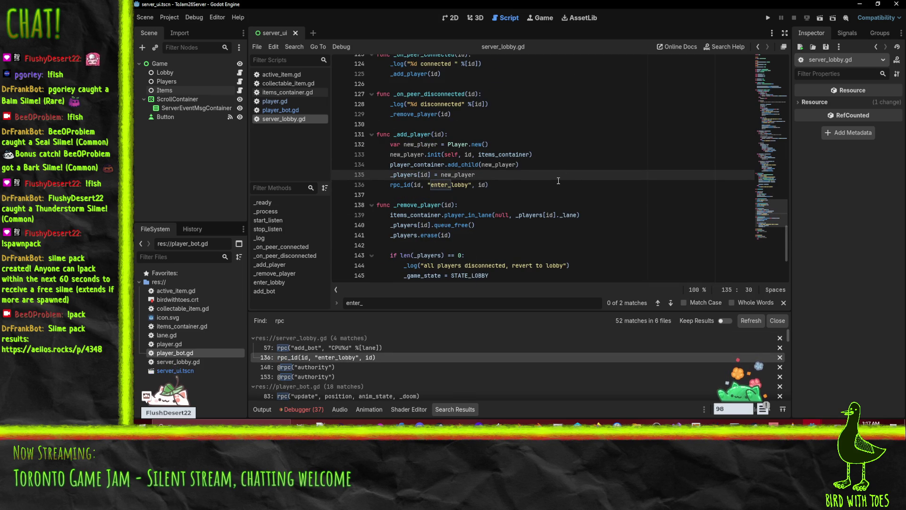
key("Return")
Type _log("send player %d to lobby" % [id]) on line 136.
key("BackSpace")
type("_lo")
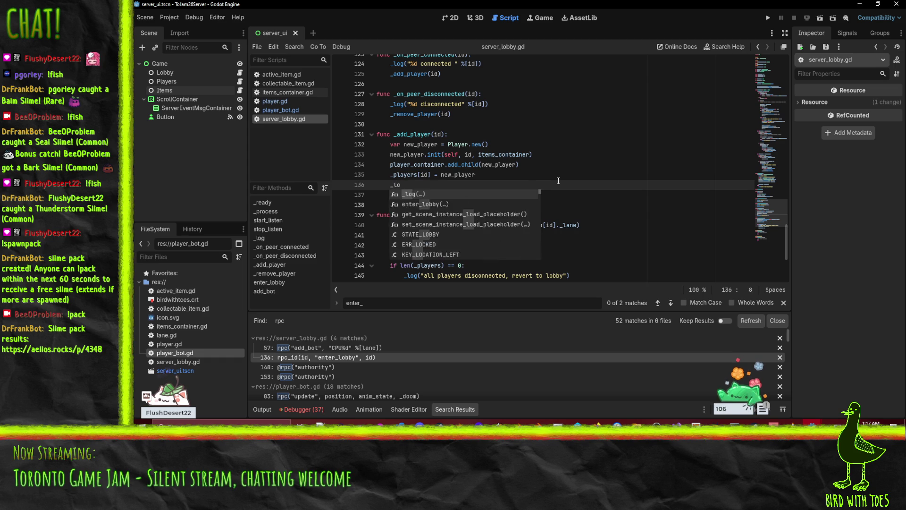
type("g")
key("Return")
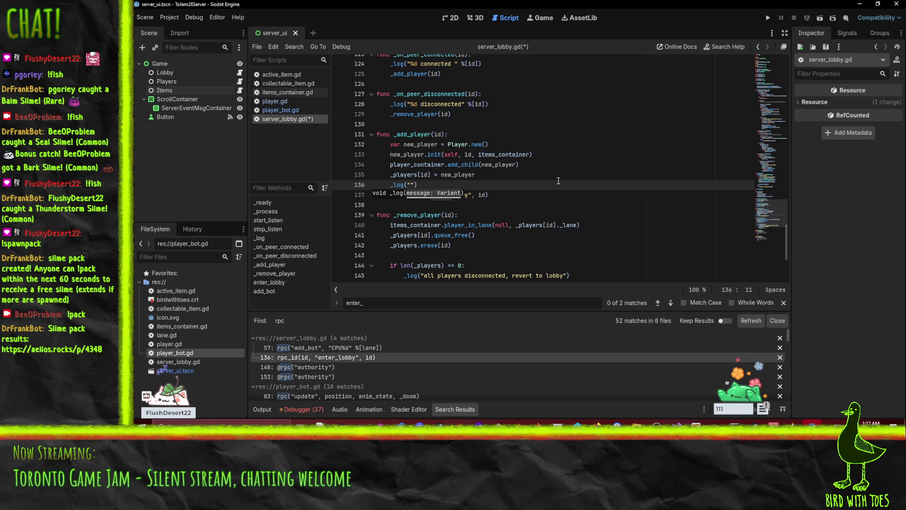
type("send player \"")
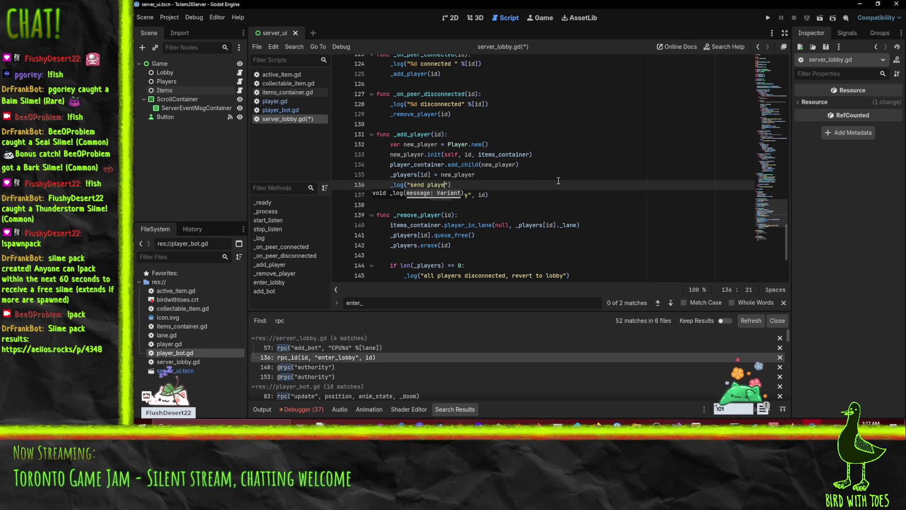
type(", id,")
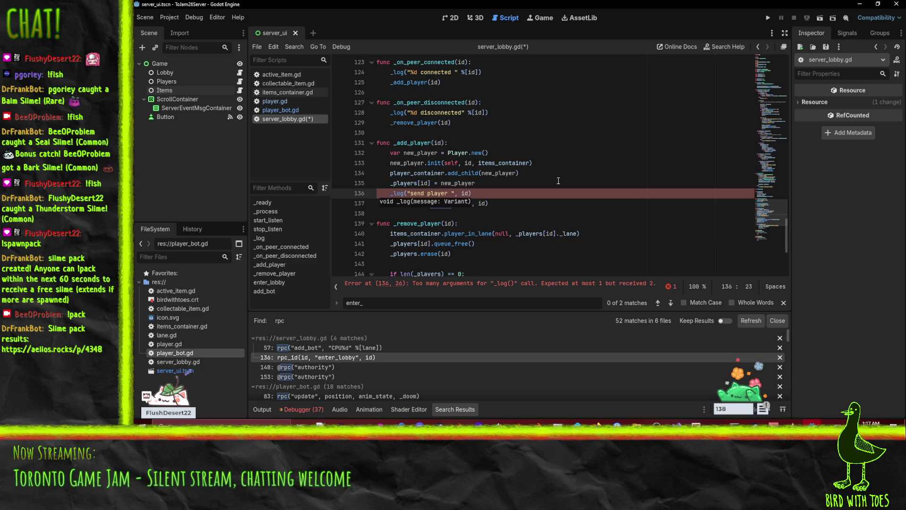
type("%d to l")
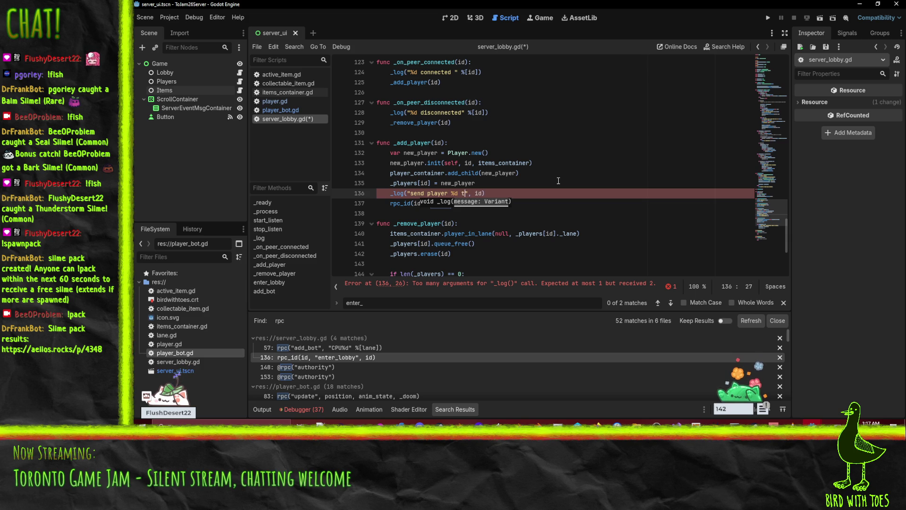
type("obby")
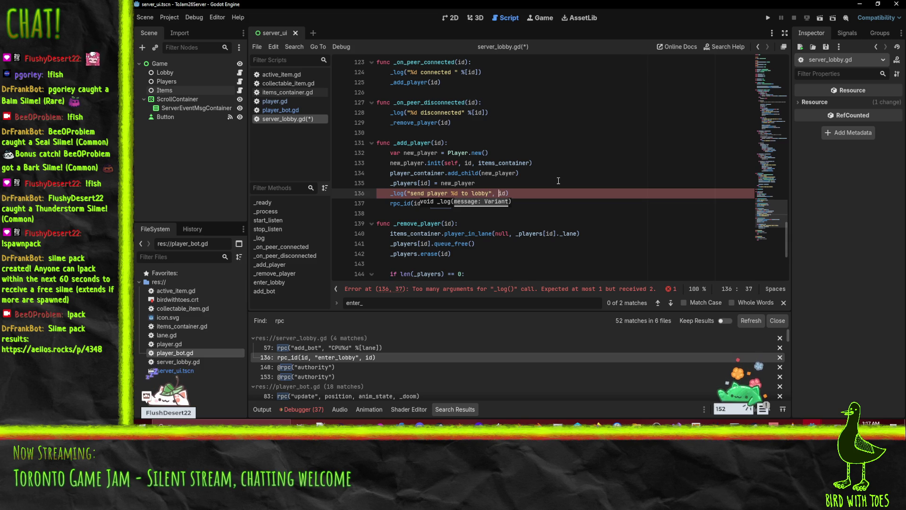
key("shift+Right")
key("shift+Right")
type("[")
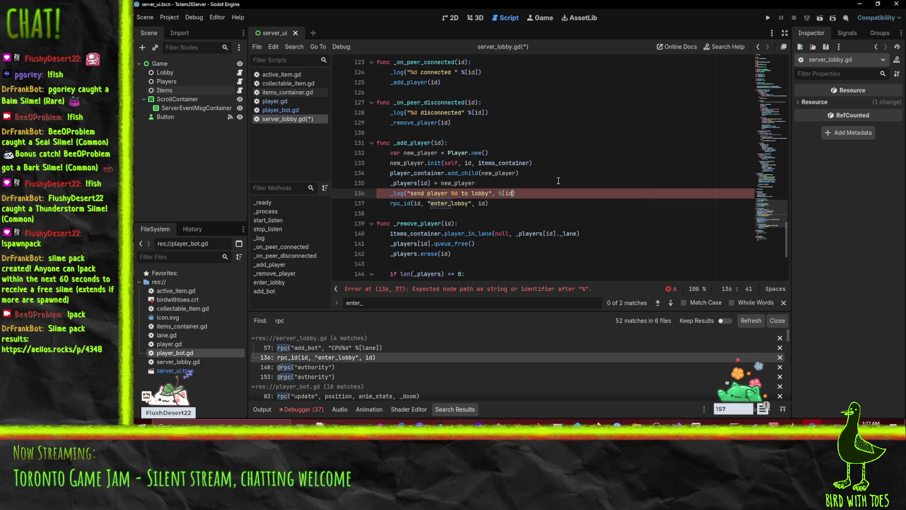
type("]")
Remove the stray comma after the message and save server_lobby.gd.
left_click(549, 205)
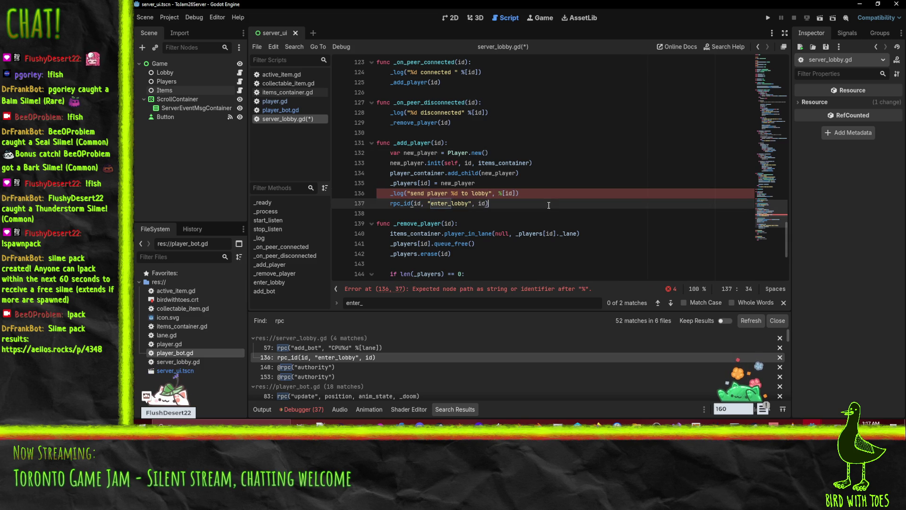
left_click(494, 193)
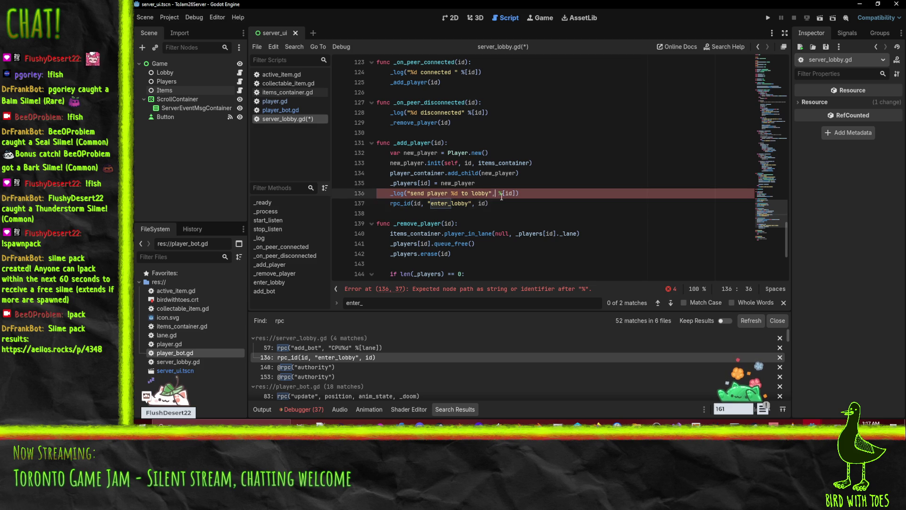
key("BackSpace")
key("ctrl+s")
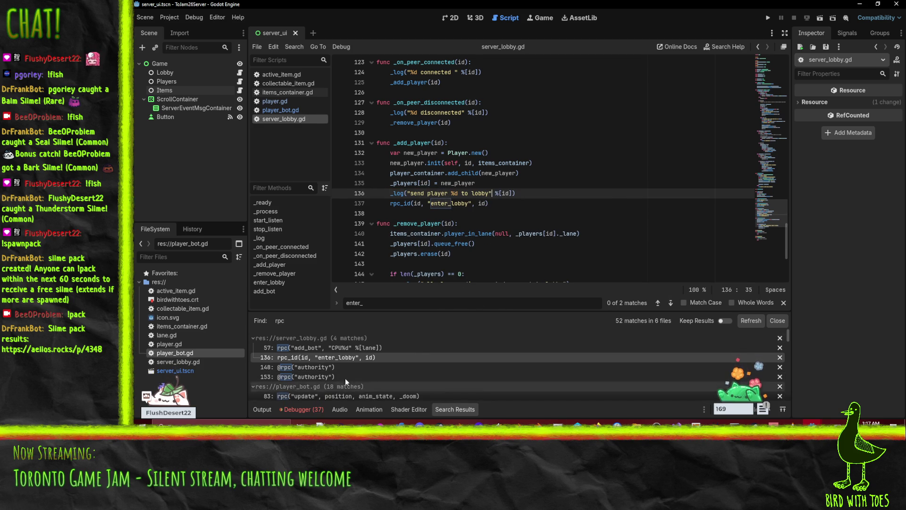
scroll(382, 373, "down", 1)
left_click(382, 388)
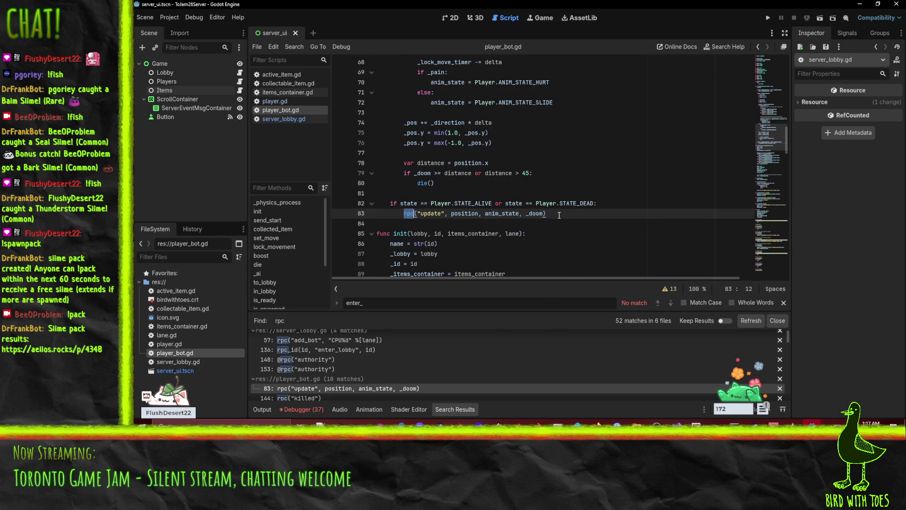
left_click(530, 214)
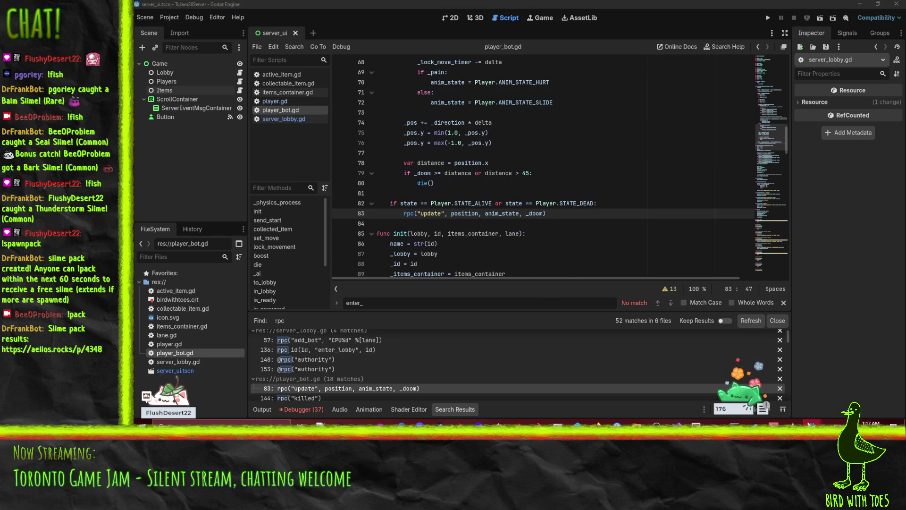
mouse_move(812, 423)
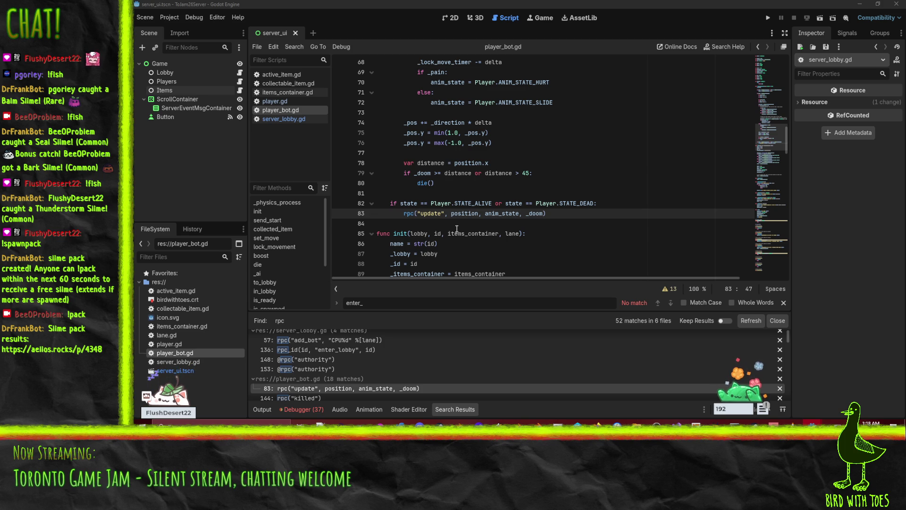
left_click(307, 389)
scroll(332, 378, "down", 2)
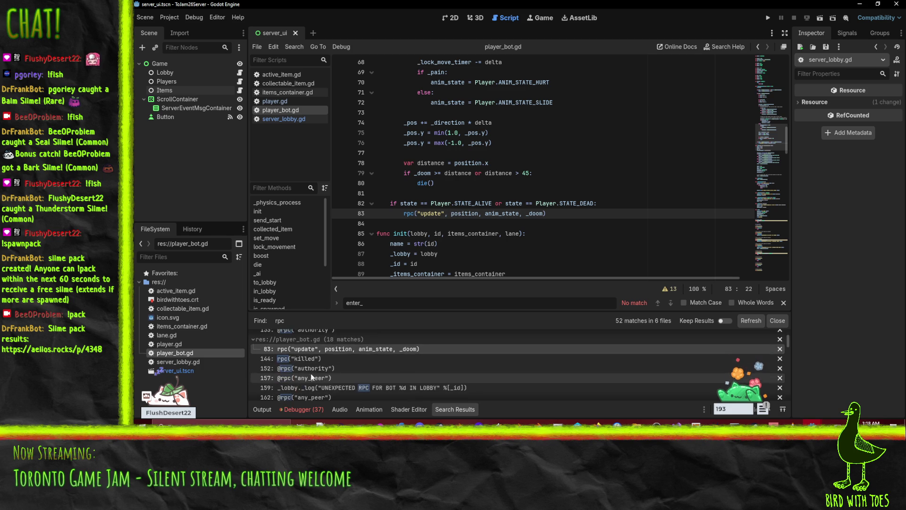
left_click(304, 357)
scroll(332, 368, "down", 1)
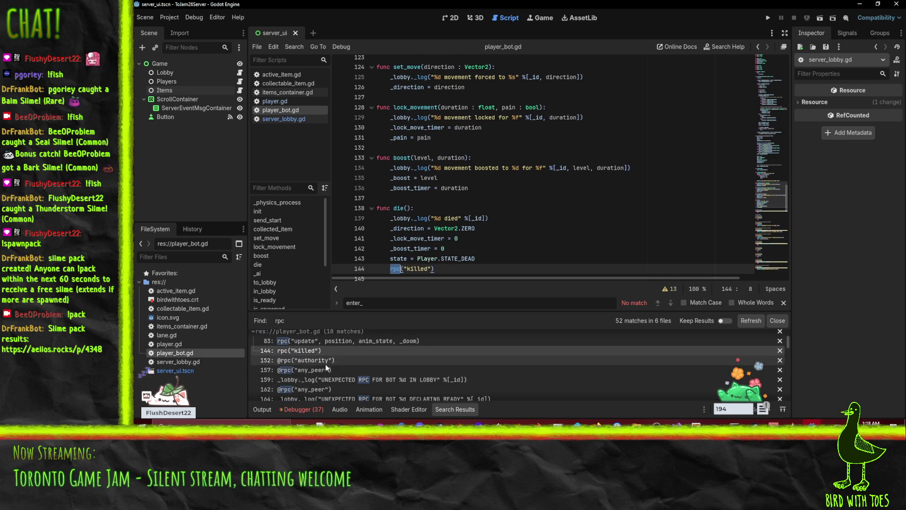
left_click(334, 361)
left_click(329, 370)
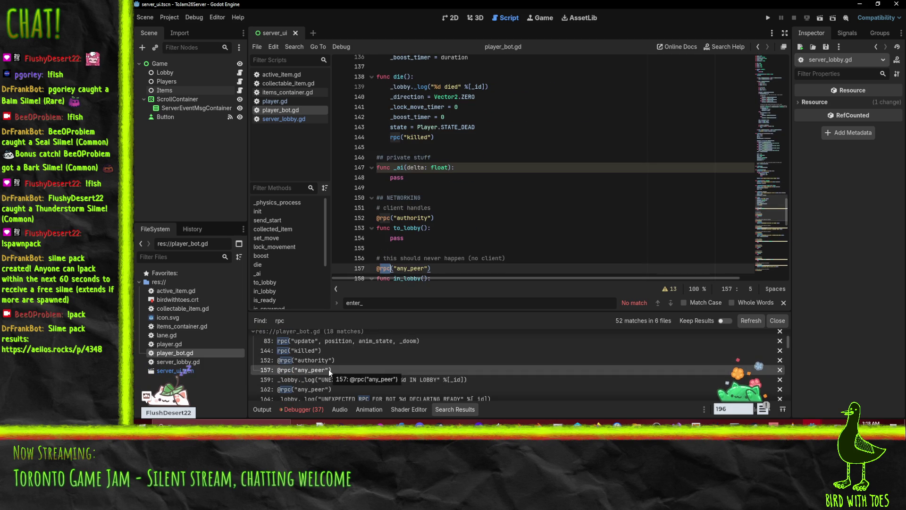
scroll(329, 369, "down", 2)
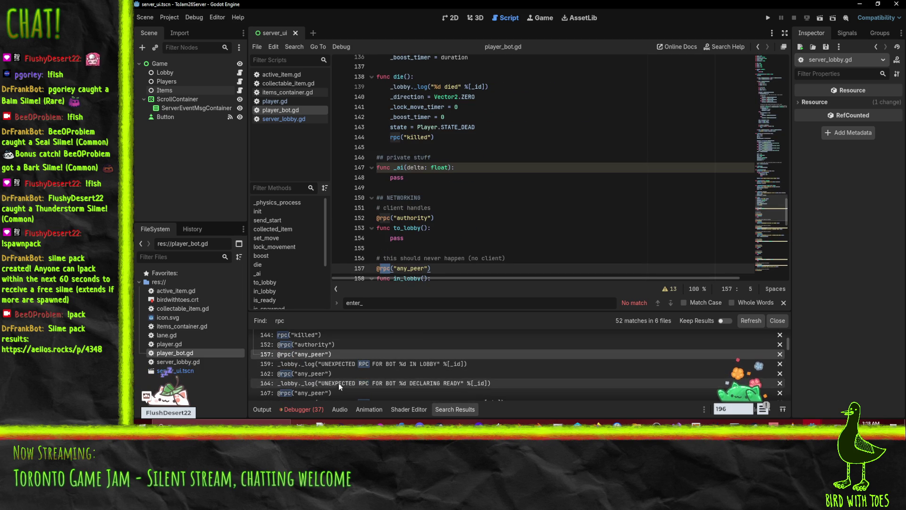
scroll(450, 211, "down", 3)
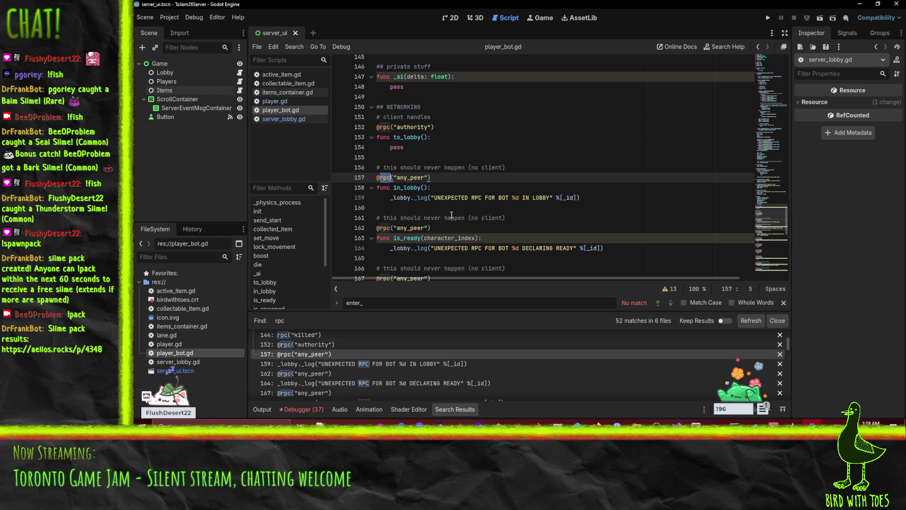
scroll(335, 370, "down", 1)
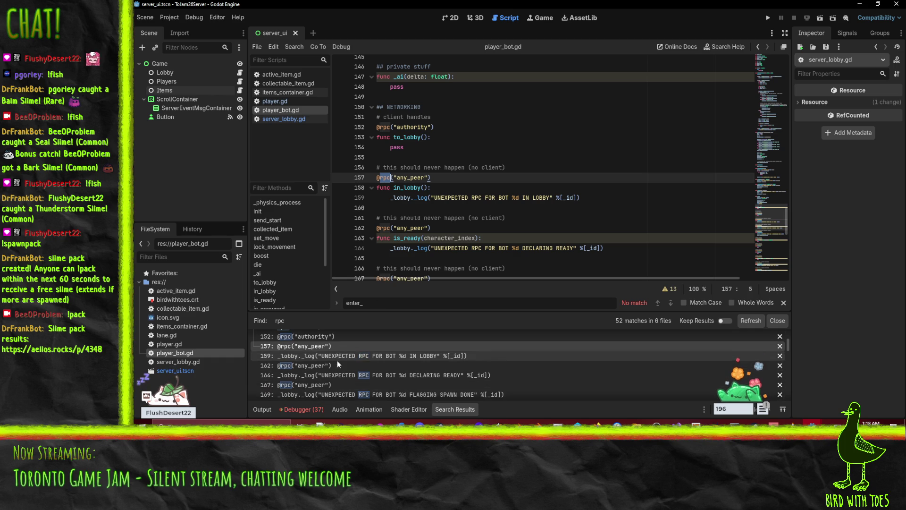
left_click(311, 367)
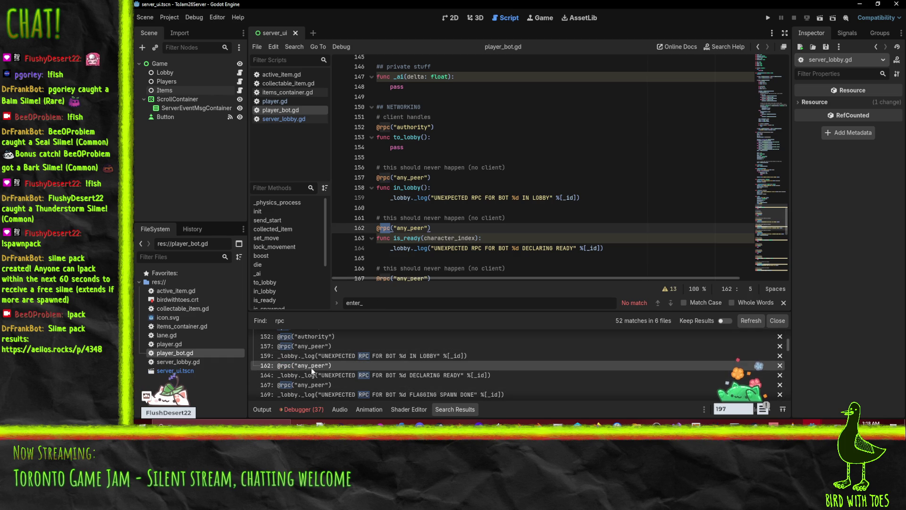
scroll(310, 367, "down", 3)
left_click(322, 376)
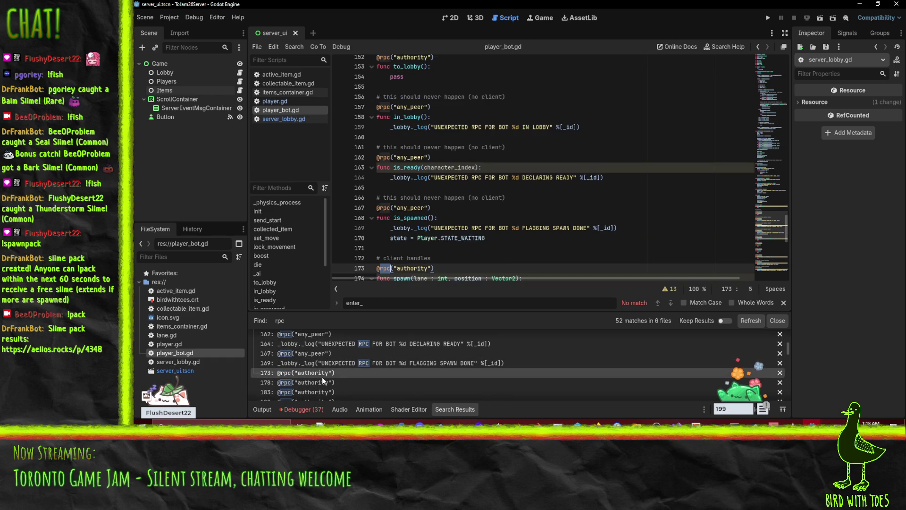
scroll(466, 254, "down", 6)
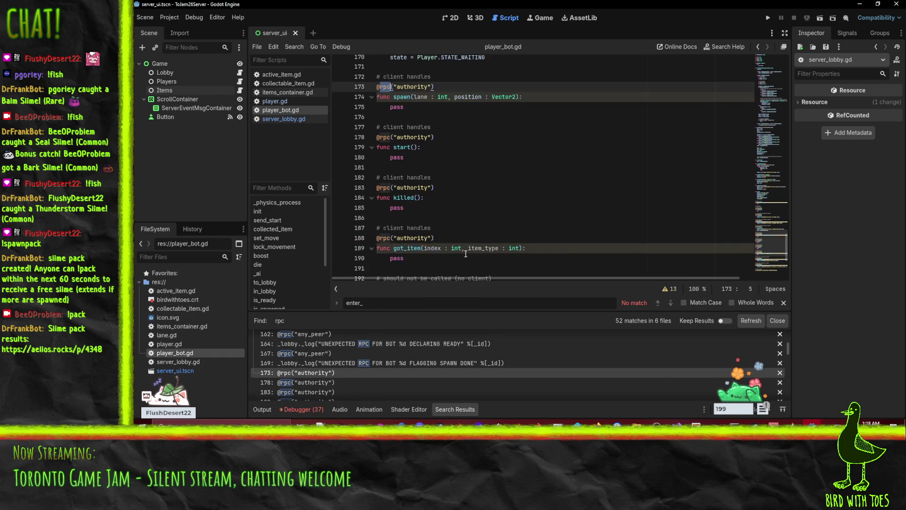
scroll(465, 254, "up", 1)
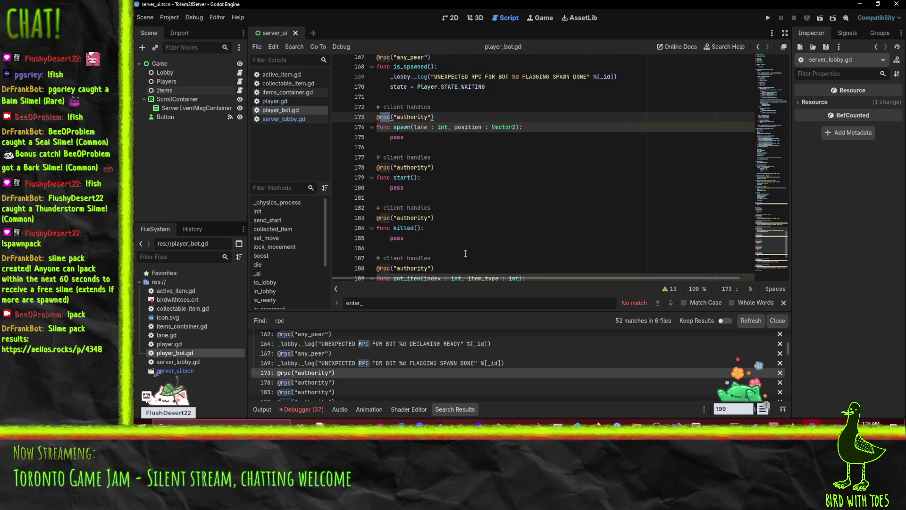
scroll(330, 377, "down", 1)
left_click(320, 376)
left_click(319, 384)
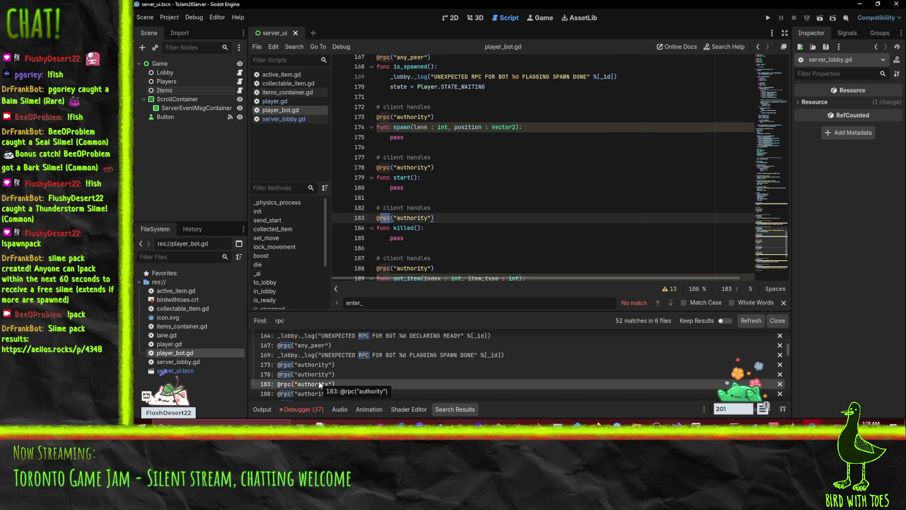
scroll(319, 373, "down", 4)
left_click(318, 363)
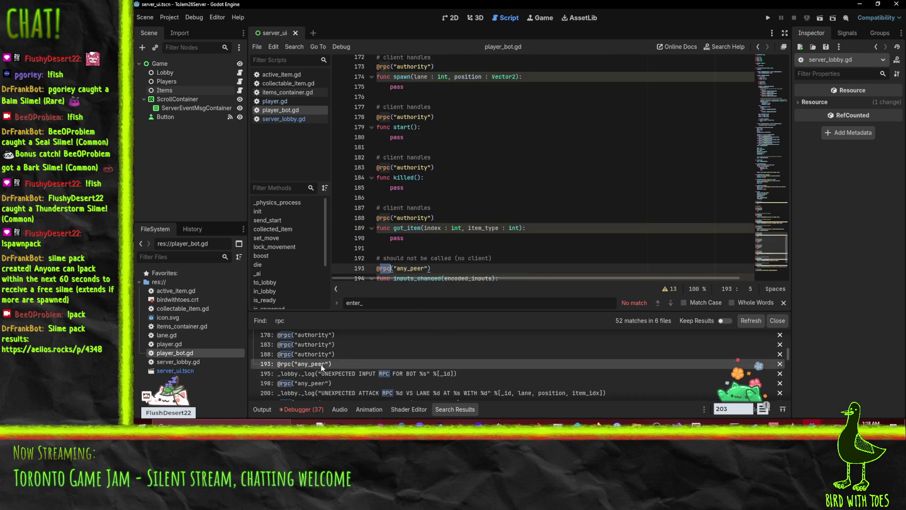
scroll(318, 368, "down", 2)
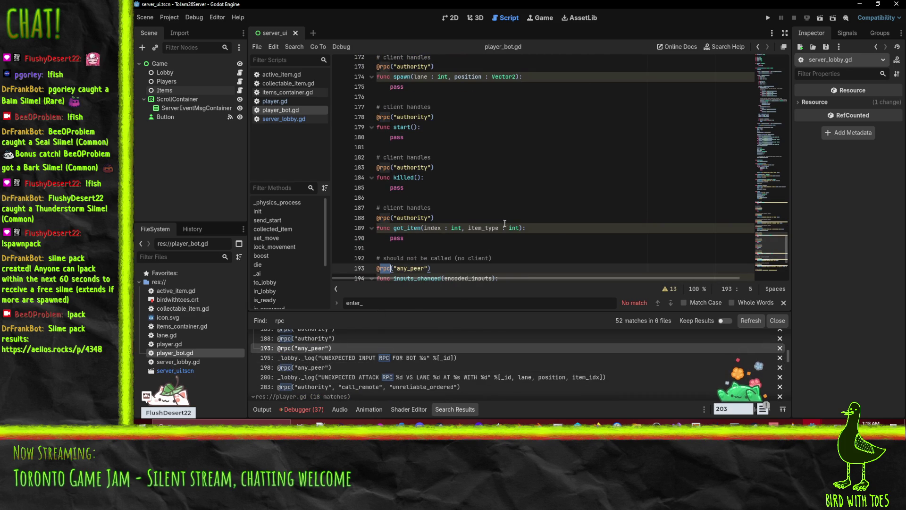
scroll(498, 202, "down", 4)
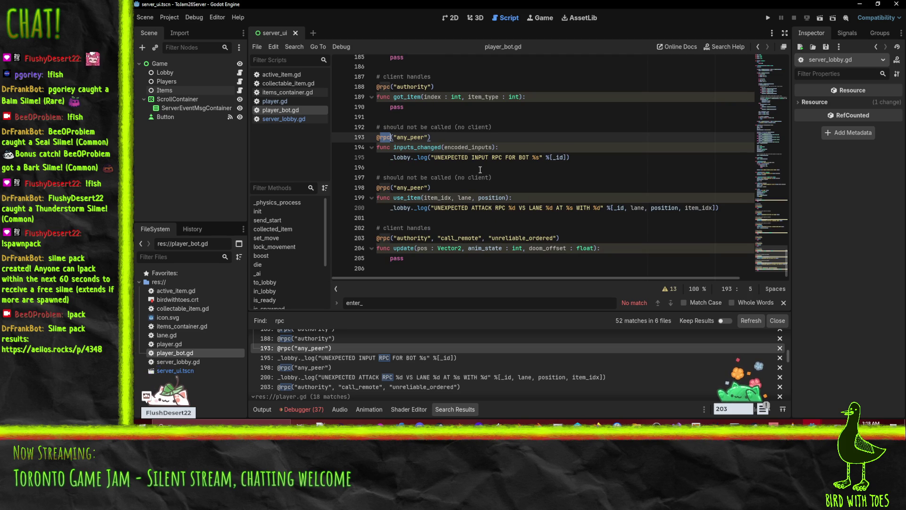
left_click(307, 367)
scroll(310, 398, "down", 1)
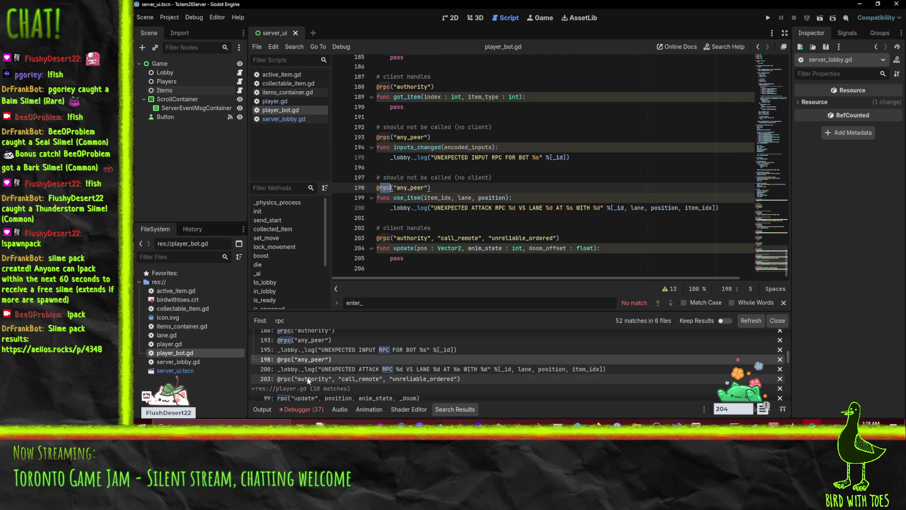
left_click(312, 379)
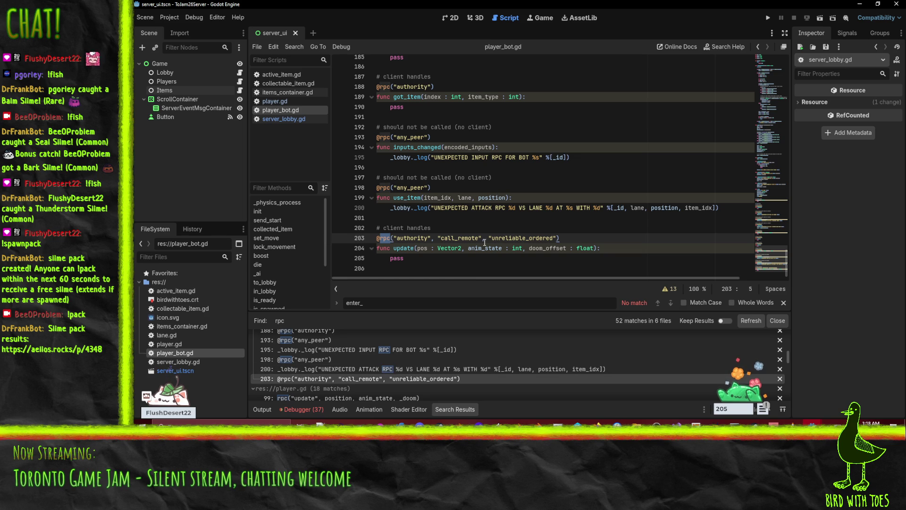
scroll(341, 387, "down", 2)
scroll(464, 363, "up", 1)
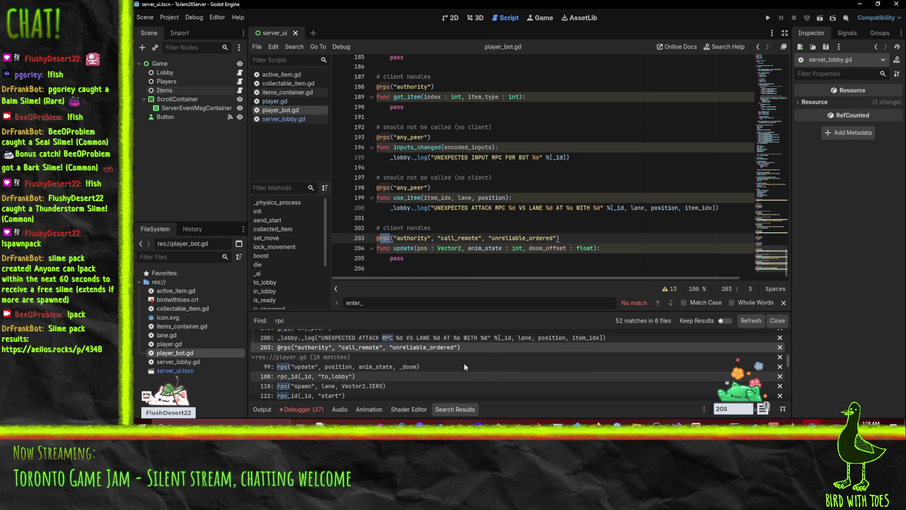
Go to player.gd's to_lobby rpc_id call on line 108, trying and removing a pasted log line.
left_click(335, 363)
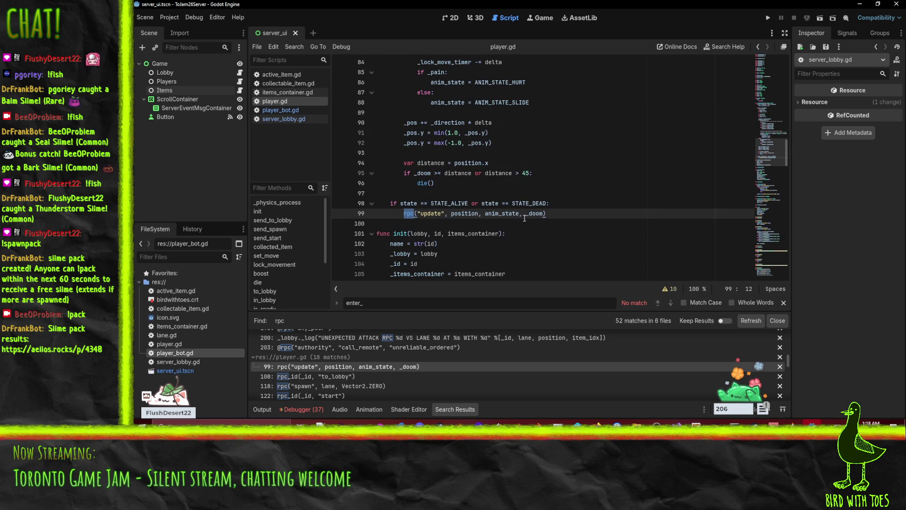
scroll(311, 374, "down", 1)
left_click(318, 370)
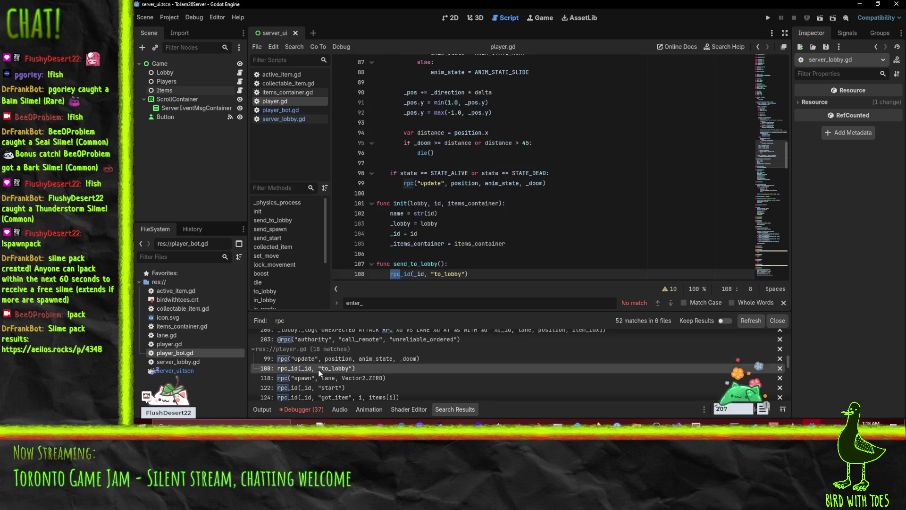
scroll(464, 245, "down", 4)
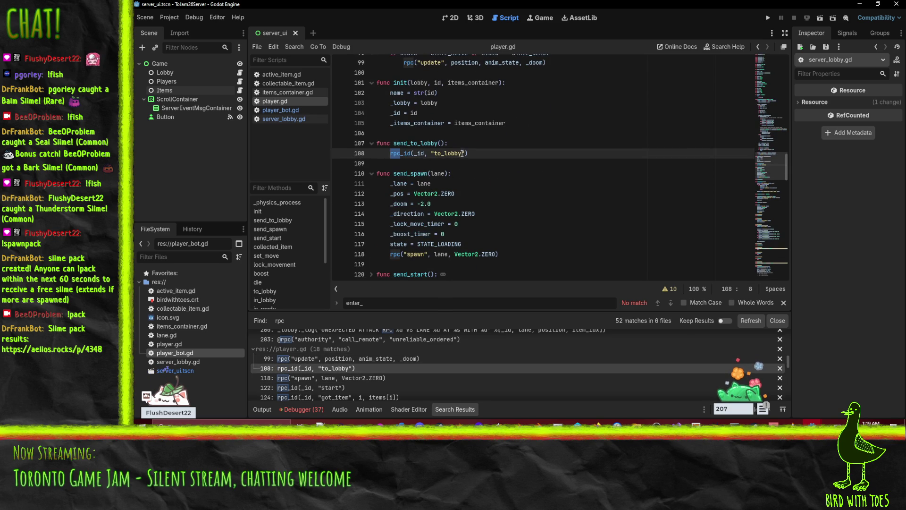
key("Home")
key("Home")
type("_log(\"send player %d to lobby\" %[id])")
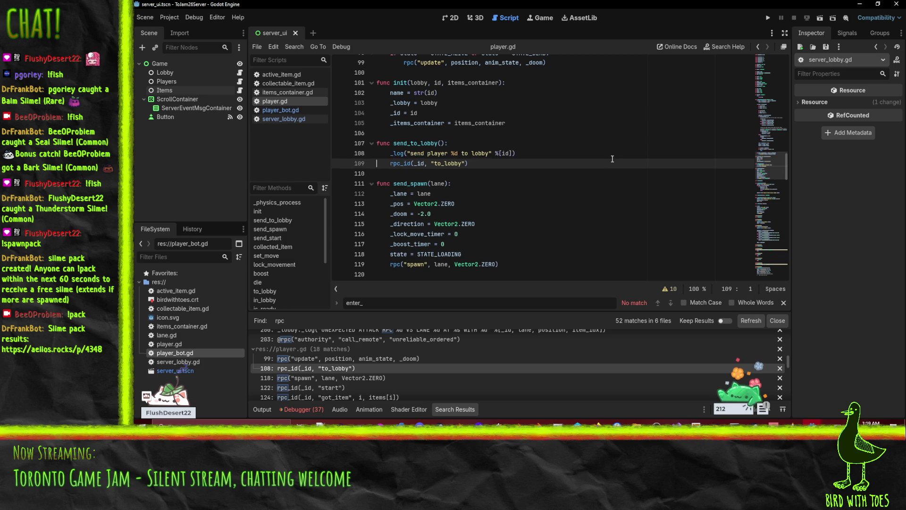
key("Up")
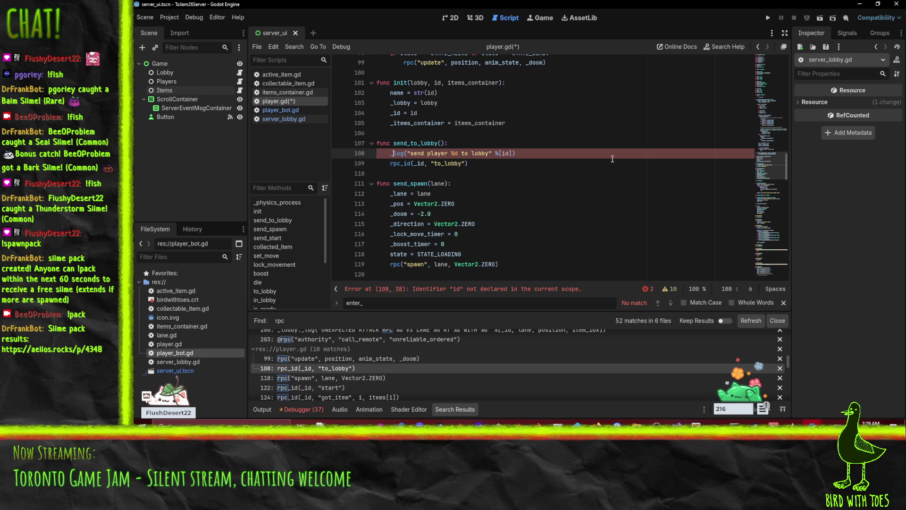
key("Home")
key("shift+Down")
key("Delete")
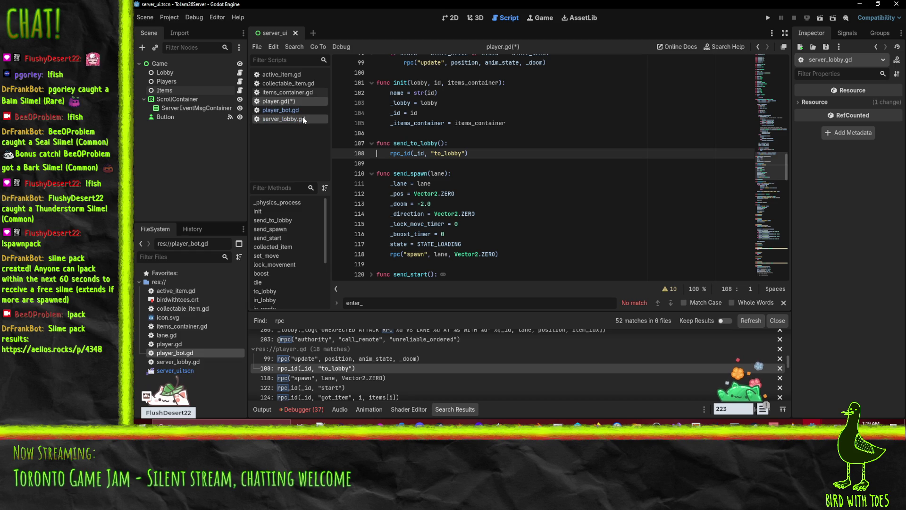
After checking server_lobby.gd's log call, add a 'send player %d to lobby (player obj)' log above rpc_id.
left_click(303, 118)
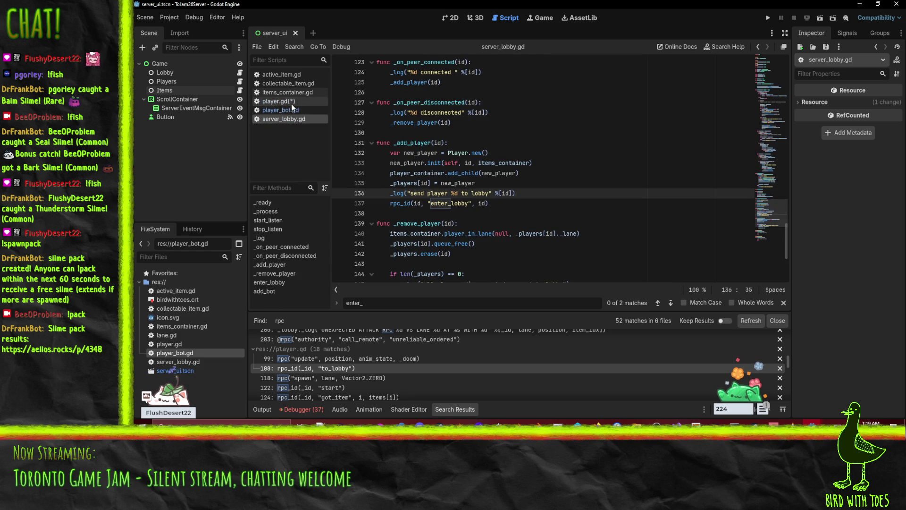
left_click(290, 103)
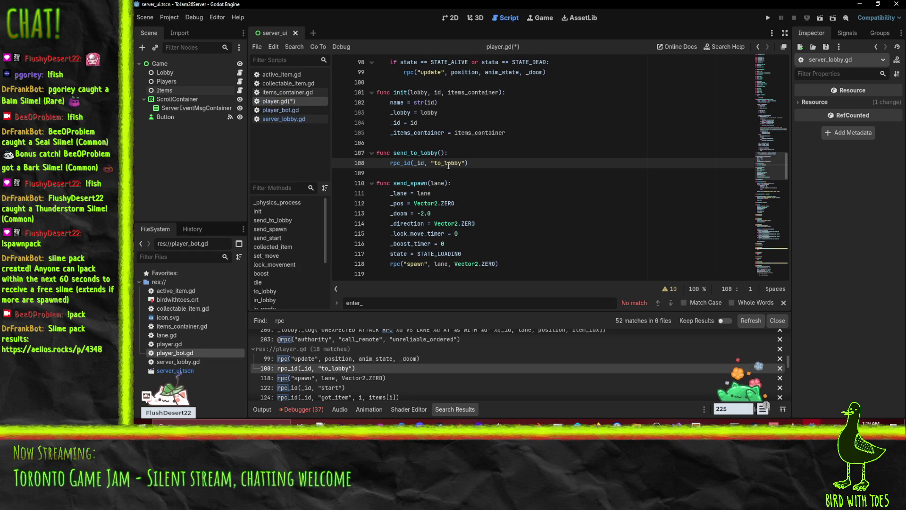
mouse_move(449, 165)
type("_log(\"send player %d to lobby\" %[id])")
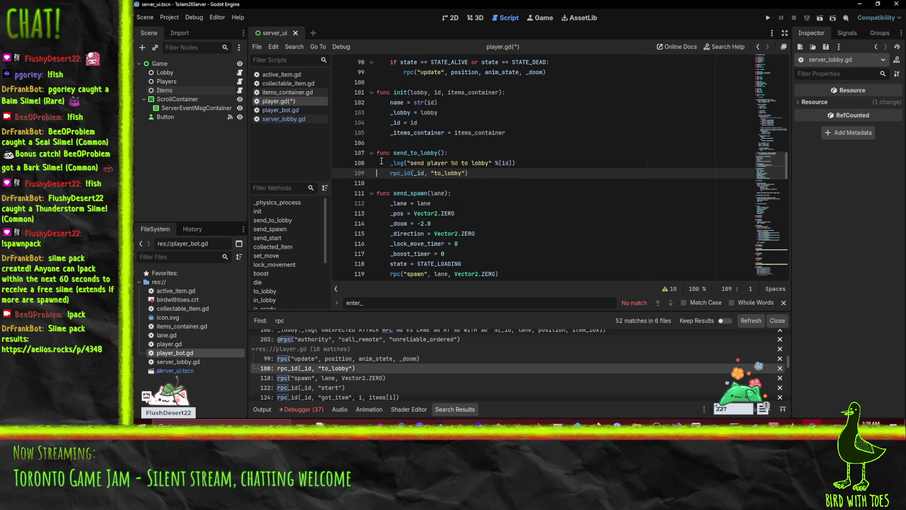
key("Up")
type("lobby")
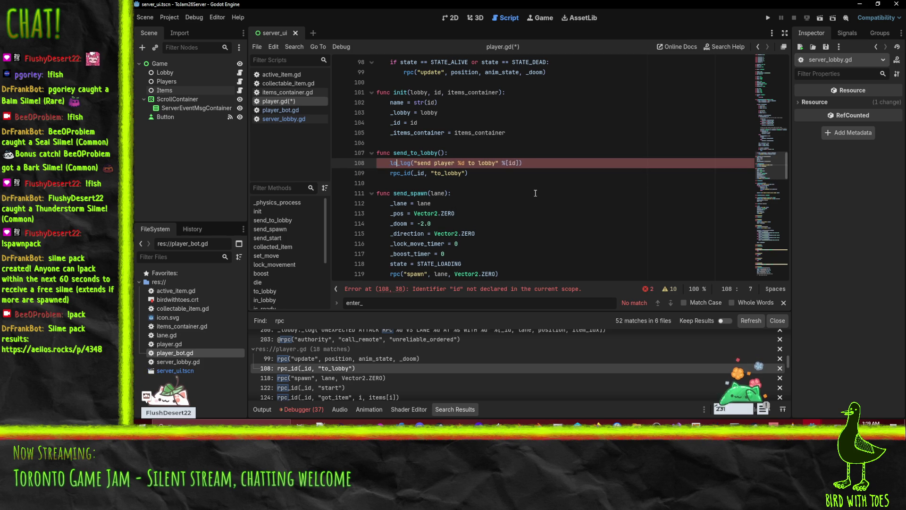
type(".")
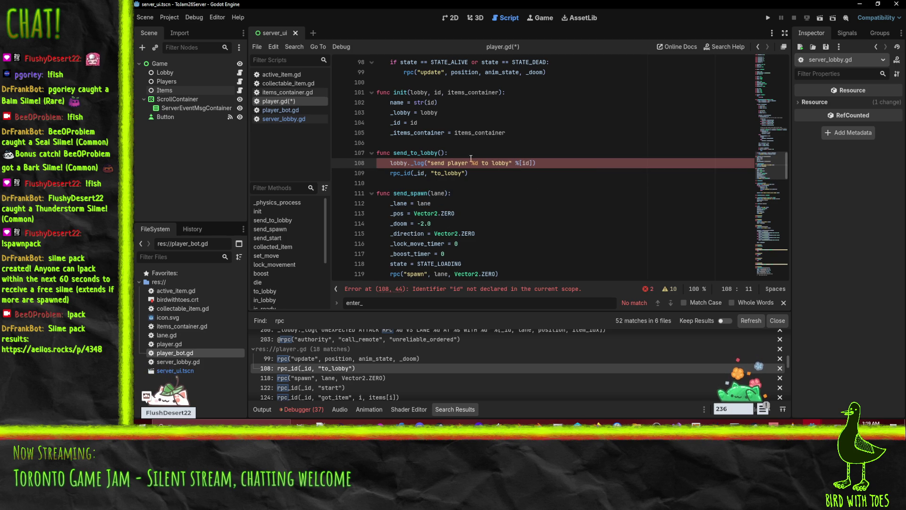
left_click(510, 162)
type("(")
type("player obj")
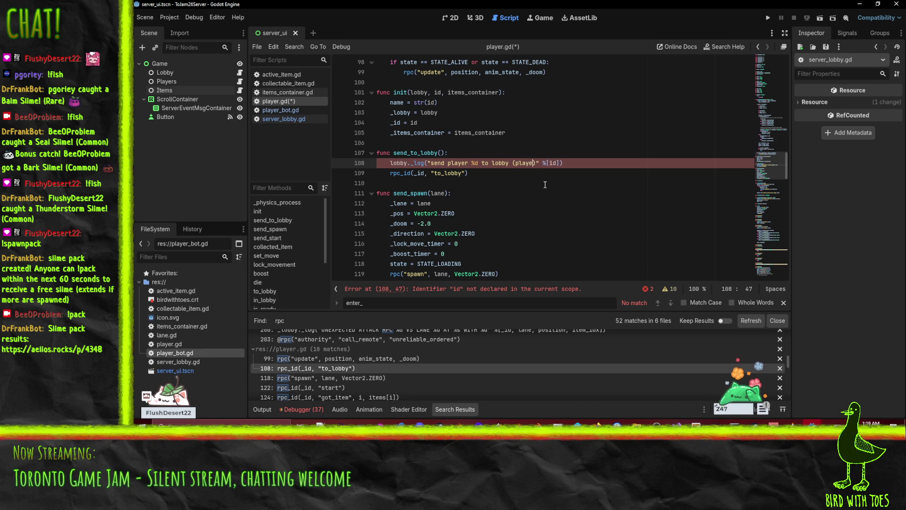
key("ctrl+s")
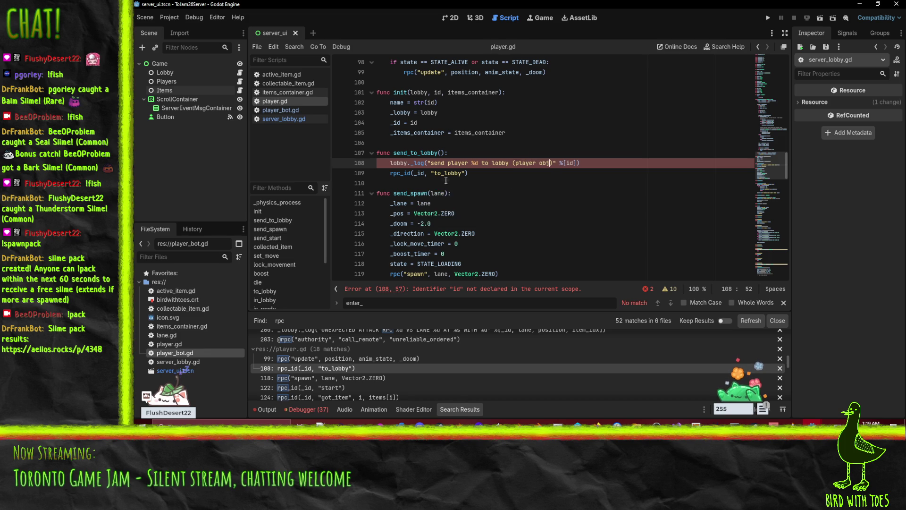
Correct the log line to call _lobby._log with _id and save player.gd.
left_click(448, 173)
left_click(382, 160)
type("_")
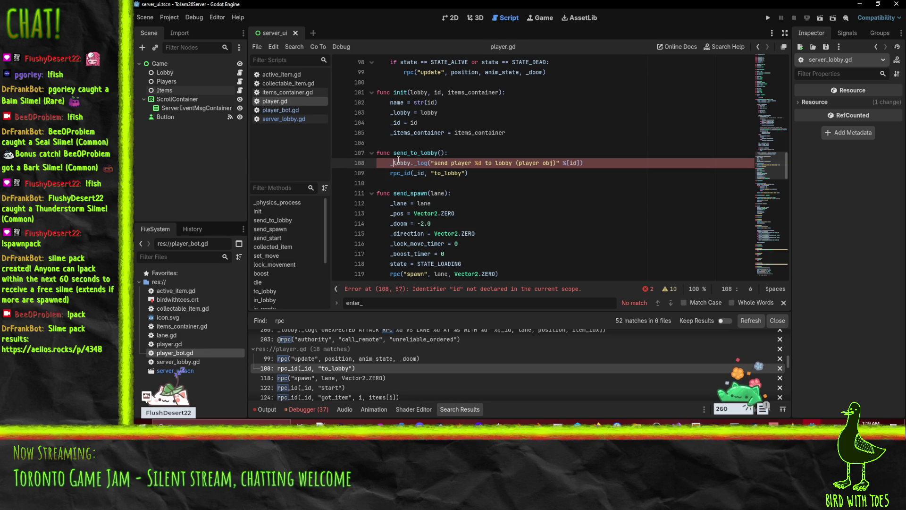
left_click(574, 169)
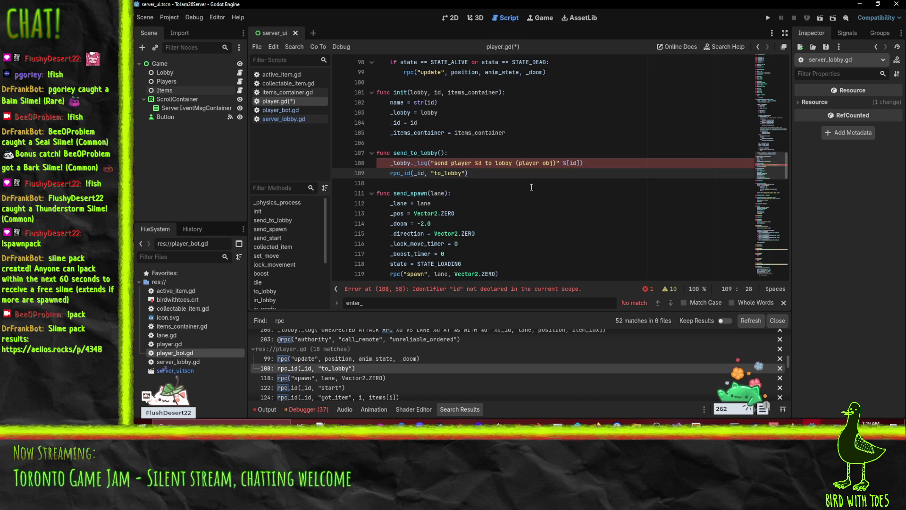
key("ctrl+s")
left_click(449, 154)
left_click(365, 164)
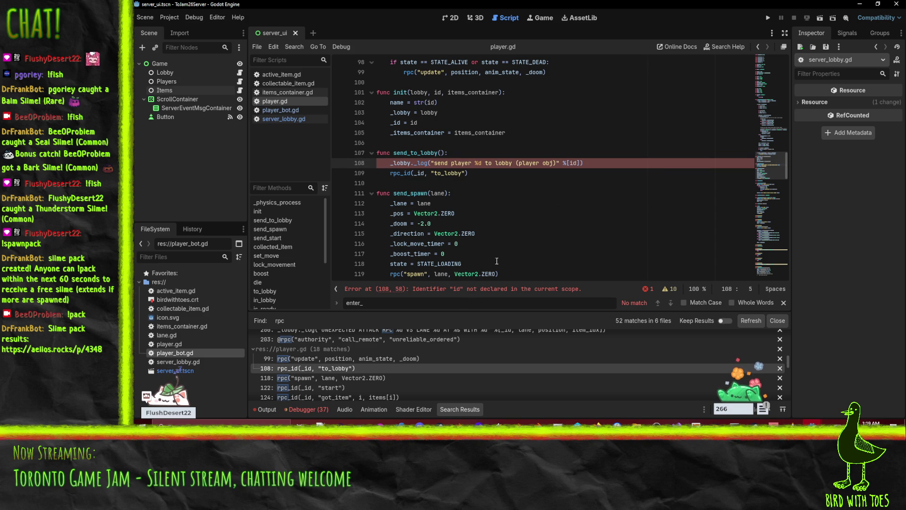
left_click(570, 163)
type("_")
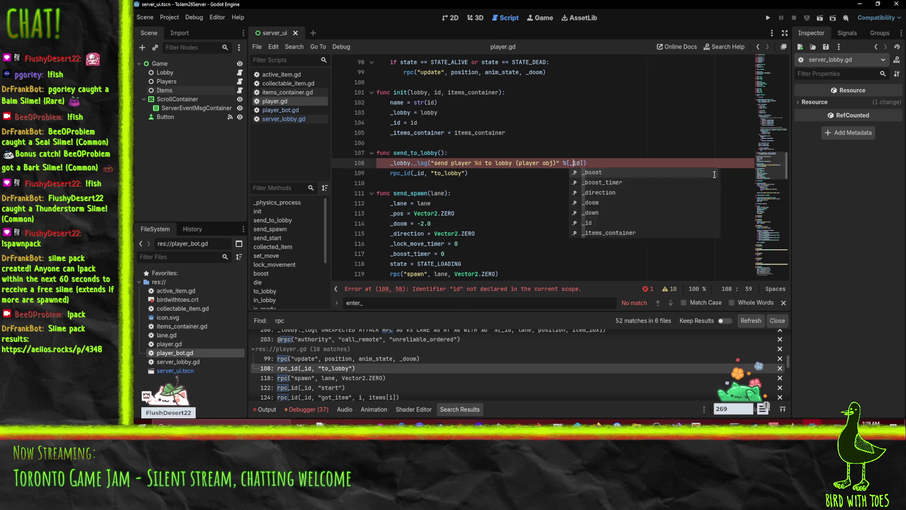
key("Home")
key("ctrl+s")
scroll(573, 203, "down", 2)
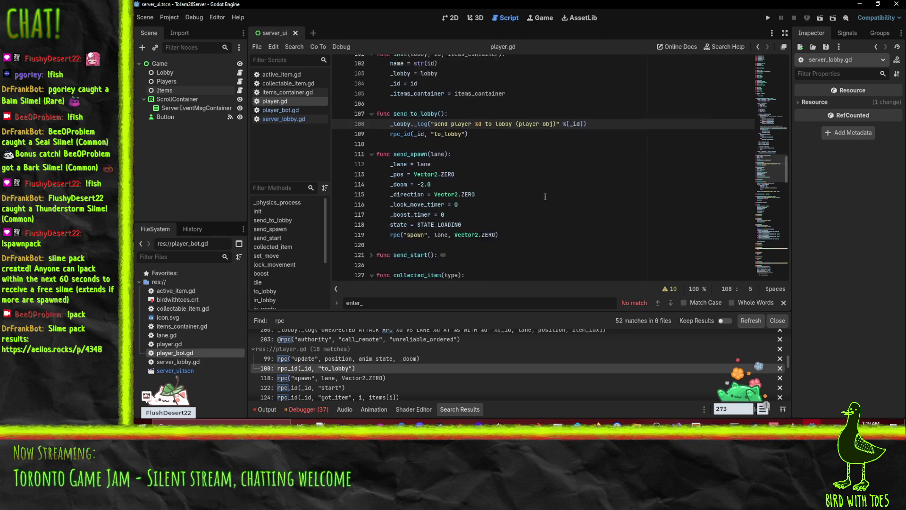
Trim the log above the spawn RPC on line 119 to 'send player spawn %d' and save.
left_click(435, 214)
type("_Lobby._log(\"send player %d to lobby (player obj)\" %[_id])")
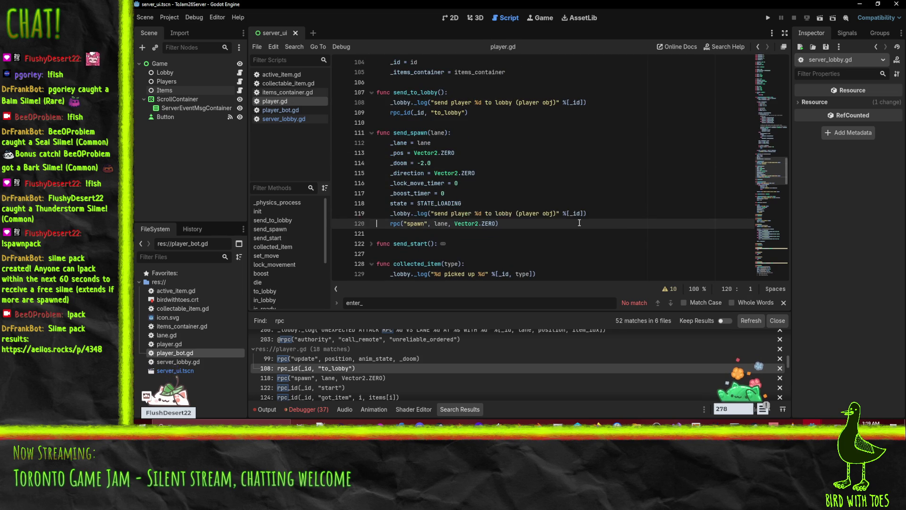
mouse_move(452, 214)
left_mouse_down()
mouse_move(540, 214)
mouse_move(462, 213)
mouse_move(470, 214)
left_mouse_up()
left_click(476, 214)
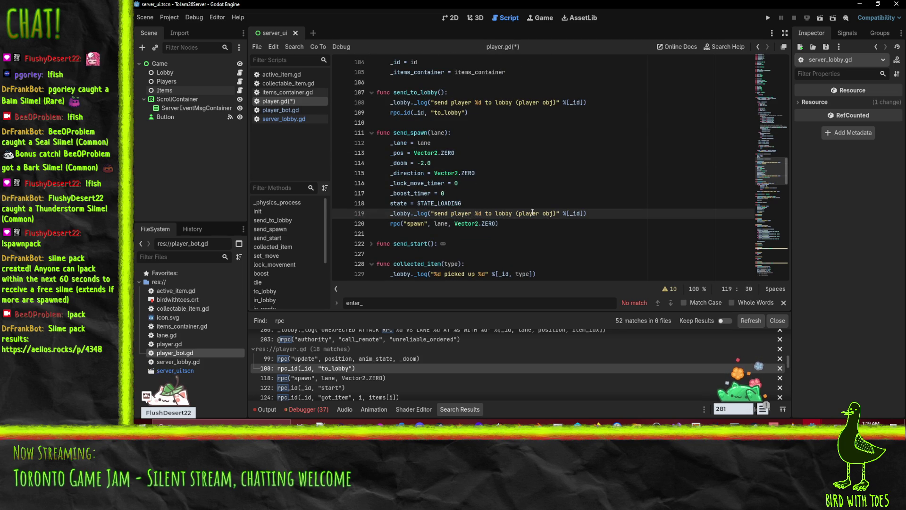
type("spawn")
key("Right")
key("Right")
key("Right")
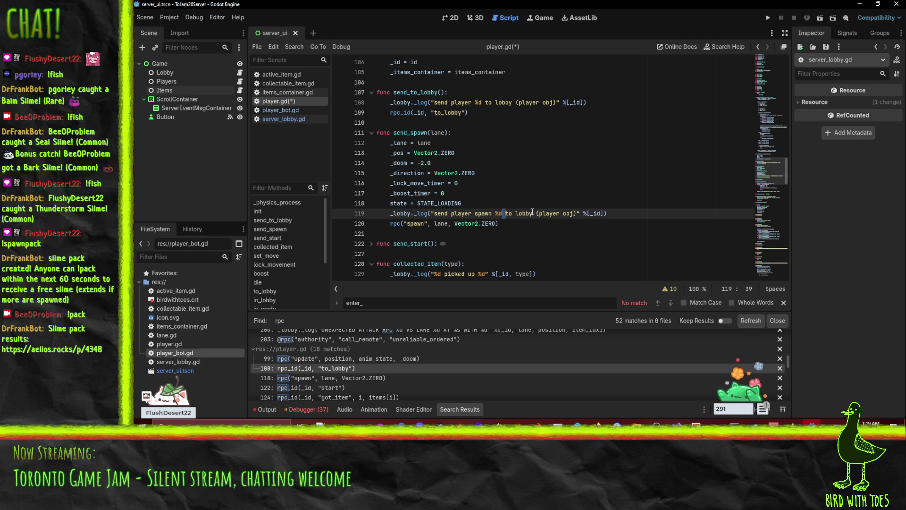
key("ctrl+shift+Right")
key("ctrl+shift+Right")
key("ctrl+shift+Right")
key("BackSpace")
key("BackSpace")
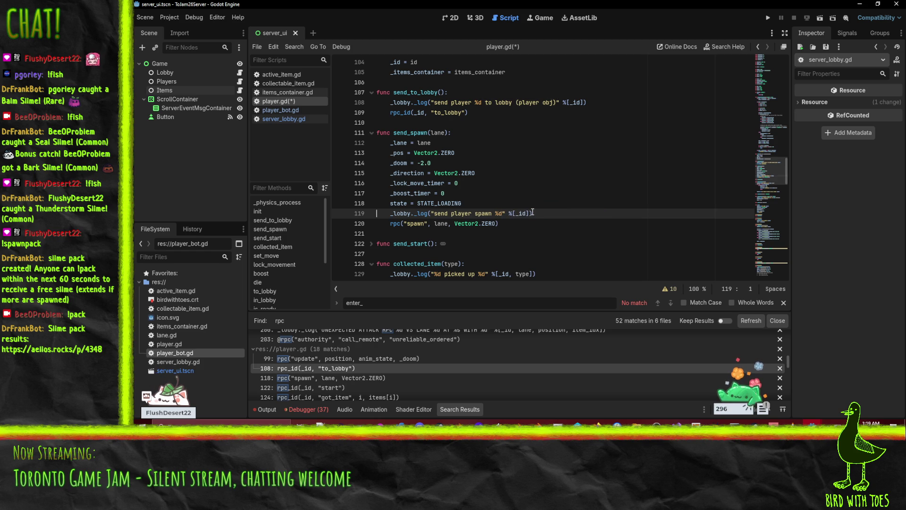
key("ctrl+s")
Add a 'send start %d' log line above send_start's start RPC and save the script.
scroll(524, 203, "down", 3)
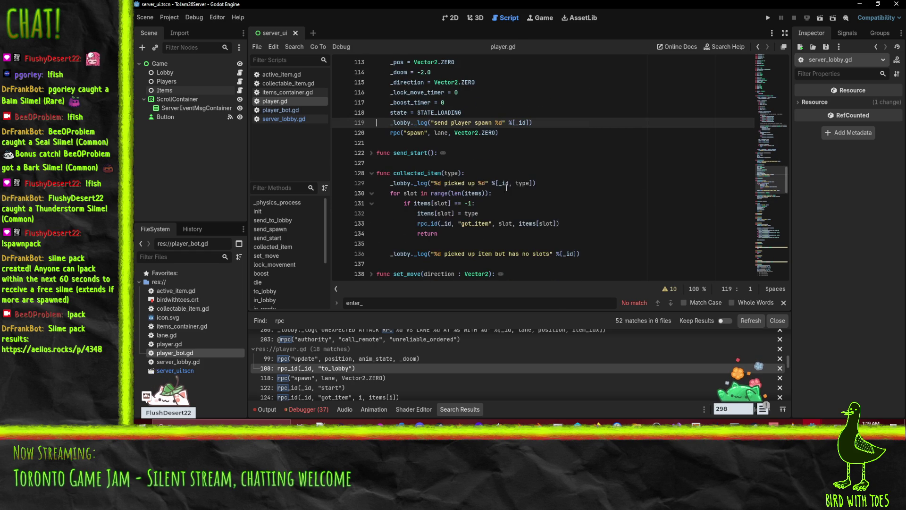
scroll(529, 176, "up", 3)
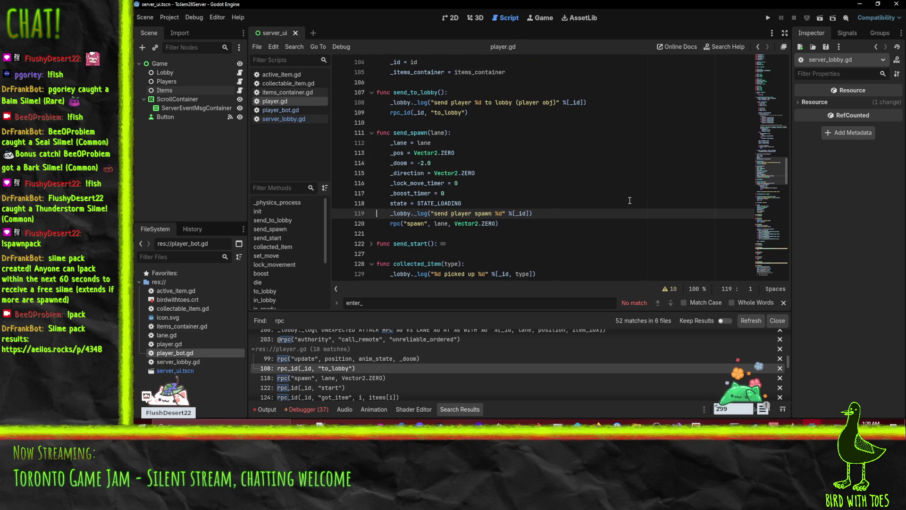
scroll(630, 200, "down", 5)
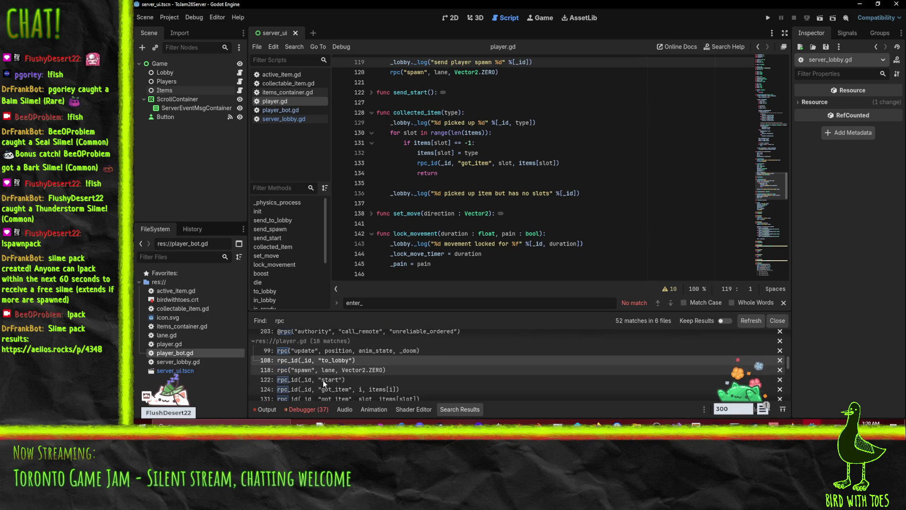
scroll(322, 380, "down", 1)
left_click(335, 379)
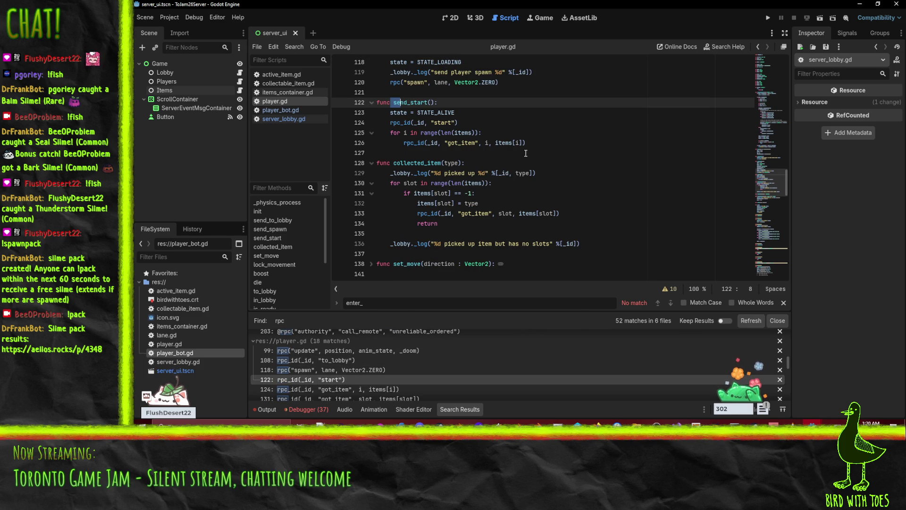
scroll(401, 154, "up", 1)
scroll(450, 166, "down", 1)
left_click(392, 123)
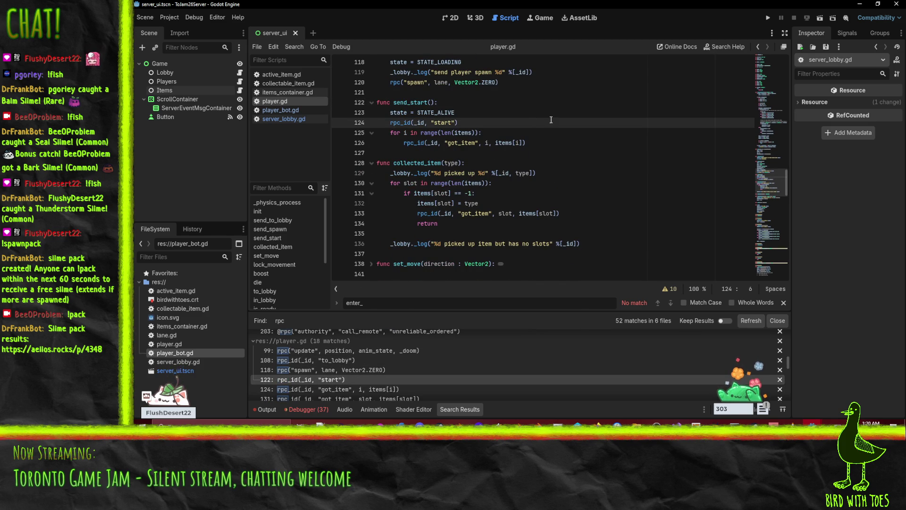
key("ctrl+v")
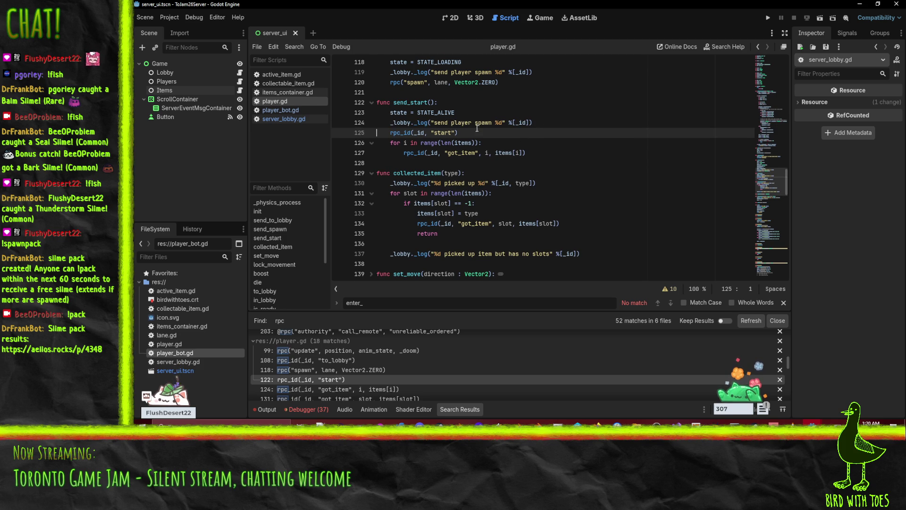
scroll(477, 128, "up", 2)
left_click(463, 183)
type("s")
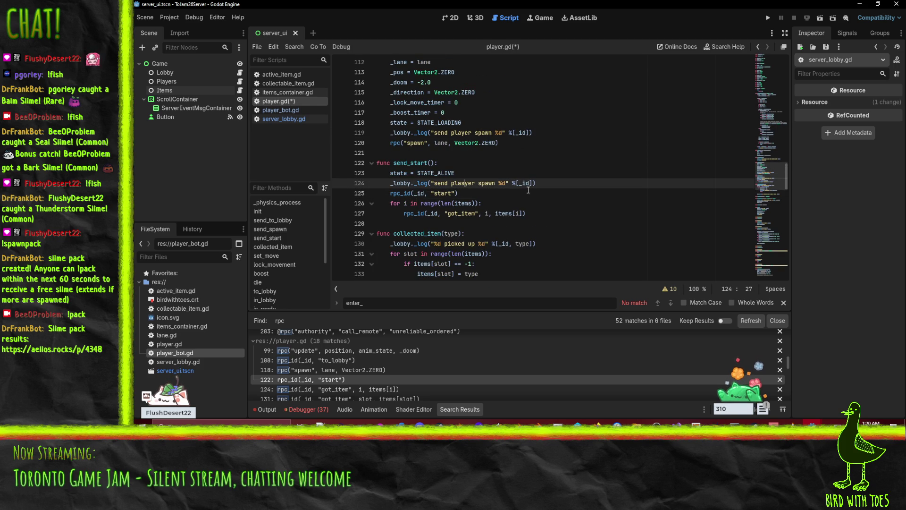
double_click(462, 183)
type("star")
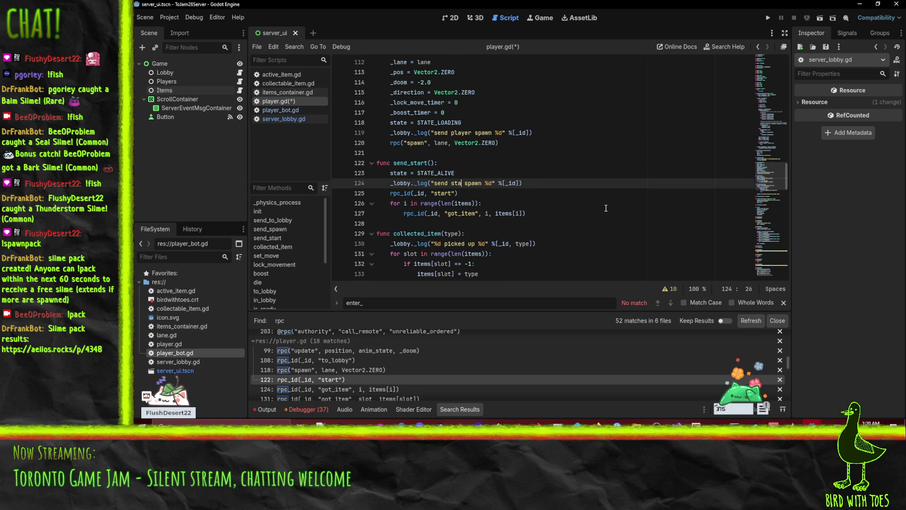
type("t")
key("Delete")
key("Delete")
key("Delete")
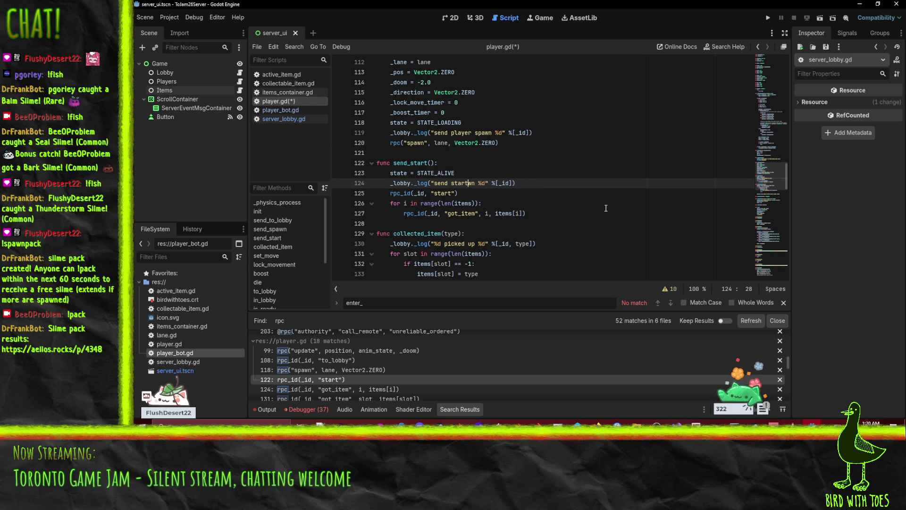
key("ctrl+s")
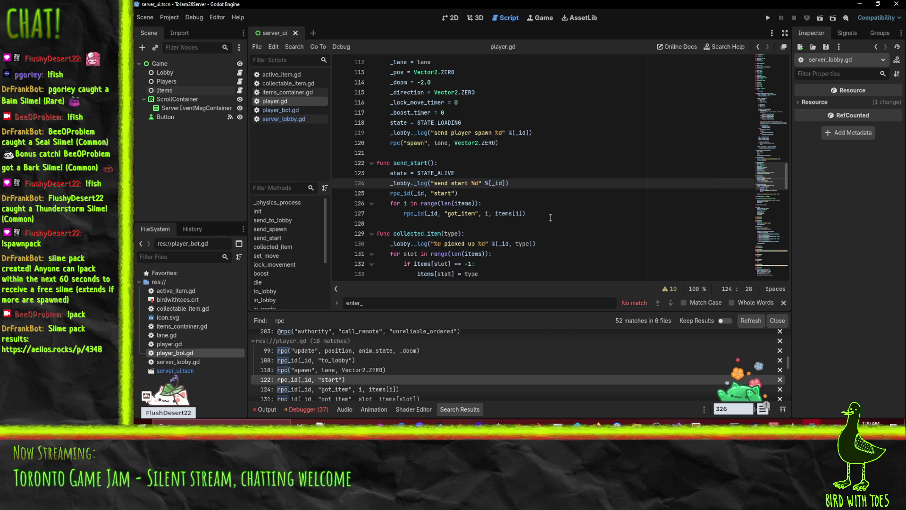
scroll(550, 218, "down", 1)
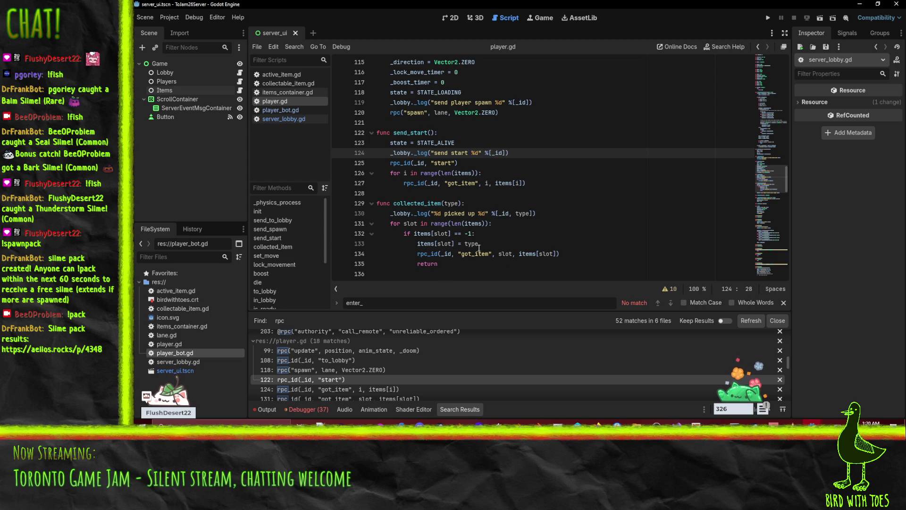
scroll(306, 397, "down", 1)
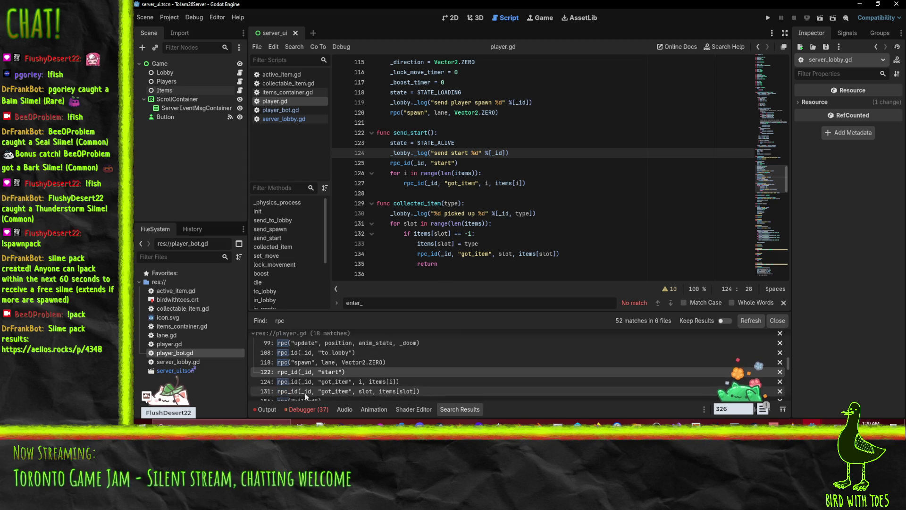
scroll(306, 396, "down", 2)
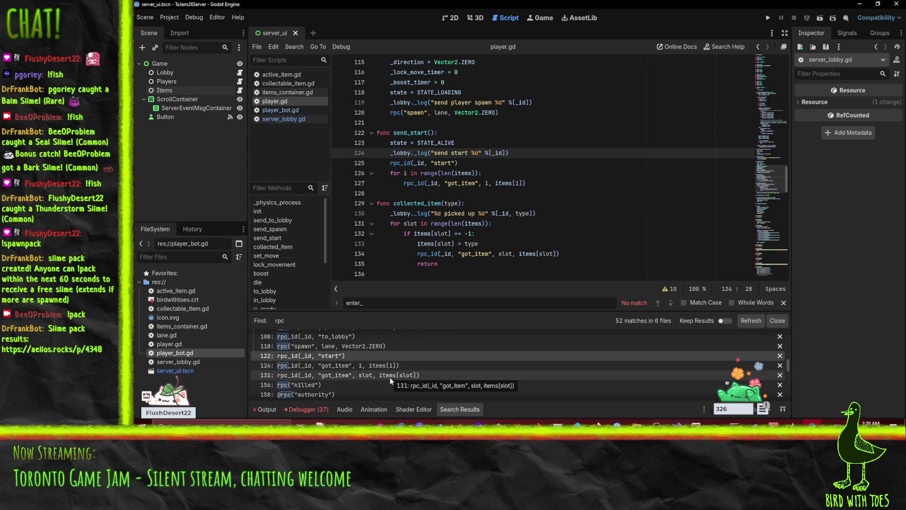
scroll(390, 377, "down", 2)
left_click(313, 367)
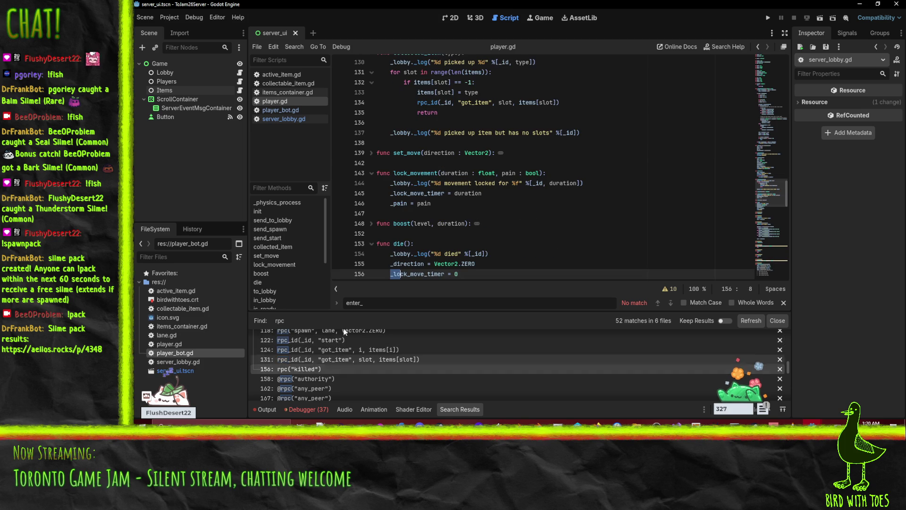
scroll(472, 244, "down", 5)
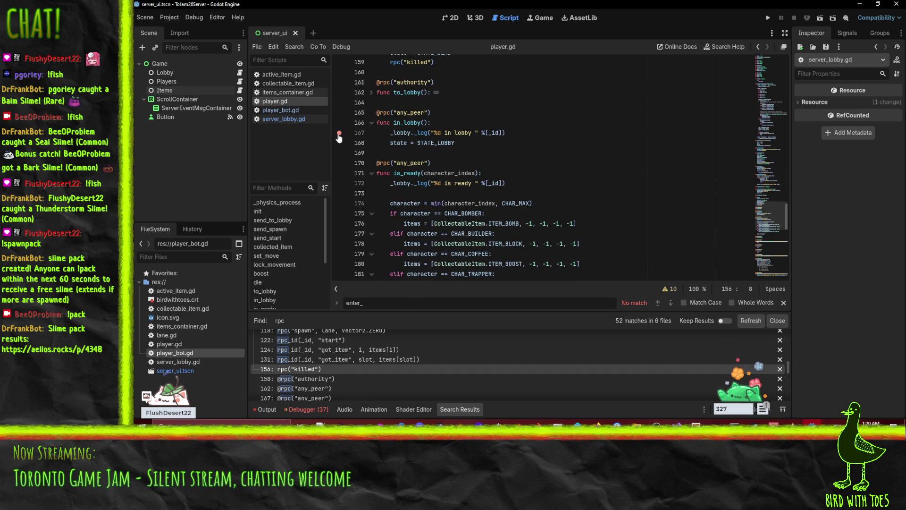
left_click(443, 163)
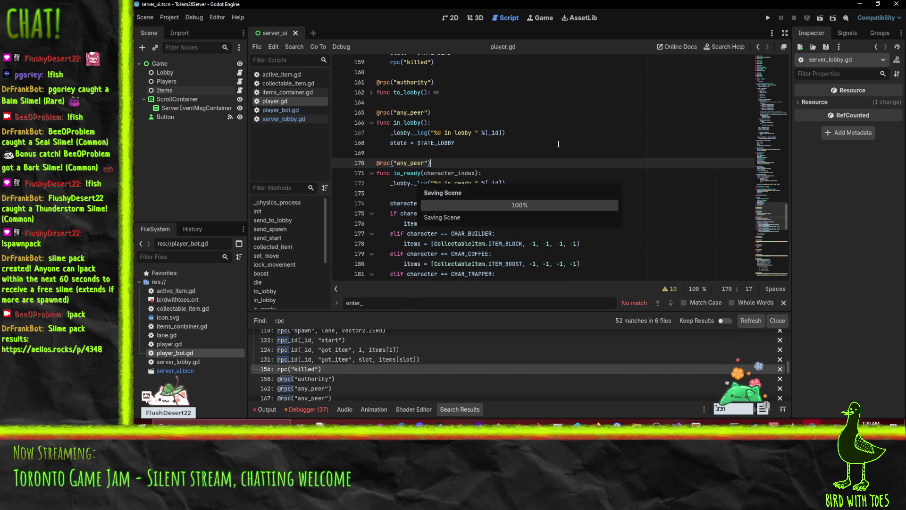
left_click(537, 123)
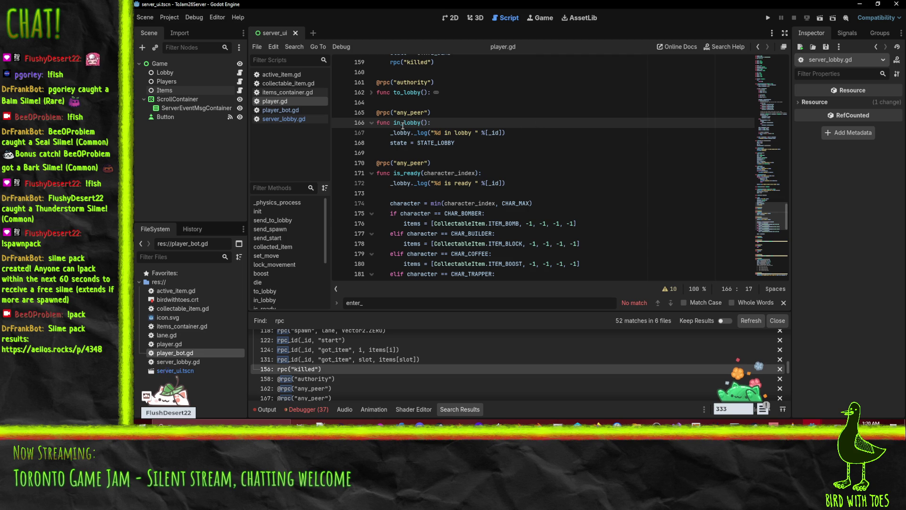
double_click(403, 124)
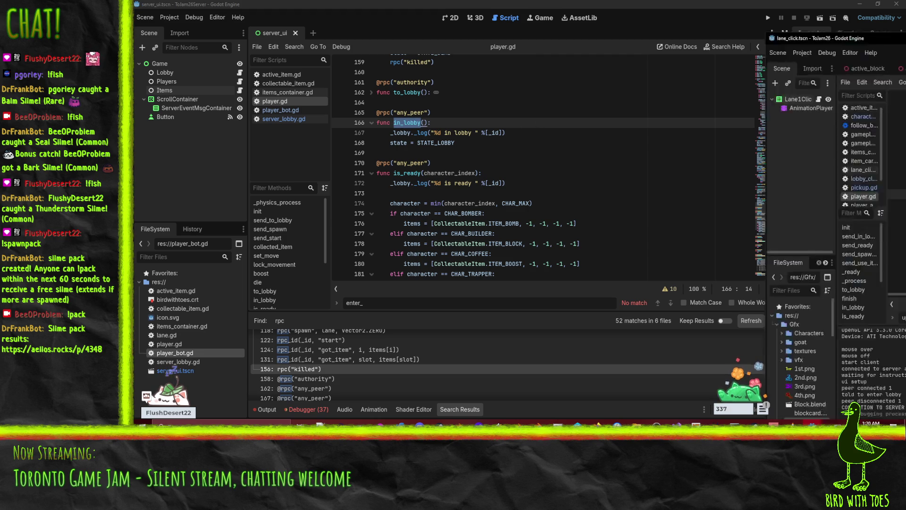
key("alt+Tab")
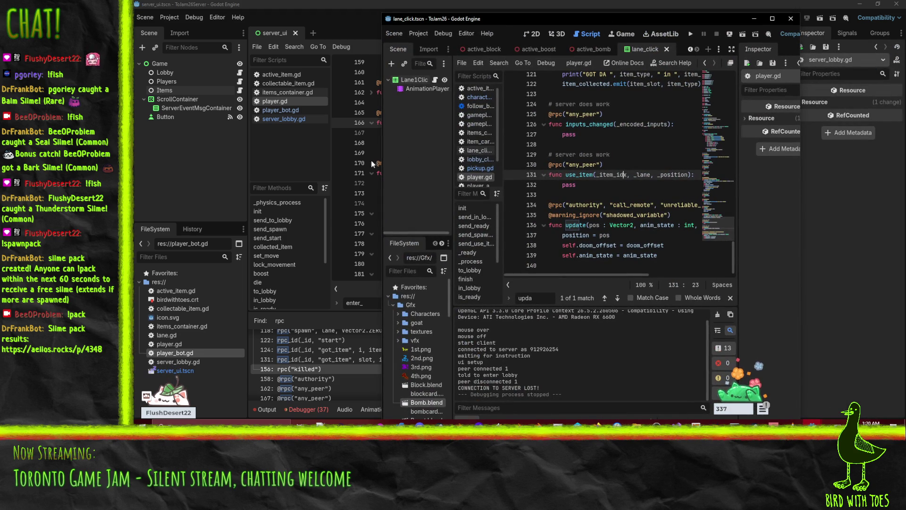
left_click_drag(378, 164, 302, 163)
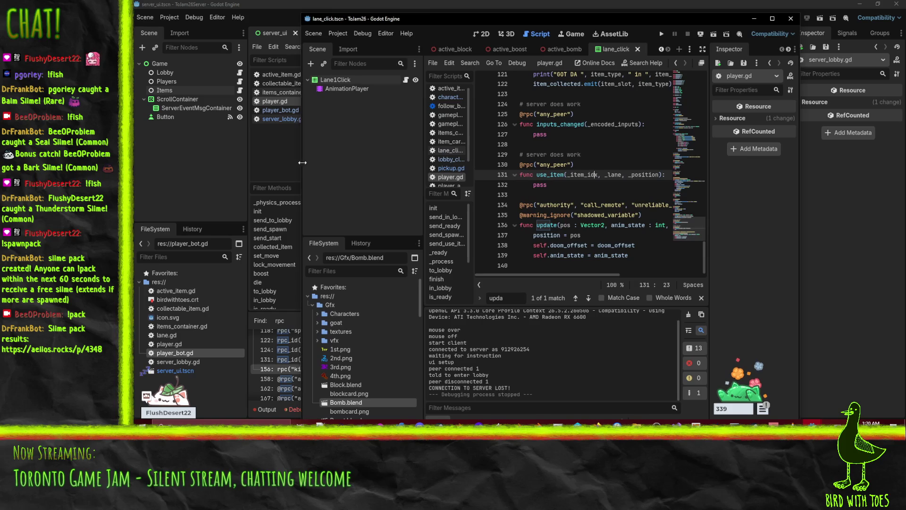
left_click(596, 175)
left_click(755, 19)
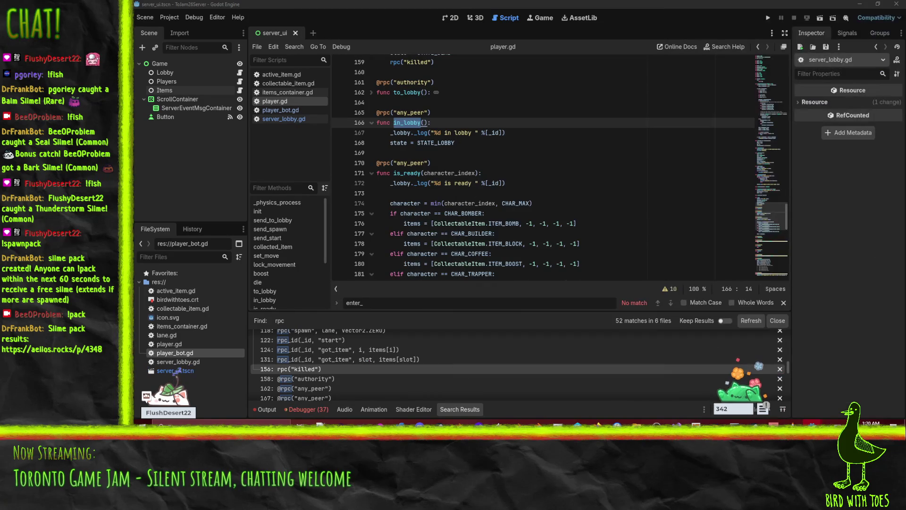
left_click(767, 18)
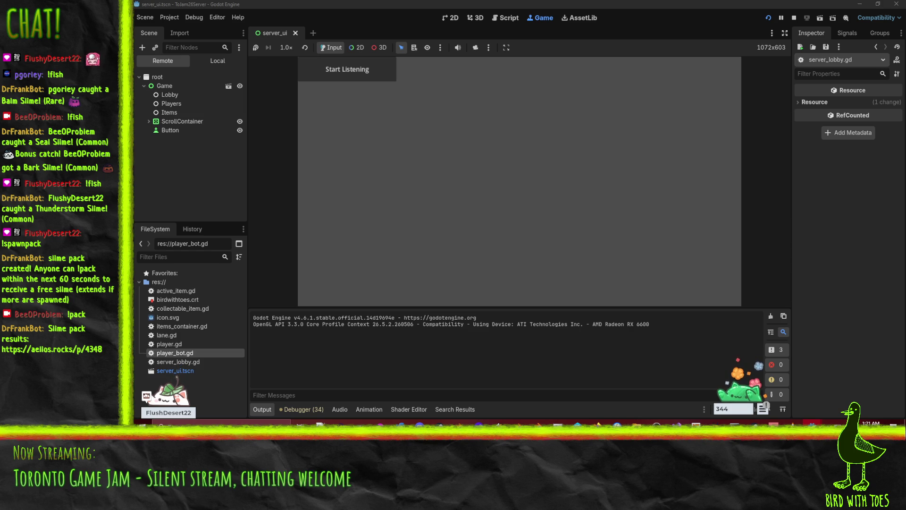
Start the server listening, select the 'send player to lobby' log line, and inspect the RPC checksum errors.
left_click(347, 69)
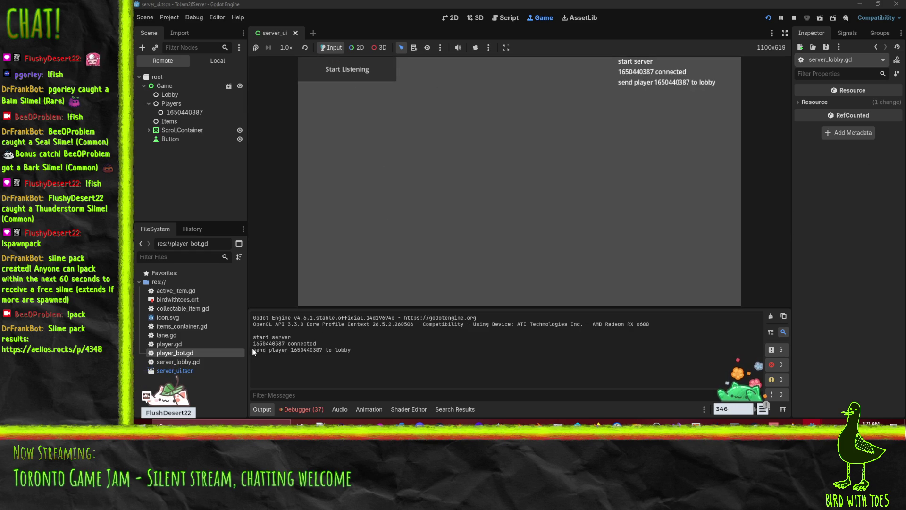
left_click_drag(351, 350, 252, 350)
left_click(297, 409)
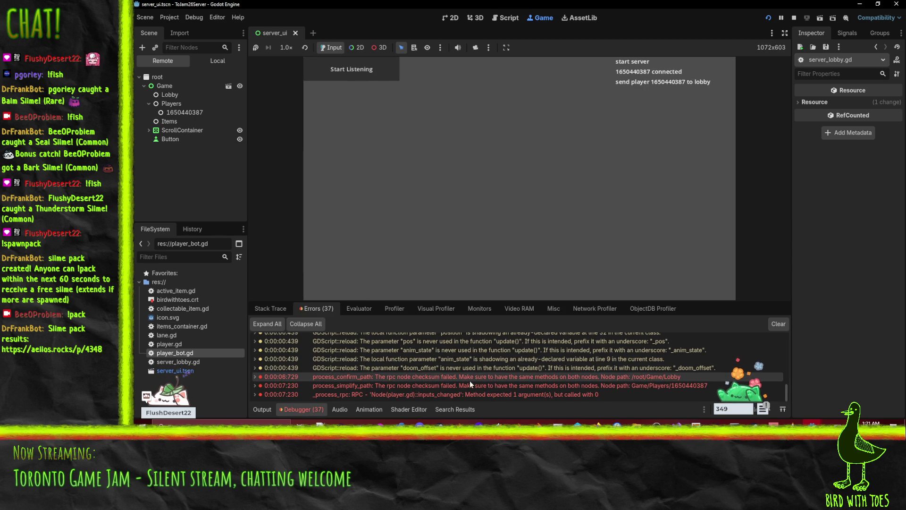
mouse_move(469, 381)
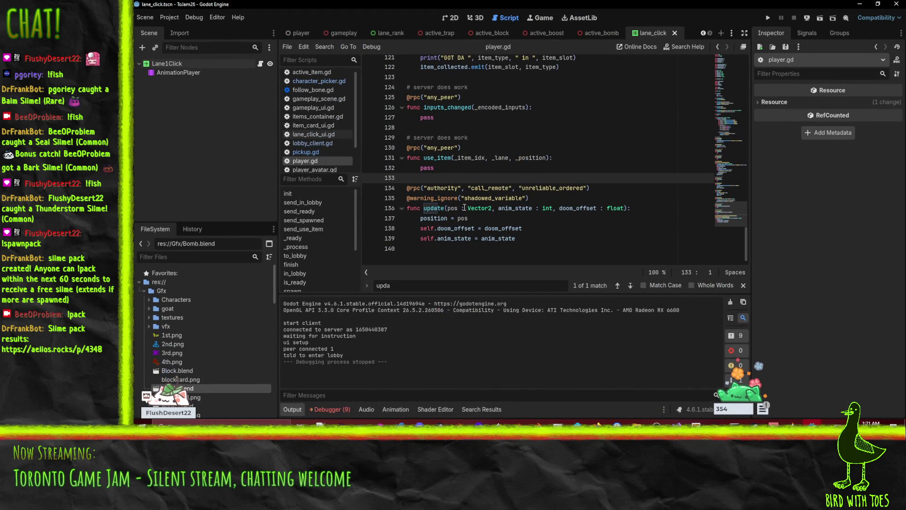
left_click(513, 169)
scroll(512, 174, "up", 2)
scroll(512, 175, "up", 1)
left_click(513, 175)
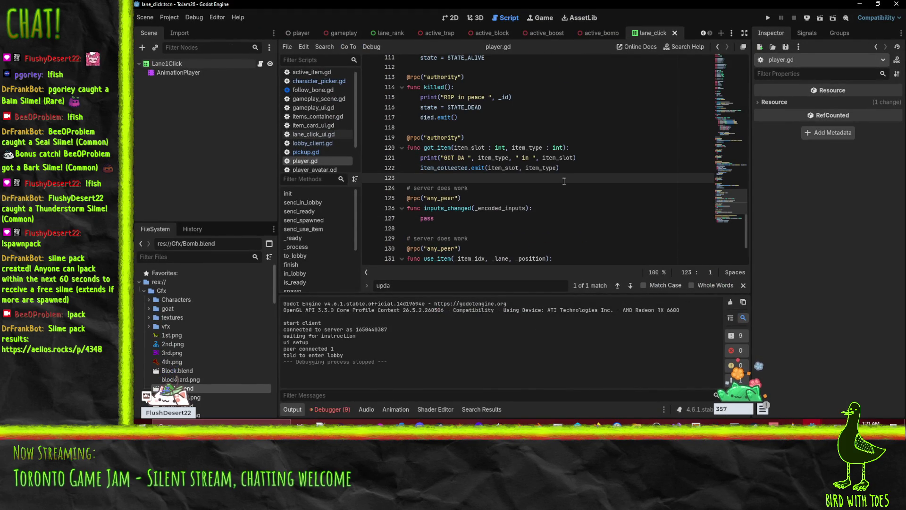
scroll(518, 166, "up", 20)
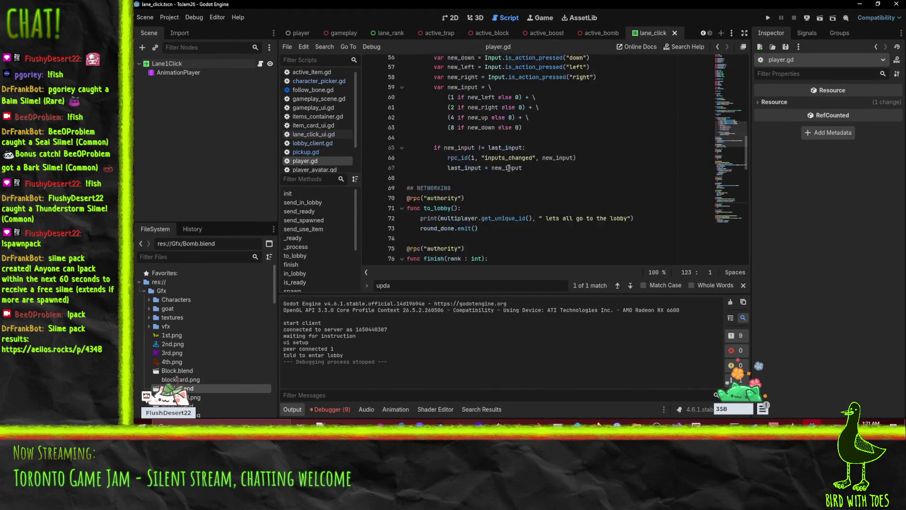
left_click(517, 165)
key("ctrl+f")
type("in_lobby")
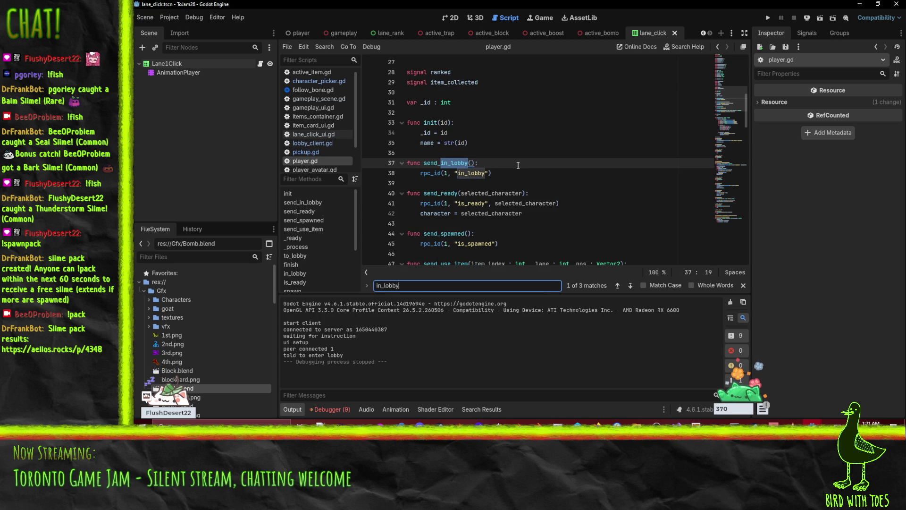
left_click_drag(574, 5, 574, 167)
double_click(573, 169)
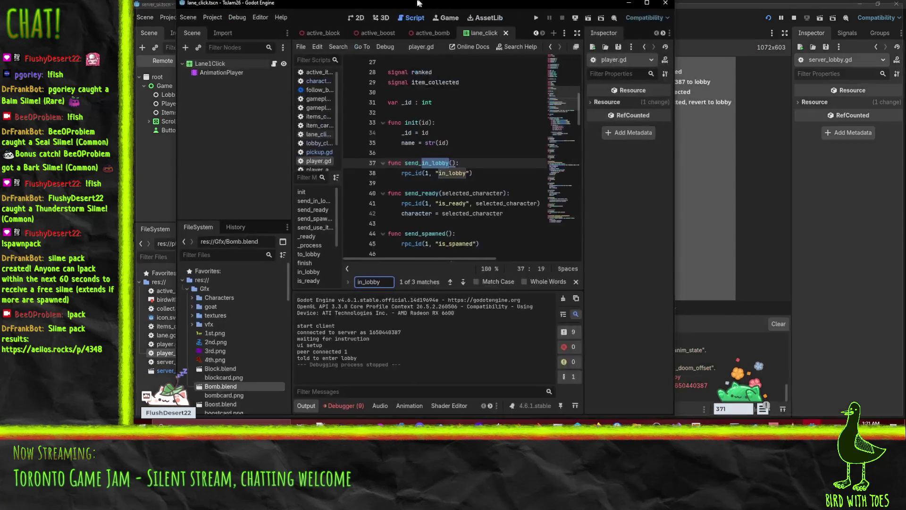
mouse_move(802, 424)
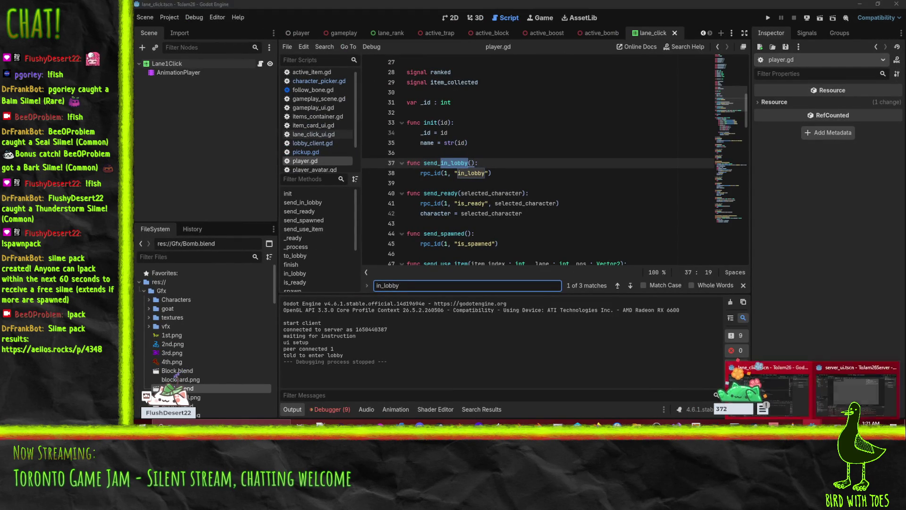
left_click(849, 382)
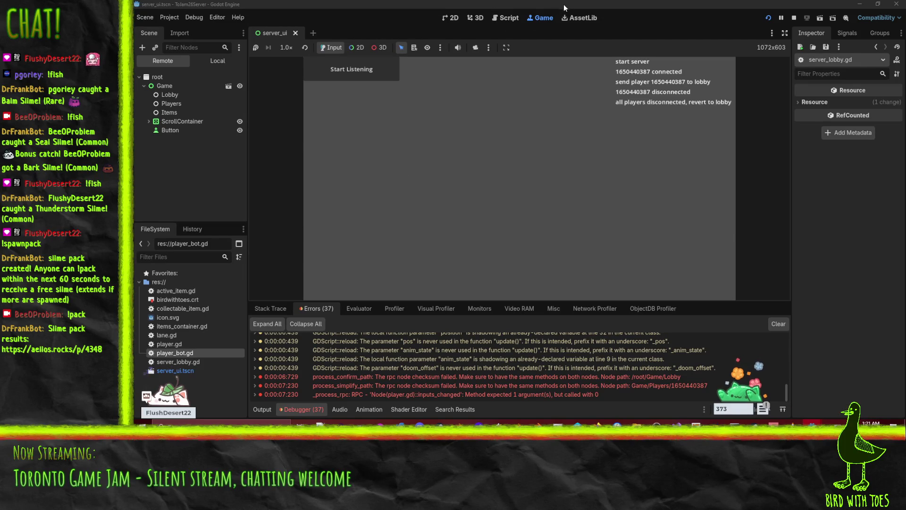
left_click(506, 19)
left_click(553, 108)
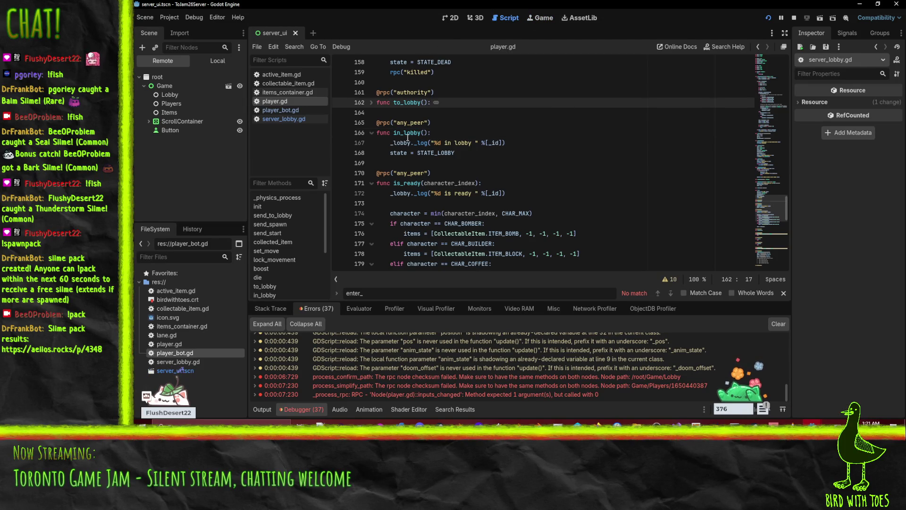
left_click(469, 143)
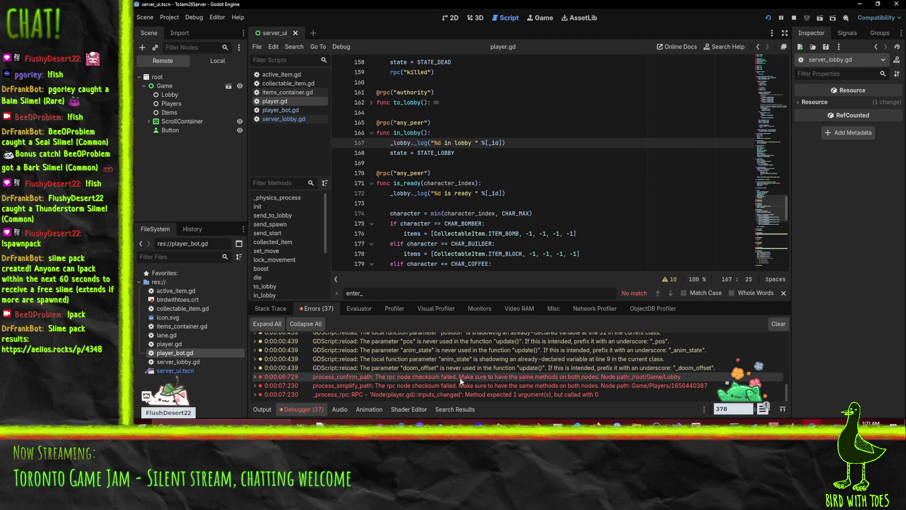
left_click(263, 409)
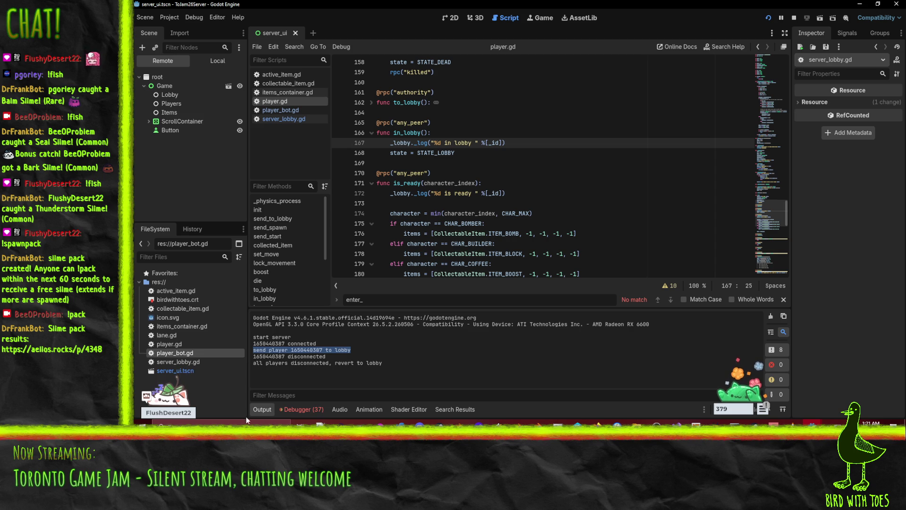
left_click(297, 411)
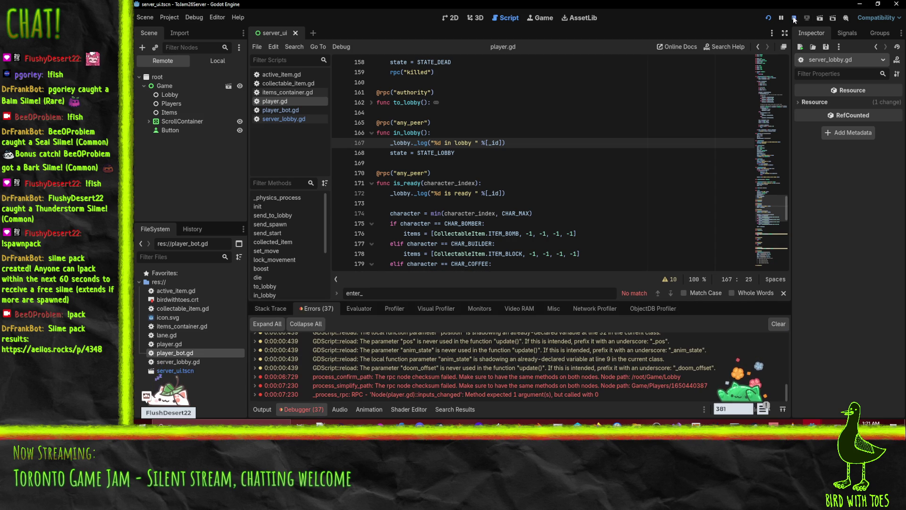
left_click(860, 4)
Add print("sent in lobby") to send_in_lobby and print("sent in ready") to send_ready, then save.
left_click(527, 169)
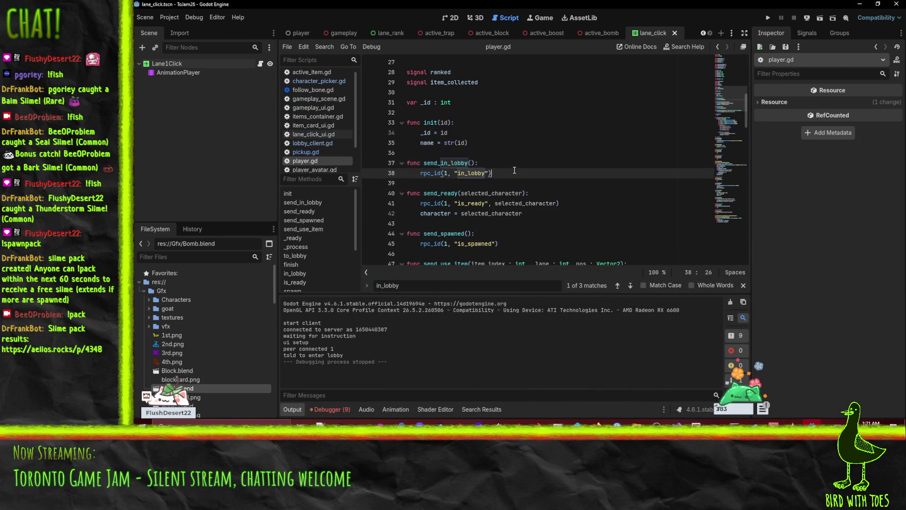
left_click(552, 164)
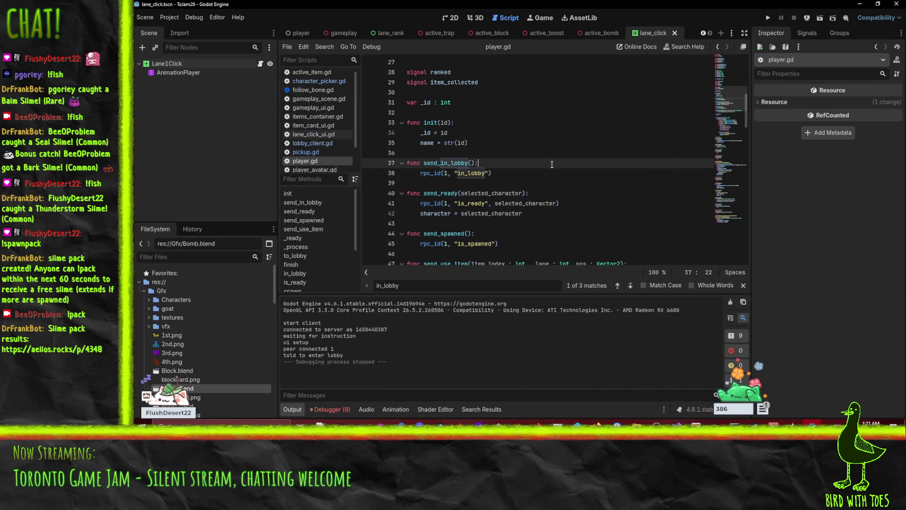
key("Return")
type("print(\"sent in")
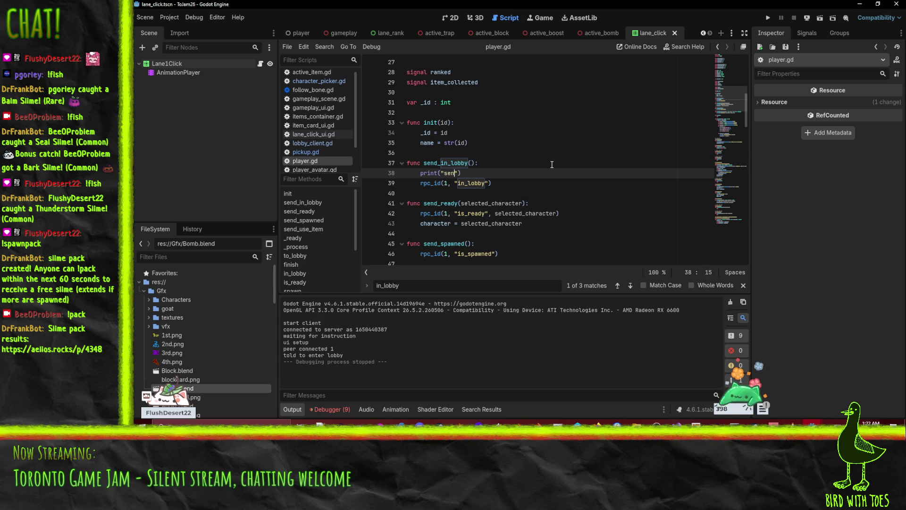
type(" lobby")
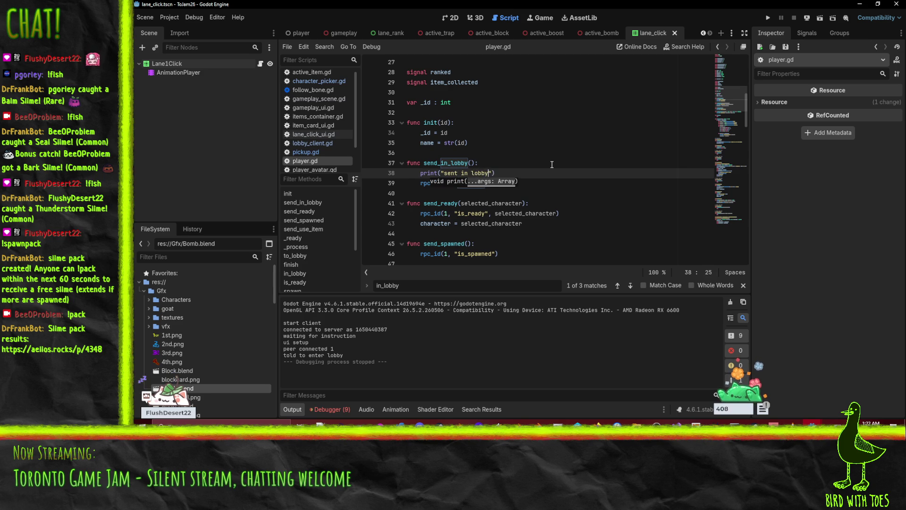
key("Home")
key("Home")
key("Down")
key("Down")
key("Down")
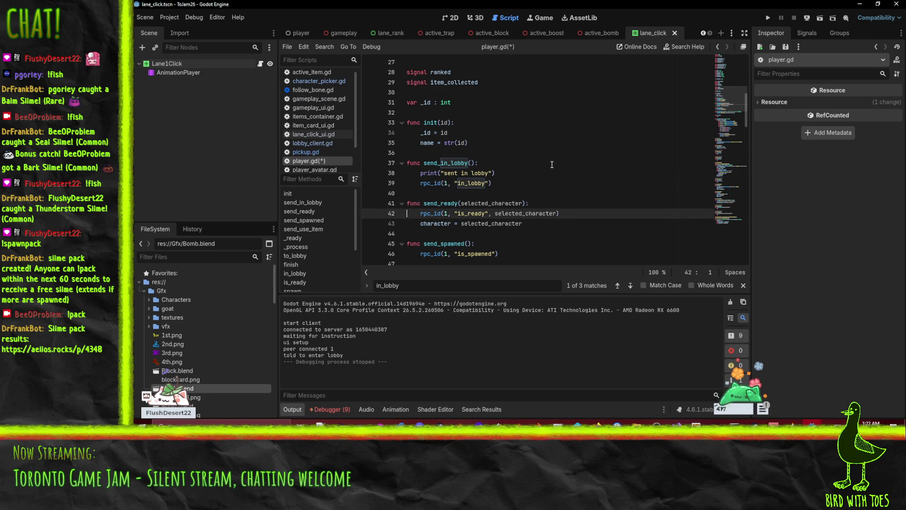
key("Up")
key("End")
key("Return")
type("print(\"sent in re")
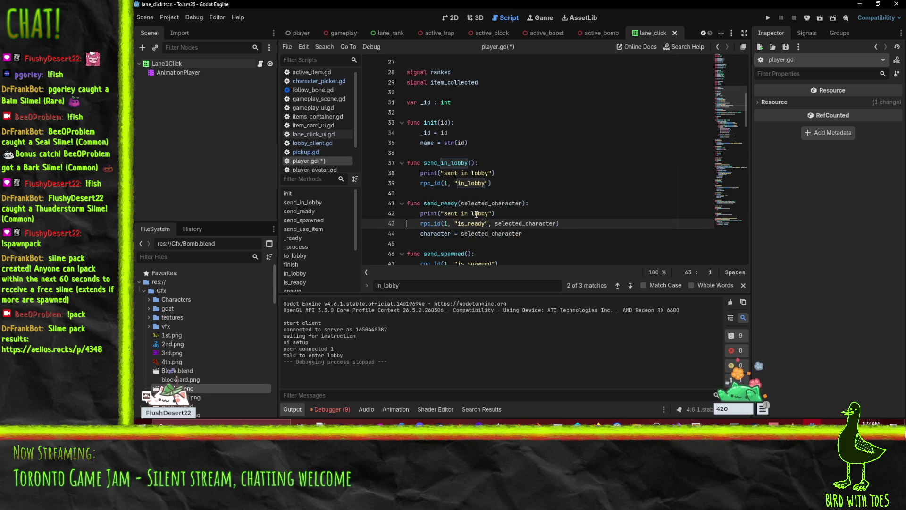
type("ady")
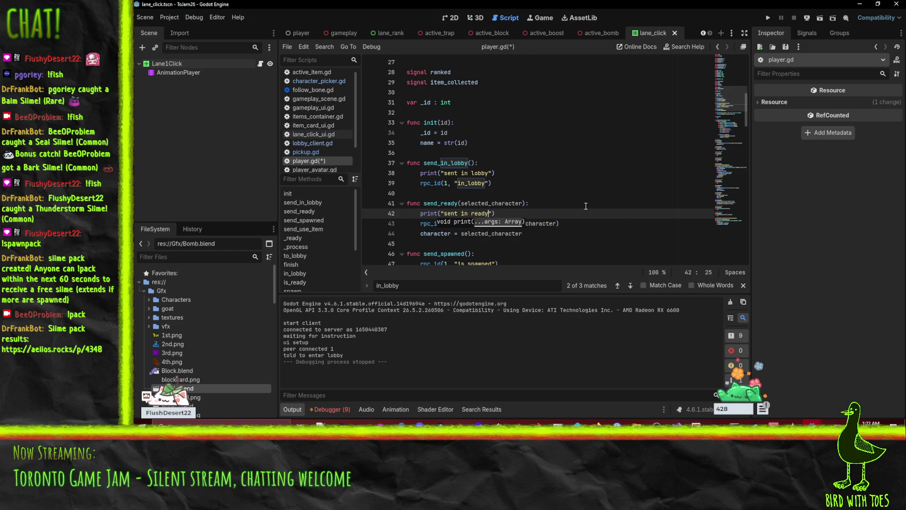
key("ctrl+s")
Append get_path() to both print messages, save player.gd, and run the client project.
left_click(489, 173)
type("\", ")
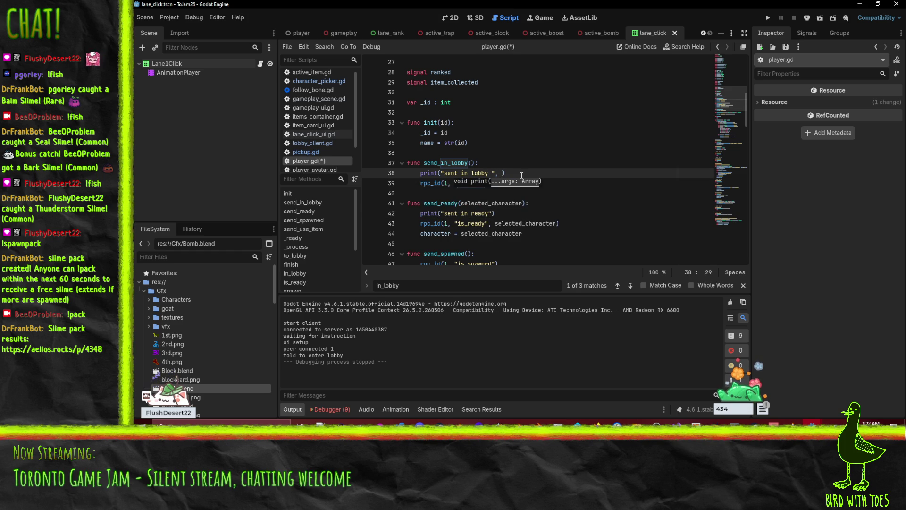
type("path")
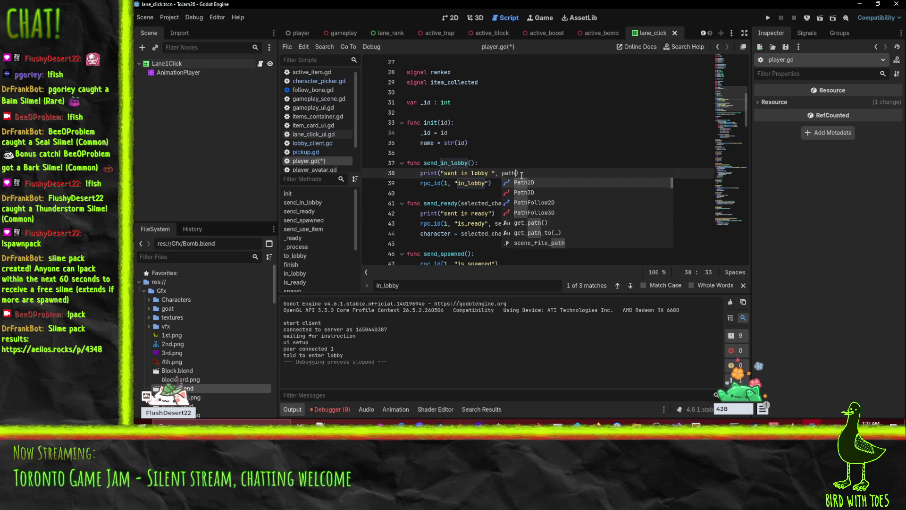
key("BackSpace")
key("BackSpace")
key("BackSpace")
type("ge")
type("path")
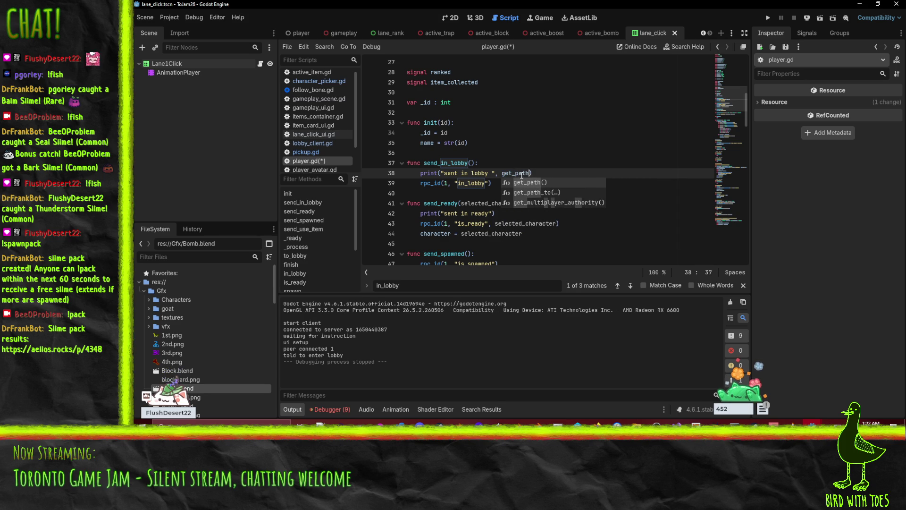
key("Return")
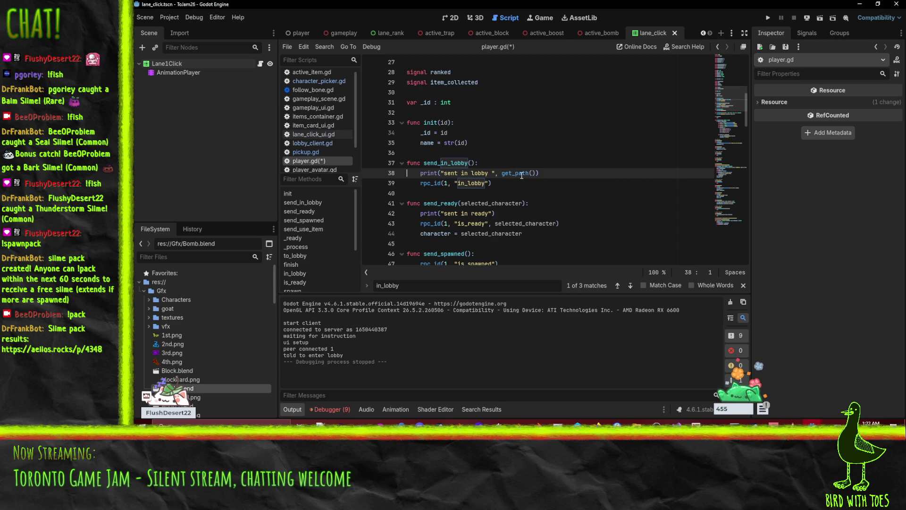
key("Home")
key("Home")
left_click_drag(490, 173, 538, 173)
key("ctrl+c")
left_click(489, 214)
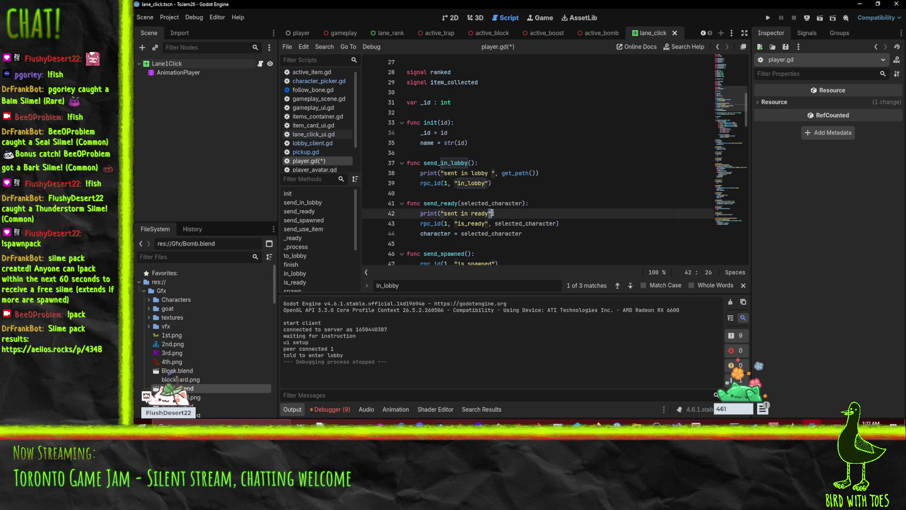
key("ctrl+v")
key("ctrl+s")
key("F5")
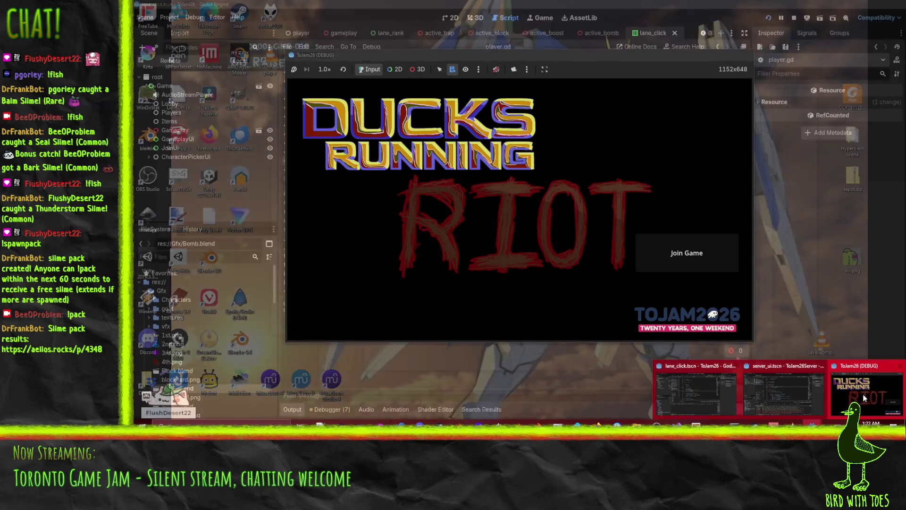
Run the server and start it listening, join from the client game, then return to the client editor.
mouse_move(673, 384)
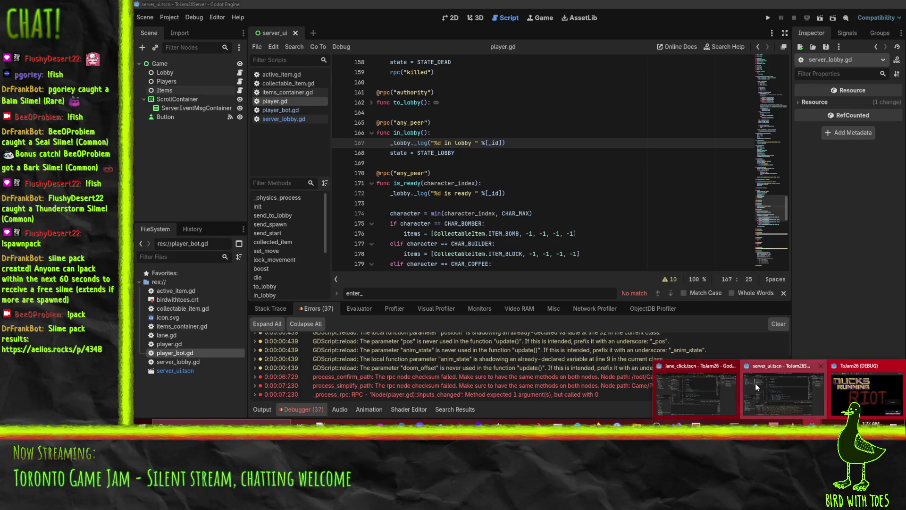
left_click(755, 383)
left_click(768, 18)
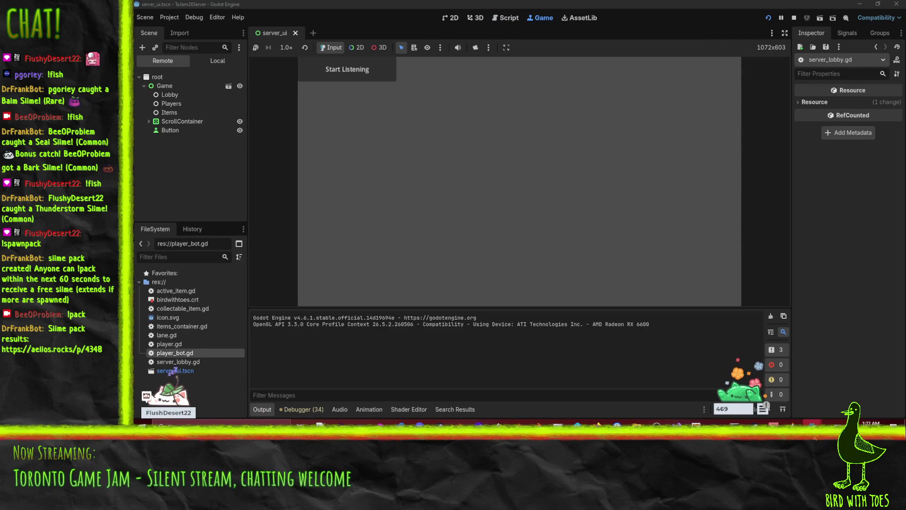
left_click(368, 70)
mouse_move(831, 418)
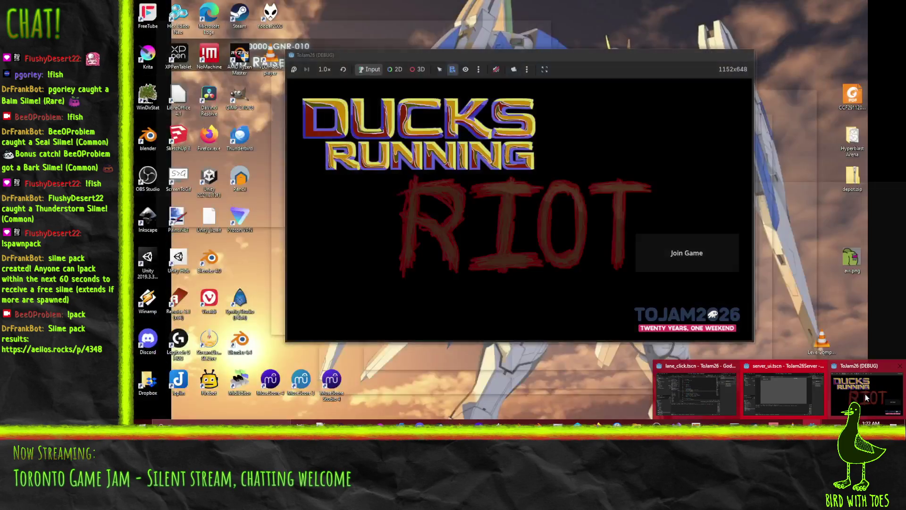
left_click(867, 394)
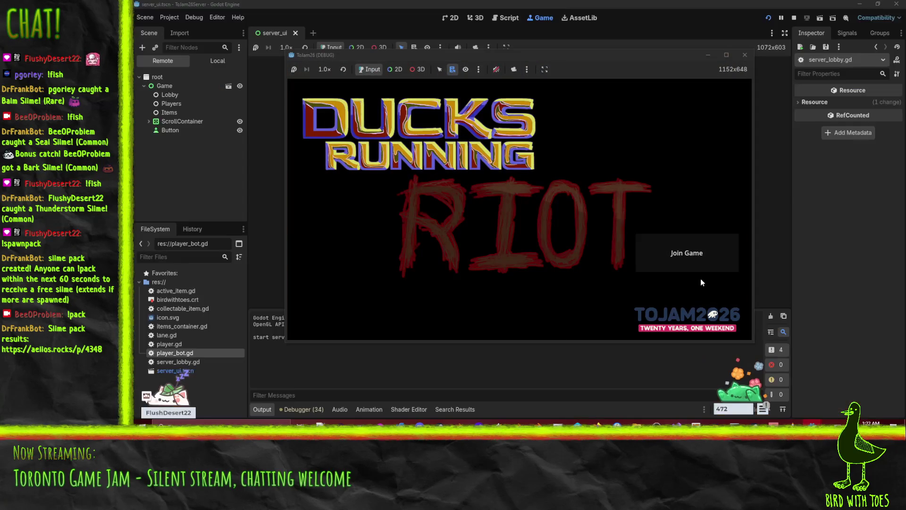
left_click(701, 267)
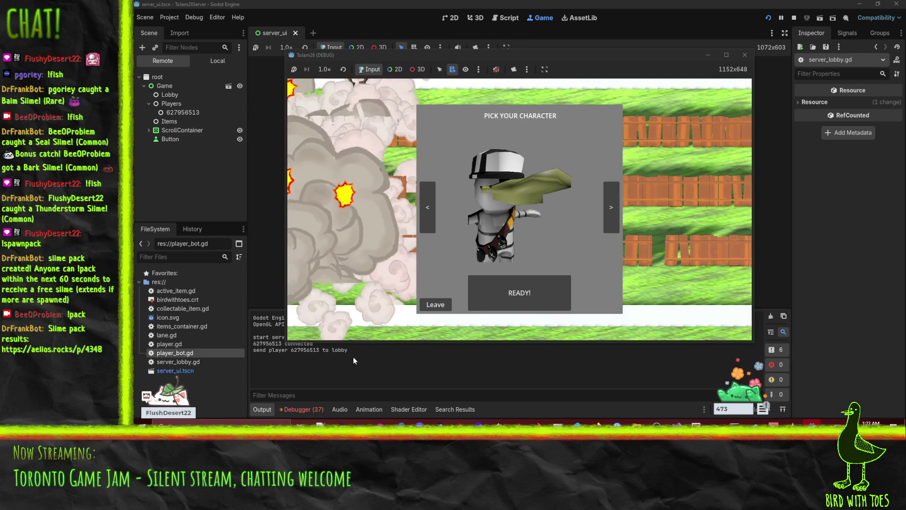
mouse_move(802, 423)
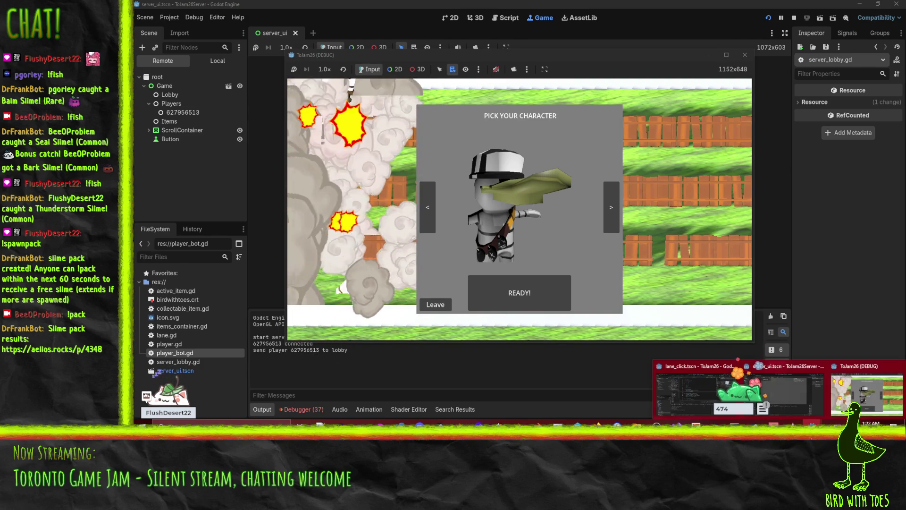
left_click(698, 391)
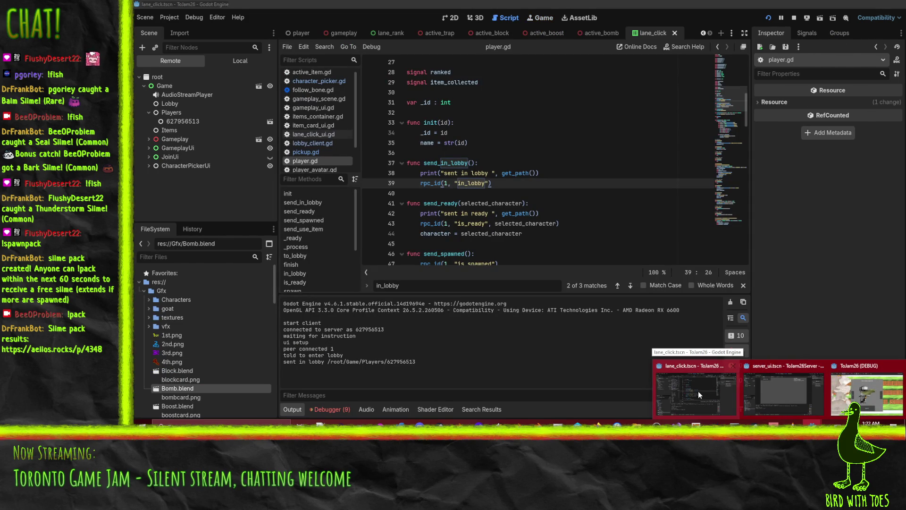
Shrink the client editor window to reveal the server editor and show its RPC error list.
left_click(698, 390)
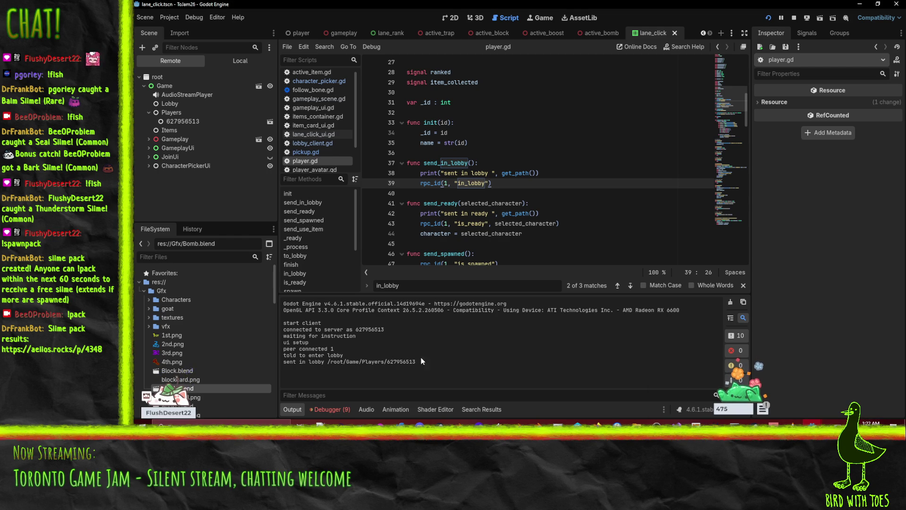
mouse_move(545, 4)
left_mouse_down()
mouse_move(652, 123)
mouse_move(695, 67)
mouse_move(613, 15)
left_mouse_up()
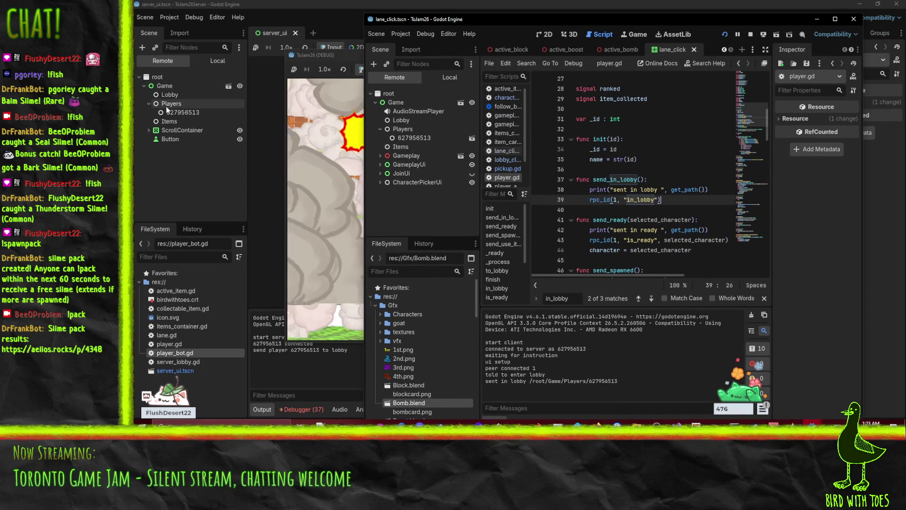
left_click(294, 411)
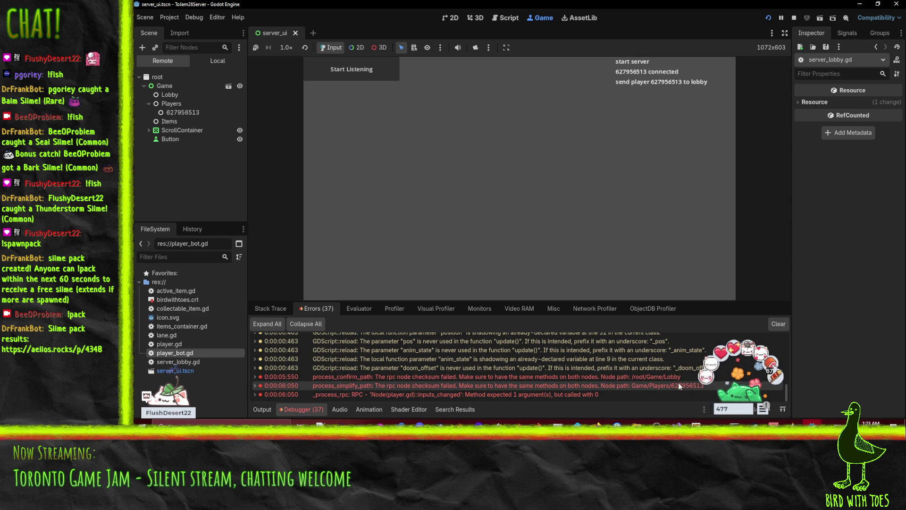
mouse_move(812, 424)
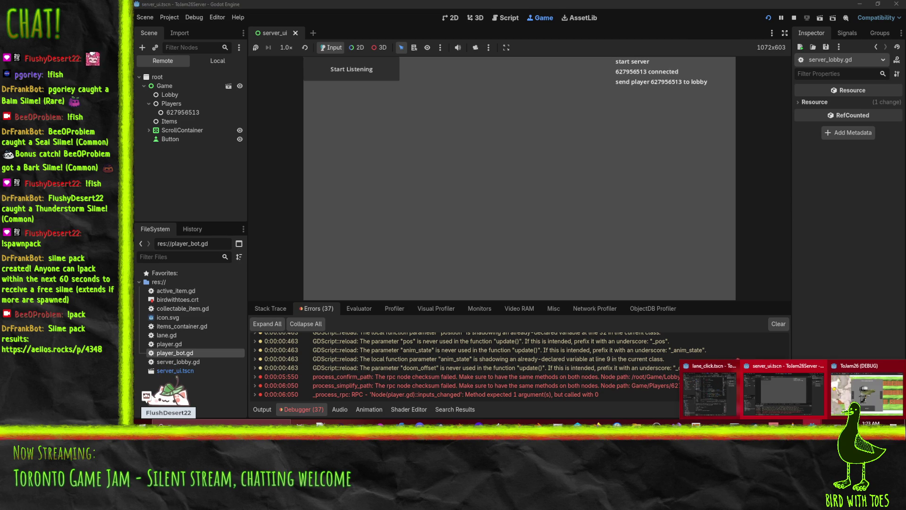
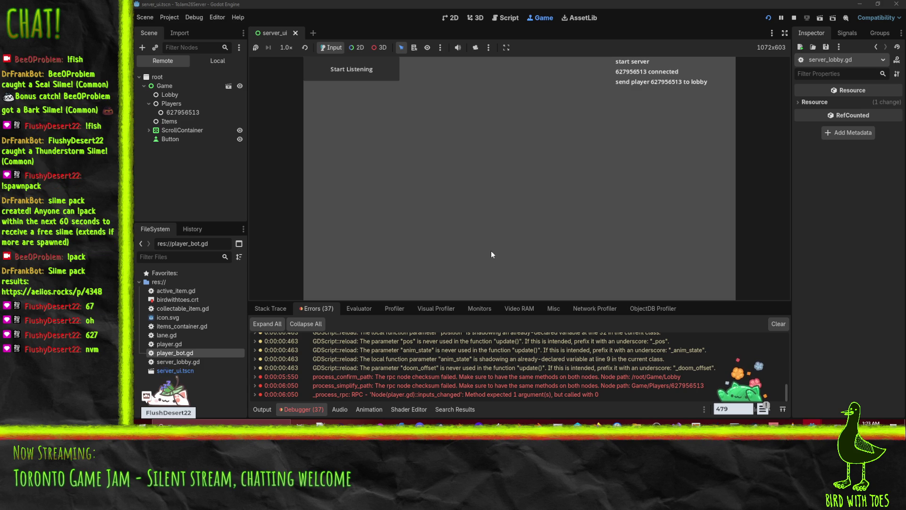
Stop the server project, close the debug game window, and maximize the lane_click client editor.
left_click(795, 19)
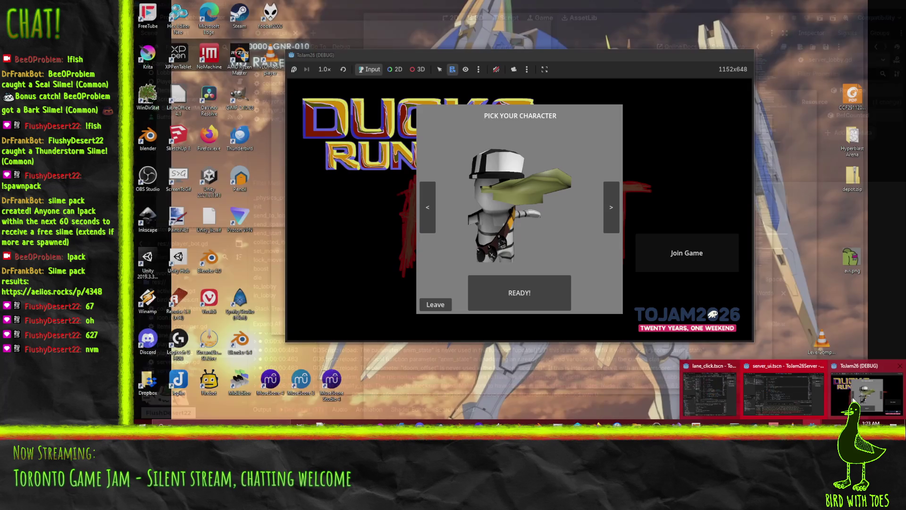
left_click(797, 345)
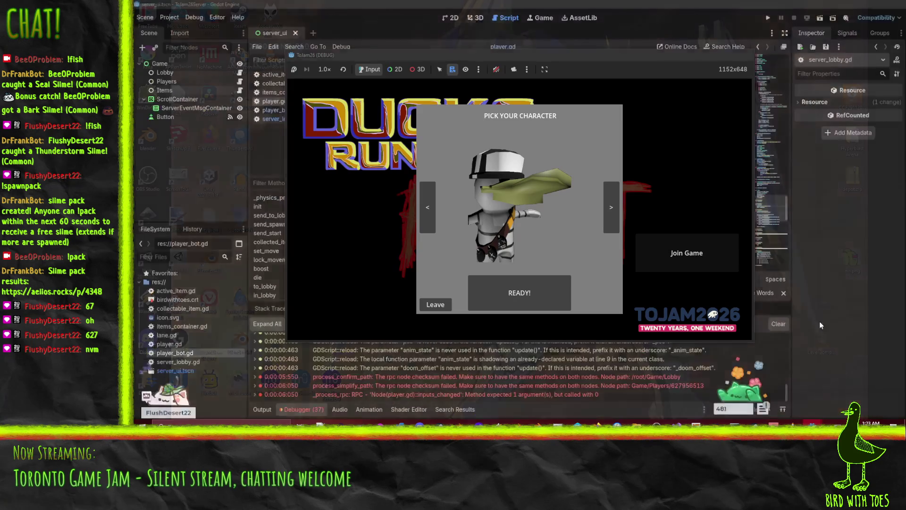
left_click(738, 56)
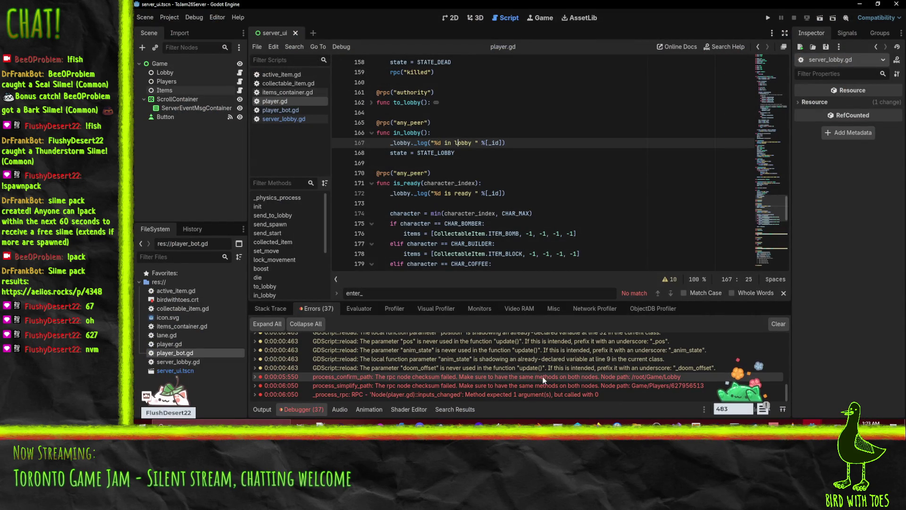
mouse_move(822, 439)
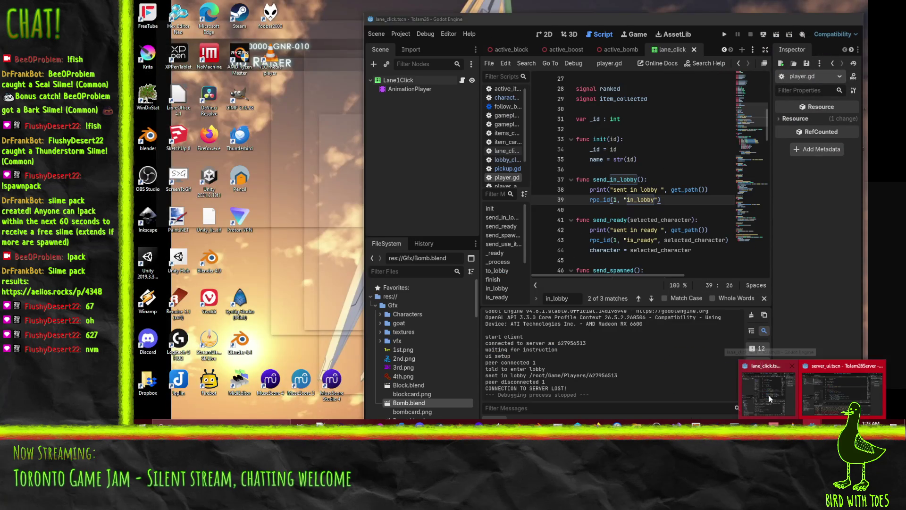
left_click(769, 395)
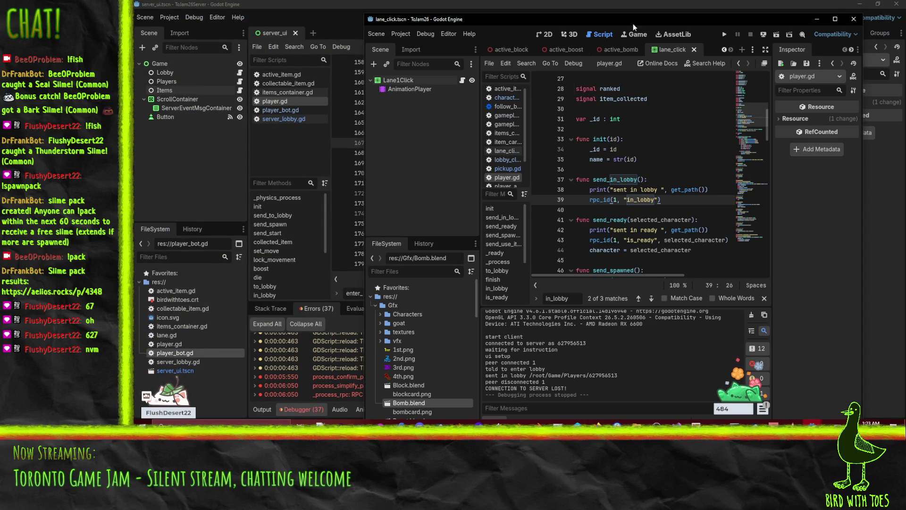
left_click(831, 19)
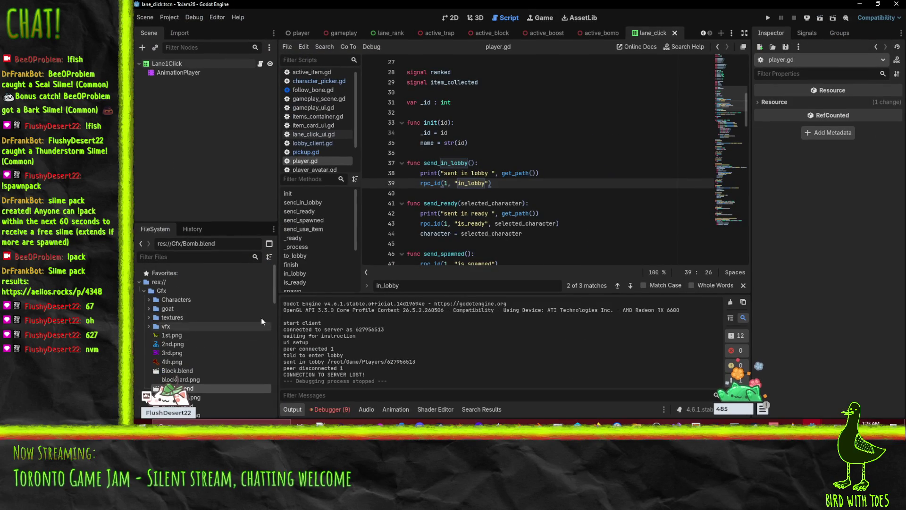
Open lobby_client.gd and review its peer connection code, line 99's print and gameplay_ui setup.
left_click(325, 142)
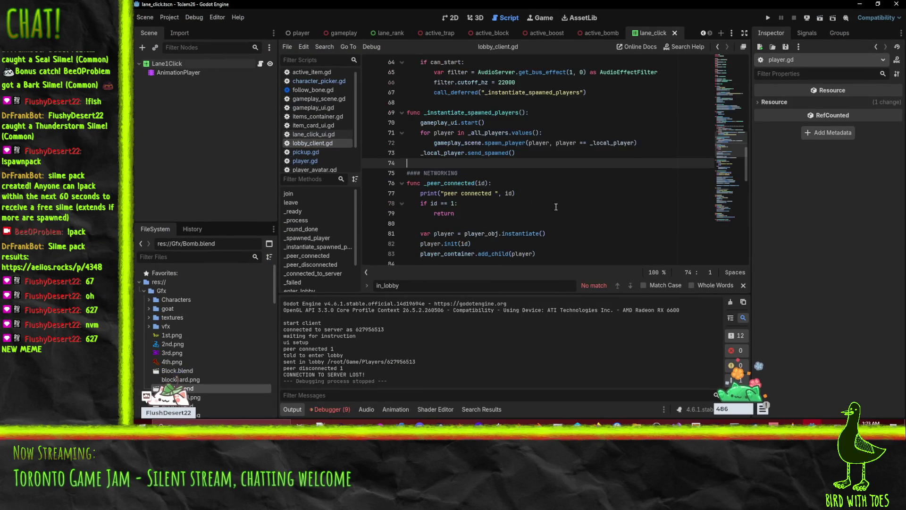
scroll(567, 184, "down", 2)
left_click(567, 183)
scroll(566, 181, "down", 6)
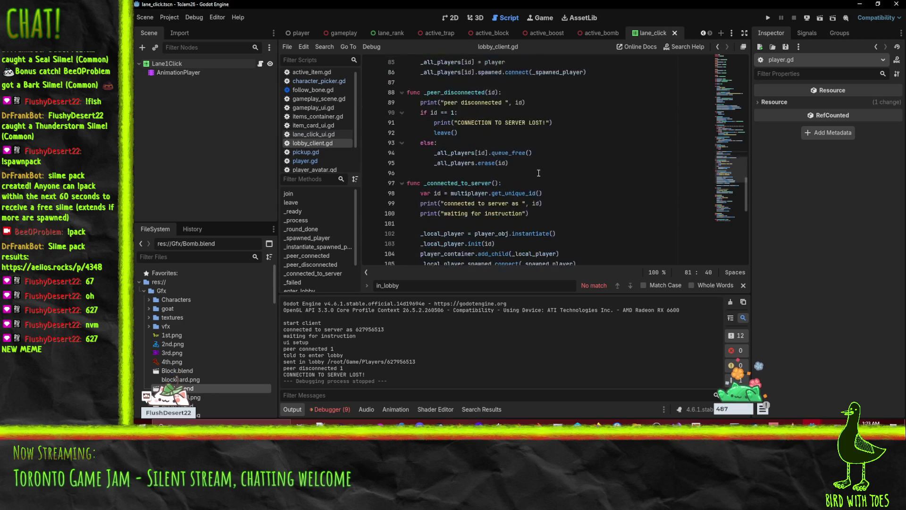
scroll(557, 165, "down", 2)
left_click(549, 146)
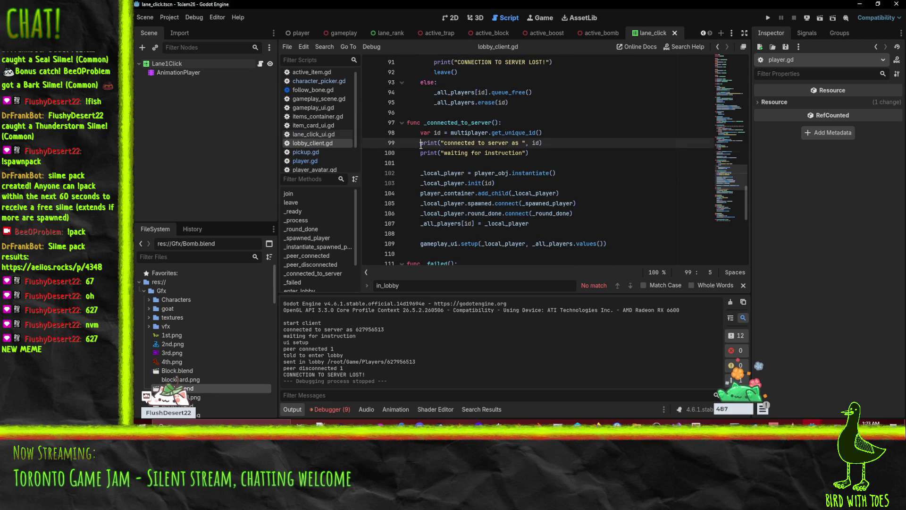
key("Up")
key("Up")
key("Up")
key("Home")
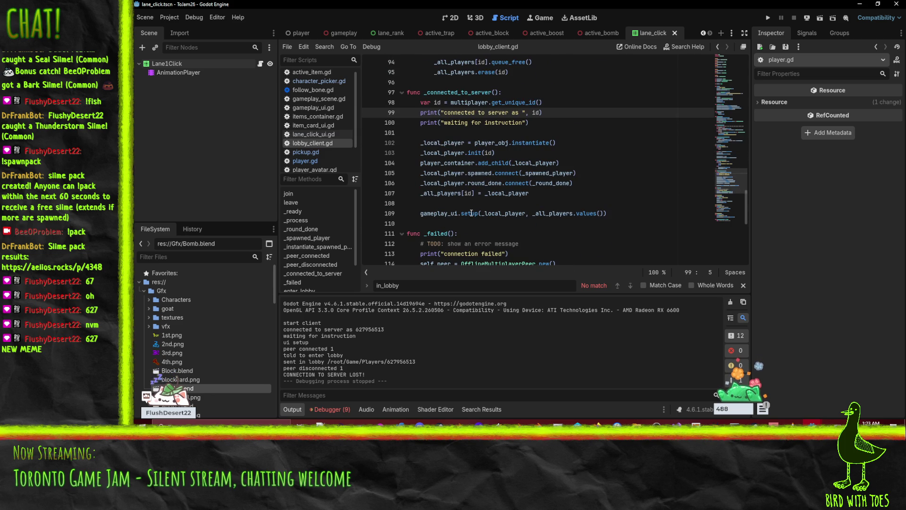
left_click(434, 213)
Review the enter_lobby print line and the character_picker.enter() call in lobby_client.gd.
scroll(613, 195, "up", 20)
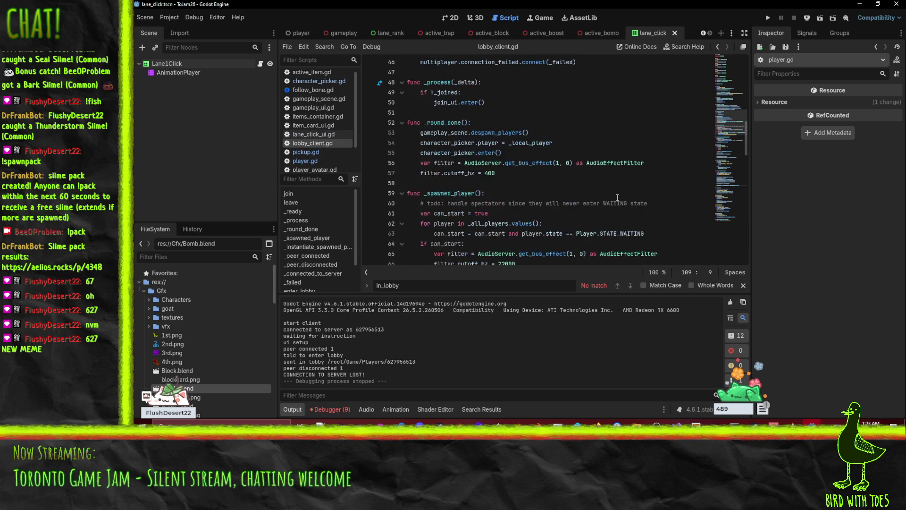
scroll(617, 198, "down", 20)
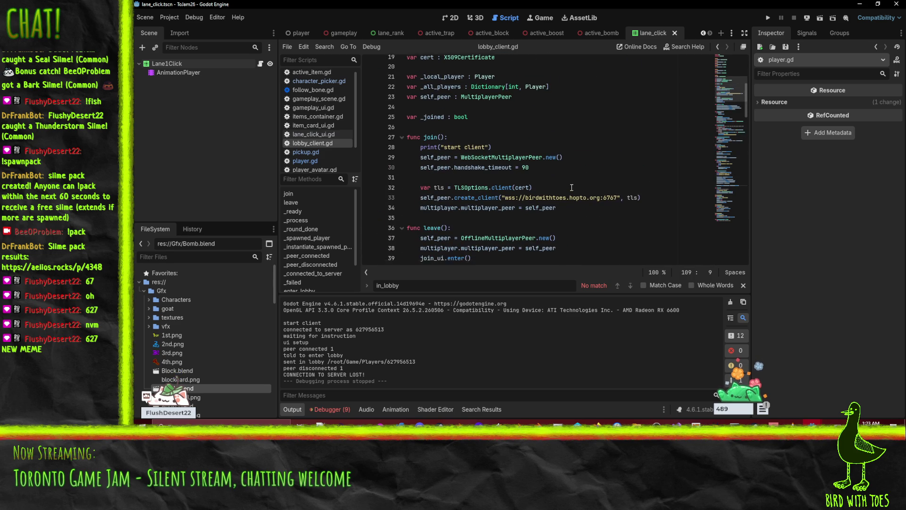
scroll(595, 196, "down", 1)
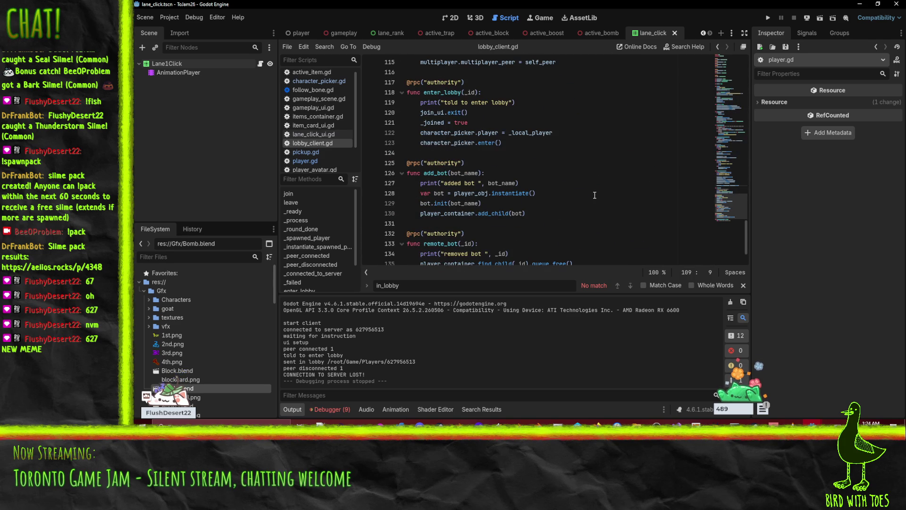
scroll(594, 195, "up", 1)
left_click(469, 133)
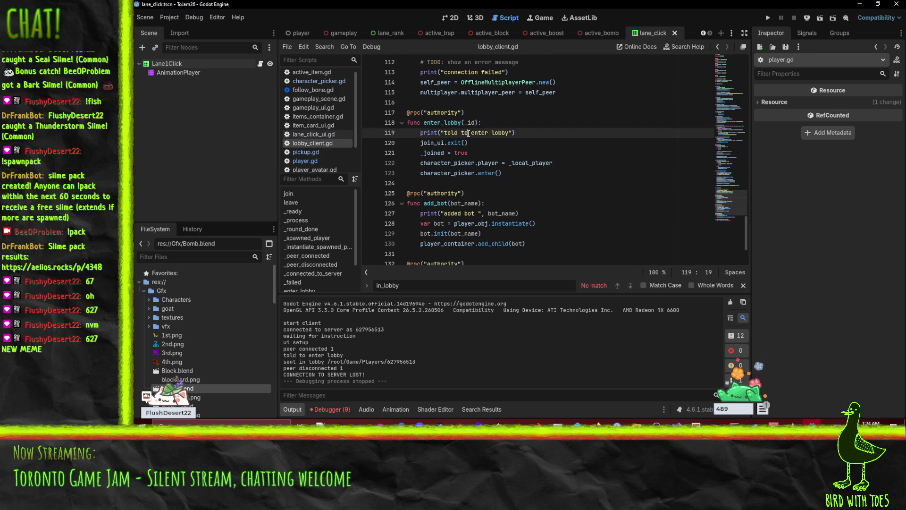
left_click(499, 174)
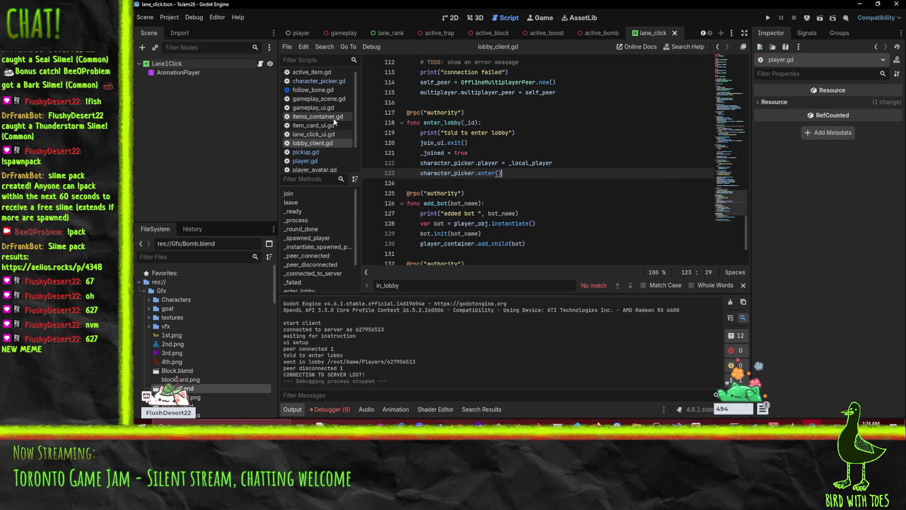
In character_picker.gd, toggle the comment on line 57's send_in_lobby call, then start a project-wide search.
left_click(324, 82)
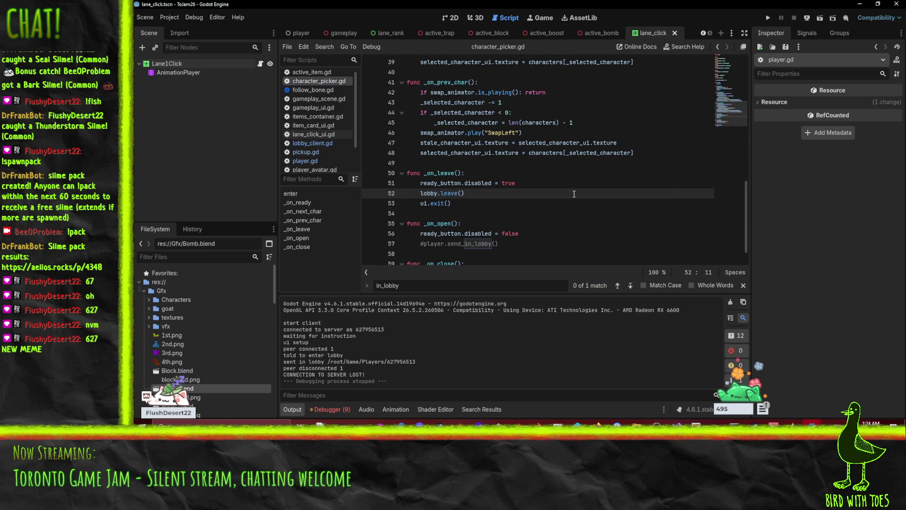
scroll(574, 193, "down", 1)
left_click(408, 219)
key("ctrl+k")
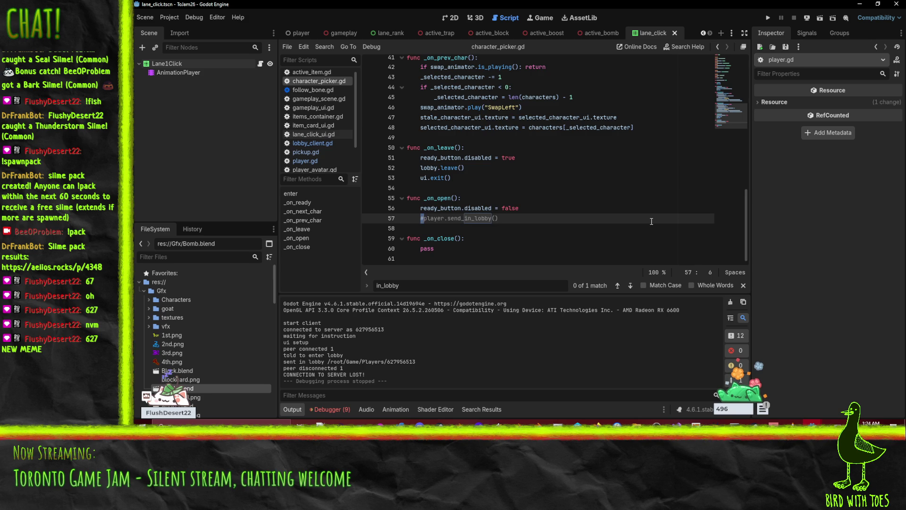
key("Page_Up")
left_click(506, 244)
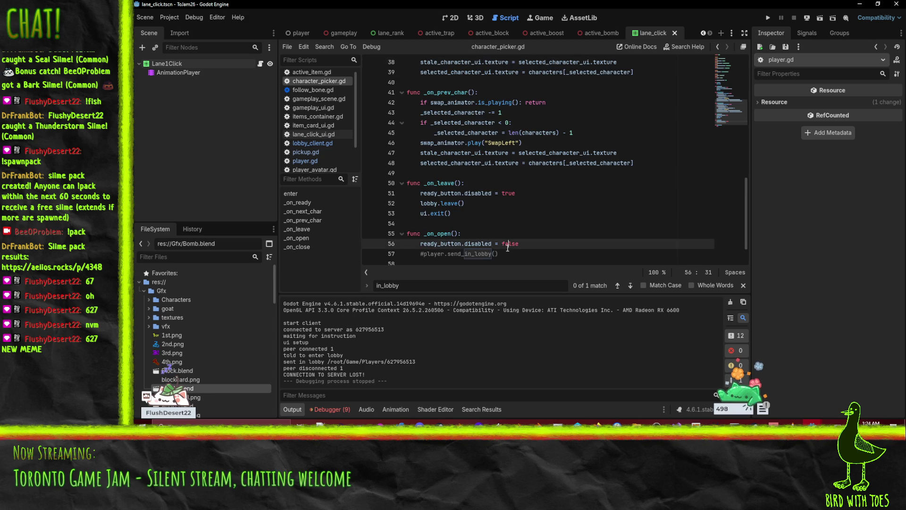
left_click(424, 253)
scroll(583, 250, "down", 1)
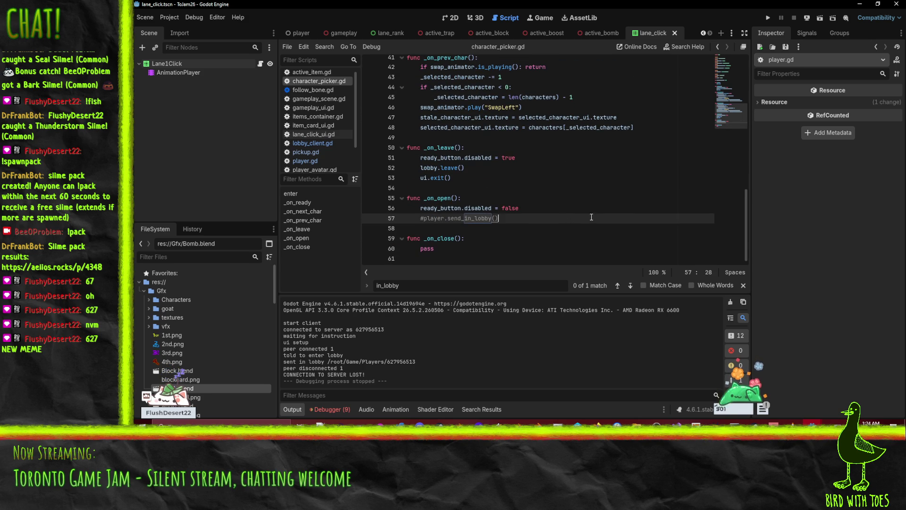
key("ctrl+shift+f")
Search all files for rpc and step through the player.gd matches on lines 39 to 68.
key("Return")
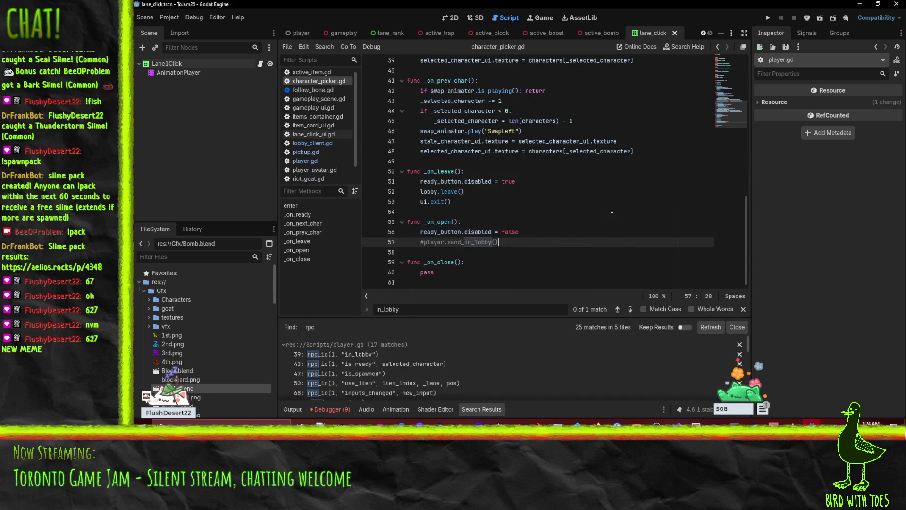
left_click(369, 354)
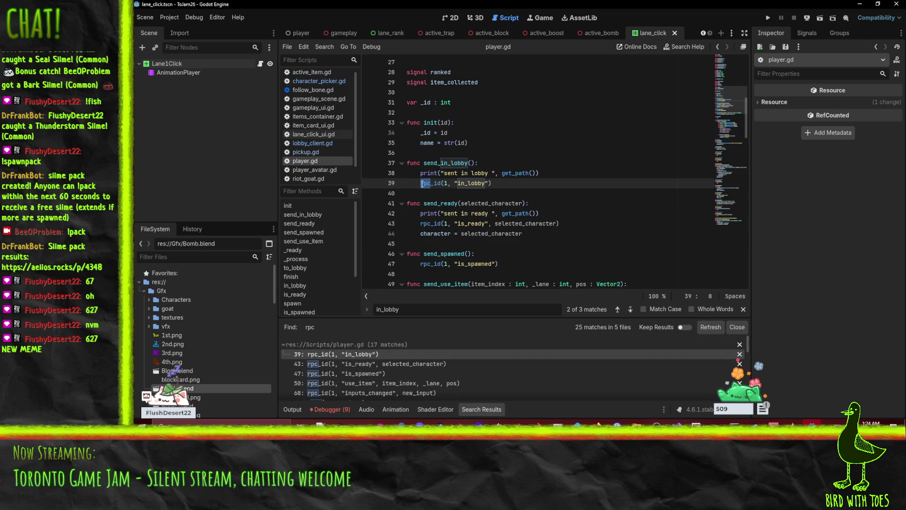
left_click(350, 363)
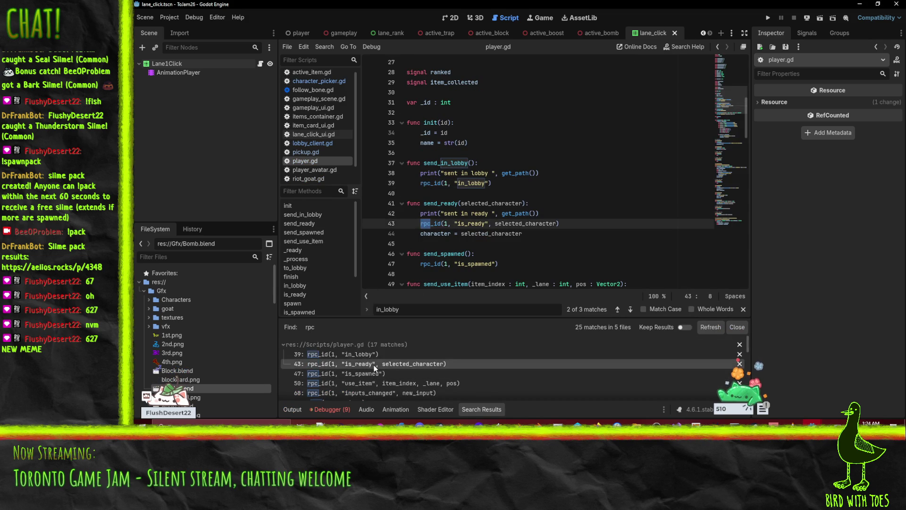
left_click(376, 376)
left_click(376, 381)
left_click(385, 393)
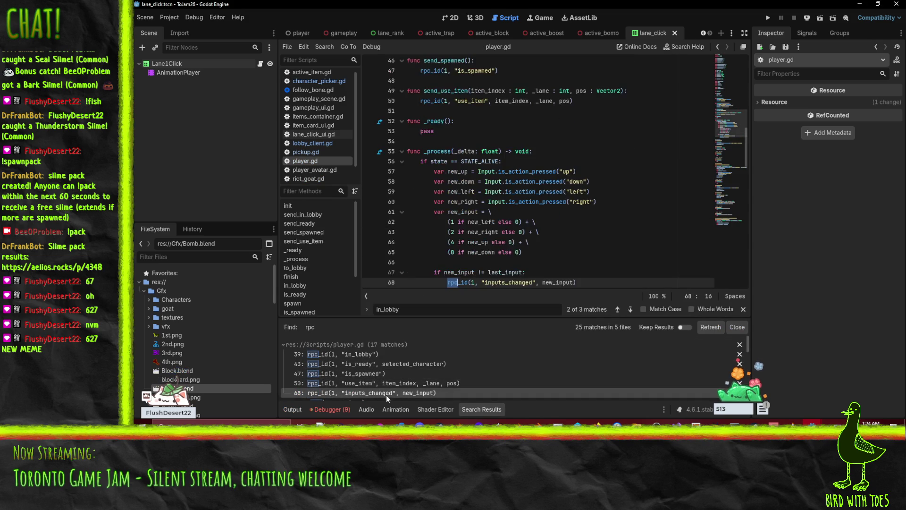
key("Up")
key("Up")
key("Up")
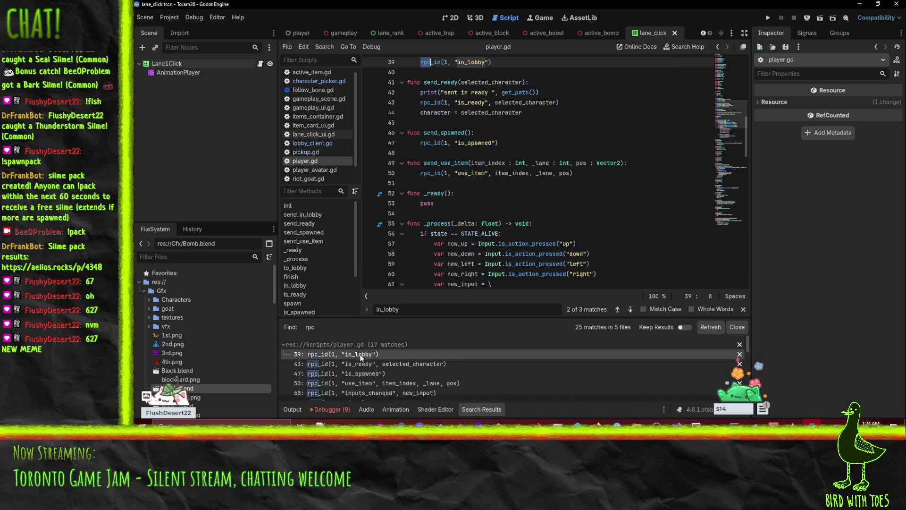
Compare the run log output with the debugger's error list.
left_click(291, 410)
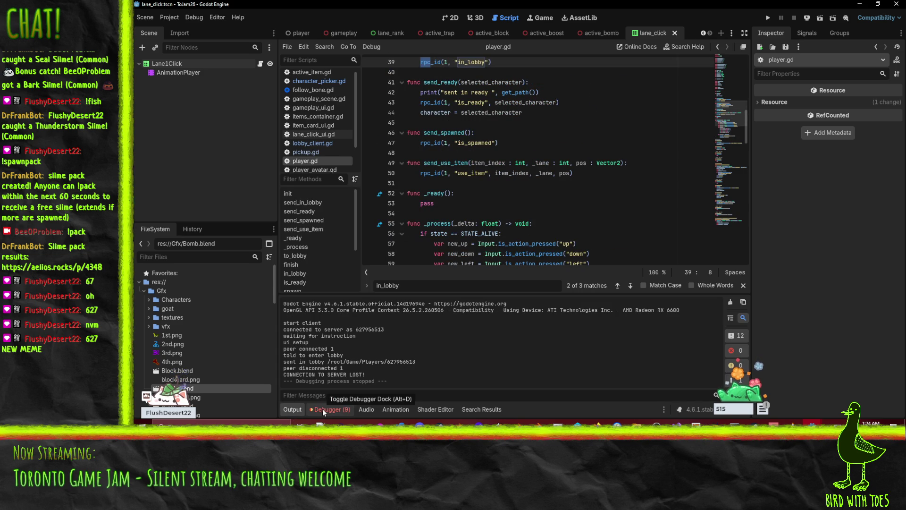
left_click(322, 408)
left_click(302, 412)
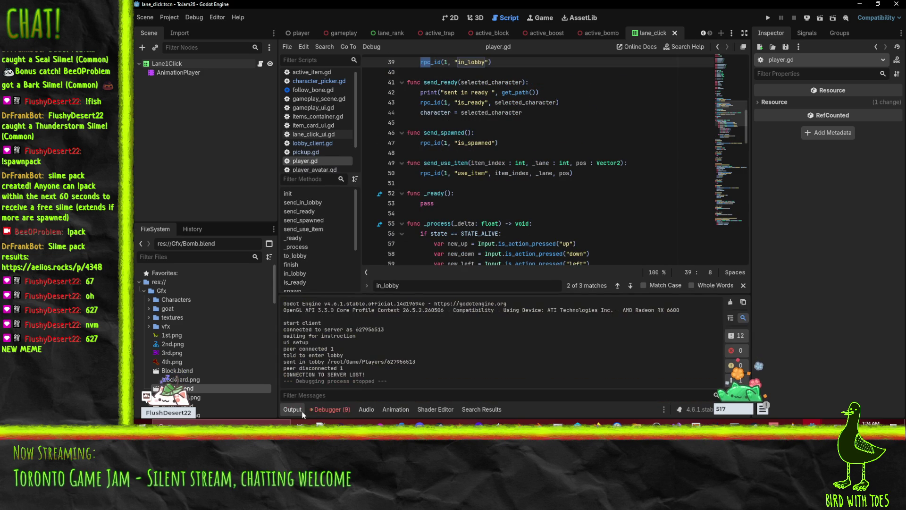
scroll(497, 196, "up", 1)
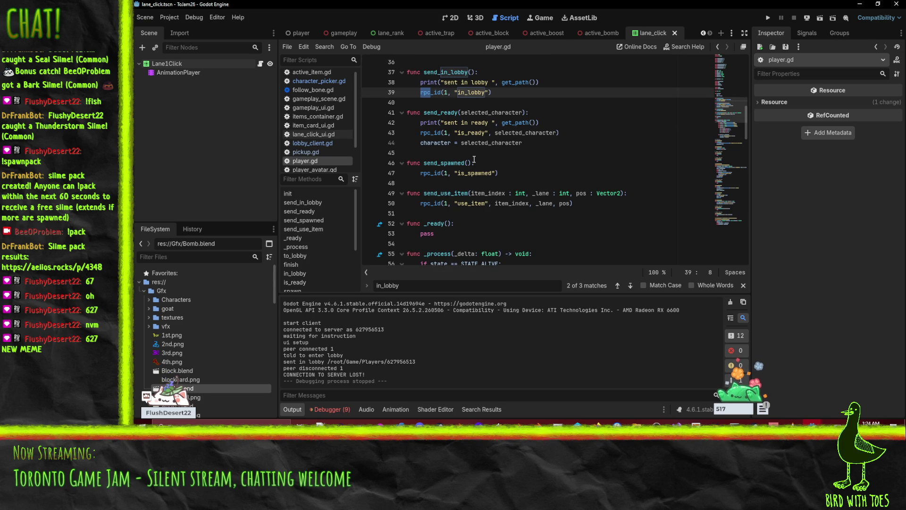
scroll(474, 159, "up", 2)
Find every use of send_in_lobby and jump between its definition and character_picker.gd's commented call.
double_click(446, 132)
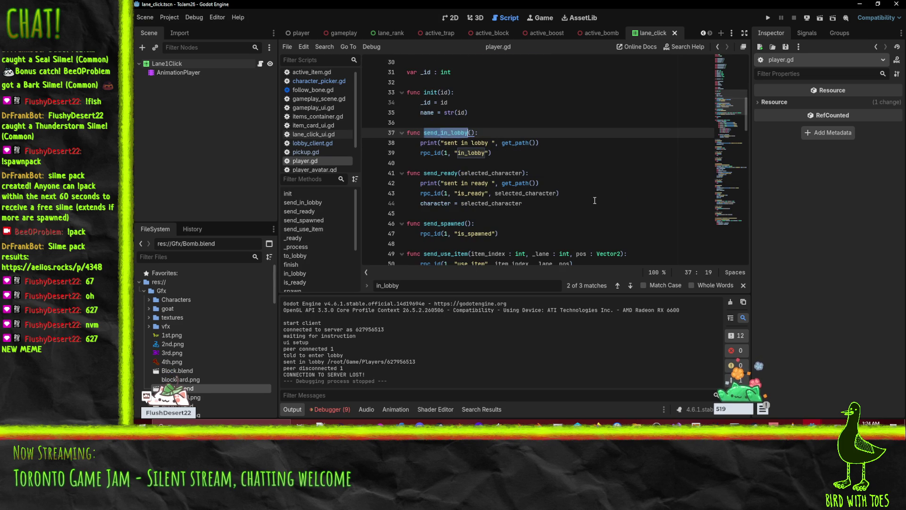
key("ctrl+shift+f")
left_click(463, 257)
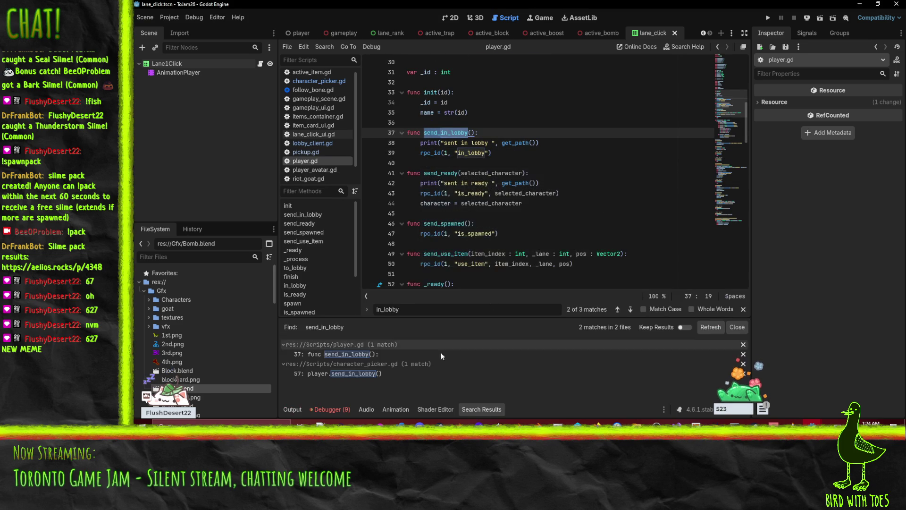
left_click(342, 372)
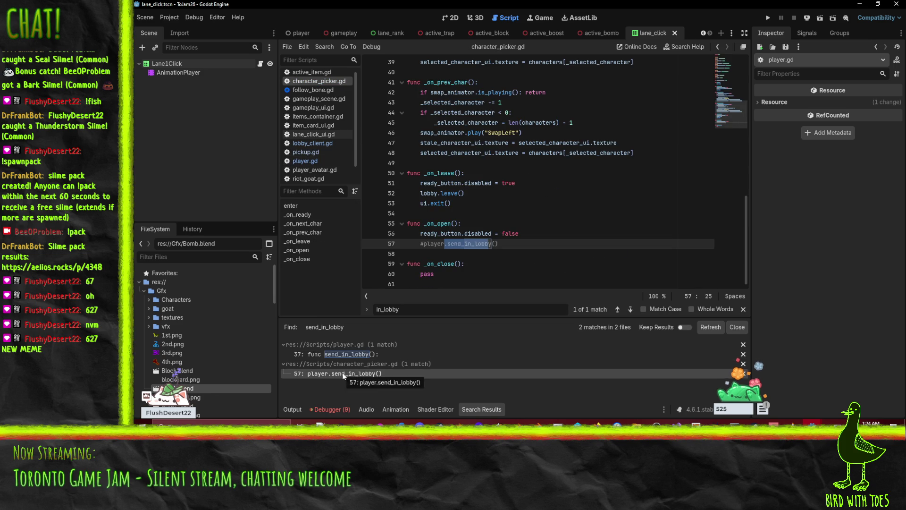
left_click(349, 353)
left_click(346, 376)
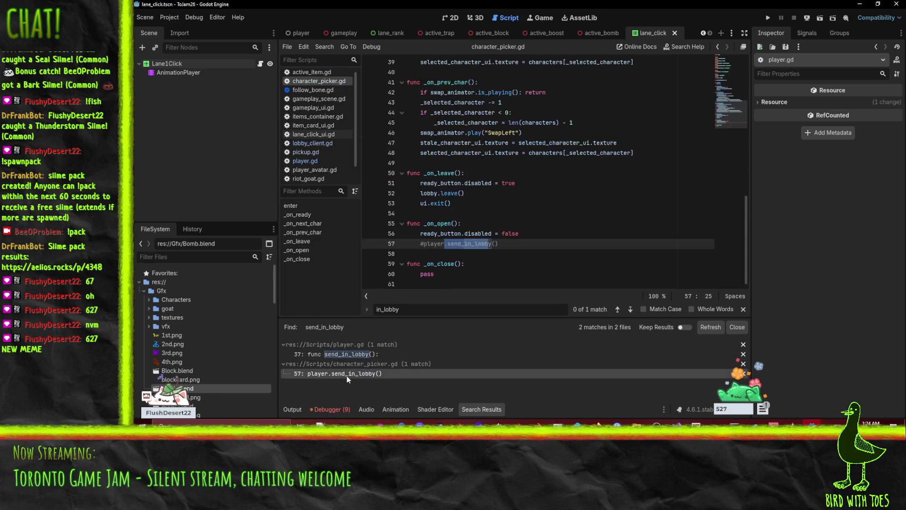
Read the last run's log ending in a lost server connection, then return to line 57.
left_click(293, 410)
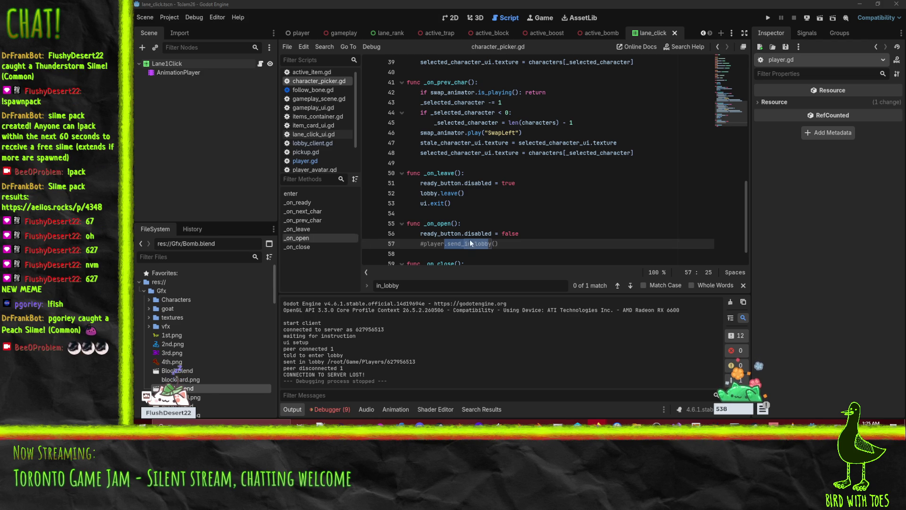
left_click(534, 245)
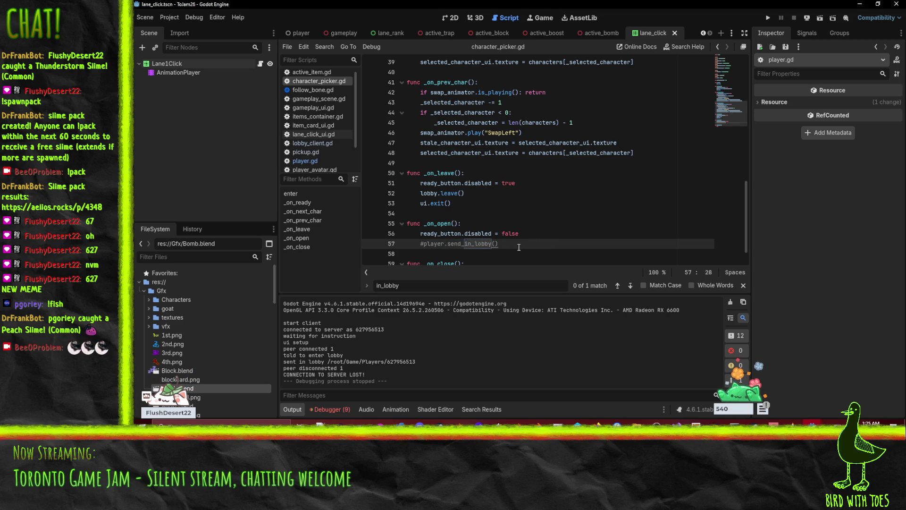
Set a breakpoint on line 38 inside player.gd's send_in_lobby function.
left_click(297, 36)
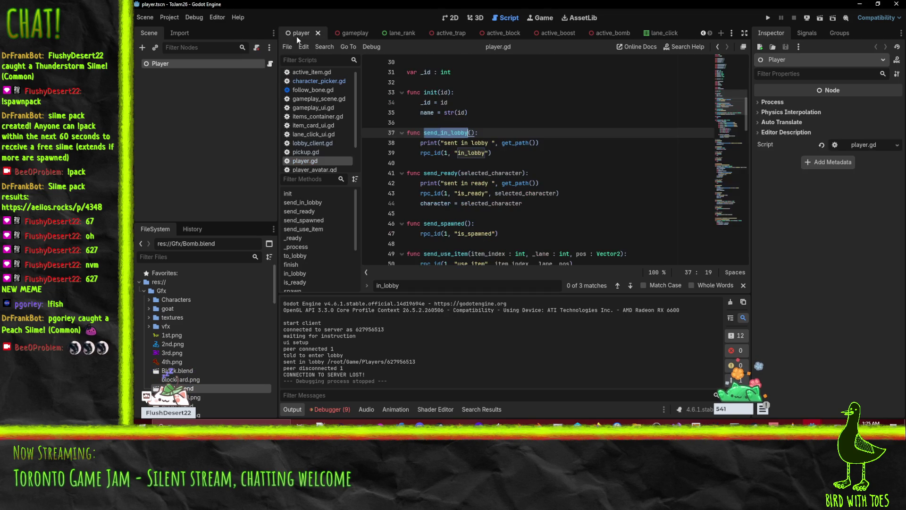
left_click(555, 151)
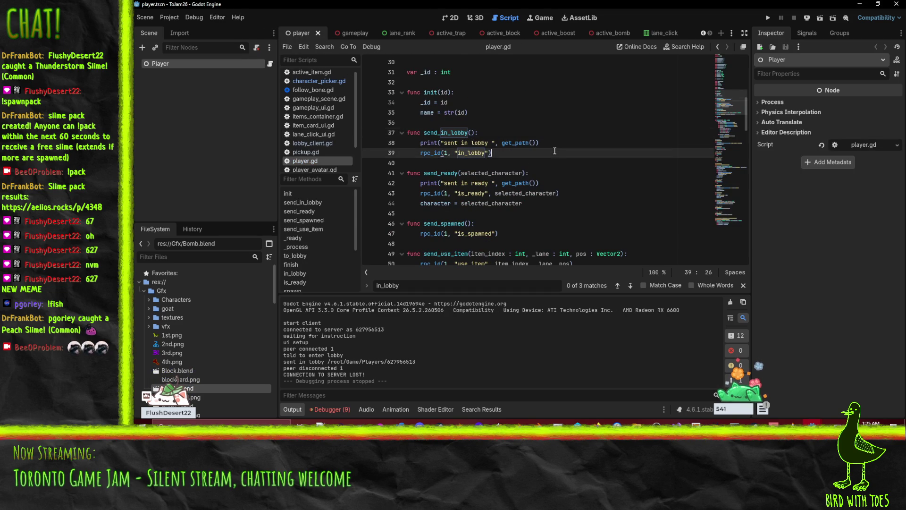
left_click(371, 143)
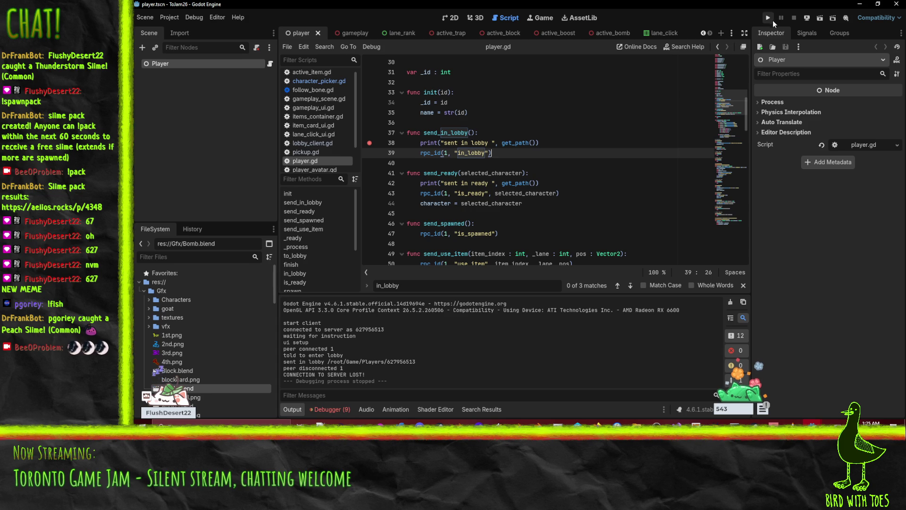
Launch the client game, then run the server project and start it listening for clients.
left_click(774, 18)
mouse_move(812, 425)
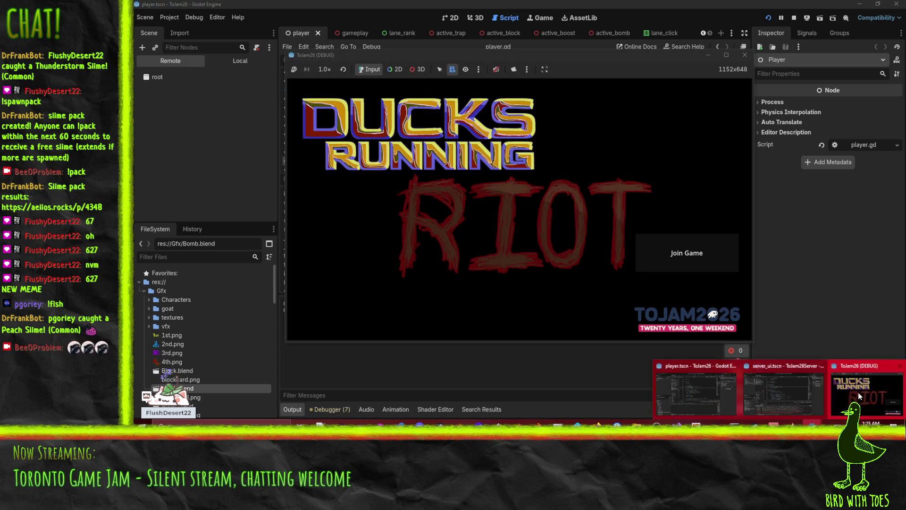
mouse_move(728, 396)
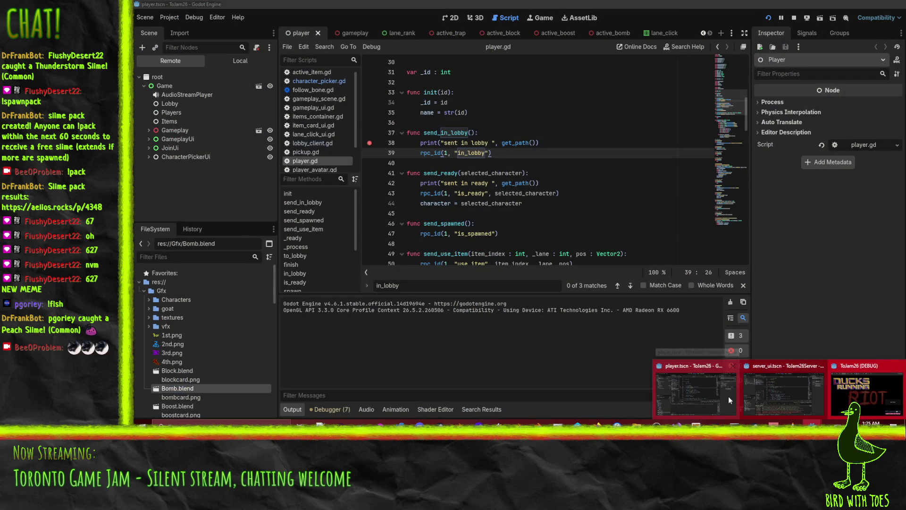
left_click(797, 392)
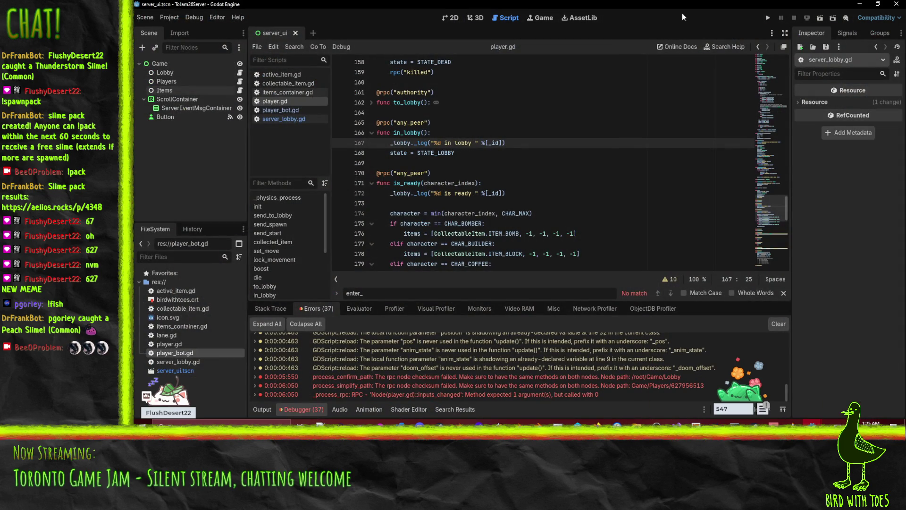
left_click(769, 19)
left_click(369, 70)
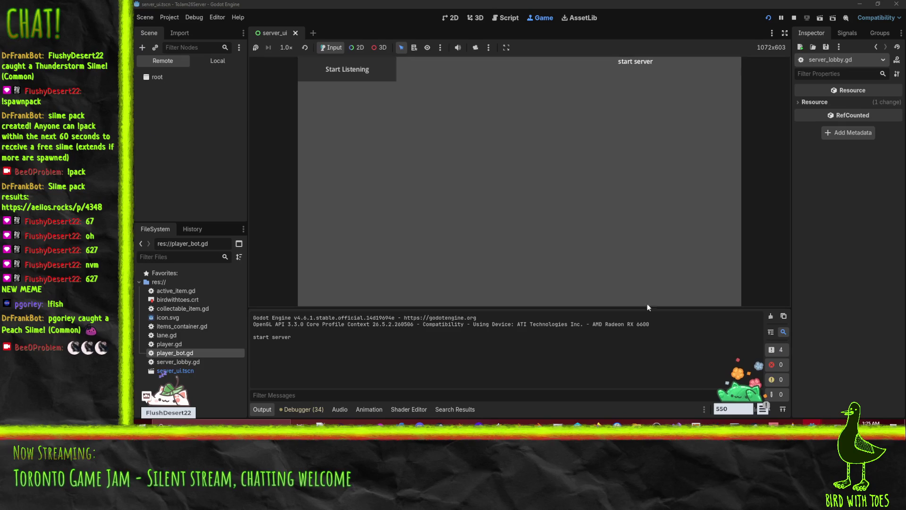
Join the game from the client's title screen to hit the breakpoint.
mouse_move(790, 424)
left_click(857, 391)
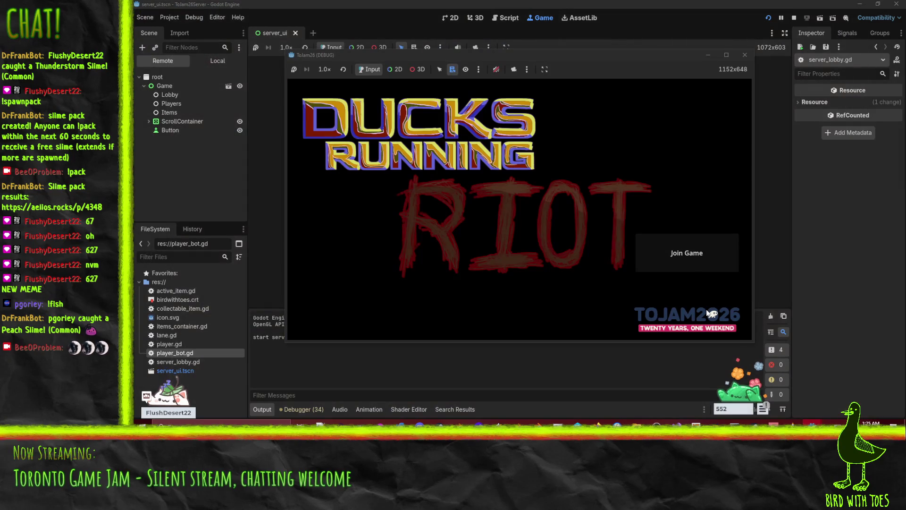
left_click(691, 266)
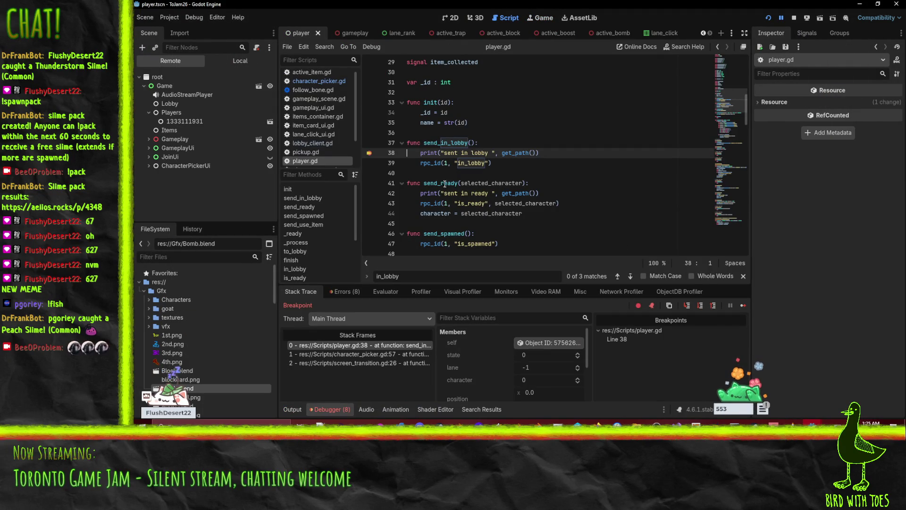
Inspect the calling frame at character_picker.gd line 57, stop debugging, and switch to P4V.
left_click(357, 354)
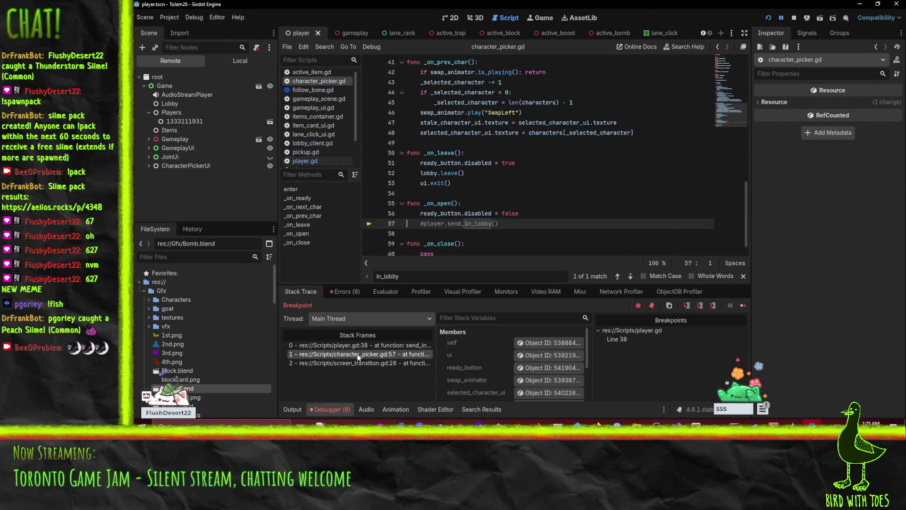
left_click(426, 223)
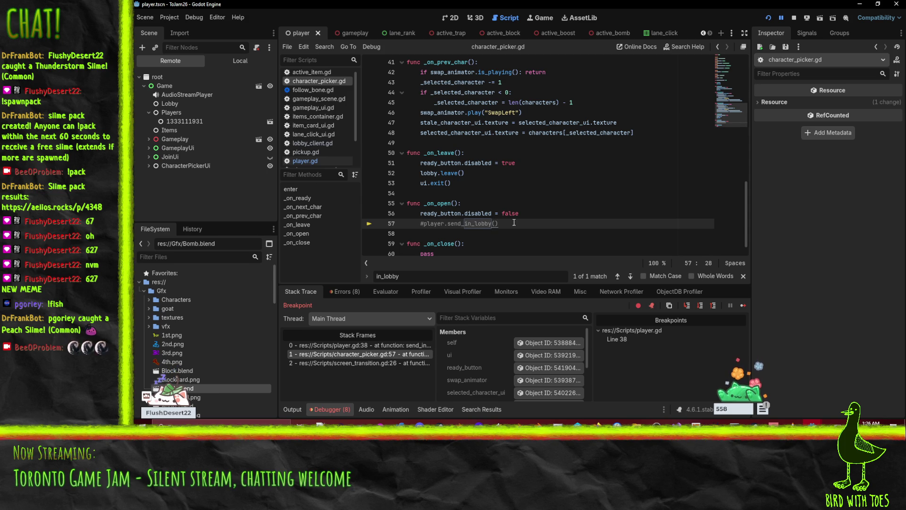
left_click(421, 224)
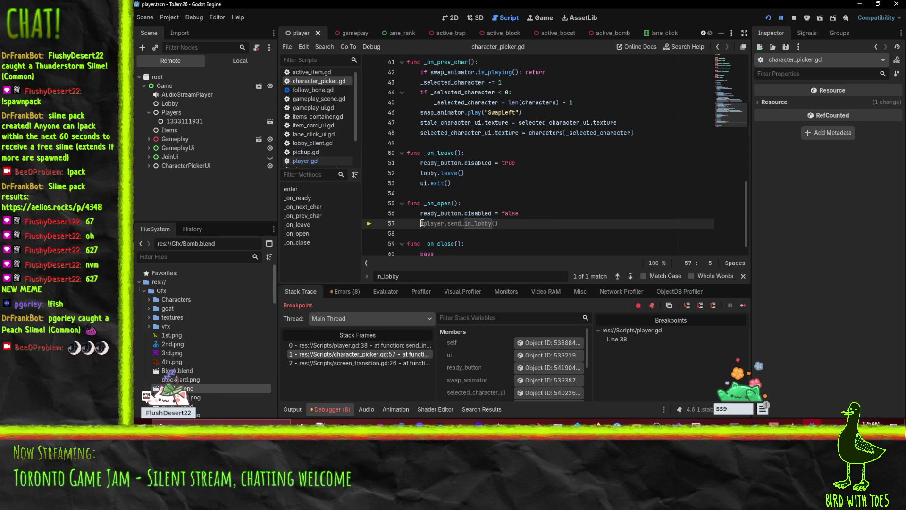
scroll(472, 217, "down", 1)
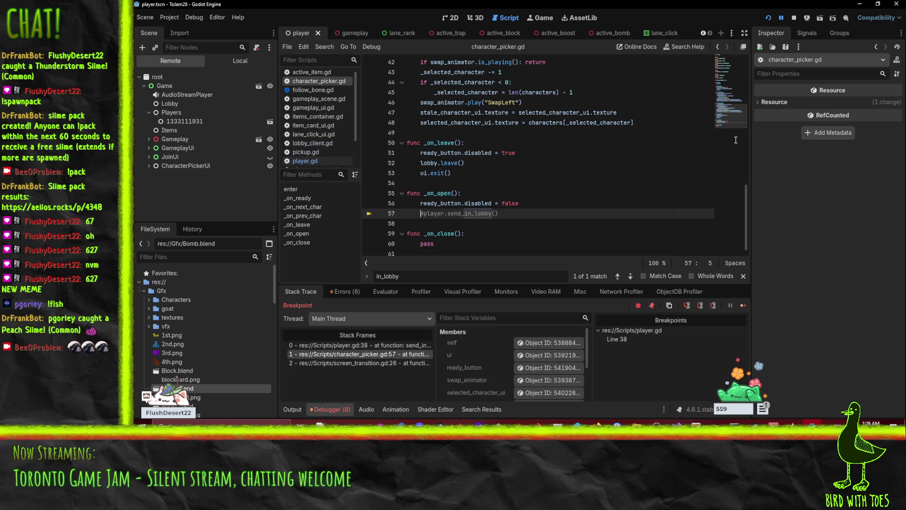
left_click(794, 18)
left_click(542, 214)
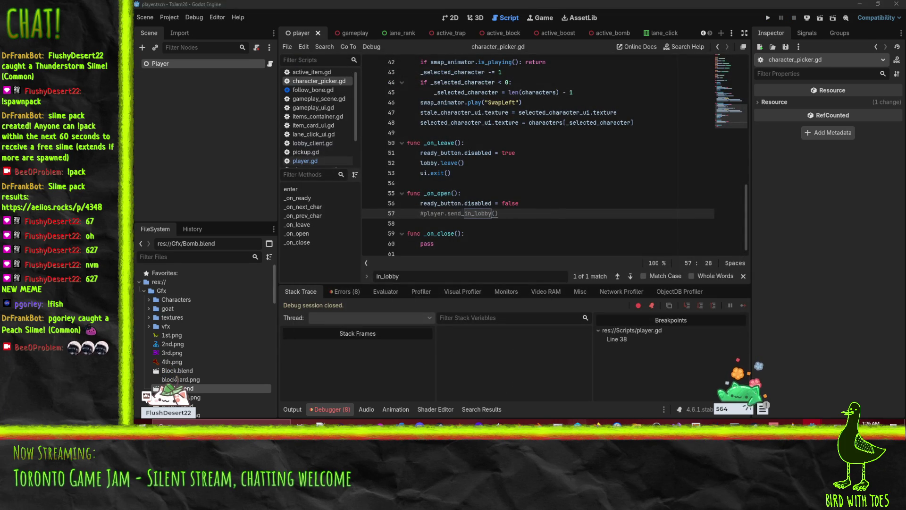
left_click(585, 423)
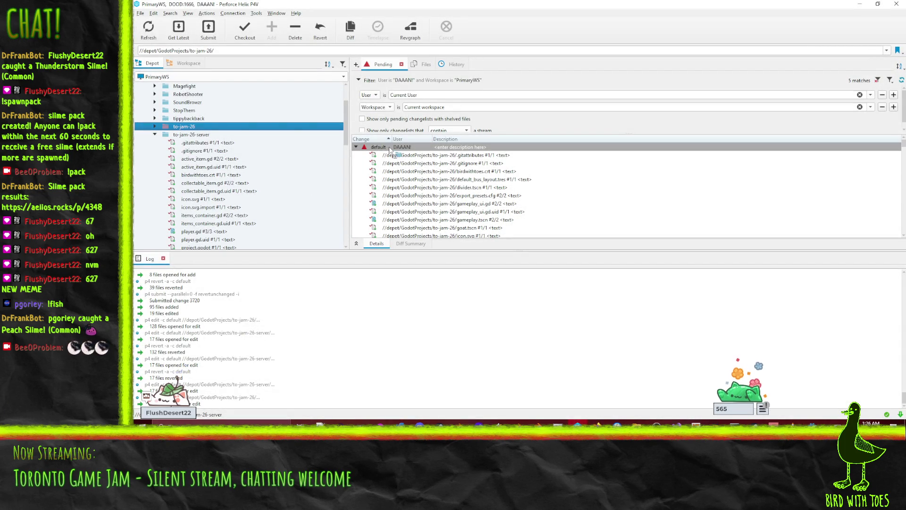
Check the file out into Perforce's default changelist, reload the Godot project, and run the game again.
left_click_drag(390, 150, 391, 150)
left_click(856, 5)
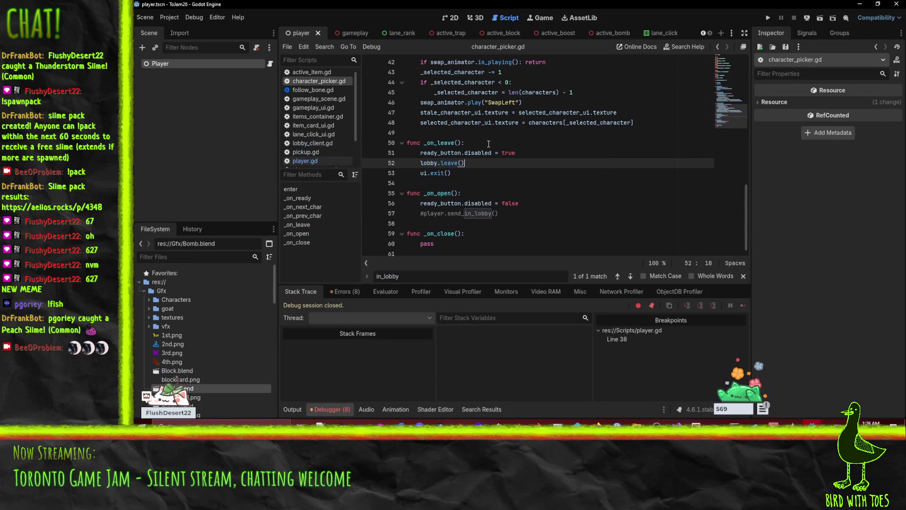
left_click(170, 18)
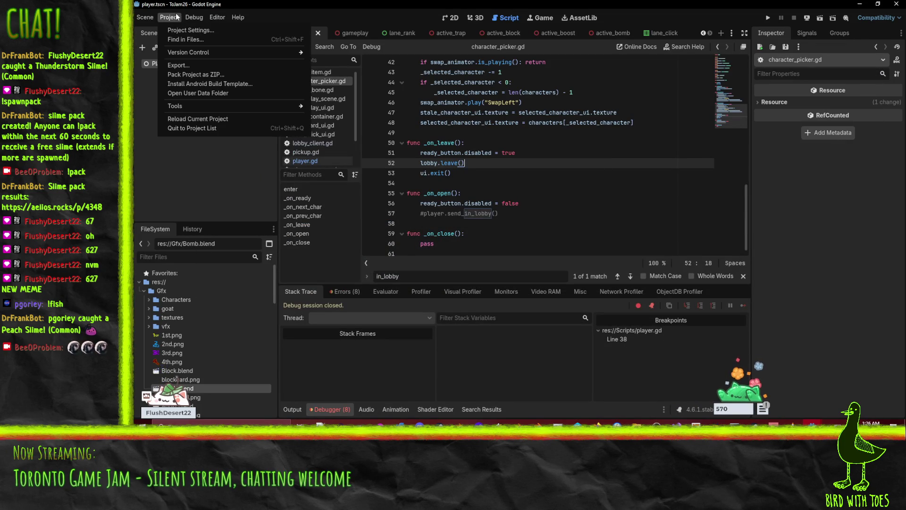
left_click(187, 118)
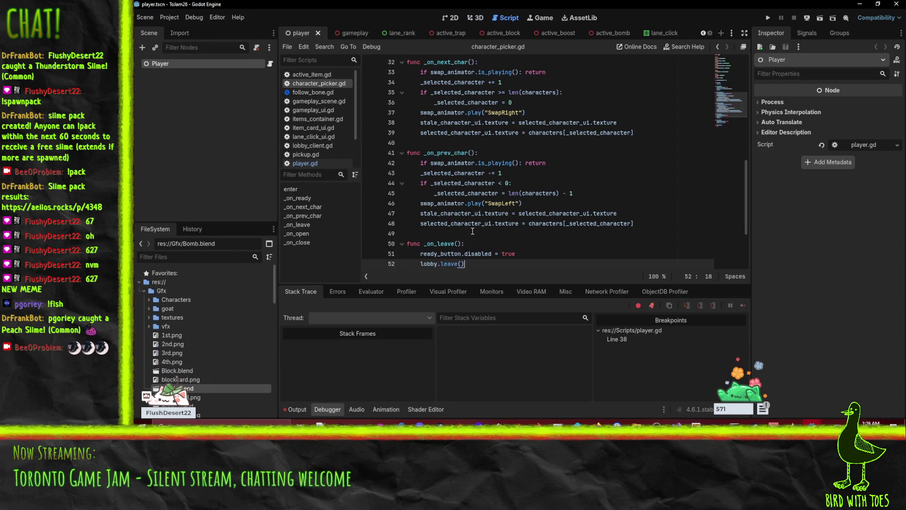
left_click(540, 182)
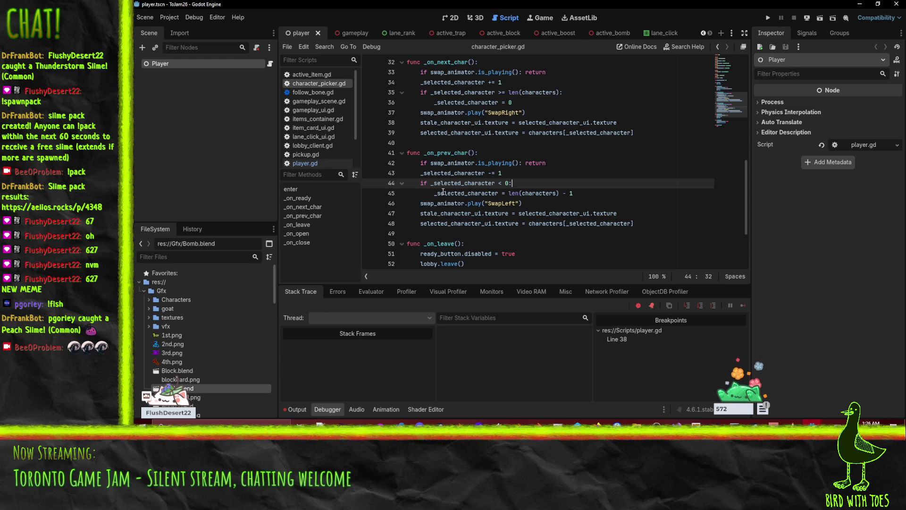
left_click(768, 17)
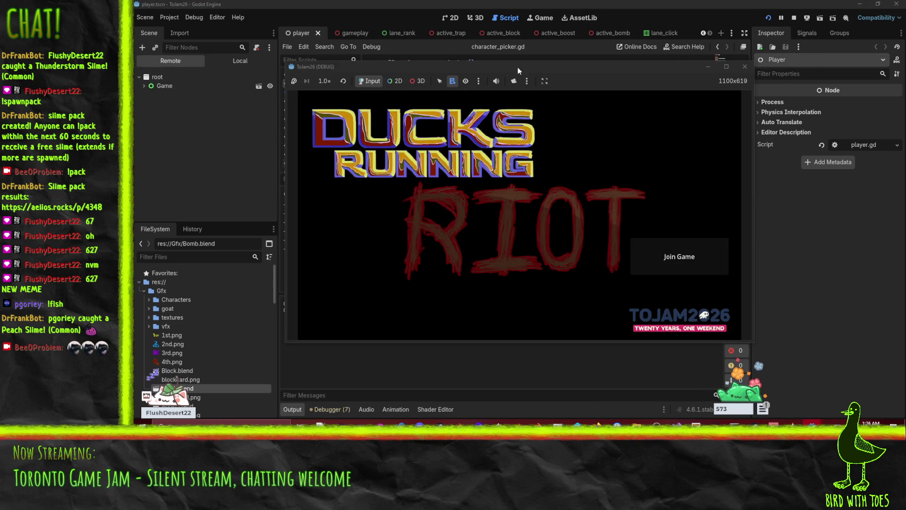
Bring the game window forward and join the game from the title screen.
left_click(496, 81)
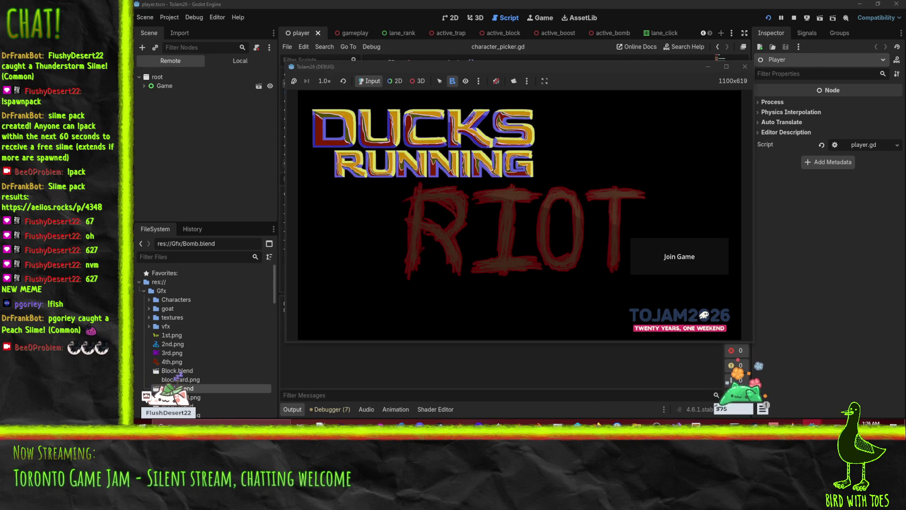
mouse_move(812, 423)
mouse_move(692, 391)
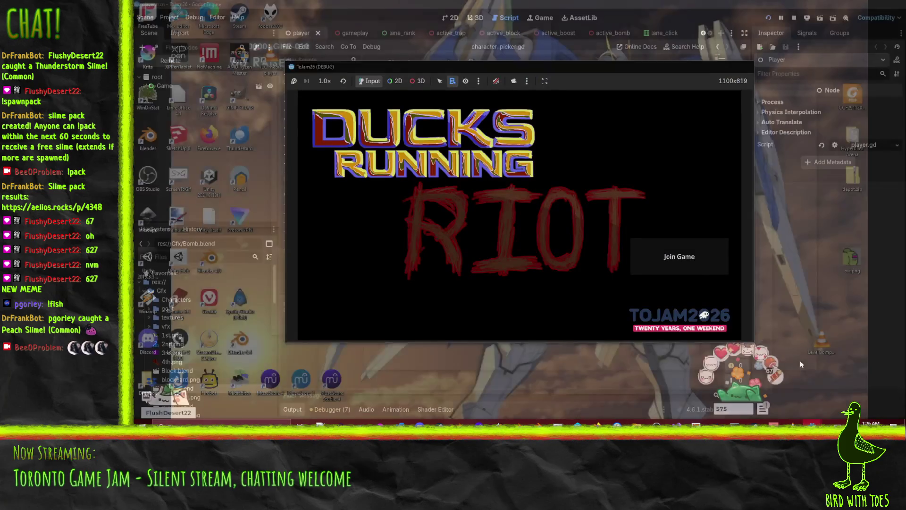
left_click(850, 396)
left_click(691, 270)
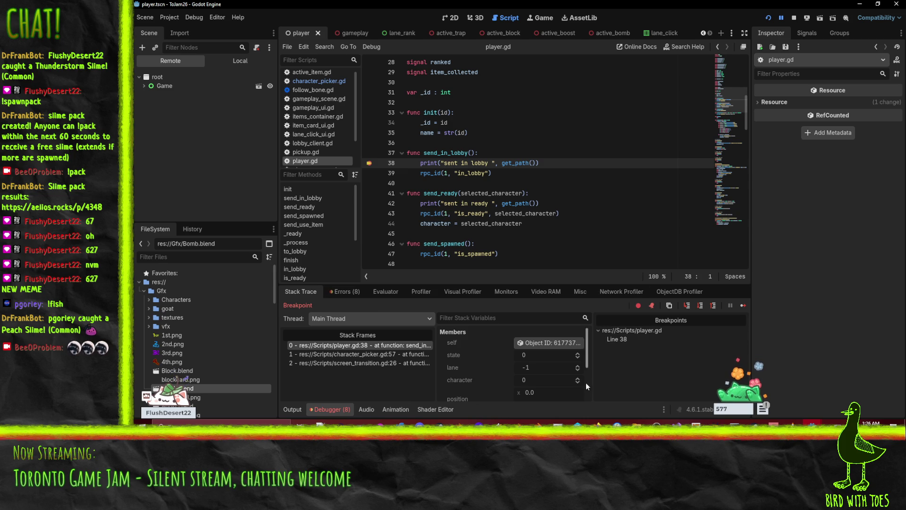
Inspect the character_picker.gd frame at line 57 and view the runtime errors list.
left_click(367, 353)
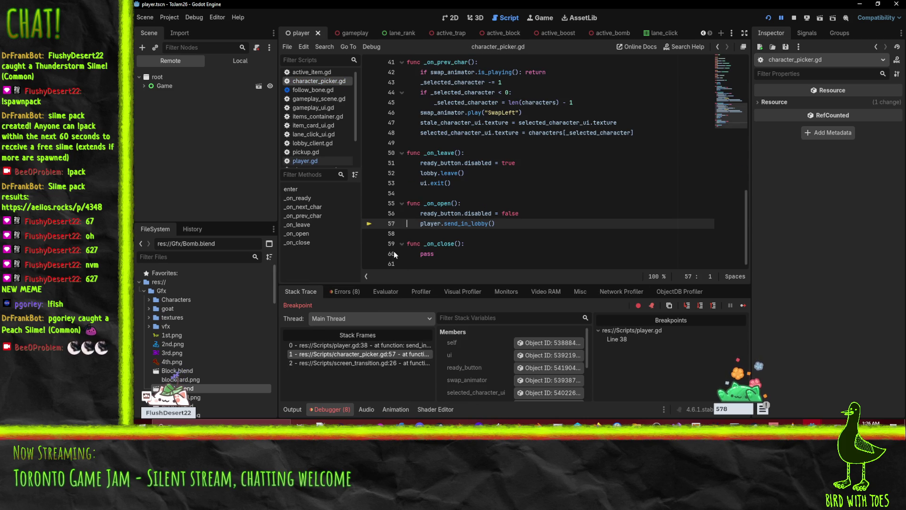
left_click(521, 223)
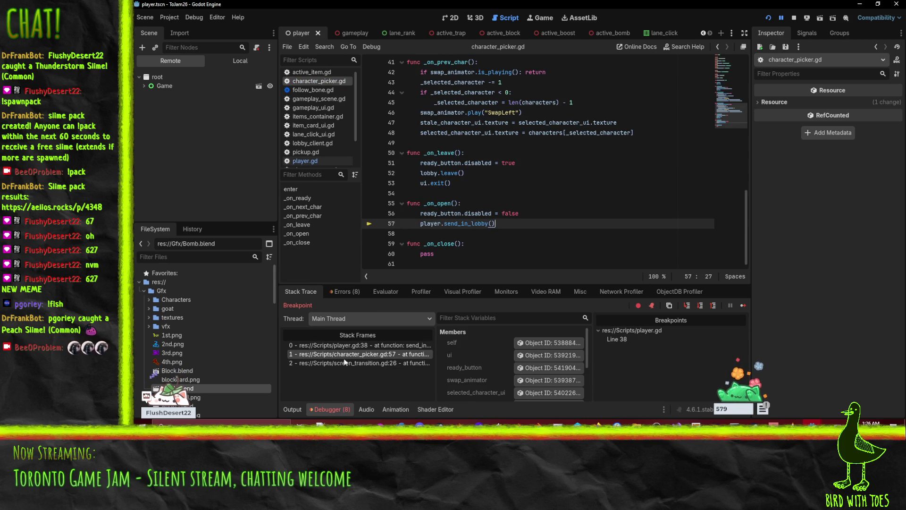
left_click(343, 291)
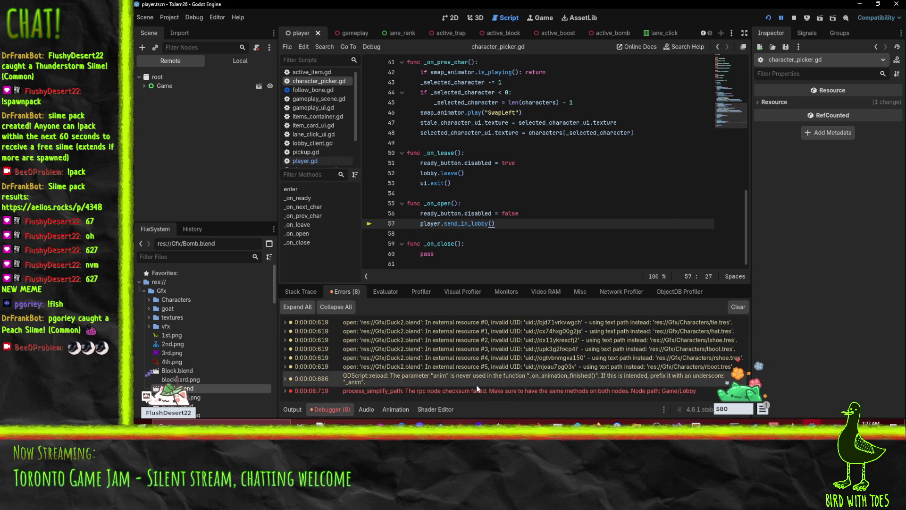
mouse_move(477, 395)
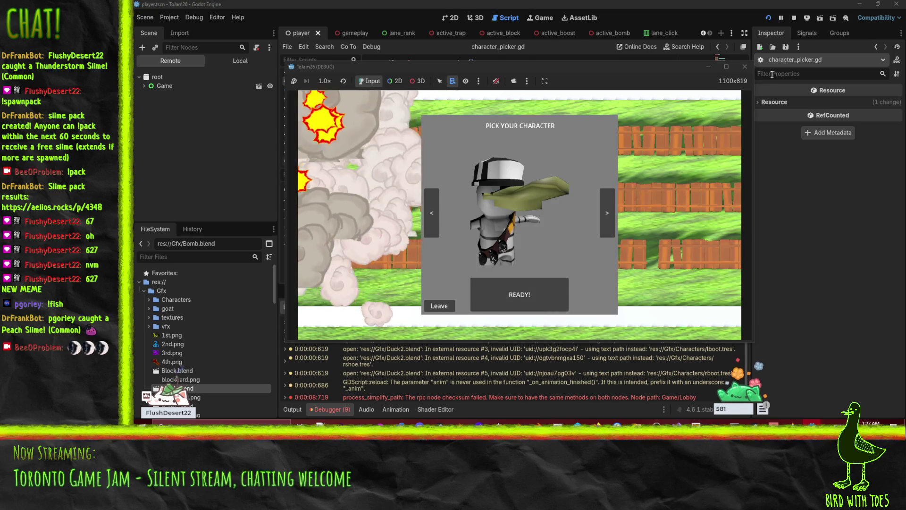
Open lobby_client.gd and review enter_lobby's authority annotation and the _peer_disconnected function.
left_click(795, 17)
scroll(545, 222, "up", 2)
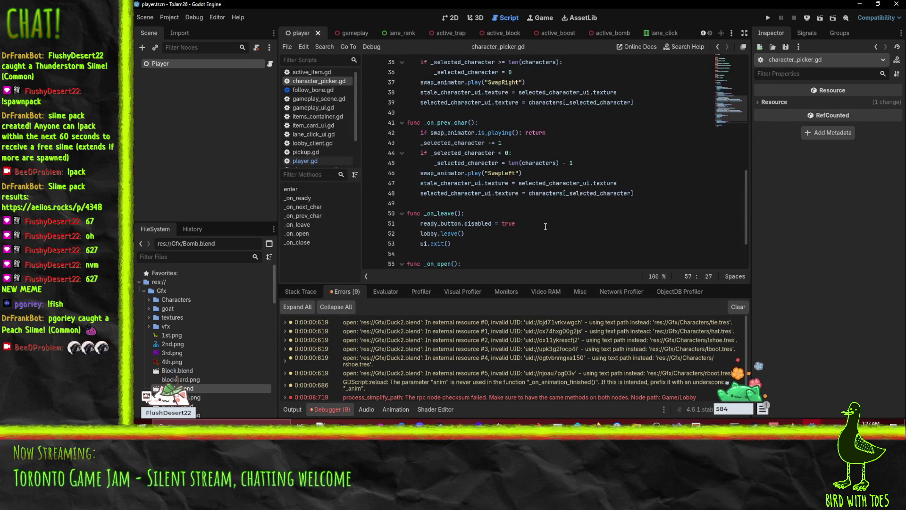
scroll(546, 226, "down", 2)
scroll(548, 227, "up", 2)
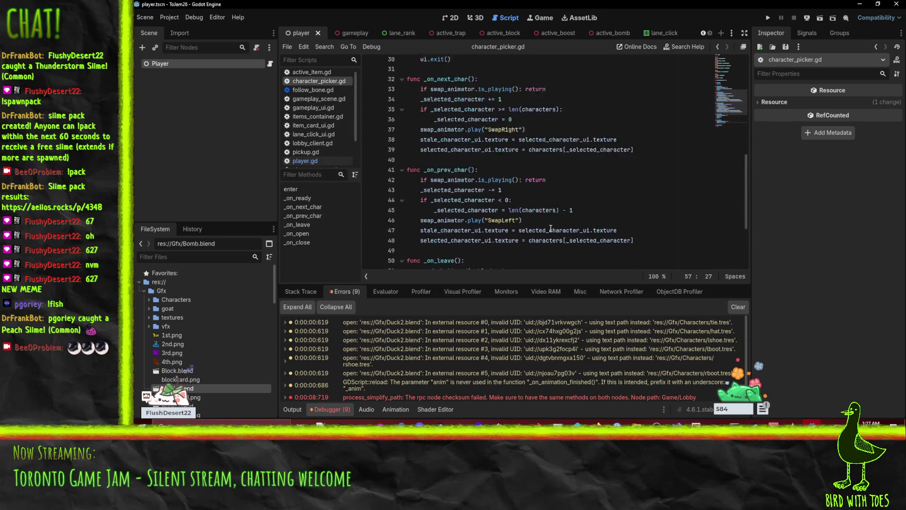
scroll(548, 228, "down", 2)
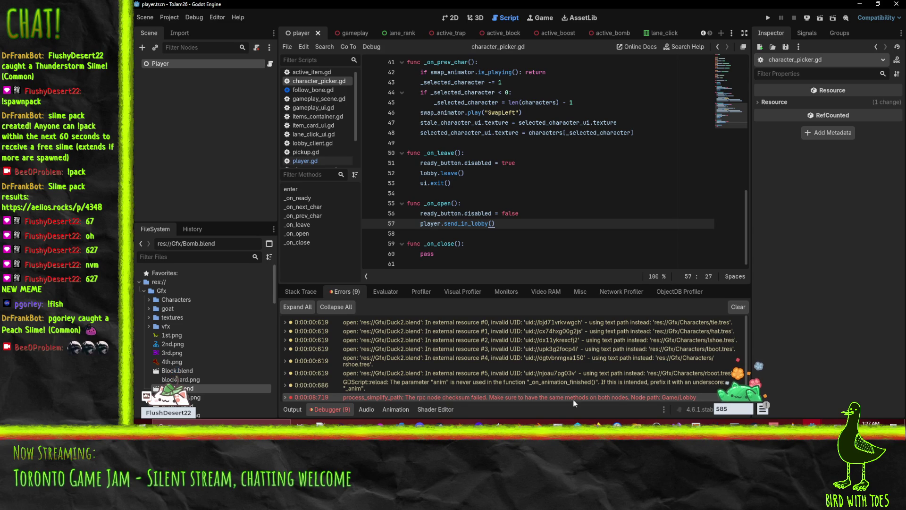
left_click(319, 143)
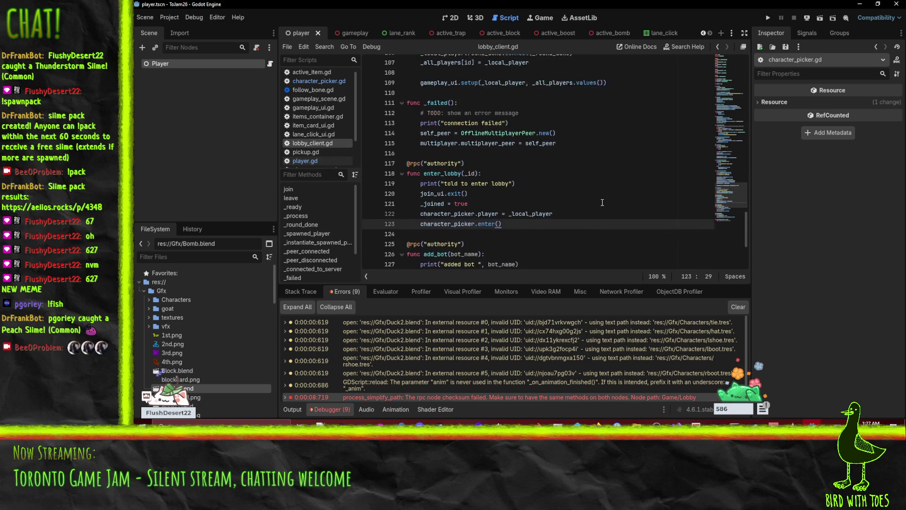
left_click(573, 171)
left_click(575, 185)
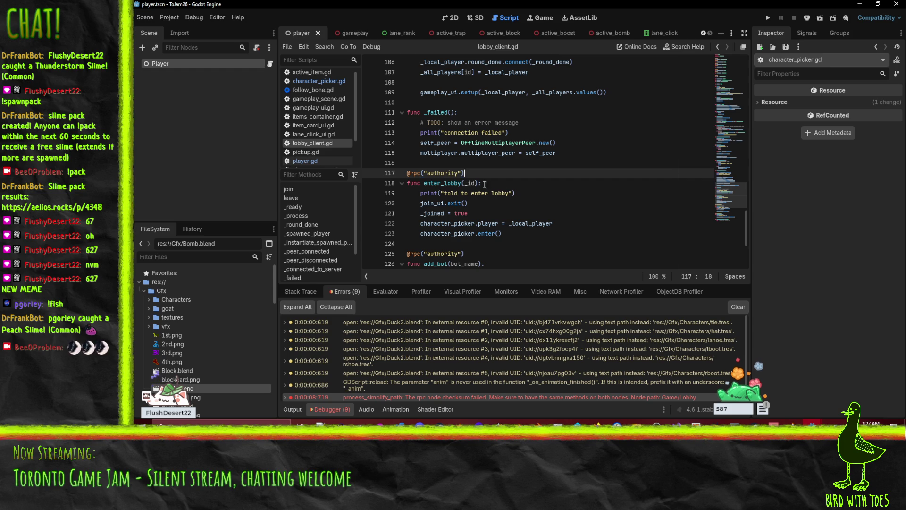
scroll(548, 188, "down", 2)
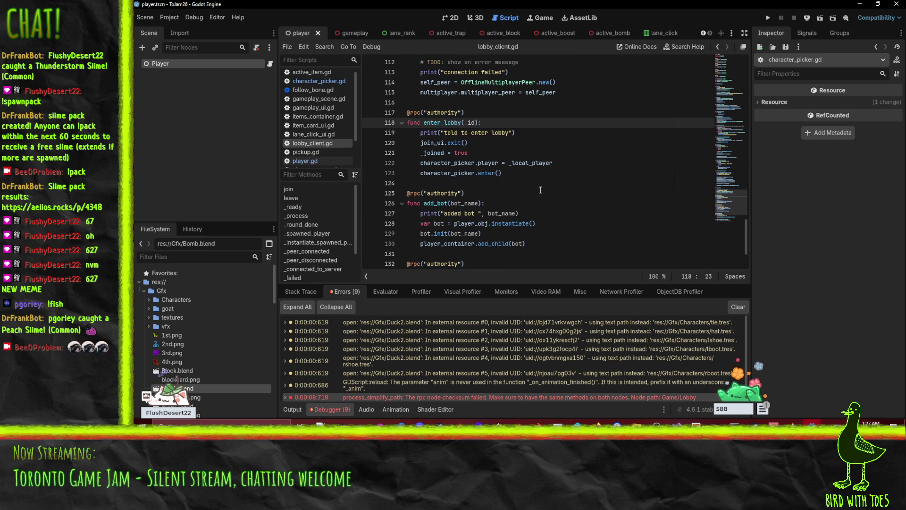
scroll(540, 190, "down", 2)
scroll(540, 191, "up", 10)
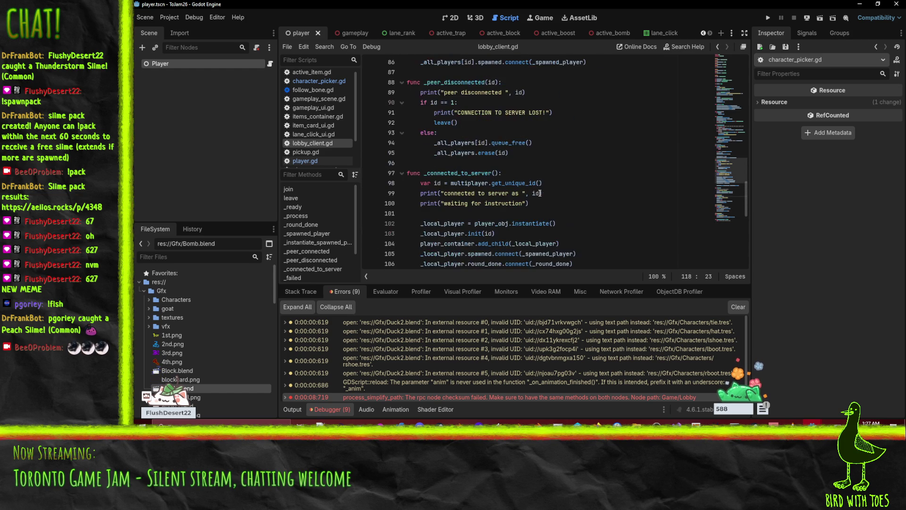
scroll(585, 192, "up", 4)
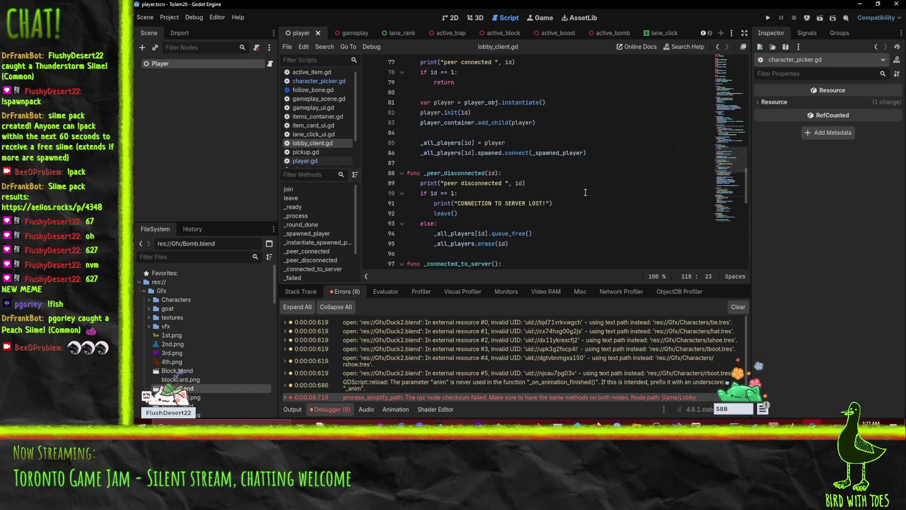
left_click(562, 206)
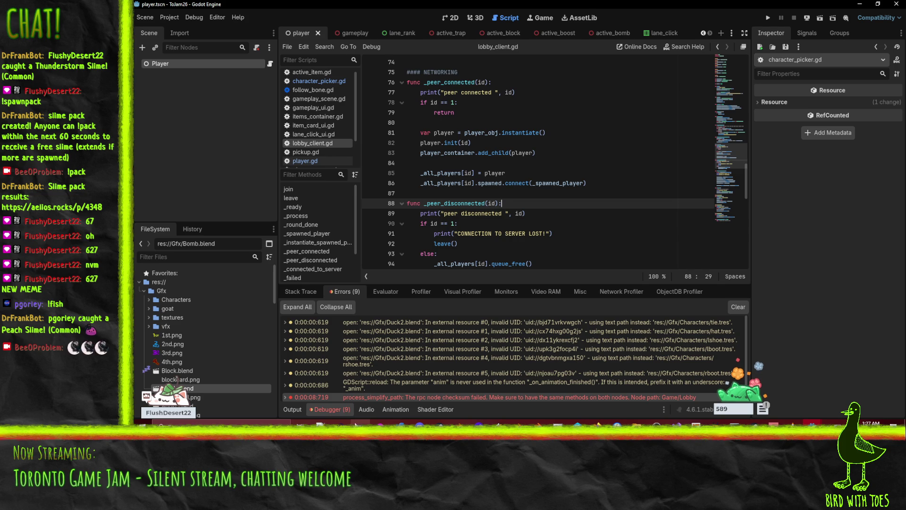
Show the Output log and select the 'told to enter lobby' message.
left_click(293, 410)
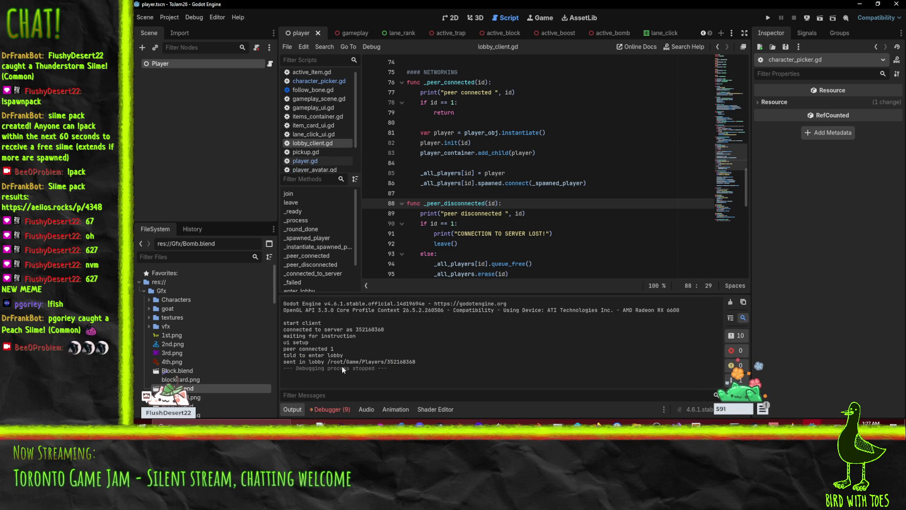
left_click_drag(284, 354, 315, 355)
left_click(567, 214)
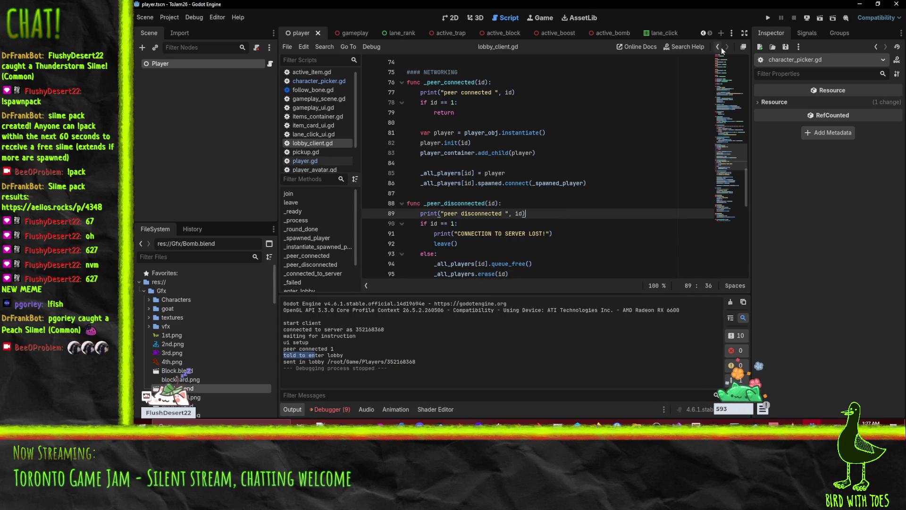
Save and reload the server_ui project, then run it again.
mouse_move(812, 424)
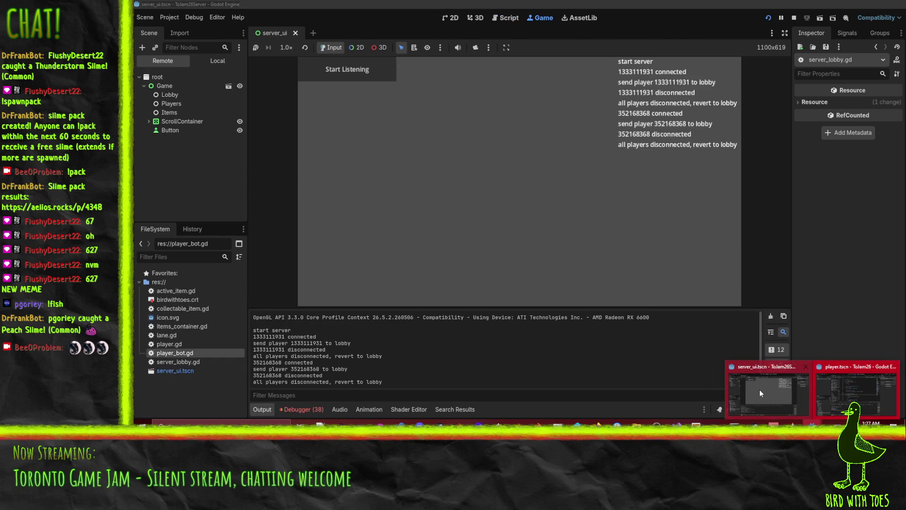
left_click(760, 390)
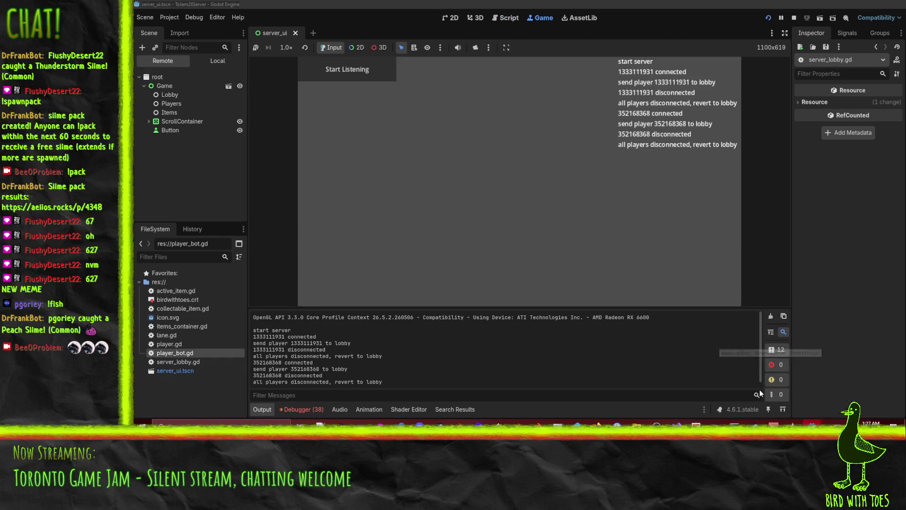
left_click(171, 16)
left_click(198, 119)
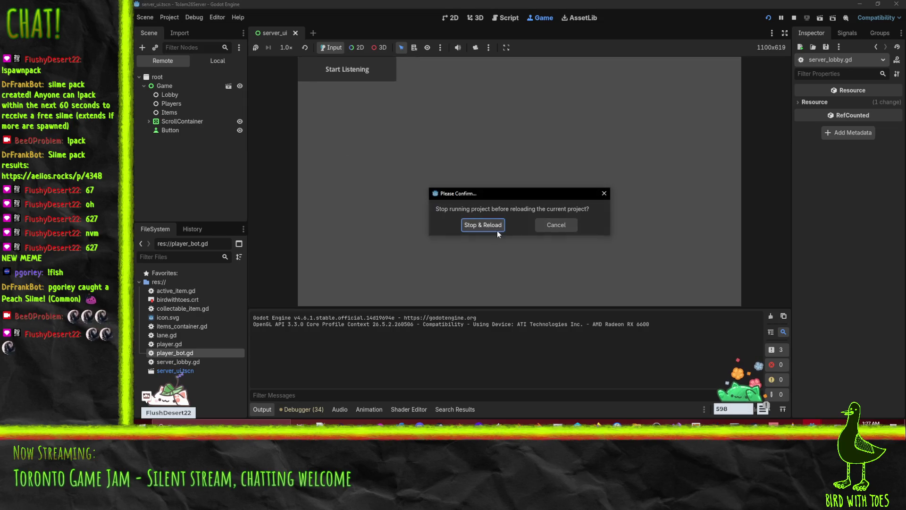
left_click(486, 225)
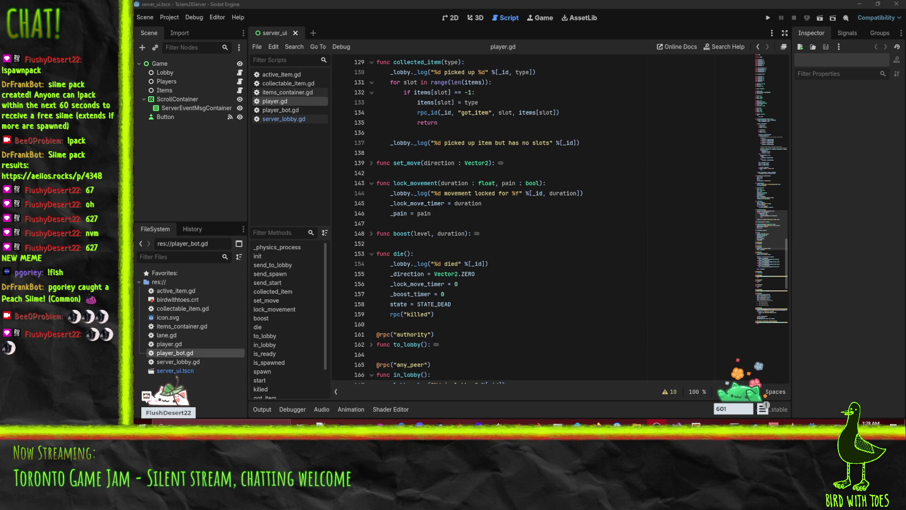
left_click(590, 187)
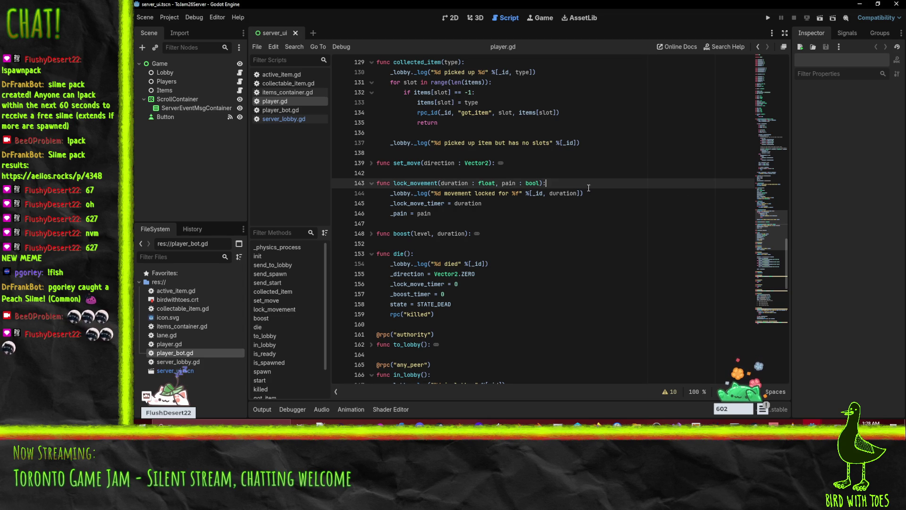
left_click(768, 19)
Start the server, run the client, join the game, and resume past the player.gd line-38 breakpoint.
left_click(355, 71)
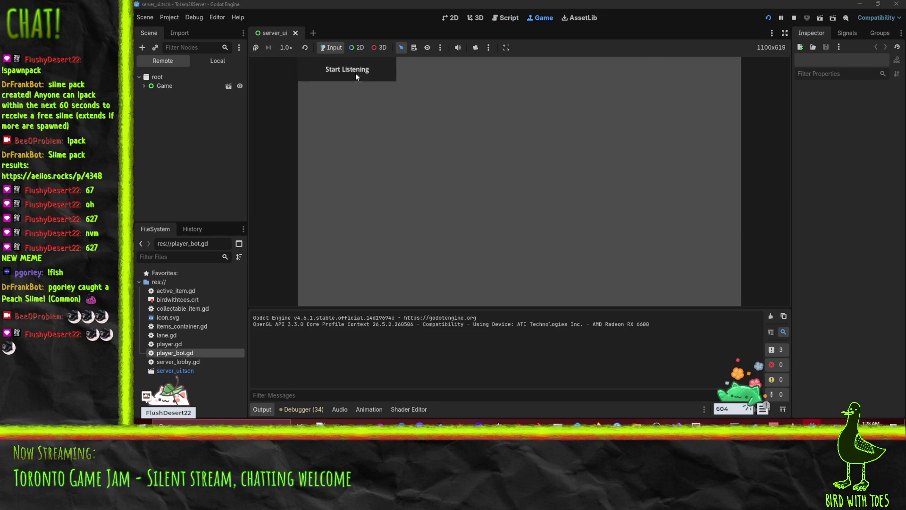
mouse_move(812, 423)
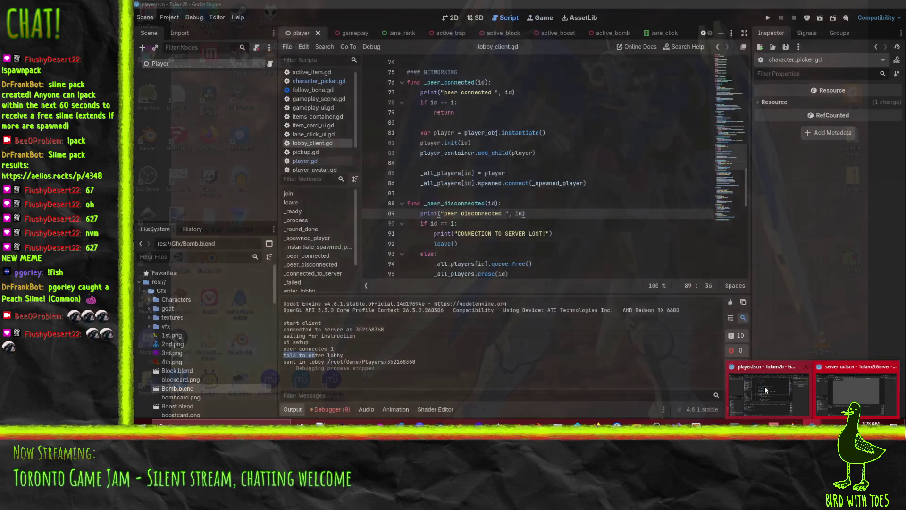
left_click(766, 389)
left_click(768, 17)
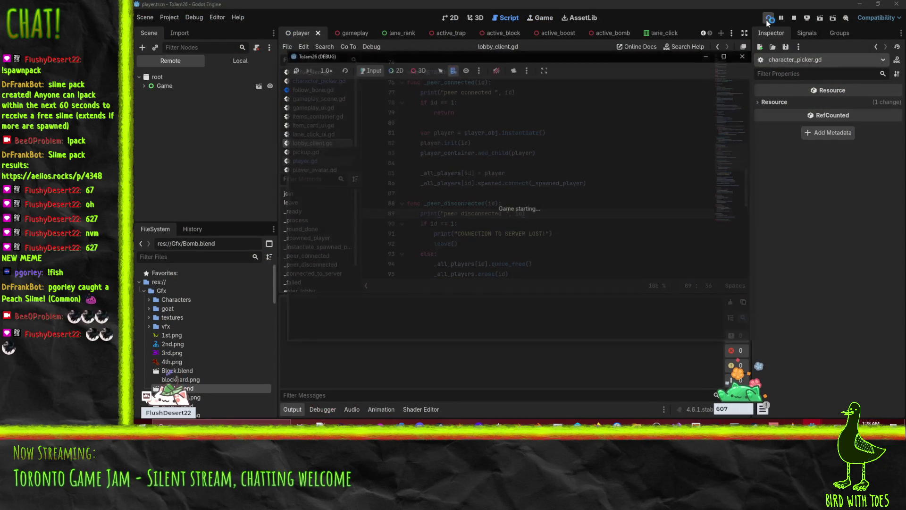
left_click(684, 251)
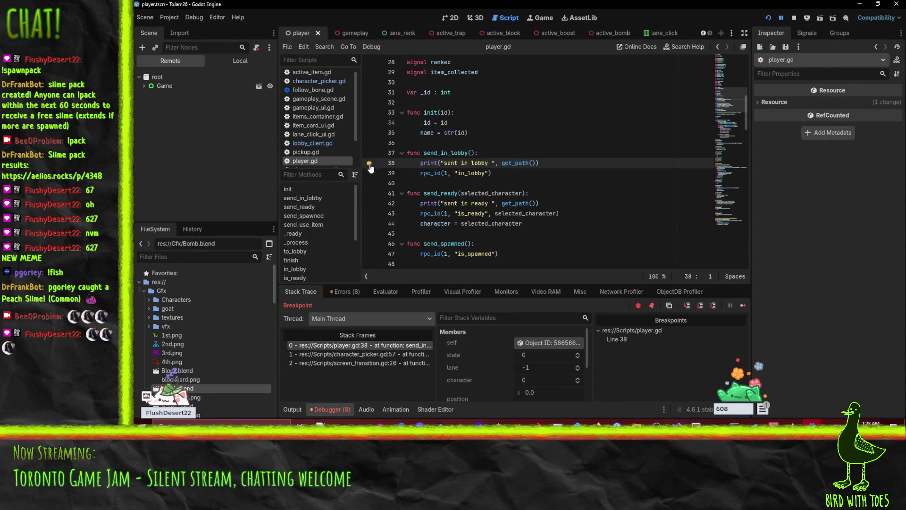
left_click(779, 19)
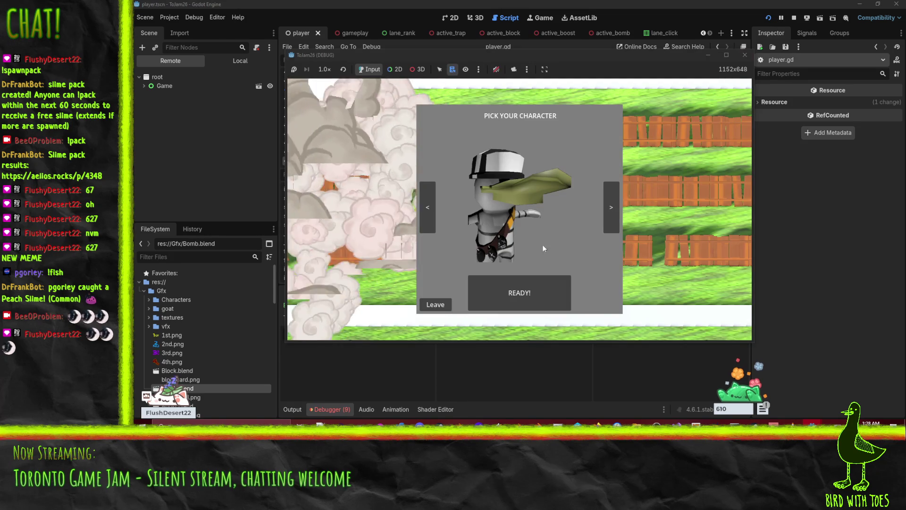
left_click(336, 413)
Show the debugger's Errors list with the RPC checksum errors.
left_click(333, 409)
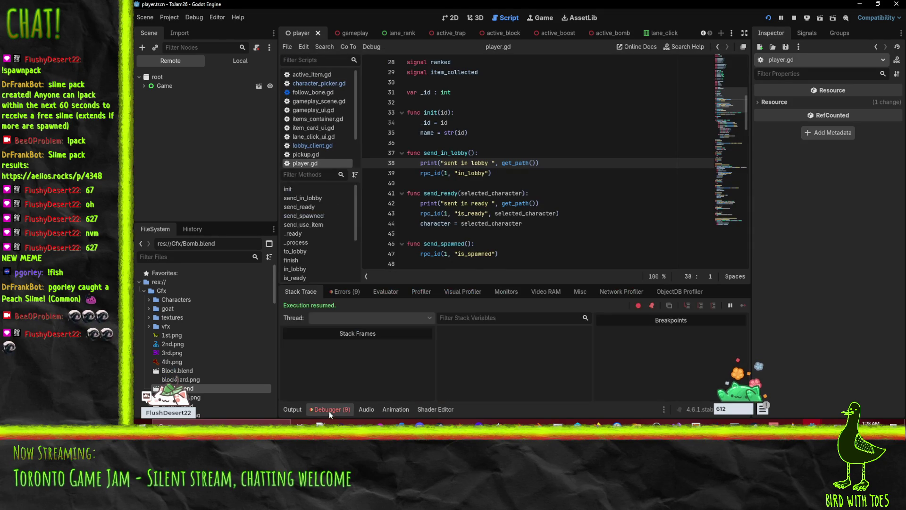
left_click(345, 291)
scroll(472, 359, "down", 2)
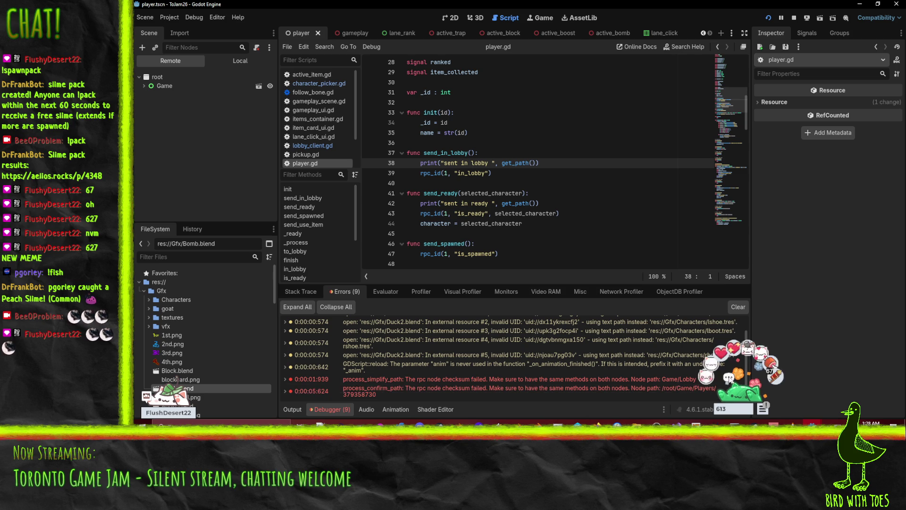
Inspect remote player node 379358730 under Game > Players in the Remote scene tree.
left_click(144, 85)
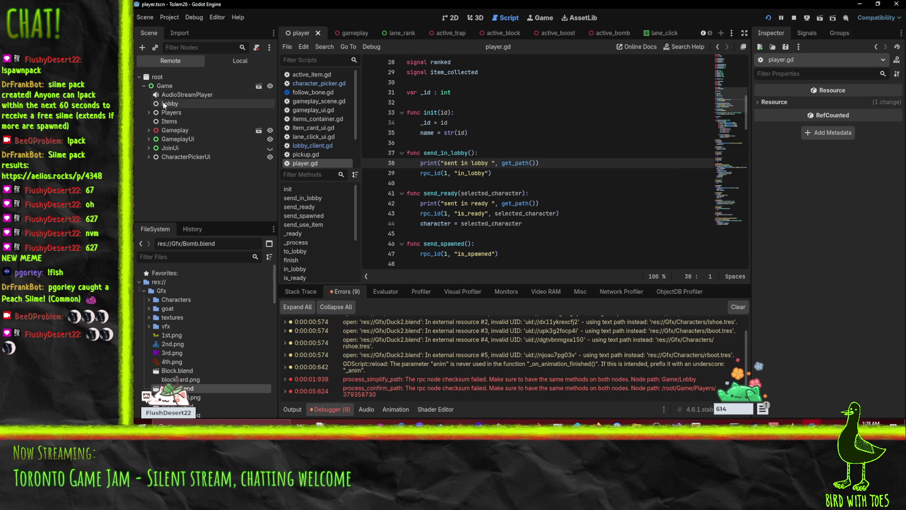
left_click(149, 113)
left_click(179, 121)
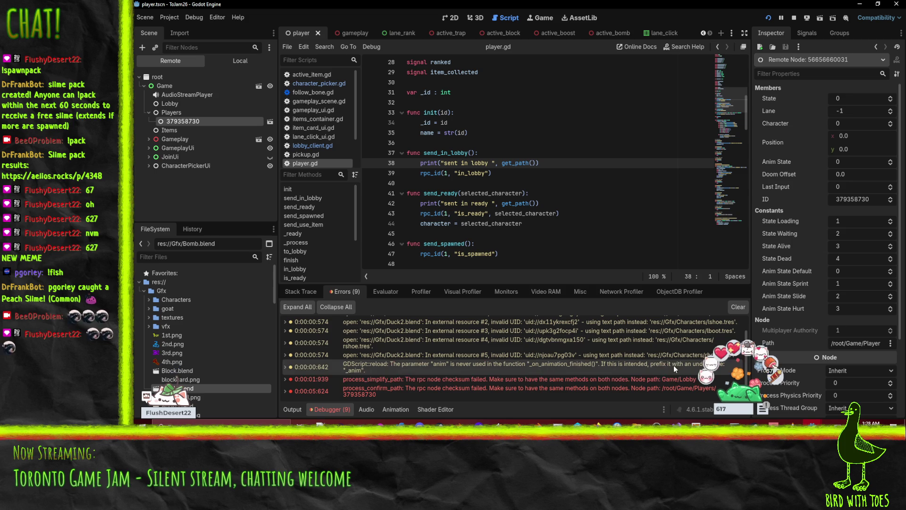
Review the server_ui project's errors and stop the server with F8.
mouse_move(774, 424)
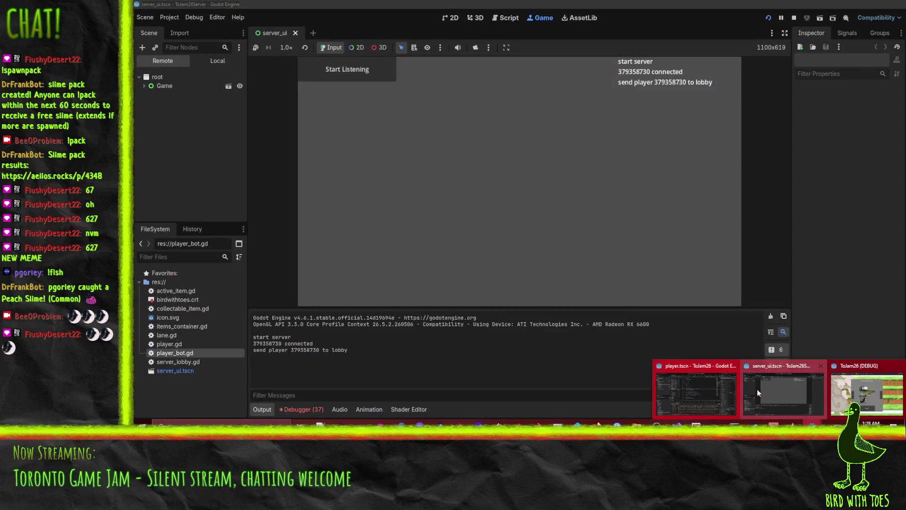
left_click(757, 388)
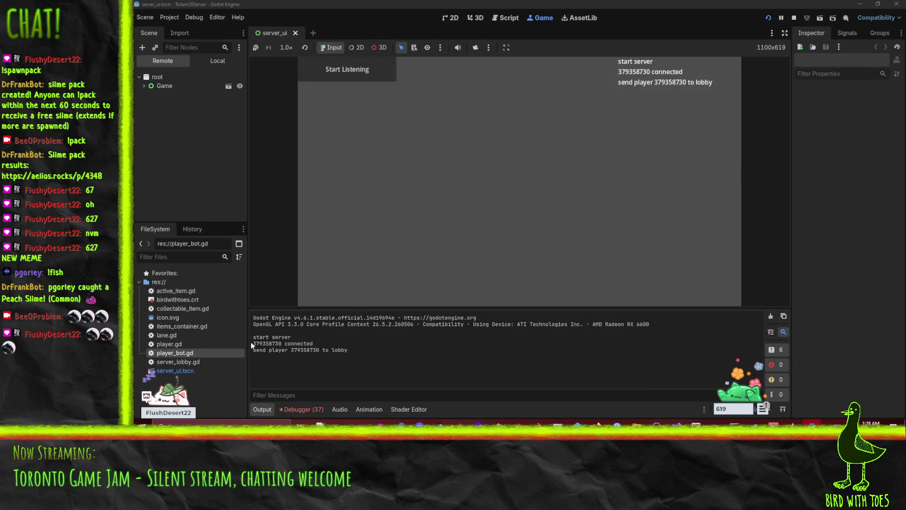
left_click(304, 410)
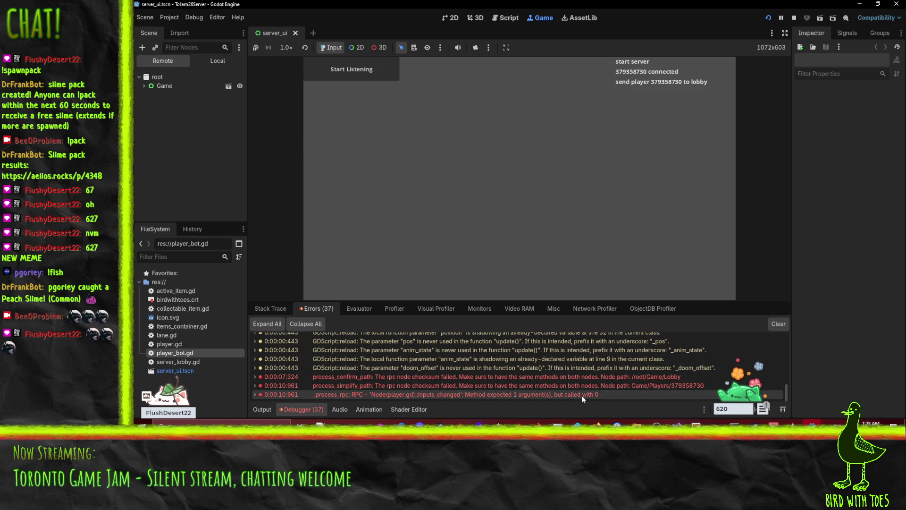
mouse_move(582, 396)
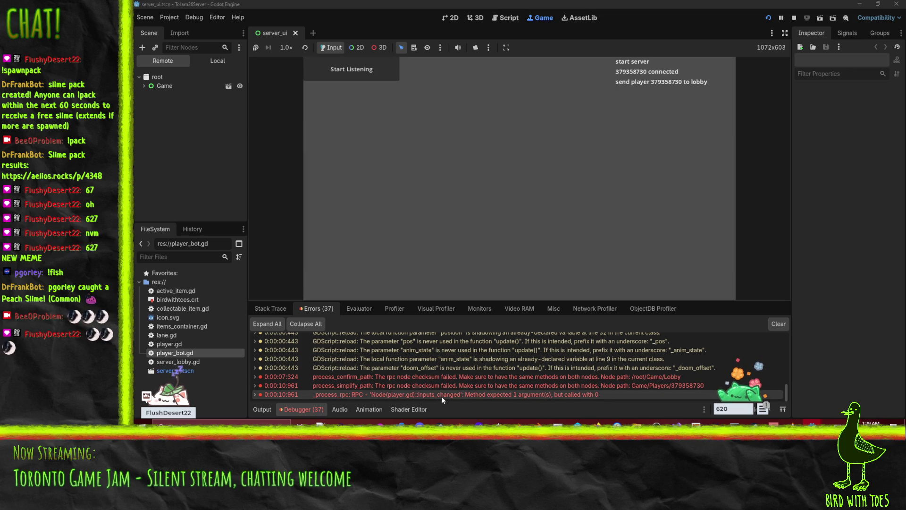
mouse_move(425, 392)
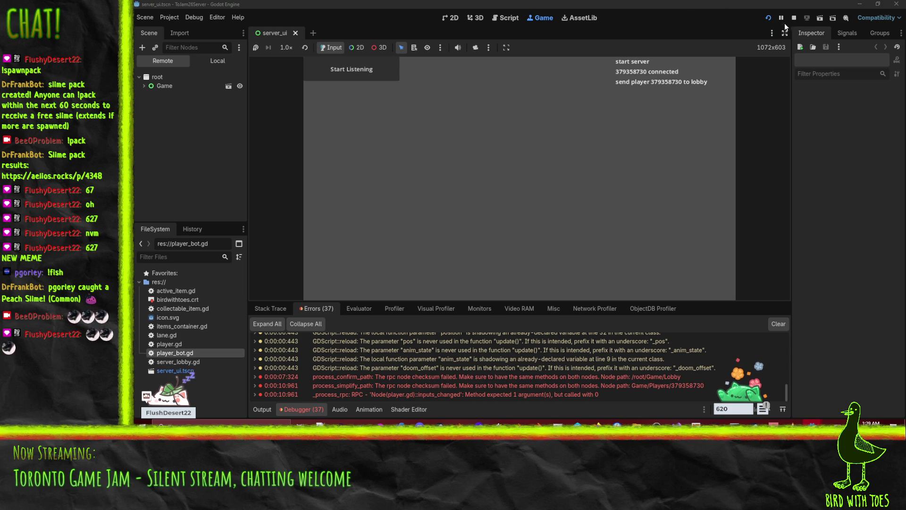
key("F8")
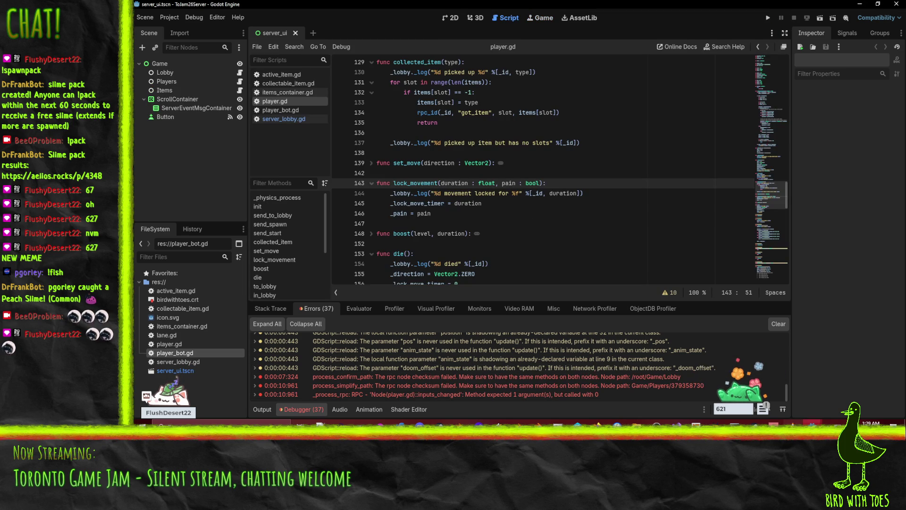
Close the ToJam26 (DEBUG) game window and return to Perforce P4V.
mouse_move(808, 422)
left_click(866, 392)
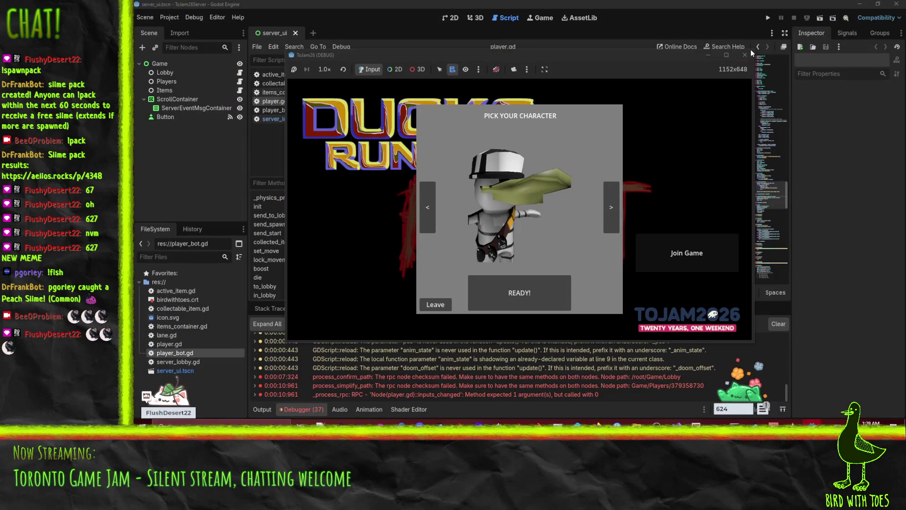
left_click(751, 55)
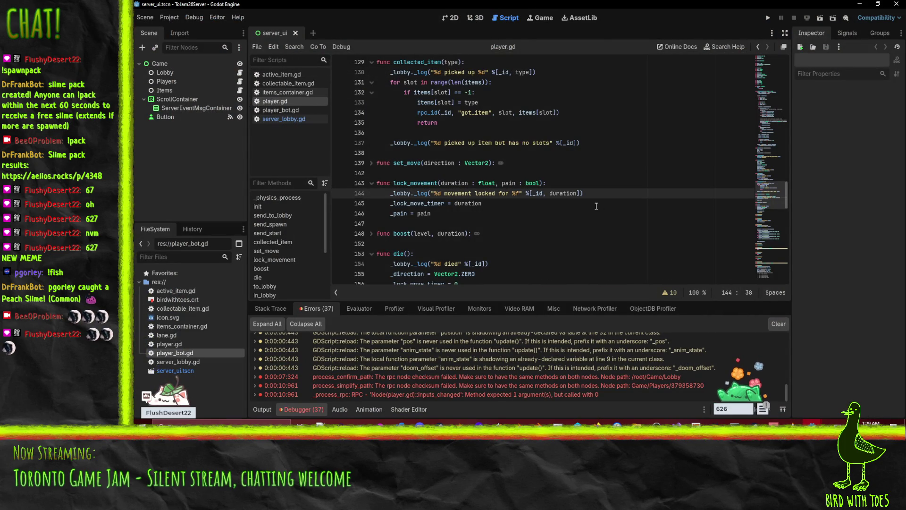
scroll(556, 233, "down", 1)
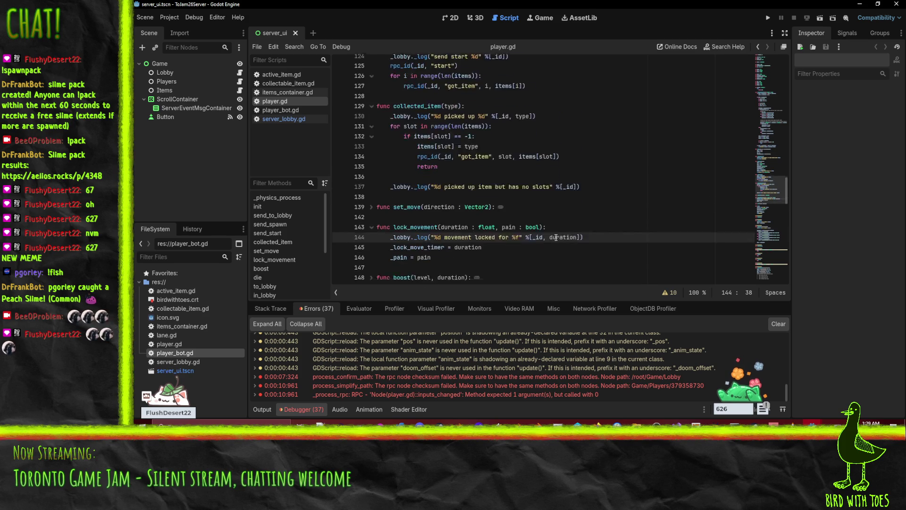
left_click(573, 424)
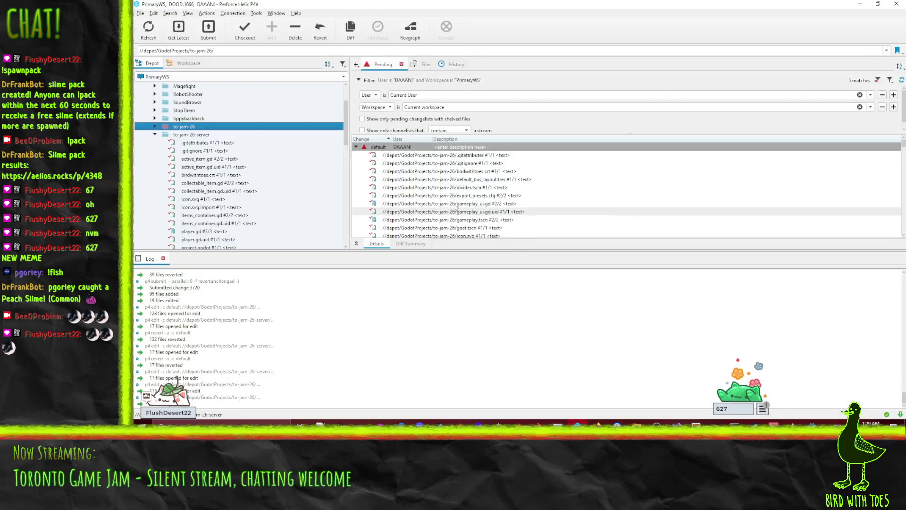
Revert unchanged files in the default changelist.
scroll(491, 217, "up", 5)
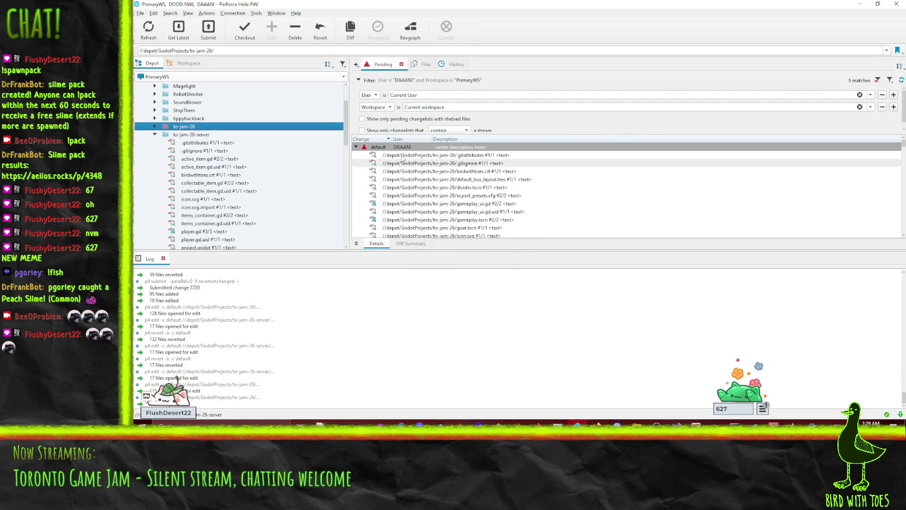
right_click(397, 147)
left_click(439, 172)
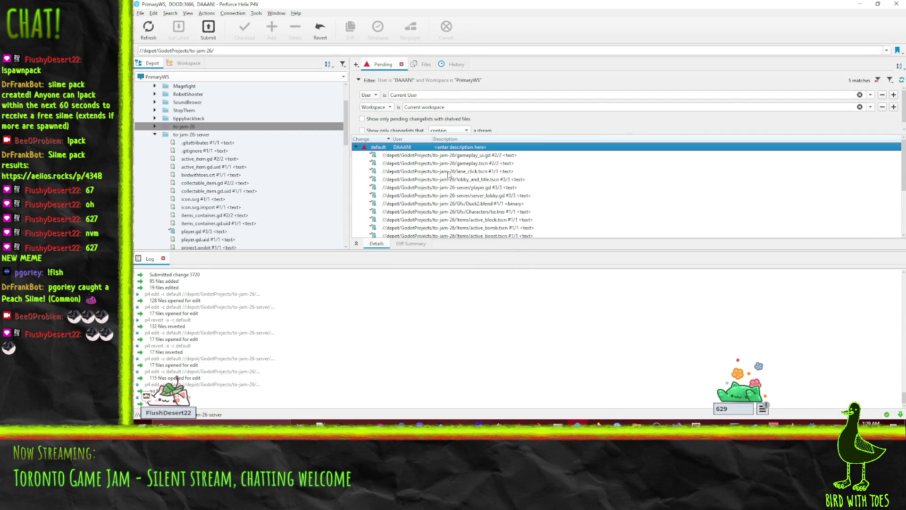
Diff server_lobby.gd against its have revision, step to the next difference, and close Helix Merge.
scroll(537, 225, "up", 3)
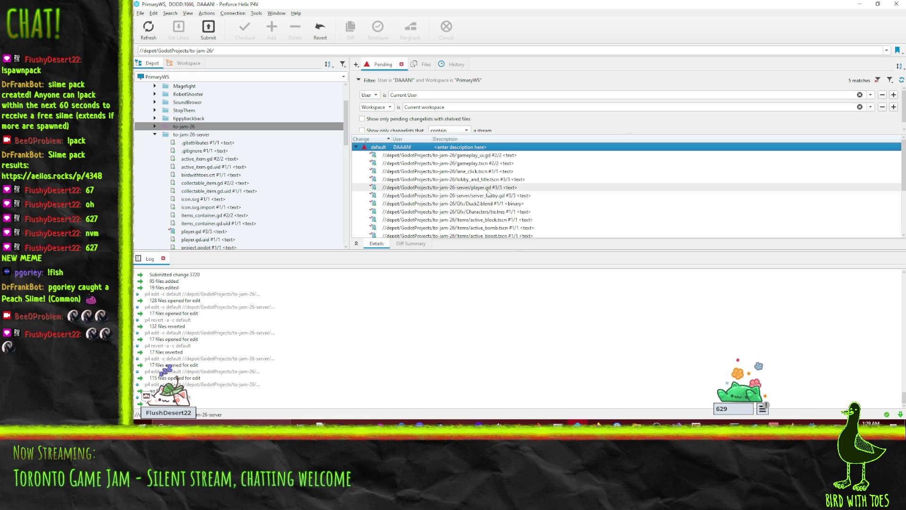
right_click(487, 187)
left_click(447, 196)
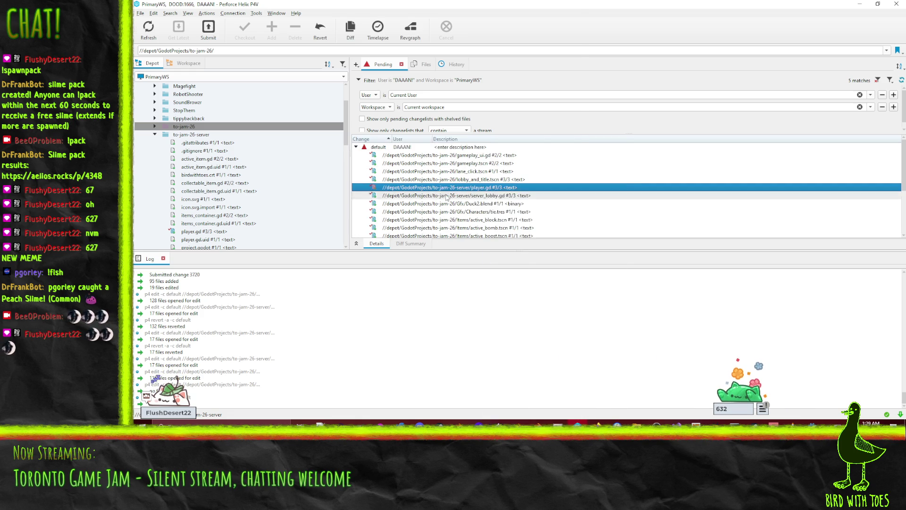
right_click(446, 195)
left_click(512, 118)
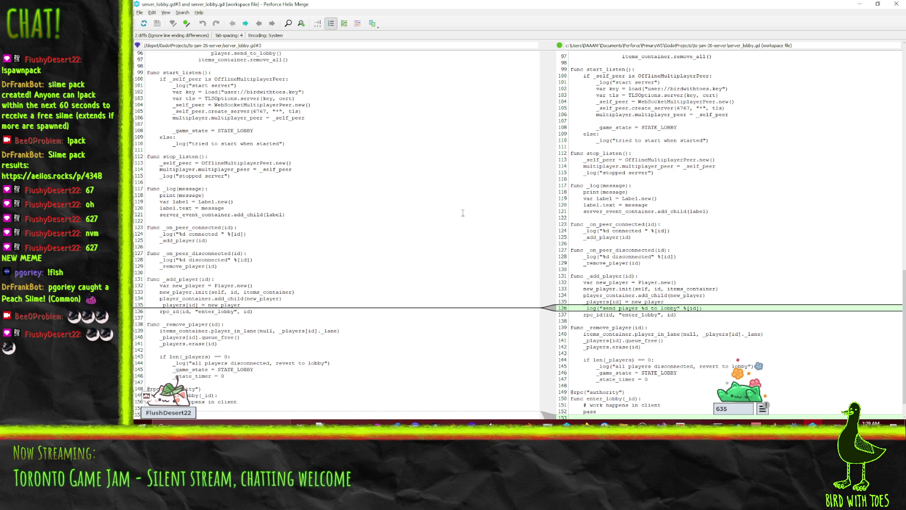
scroll(463, 214, "down", 2)
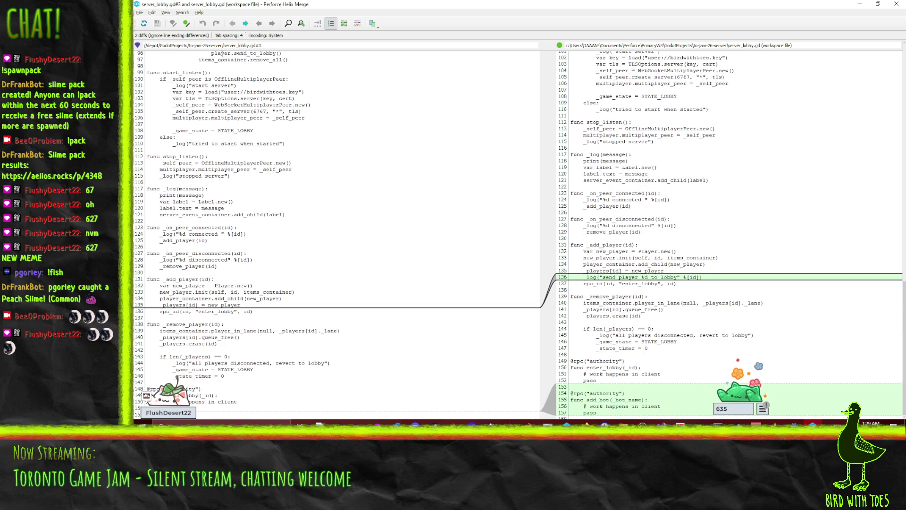
left_click(246, 23)
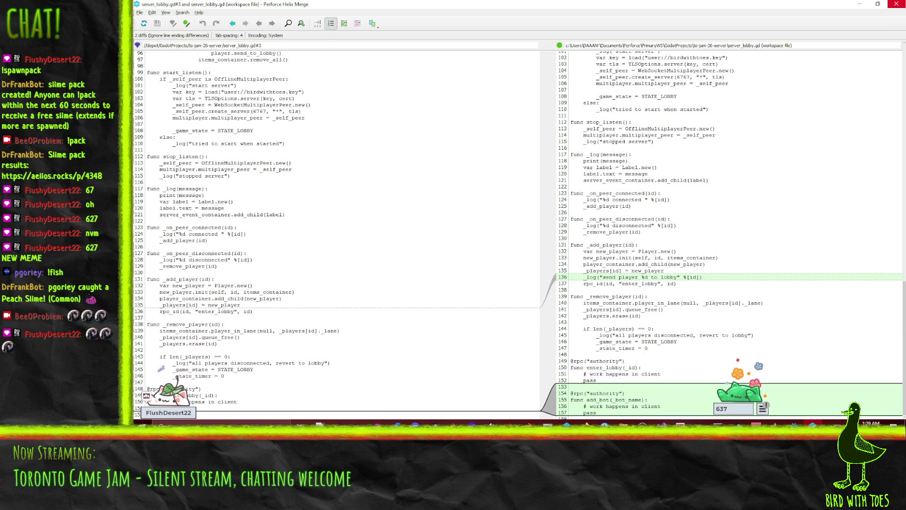
left_click(891, 6)
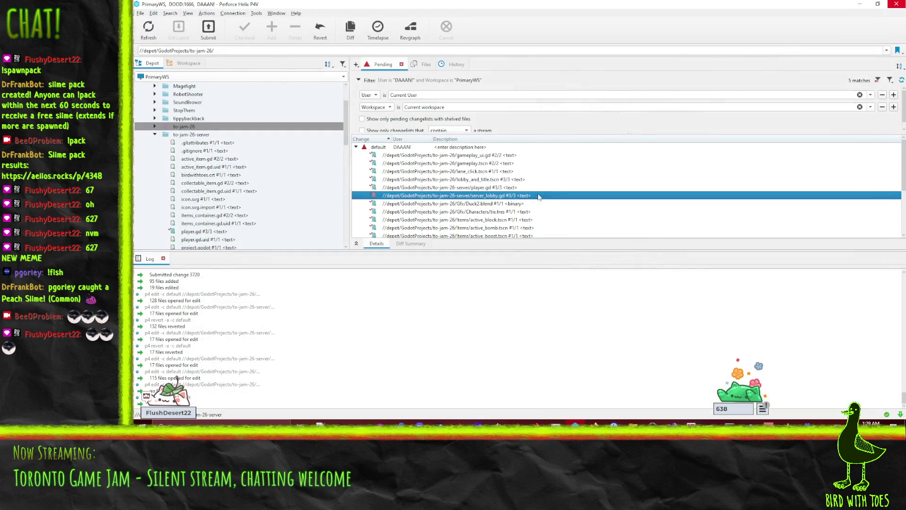
right_click(439, 188)
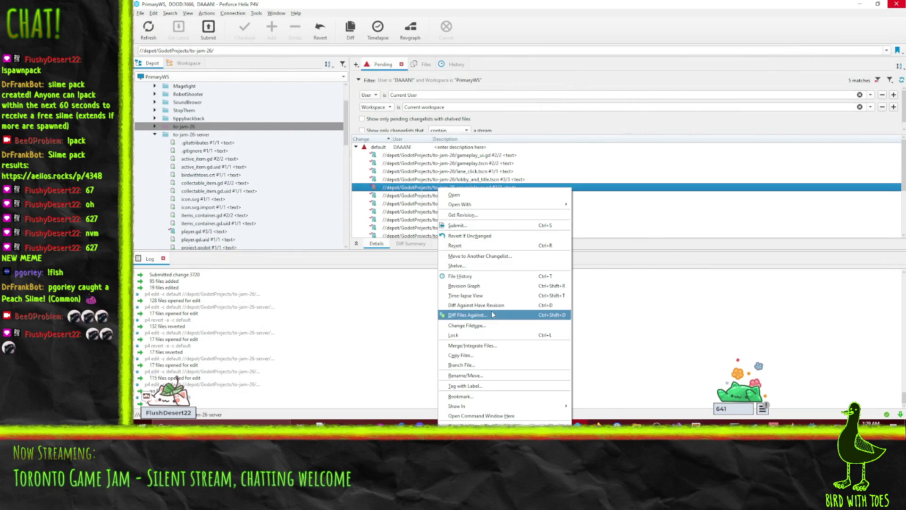
left_click(491, 305)
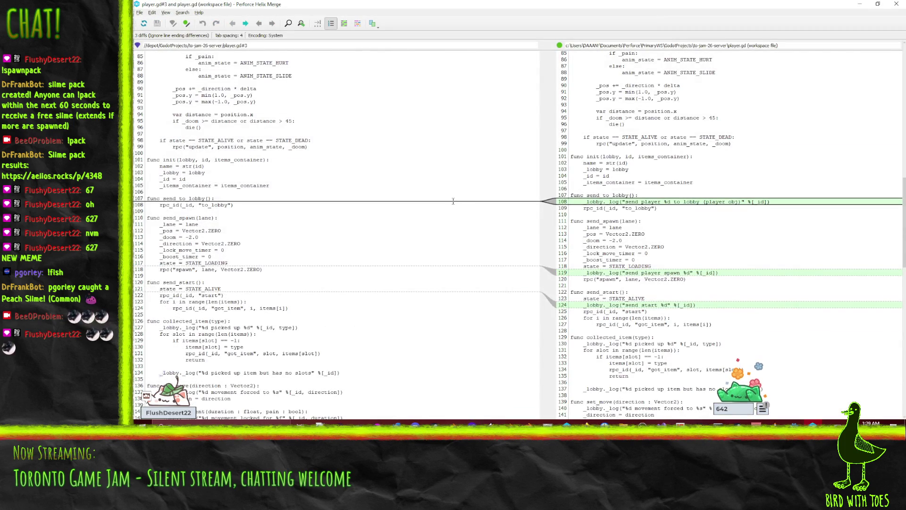
scroll(455, 199, "up", 10)
scroll(471, 181, "down", 10)
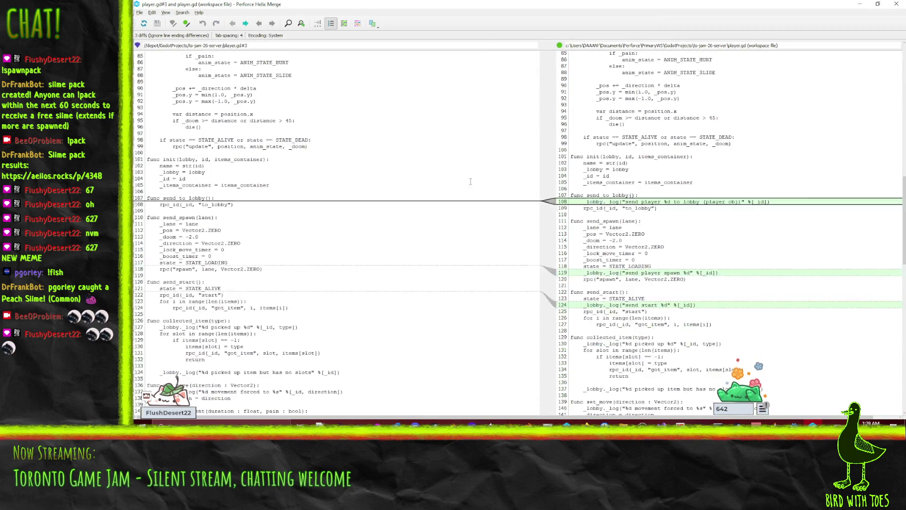
scroll(470, 182, "down", 7)
scroll(676, 191, "down", 11)
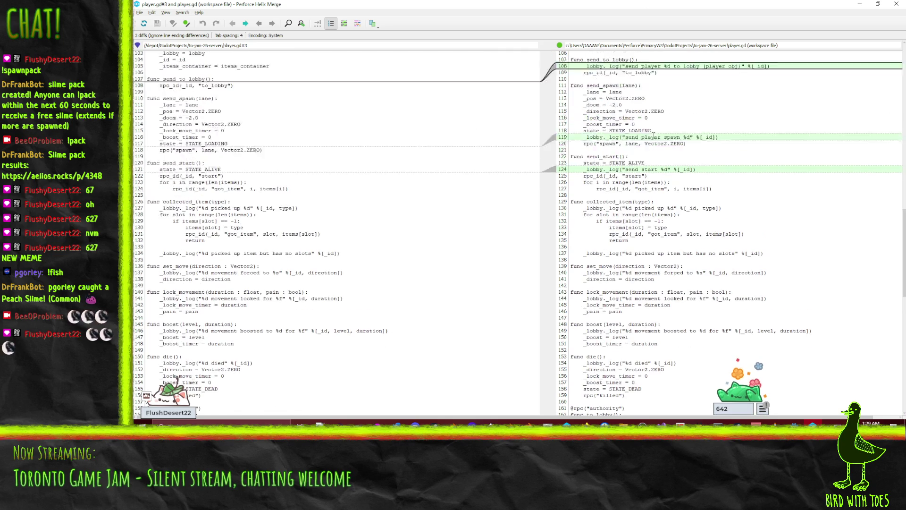
scroll(675, 191, "down", 12)
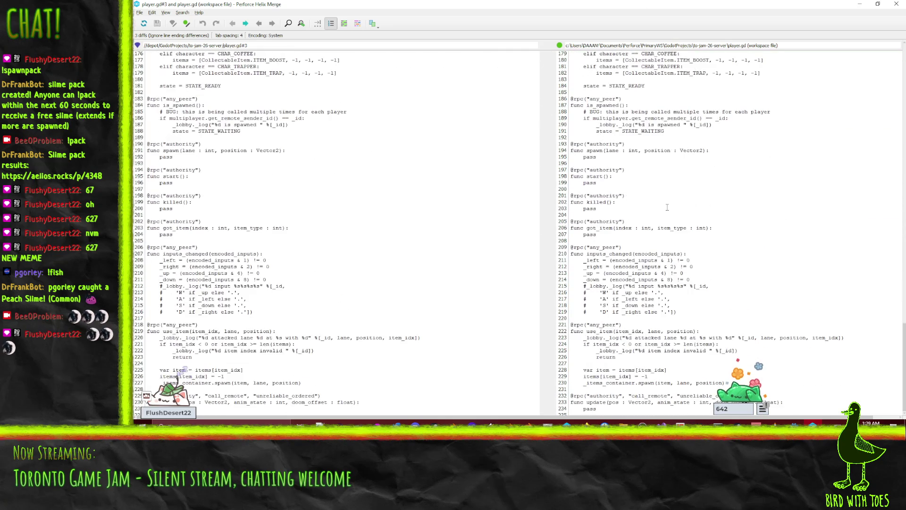
left_click(896, 5)
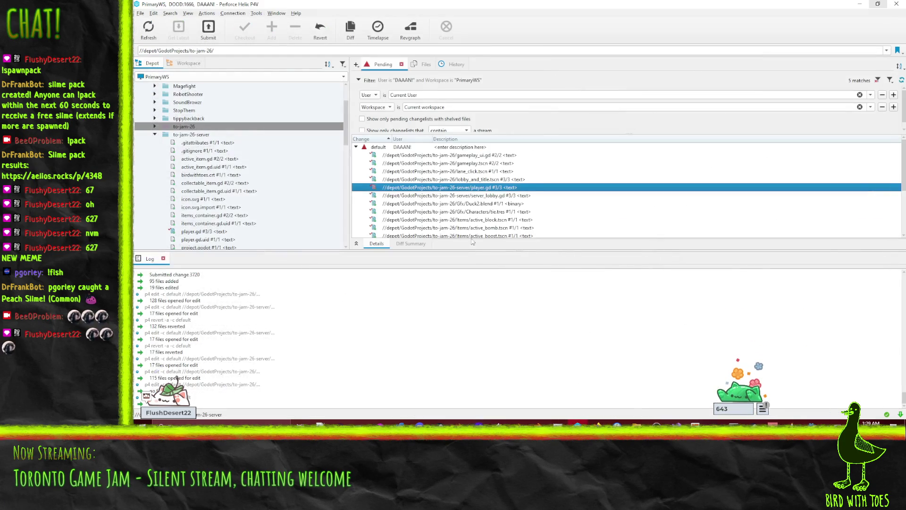
left_click(470, 196)
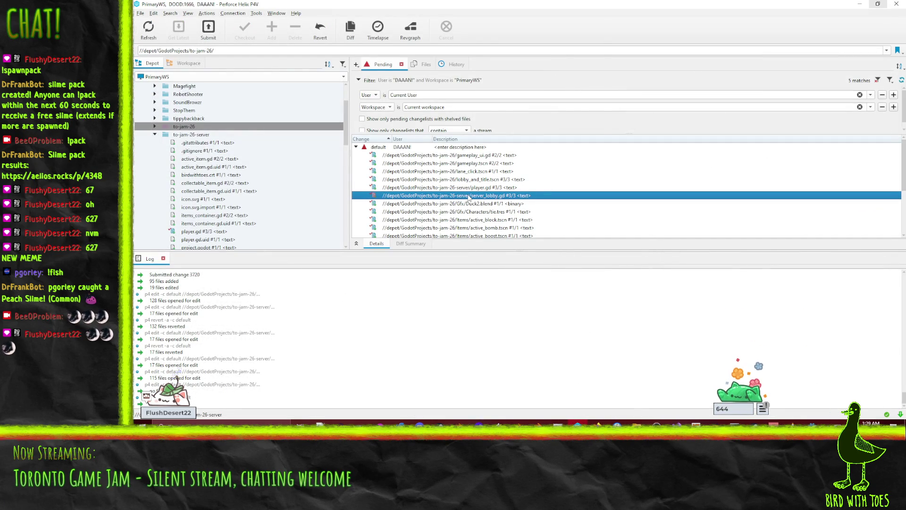
right_click(470, 197)
left_click(520, 128)
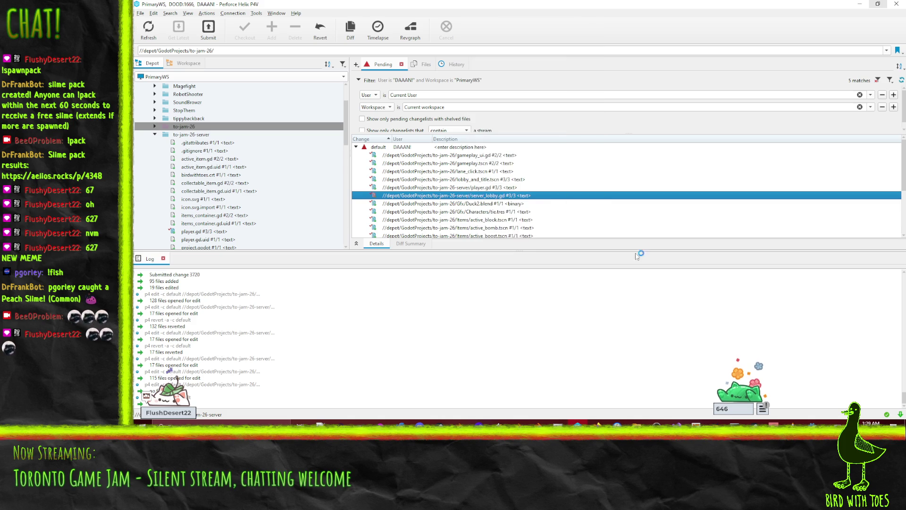
scroll(537, 298, "up", 20)
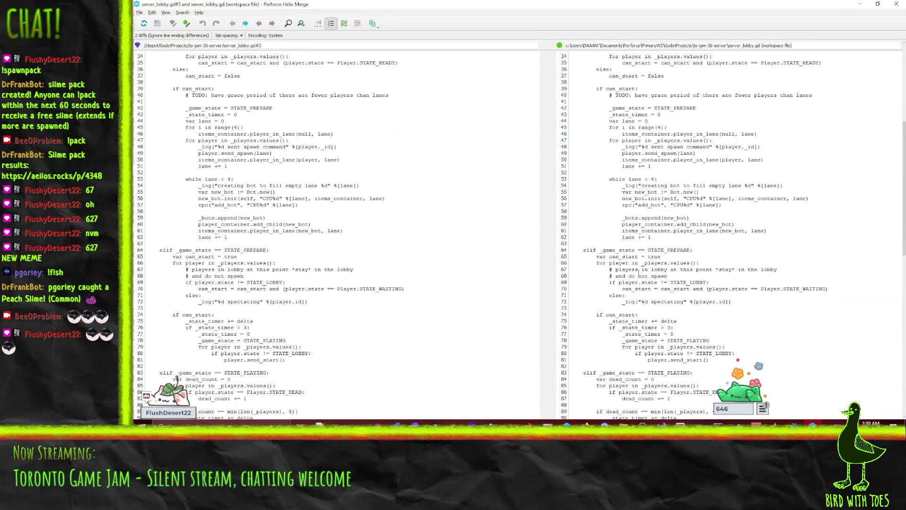
scroll(639, 268, "up", 3)
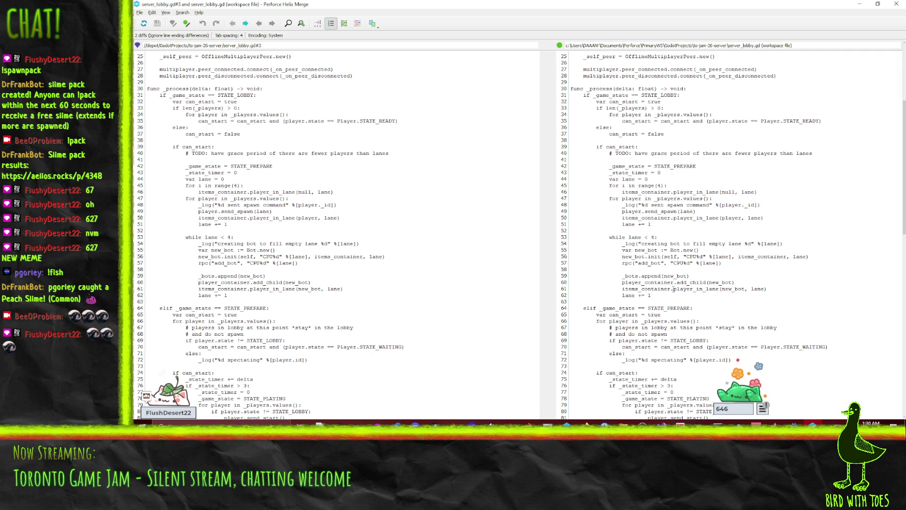
scroll(687, 284, "up", 8)
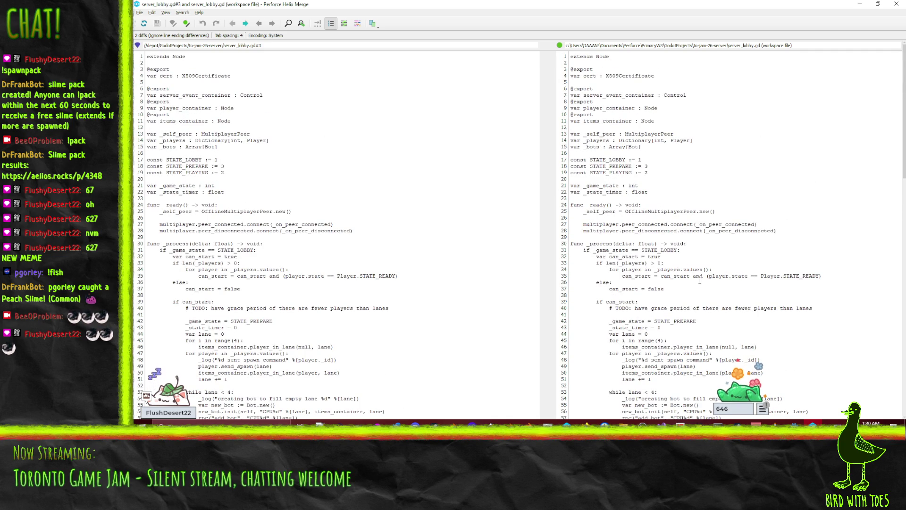
scroll(700, 279, "down", 20)
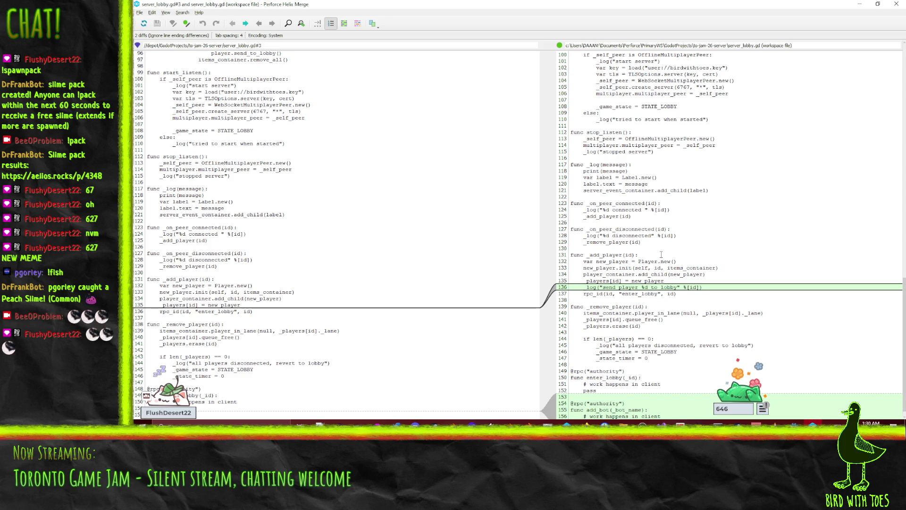
scroll(659, 256, "down", 1)
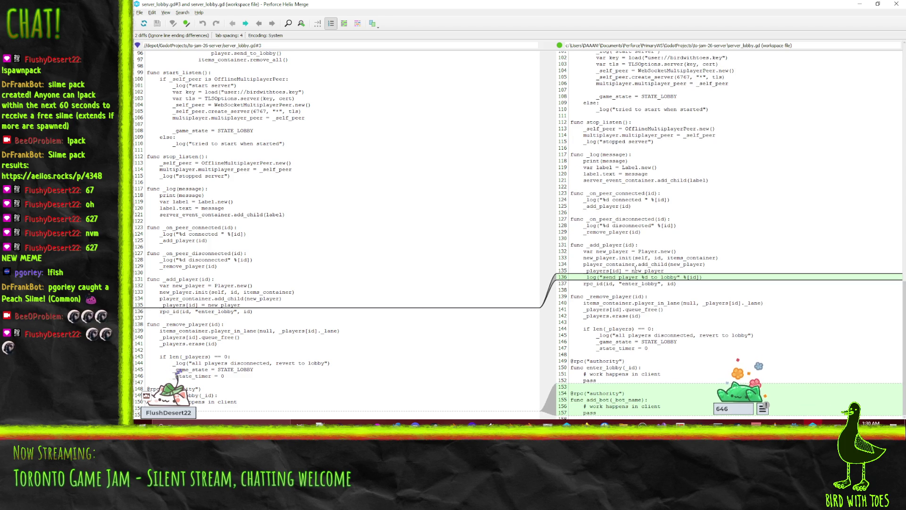
left_click(896, 4)
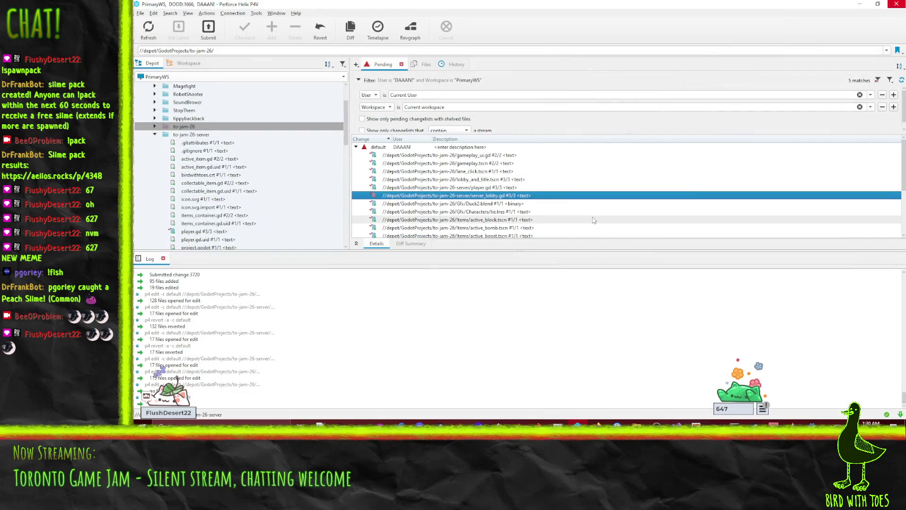
mouse_move(811, 424)
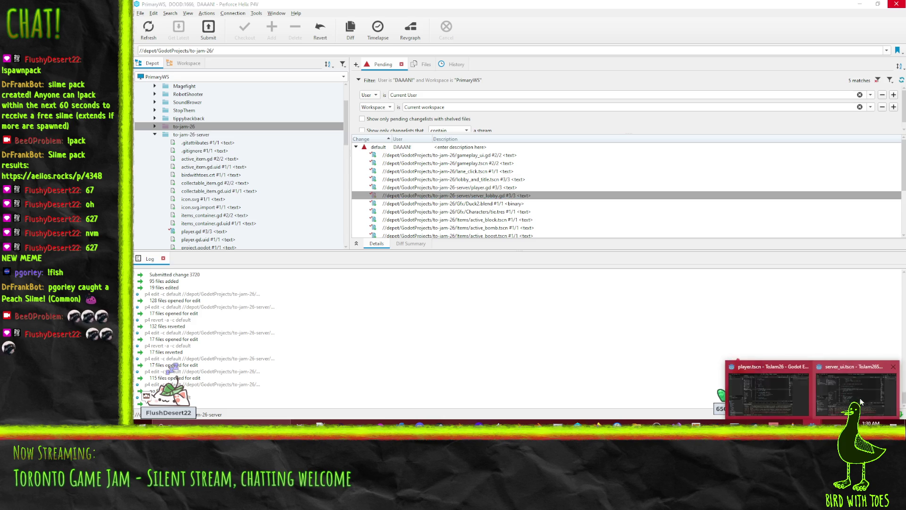
In the client's player.gd, comment out the in_lobby rpc_id call on line 39 and save.
left_click(772, 386)
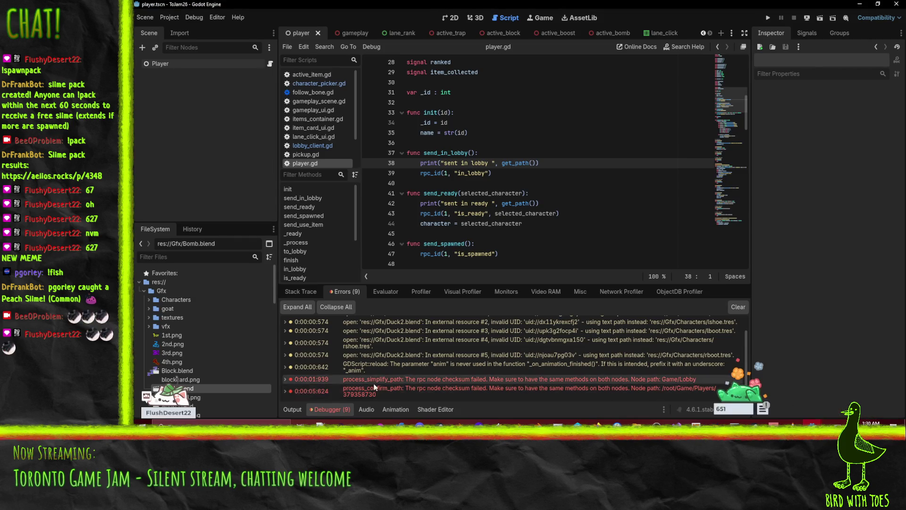
left_click(293, 409)
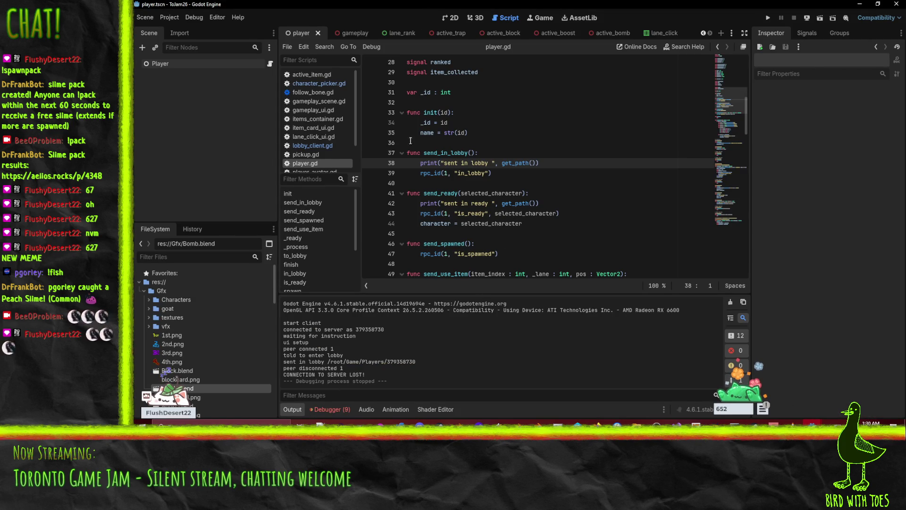
left_click(421, 173)
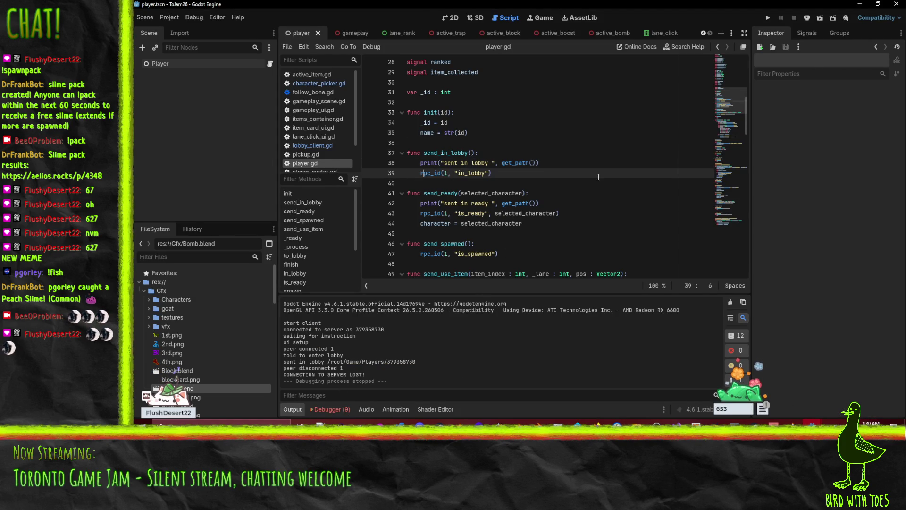
type("#")
key("ctrl+s")
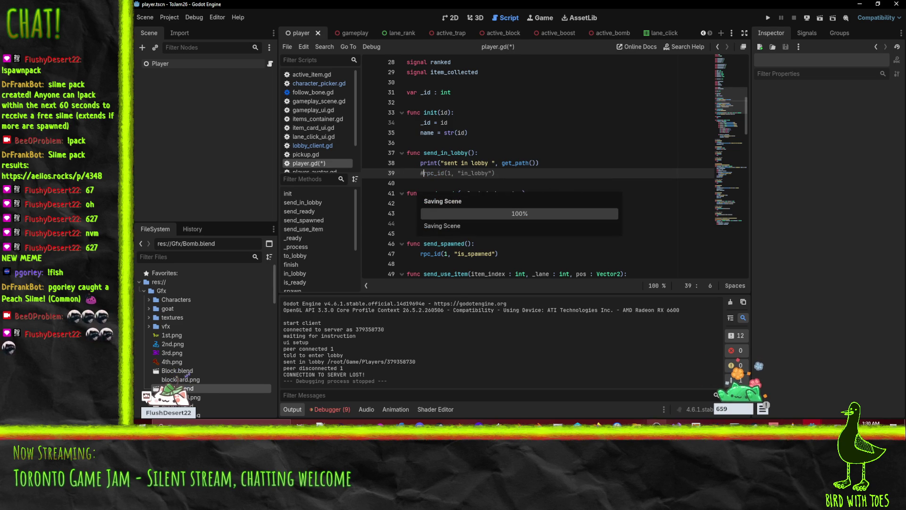
key("alt+Tab")
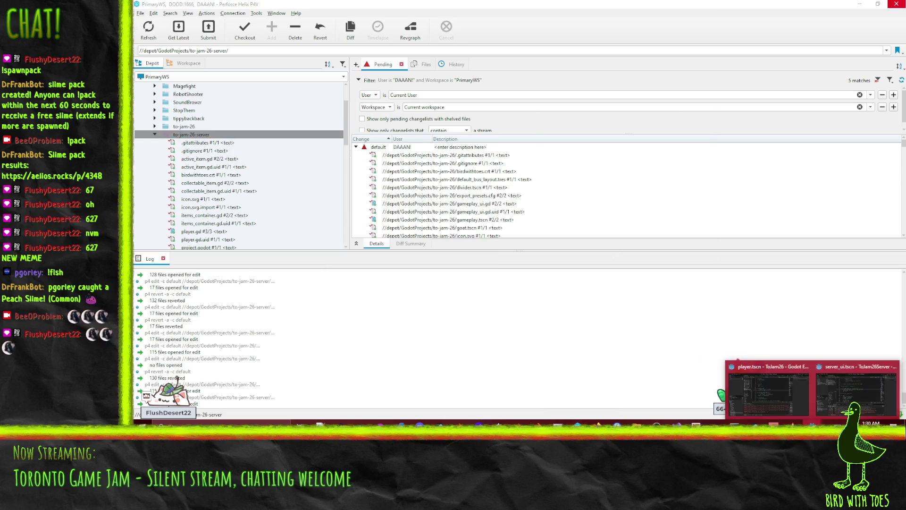
left_click(770, 382)
Dismiss the load errors, run the client and server projects, and join the game.
left_click(514, 315)
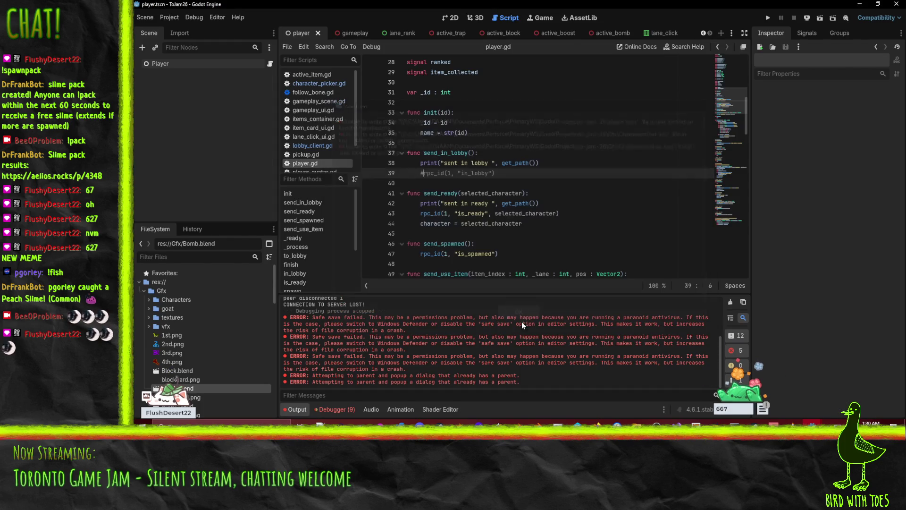
left_click(771, 16)
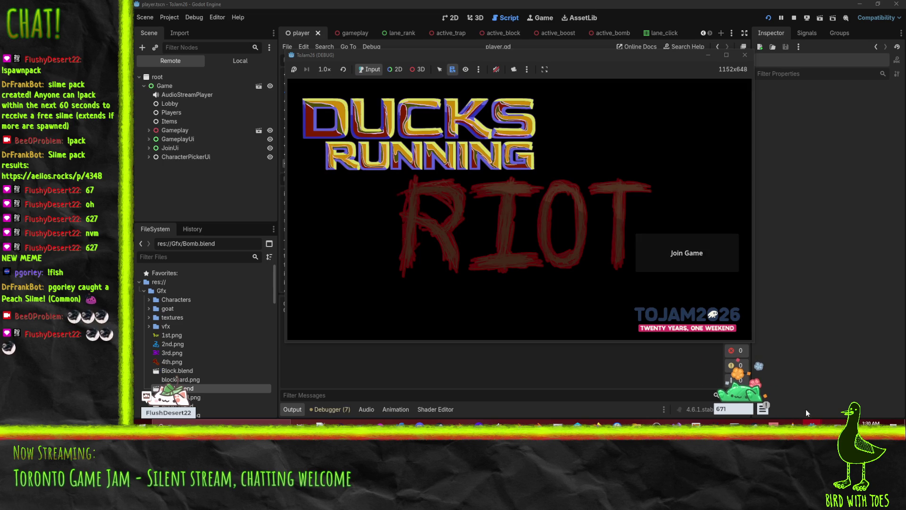
mouse_move(811, 425)
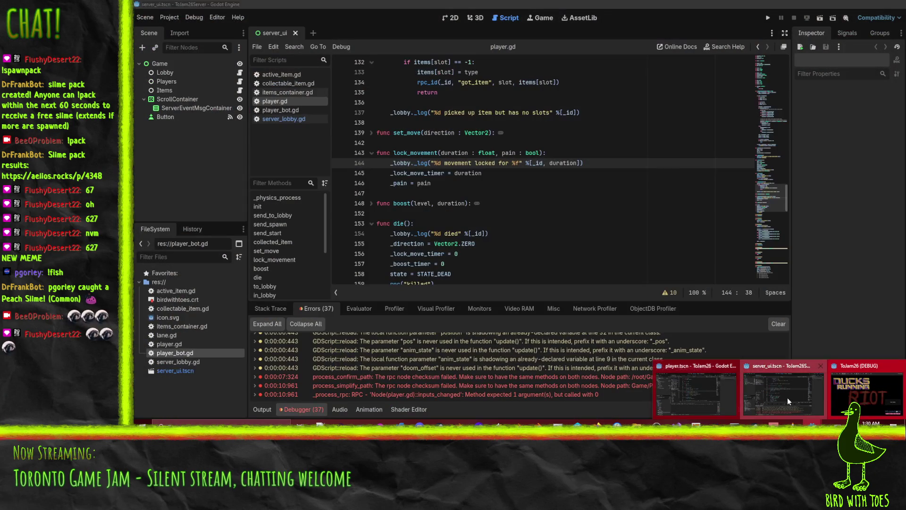
left_click(787, 398)
left_click(768, 18)
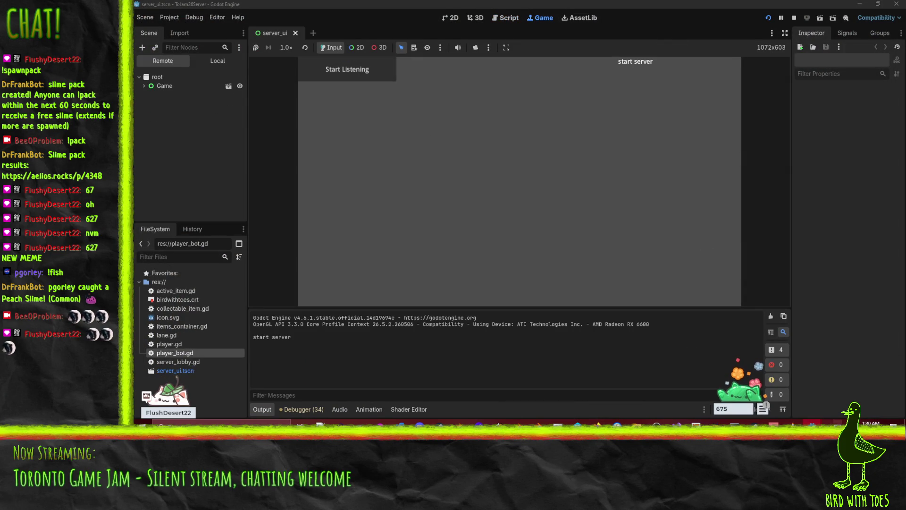
left_click(676, 394)
left_click(682, 263)
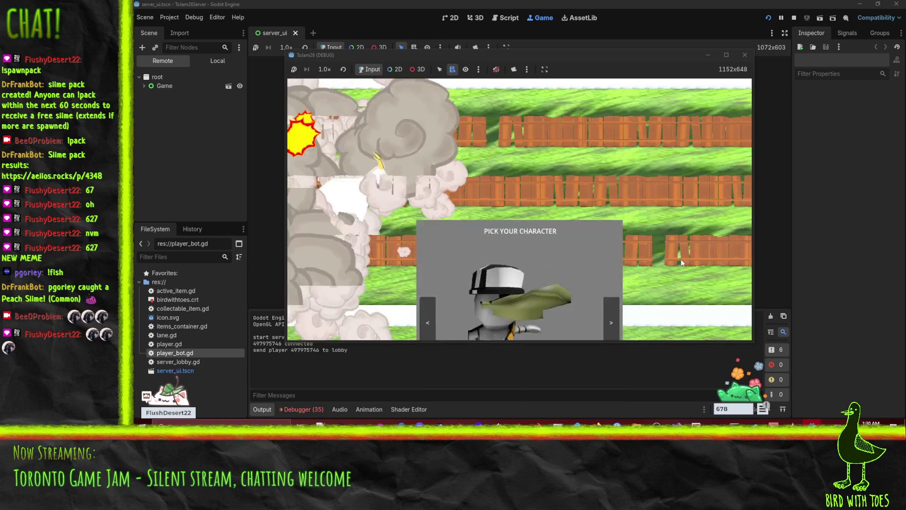
Check the server's debugger errors, stop the server, and close the client game.
left_click(313, 409)
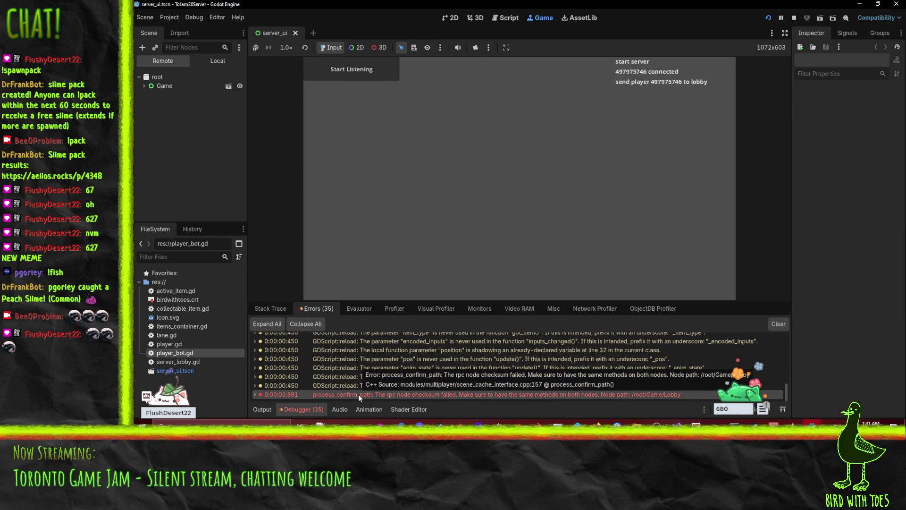
left_click(794, 21)
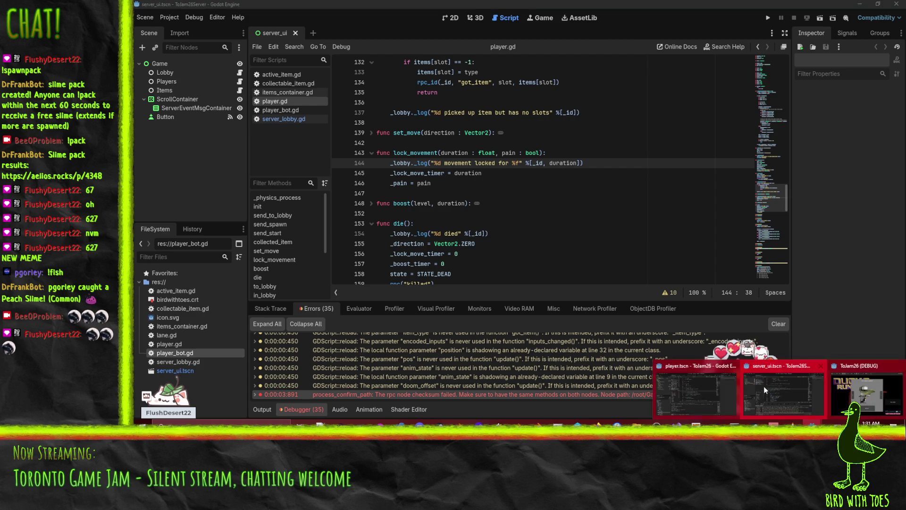
left_click(763, 386)
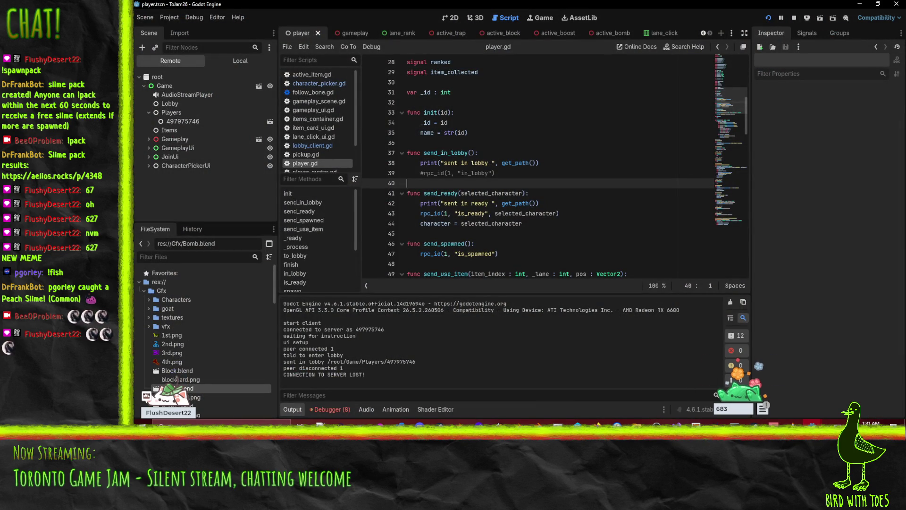
mouse_move(812, 422)
mouse_move(866, 392)
left_click(900, 365)
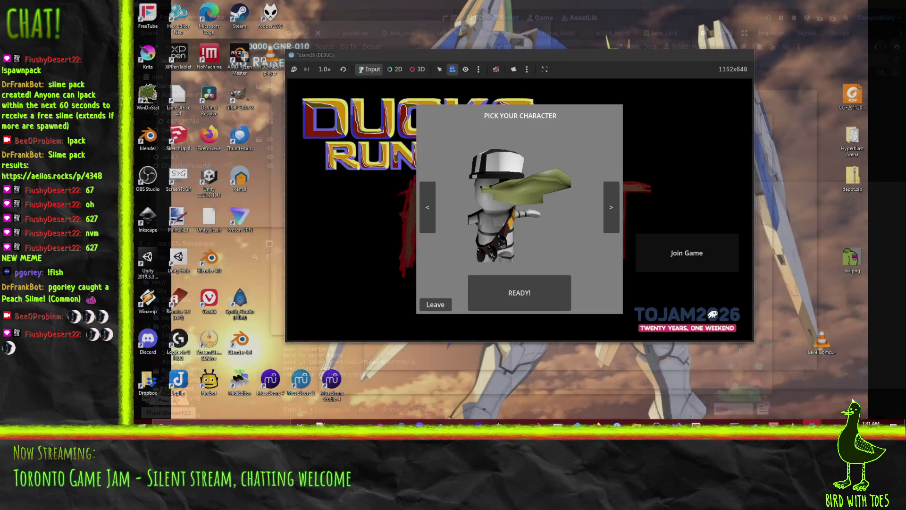
Review the client's debugger errors, then show the server's Output log.
left_click(812, 425)
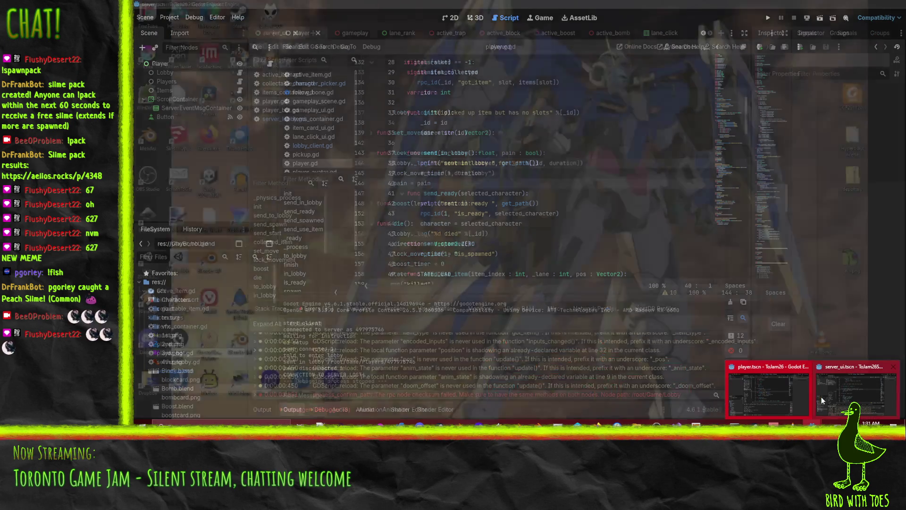
left_click(823, 396)
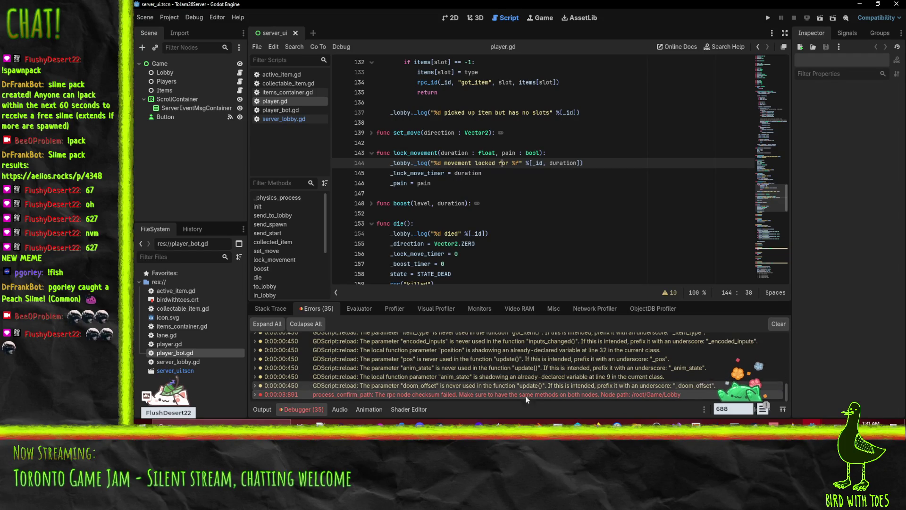
left_click(813, 424)
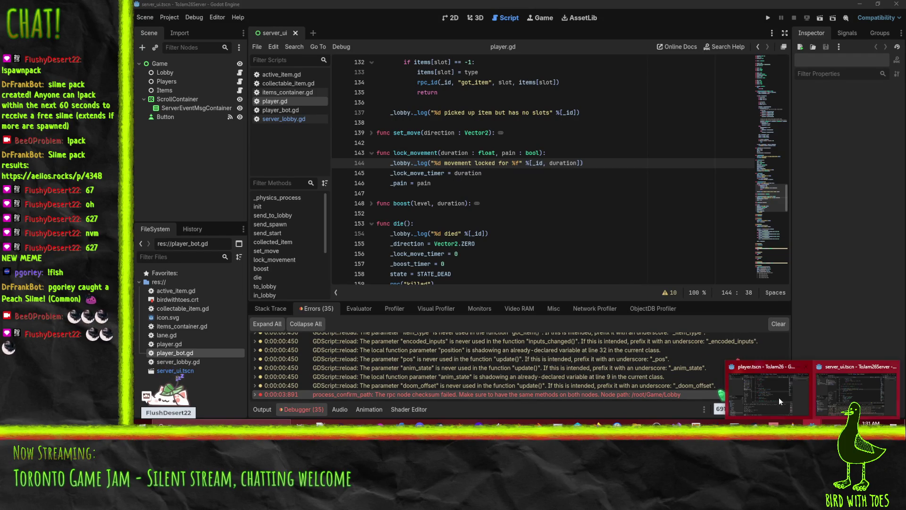
left_click(766, 397)
left_click(331, 409)
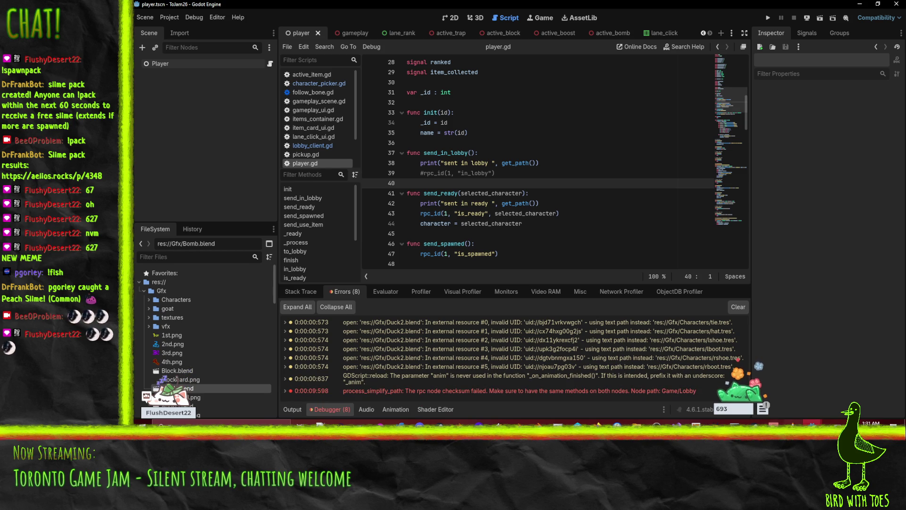
mouse_move(813, 424)
mouse_move(858, 402)
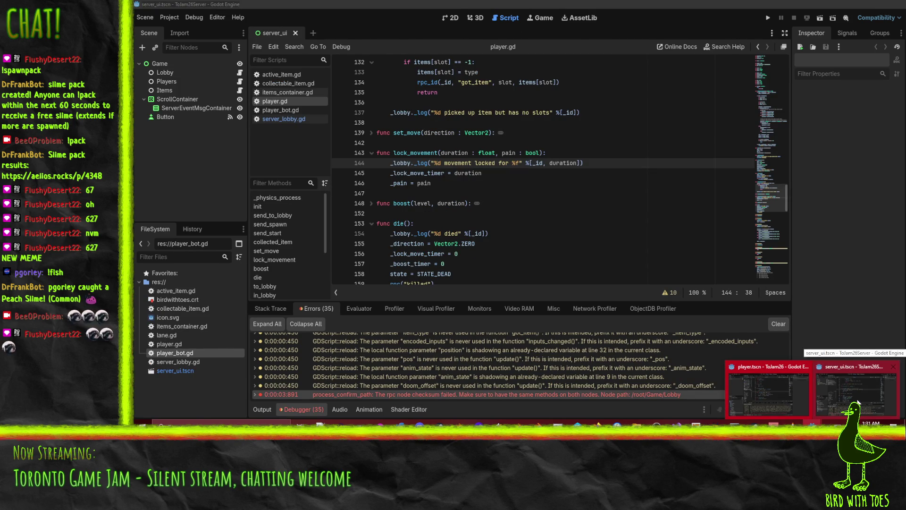
left_click(858, 402)
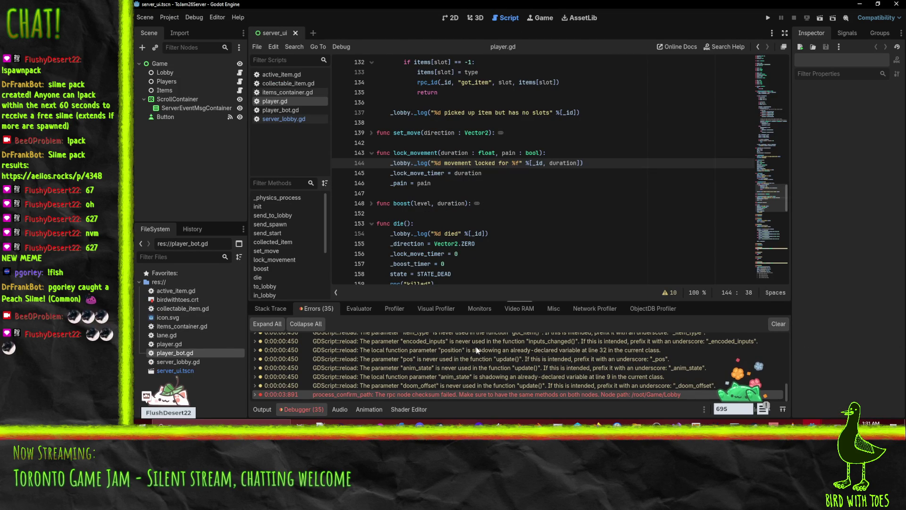
left_click(268, 413)
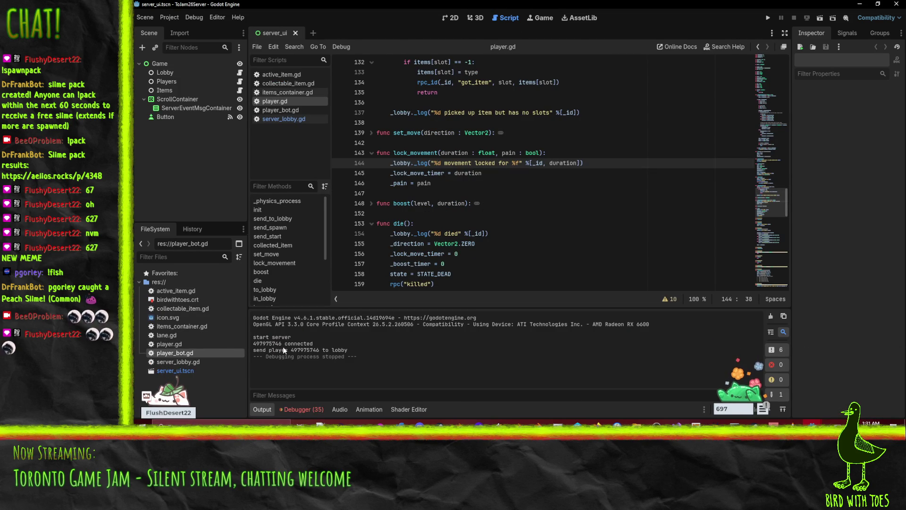
Search the server's player.gd for to_lobby and jump to the send_to_lobby match.
left_click(552, 193)
key("ctrl+f")
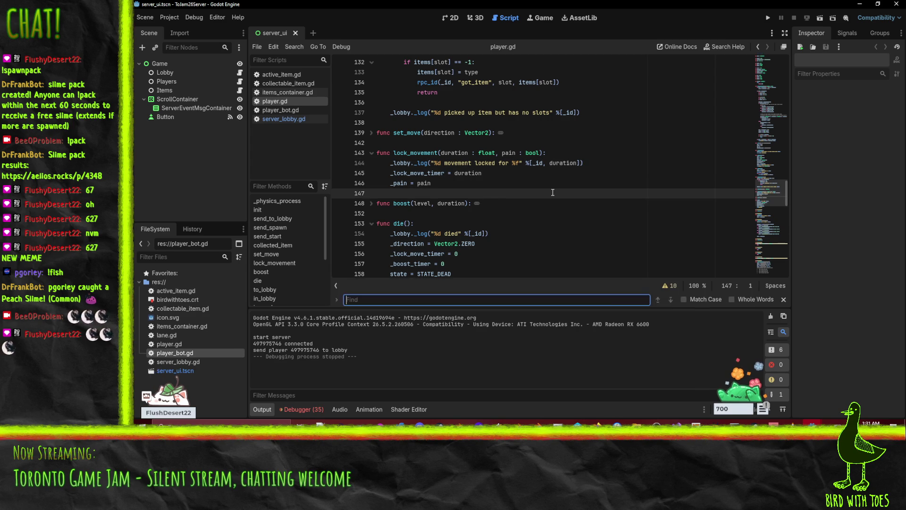
type("to_lobby")
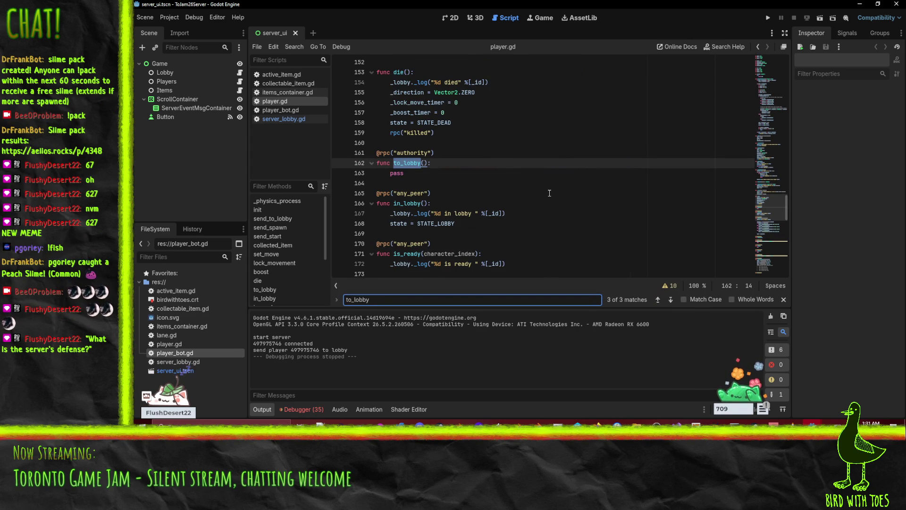
scroll(534, 215, "up", 4)
scroll(533, 215, "down", 5)
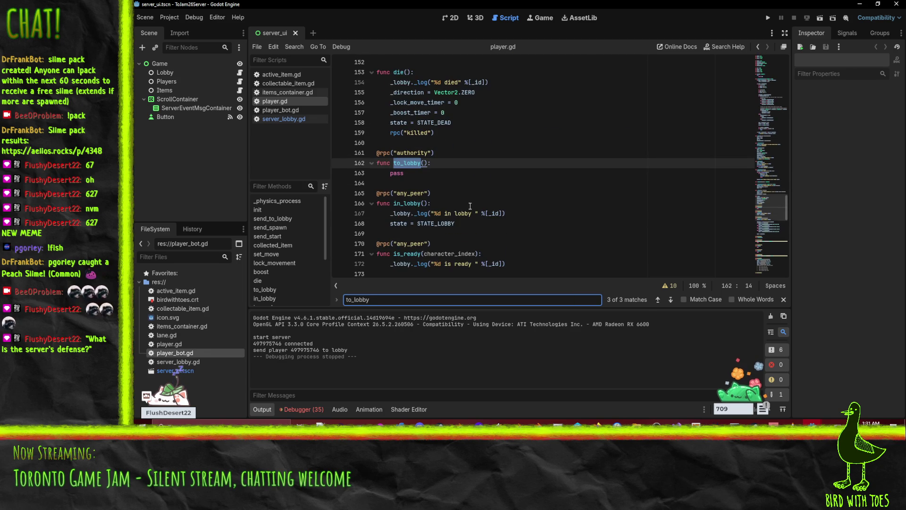
scroll(468, 202, "up", 8)
scroll(468, 202, "down", 7)
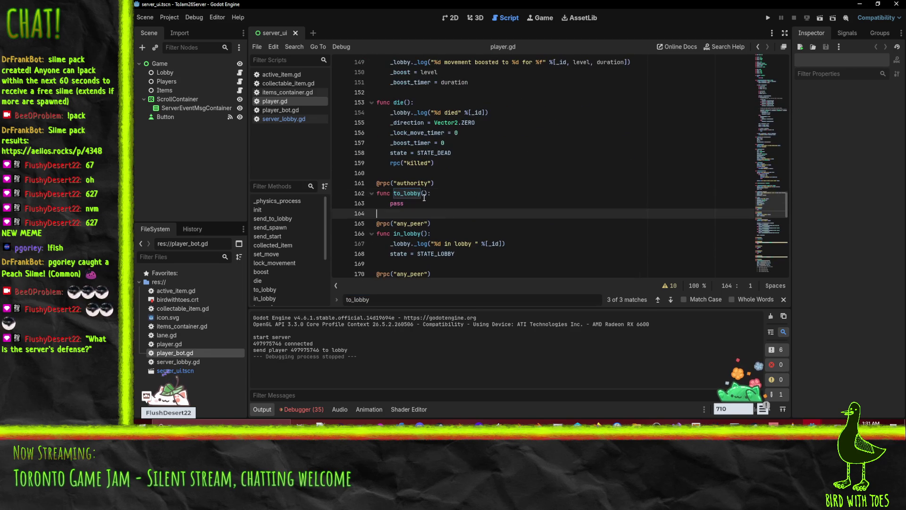
key("ctrl+f")
key("Return")
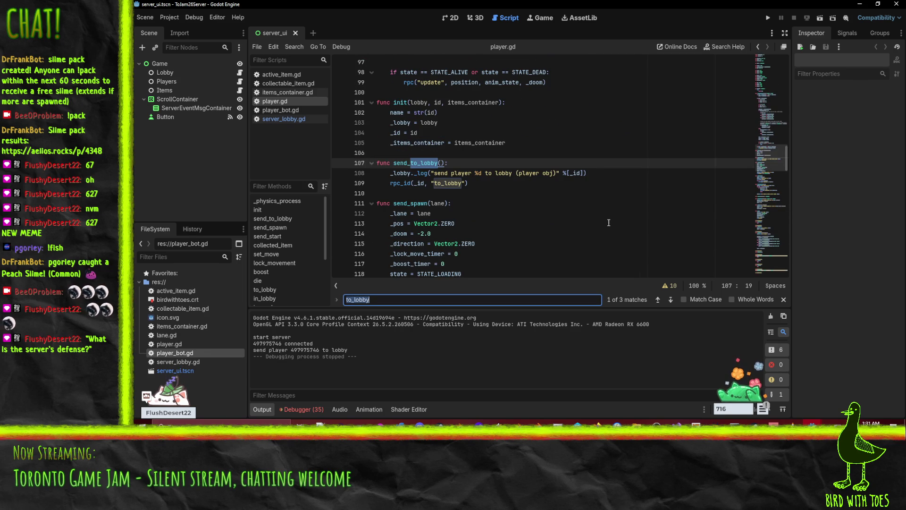
Comment out the to_lobby rpc_id call on line 109 and run the server again.
left_click(505, 188)
key("Home")
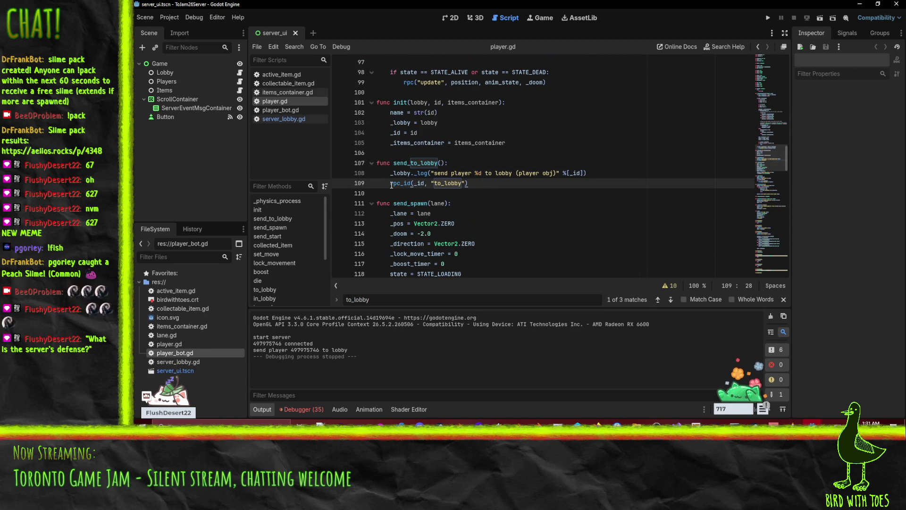
type("#")
left_click(595, 189)
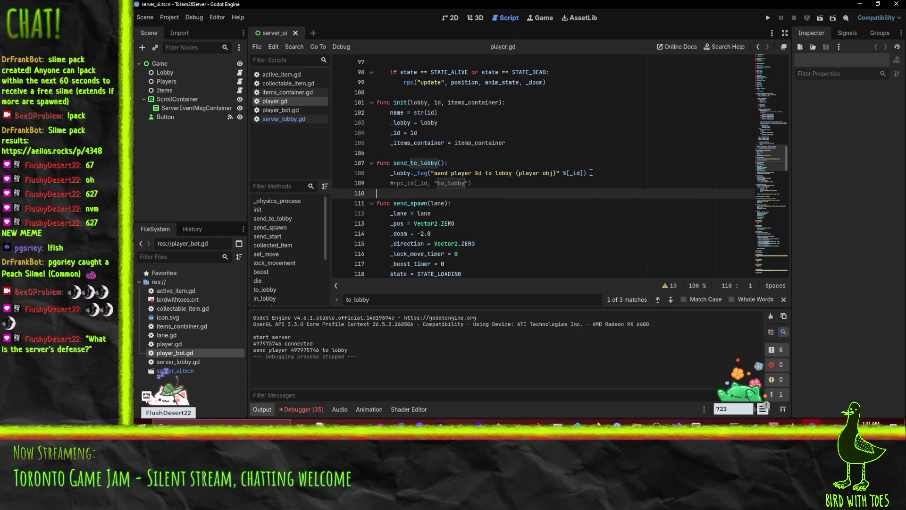
left_click(767, 19)
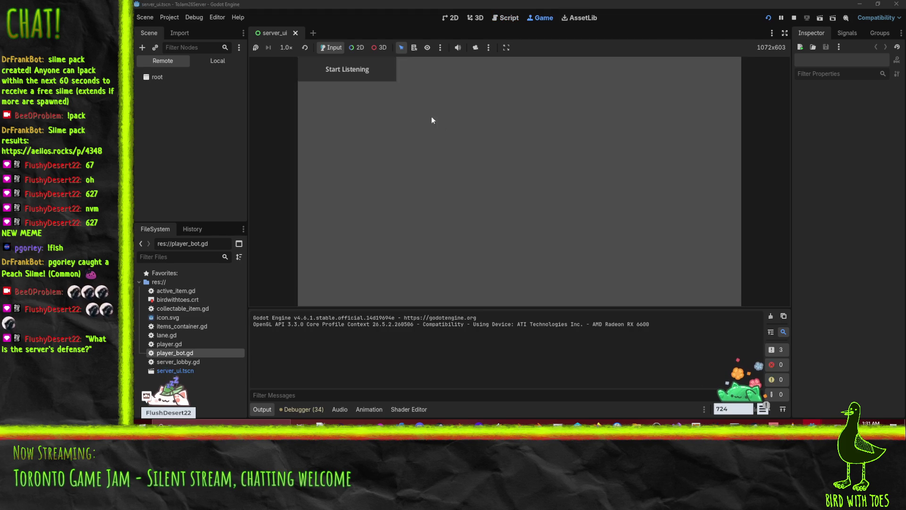
Run the client project and join the game from the title screen.
mouse_move(812, 423)
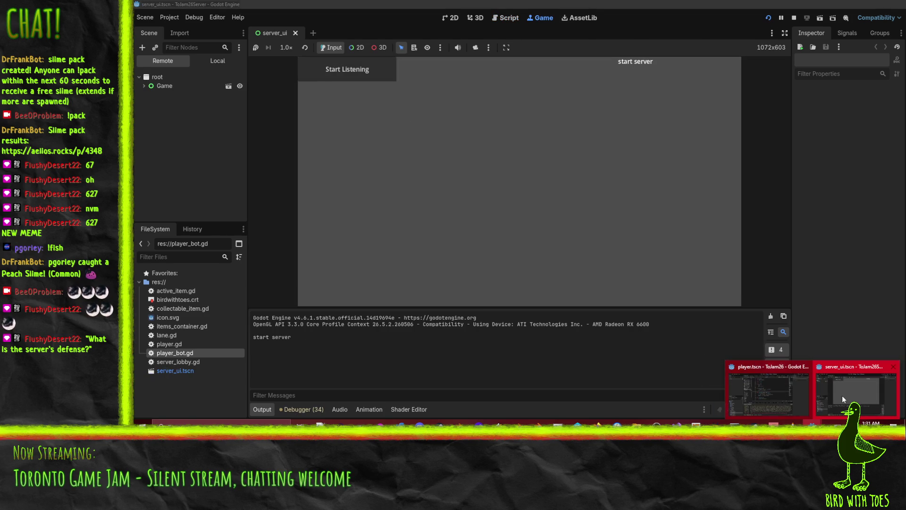
left_click(752, 393)
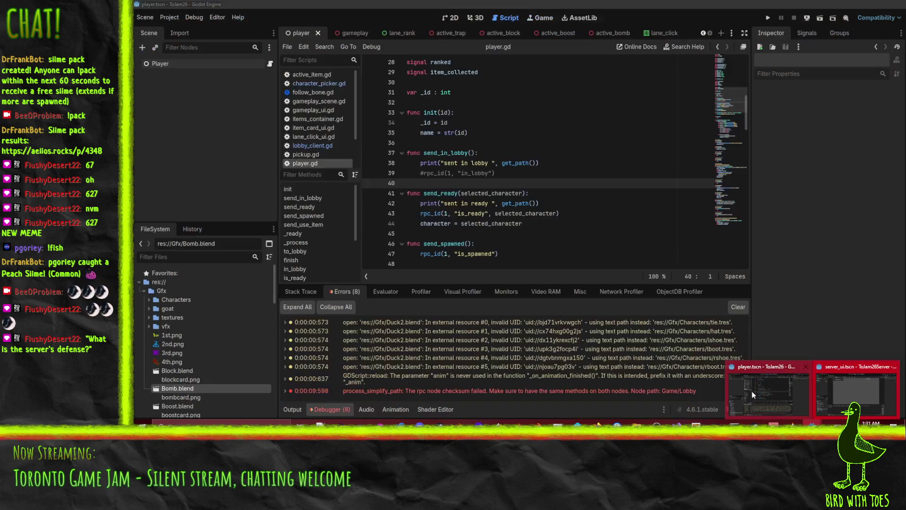
left_click(769, 16)
left_click(682, 251)
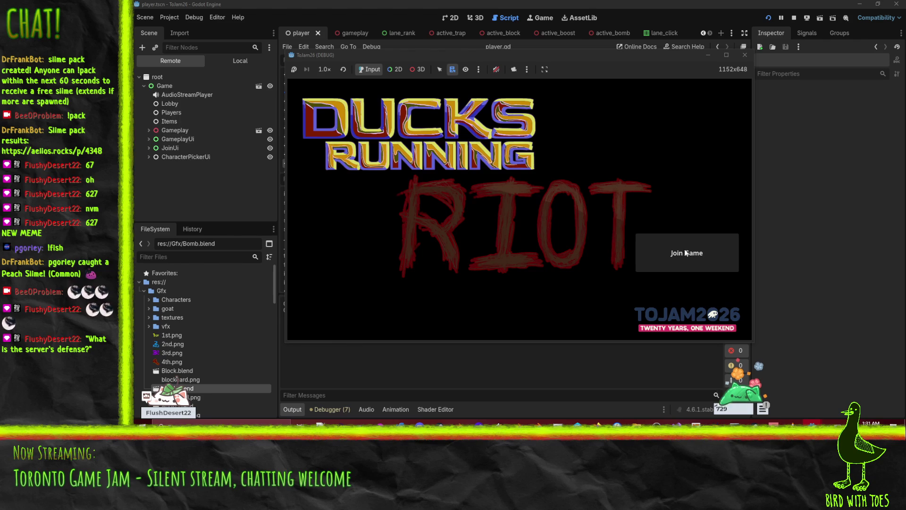
Check the RPC checksum errors in both projects' debuggers, then stop the server.
left_click(329, 404)
left_click(329, 407)
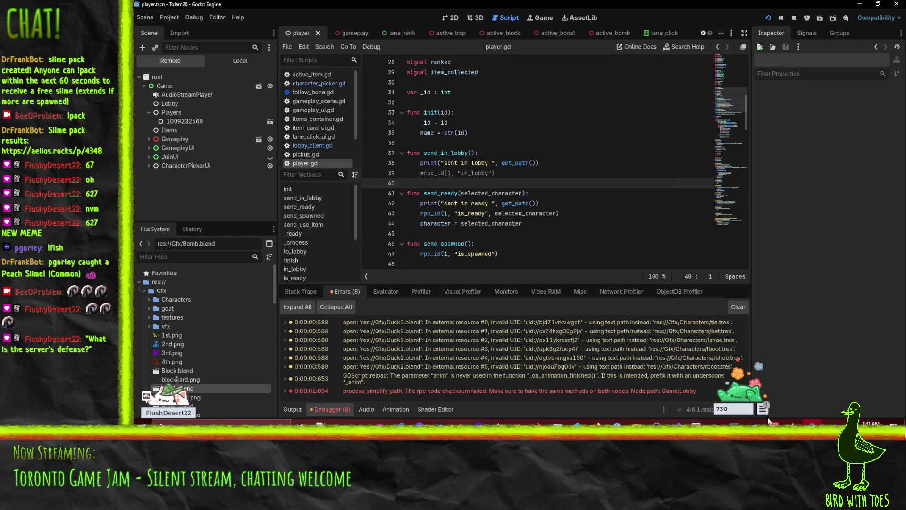
mouse_move(812, 424)
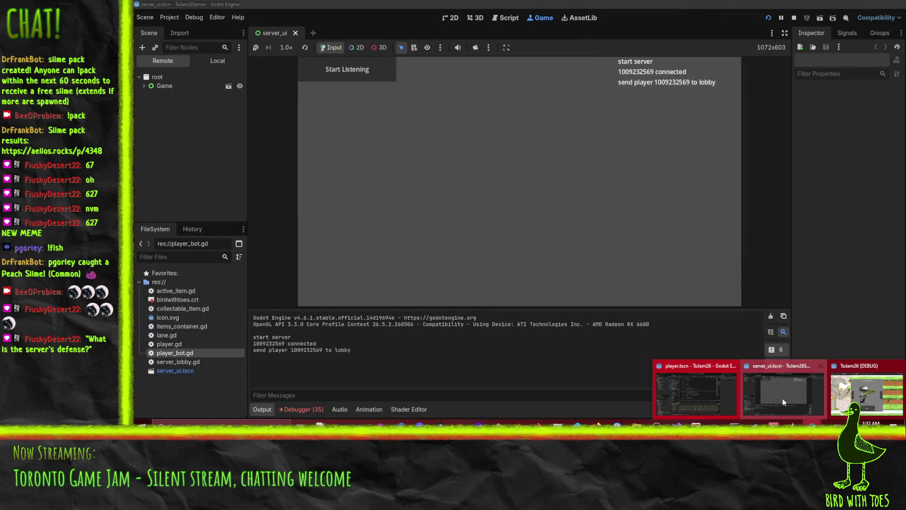
left_click(783, 398)
left_click(310, 410)
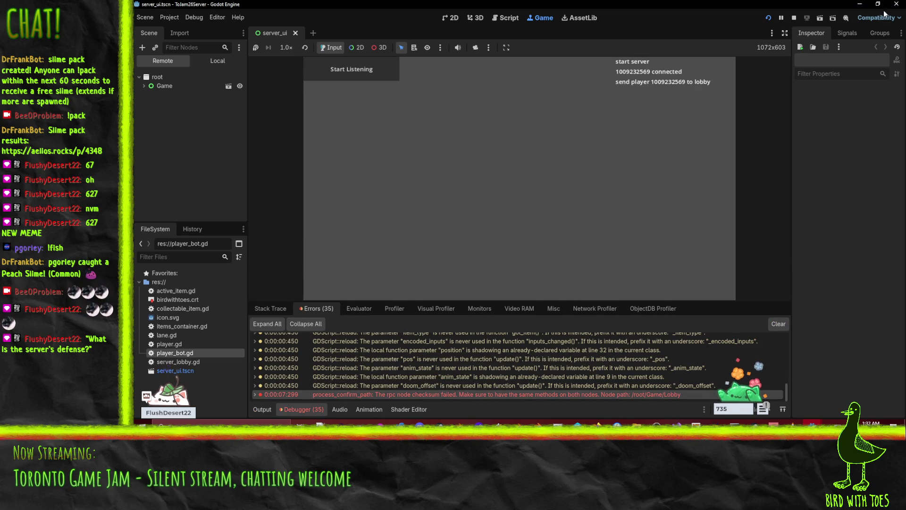
left_click(794, 18)
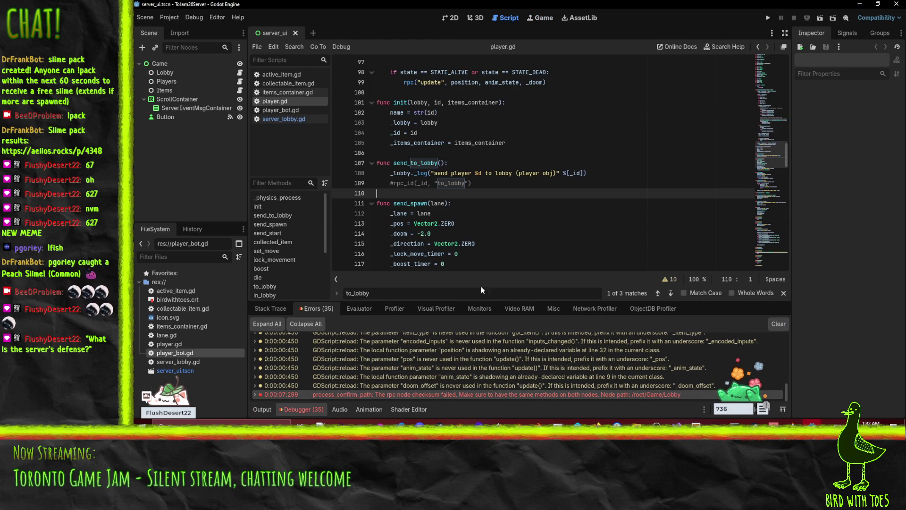
Find rpc_id in all files, listing 5 matches in 2 files, and open the server_lobby.gd result.
double_click(403, 183)
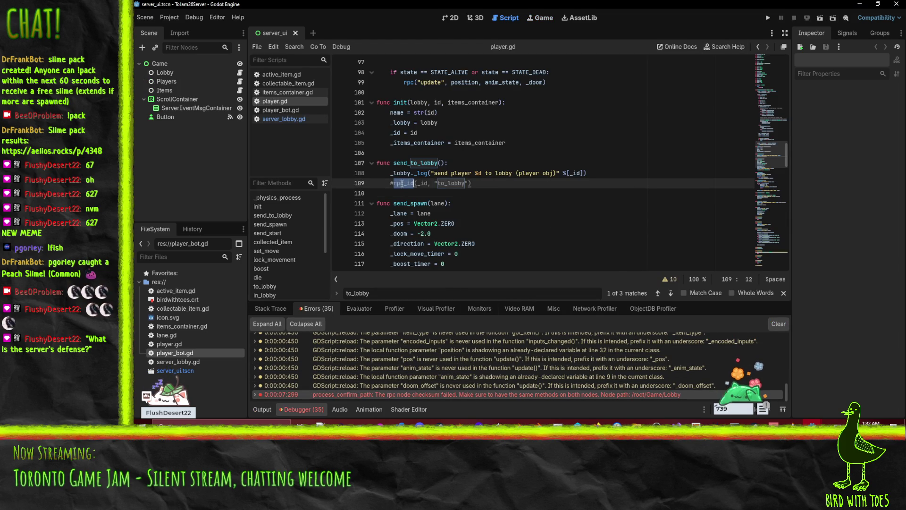
key("ctrl+shift+f")
key("Return")
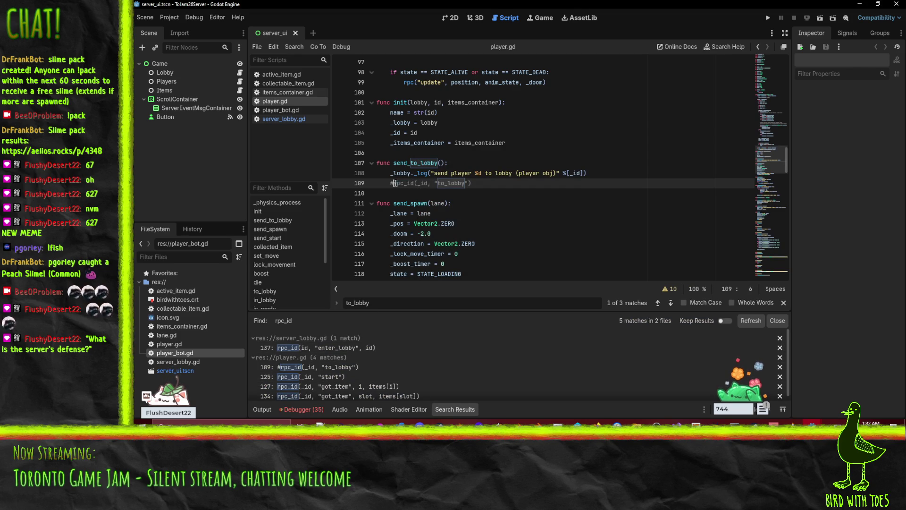
left_click(352, 349)
Toggle comments on server_lobby.gd lines 136–137 and back, leaving them active, and save.
left_click(392, 163)
key("ctrl+k")
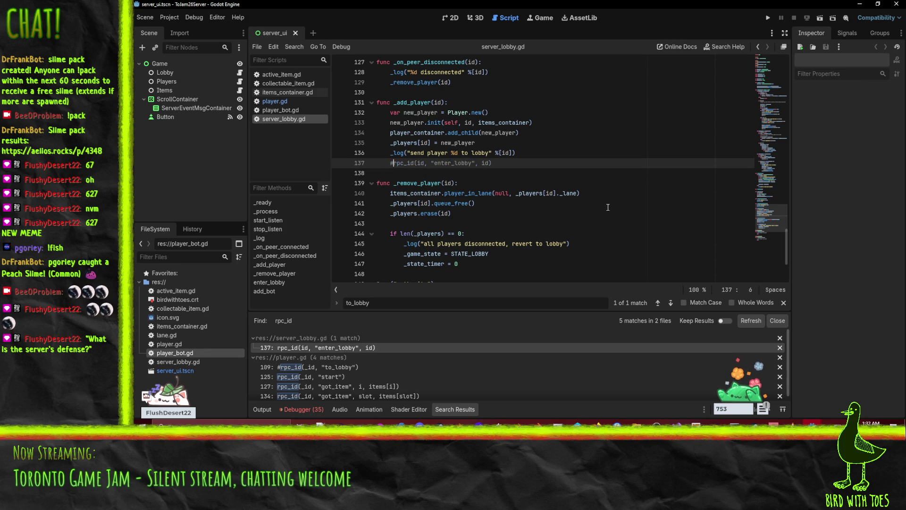
left_click(390, 152)
key("ctrl+k")
key("End")
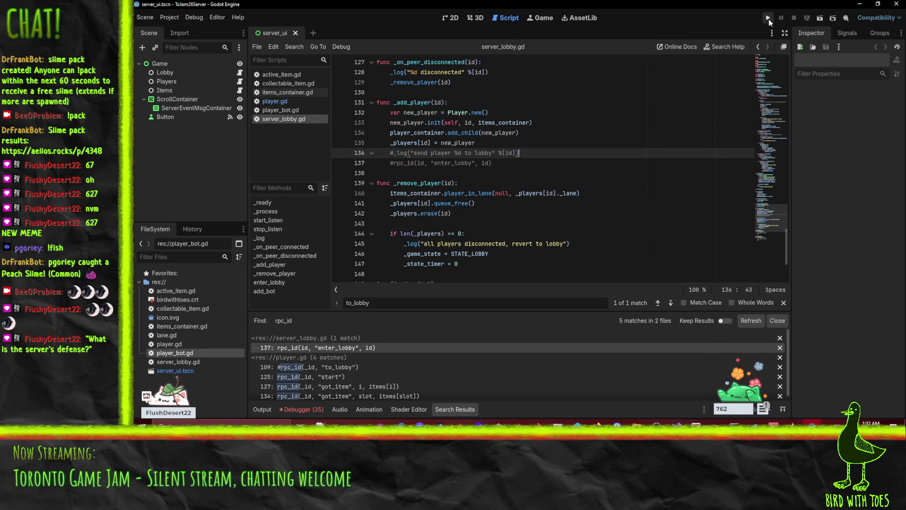
key("ctrl+k")
left_click(475, 163)
key("ctrl+k")
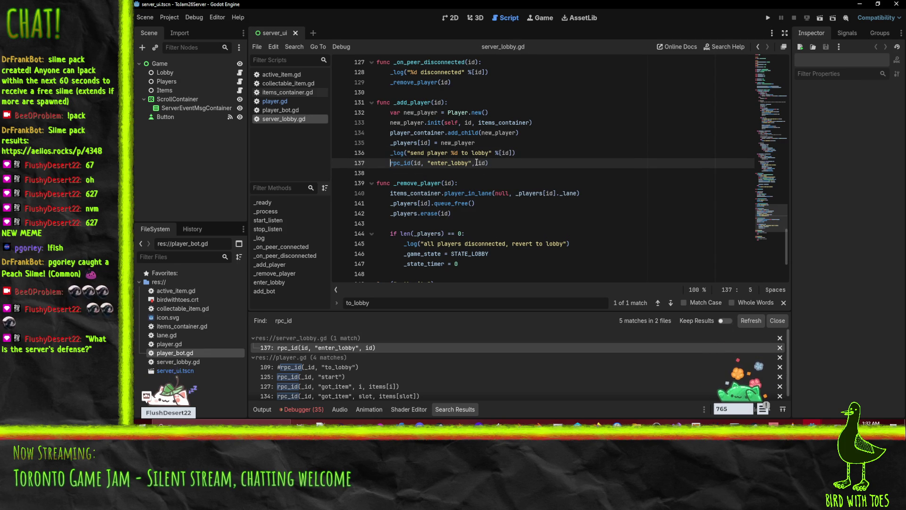
key("ctrl+s")
double_click(447, 163)
key("ctrl+c")
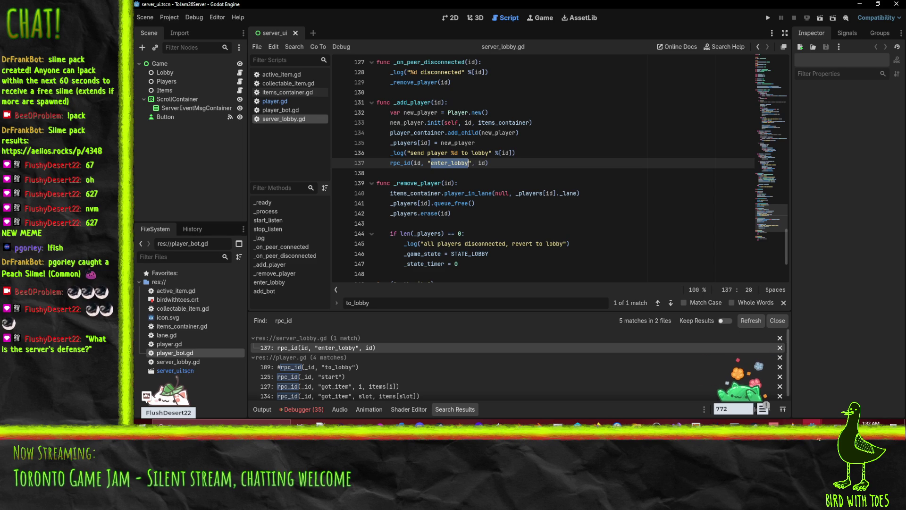
left_click(813, 423)
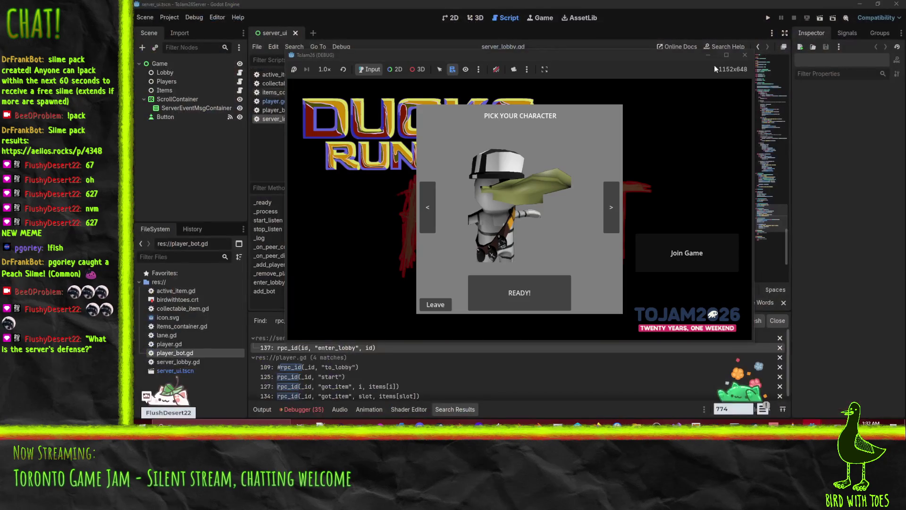
In the client project, search the current script for enter_lobby.
mouse_move(812, 423)
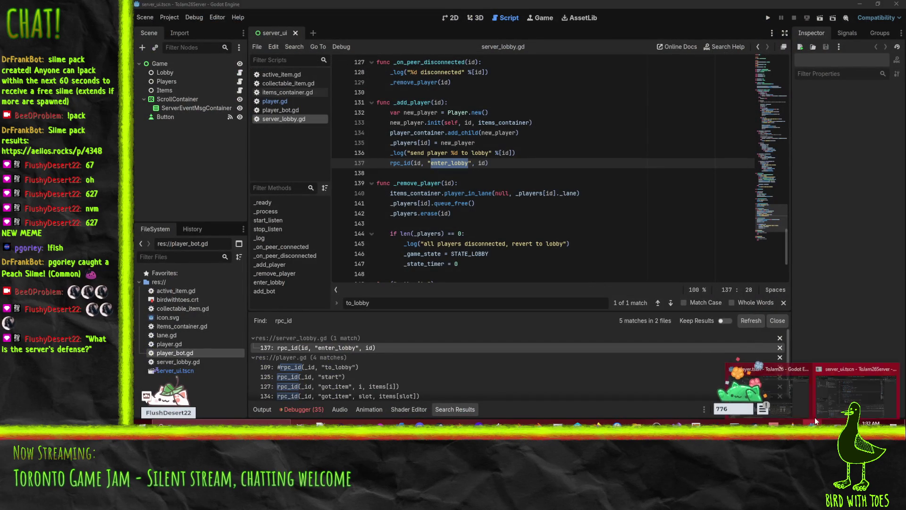
left_click(779, 392)
key("ctrl+f")
key("ctrl+v")
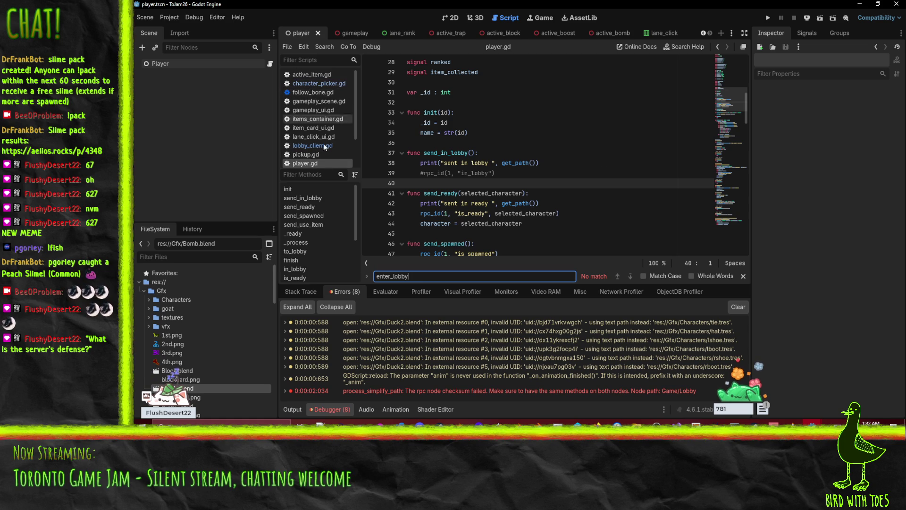
right_click(322, 131)
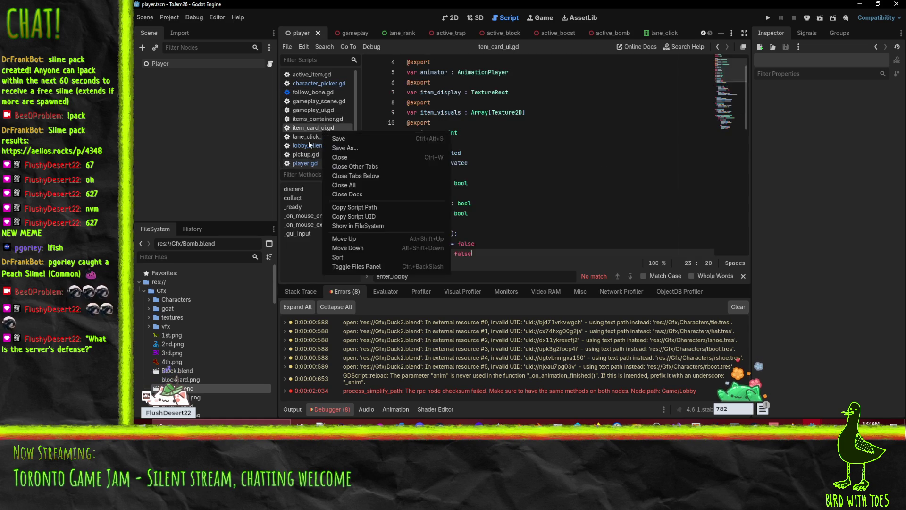
left_click(303, 146)
left_click(540, 124)
key("ctrl+f")
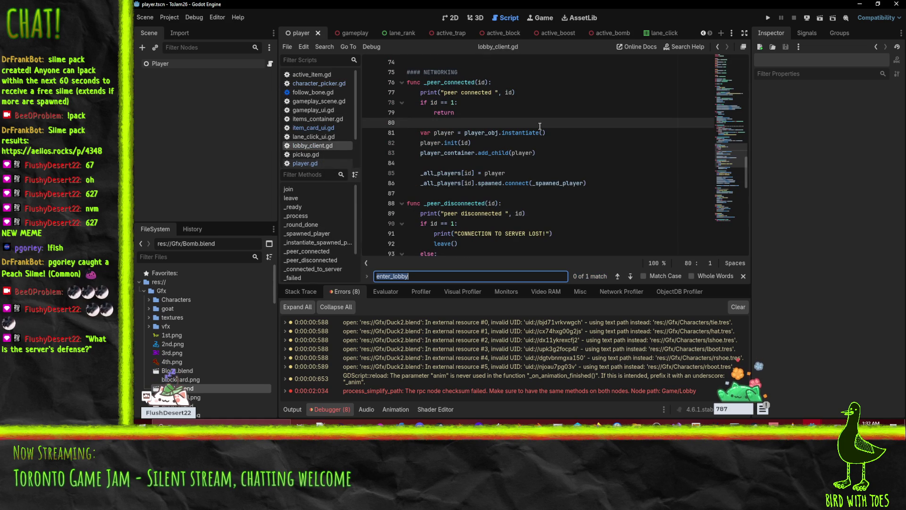
key("Return")
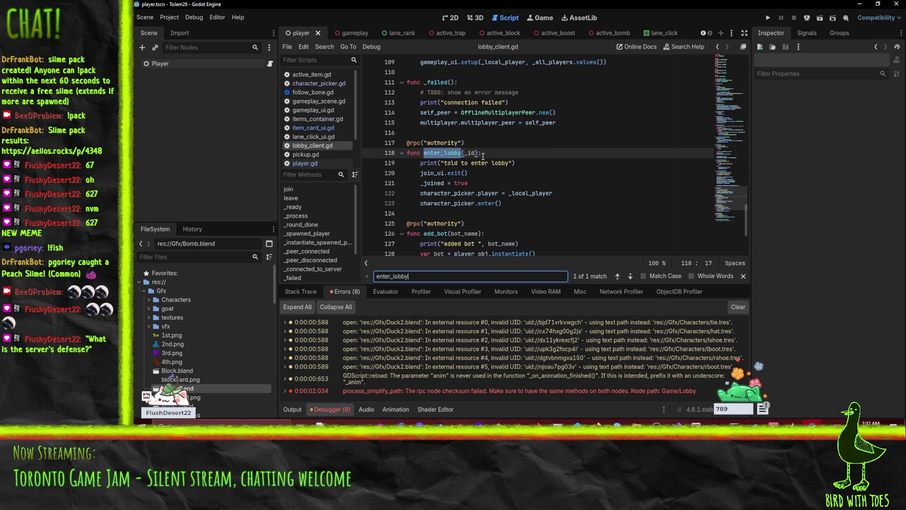
left_click(467, 153)
double_click(471, 152)
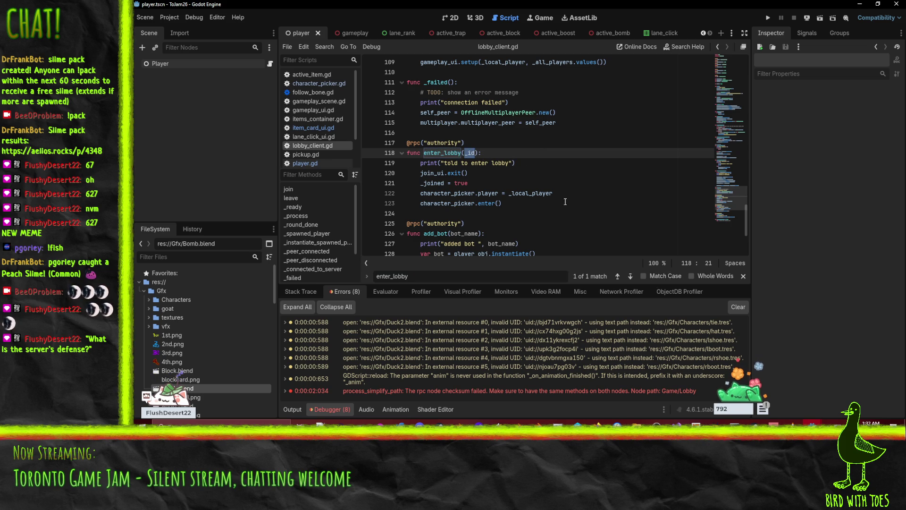
scroll(465, 228, "up", 2)
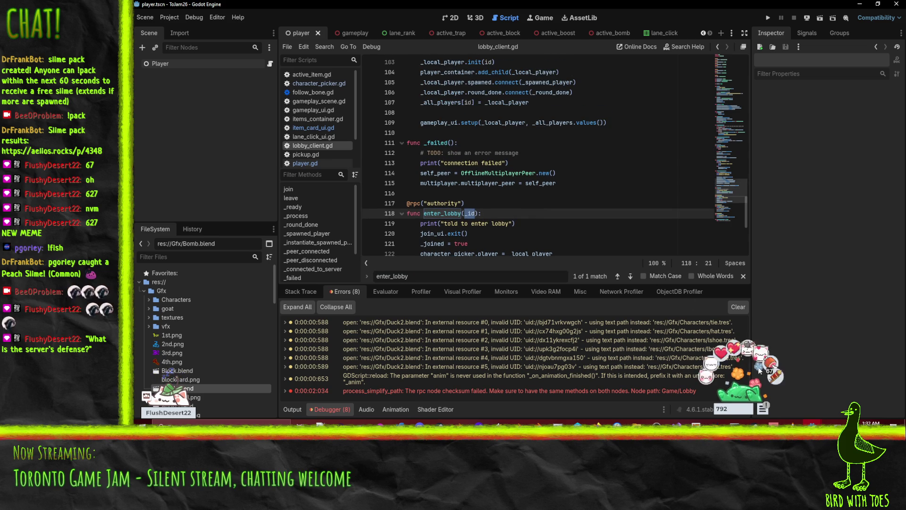
In the server's server_lobby.gd, comment out the _log and rpc_id enter_lobby lines 136–137.
mouse_move(812, 424)
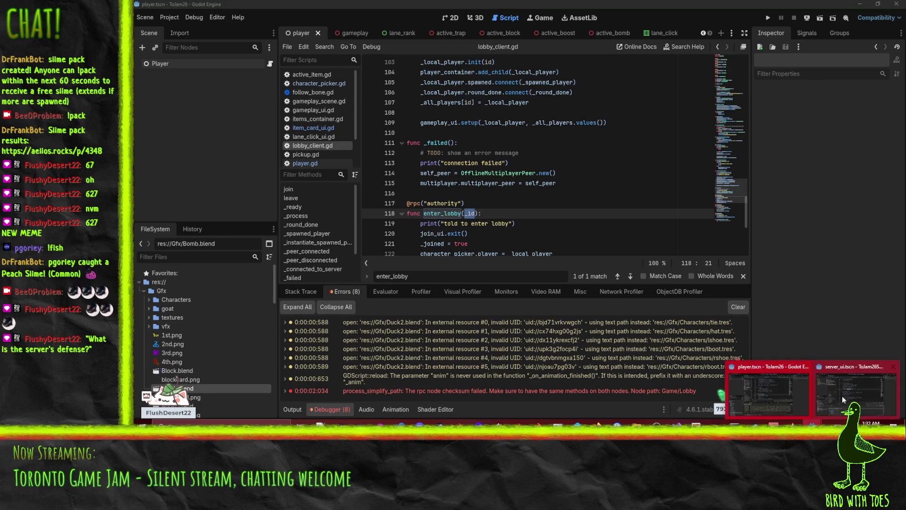
left_click(843, 398)
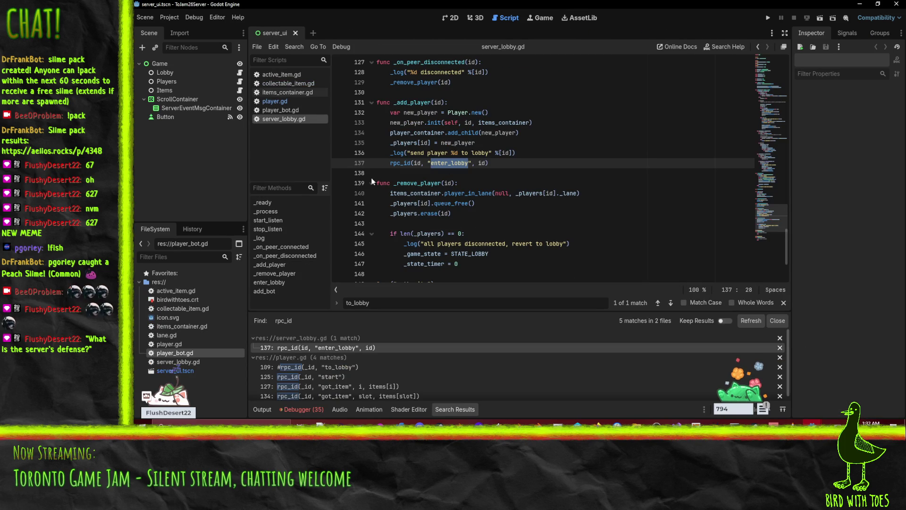
left_click(390, 162)
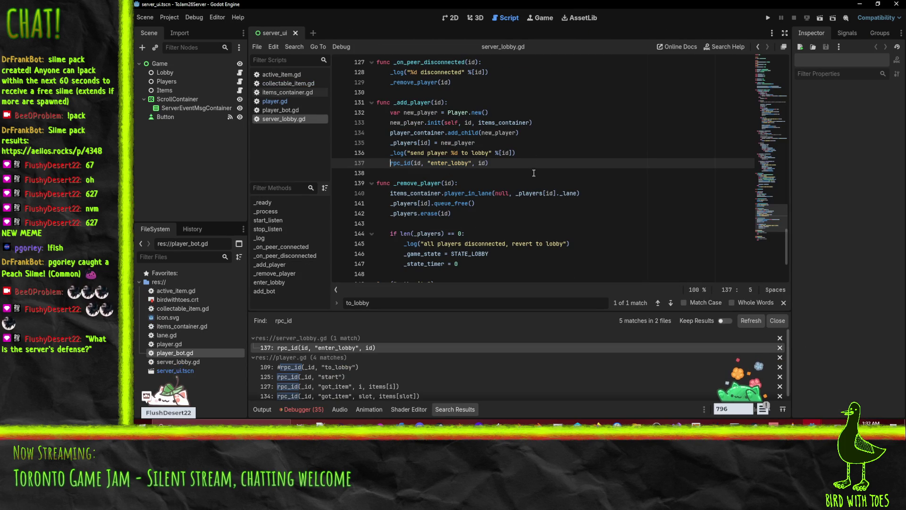
key("shift+Up")
type("#")
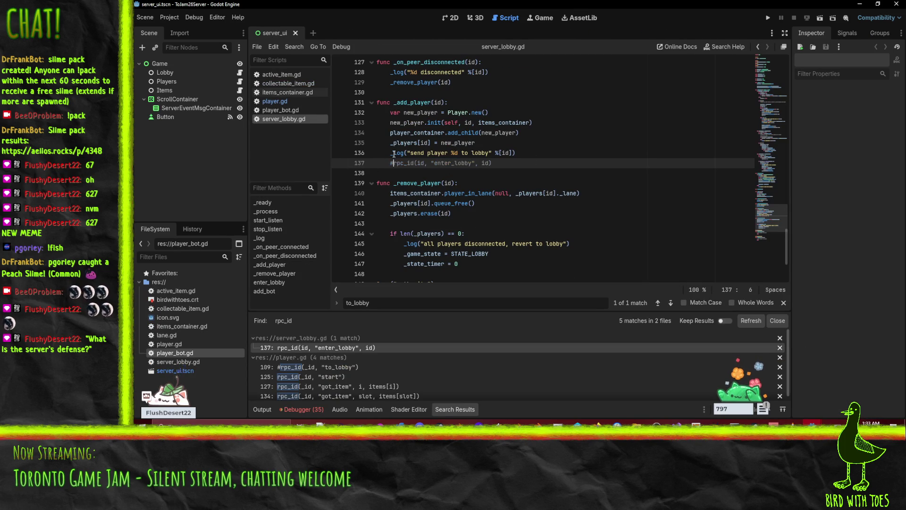
key("ctrl+k")
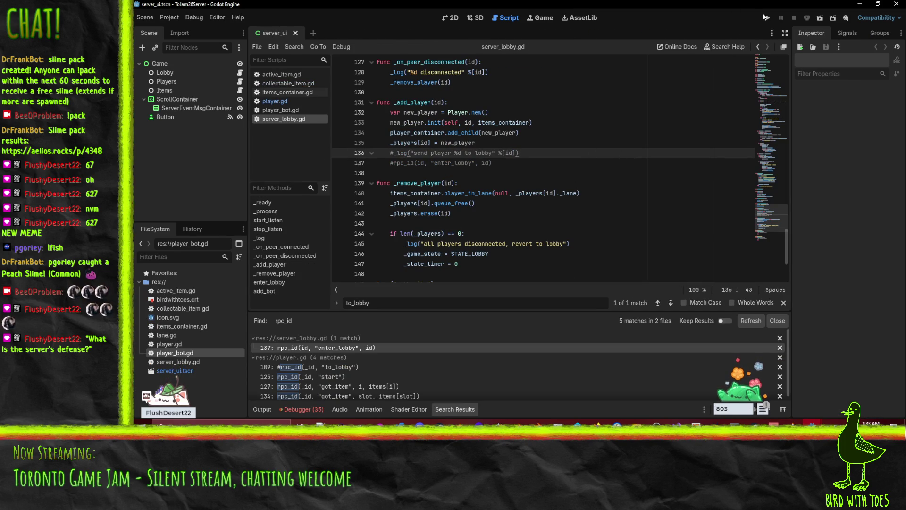
Run the server project and start it listening for players.
key("F5")
left_click(355, 70)
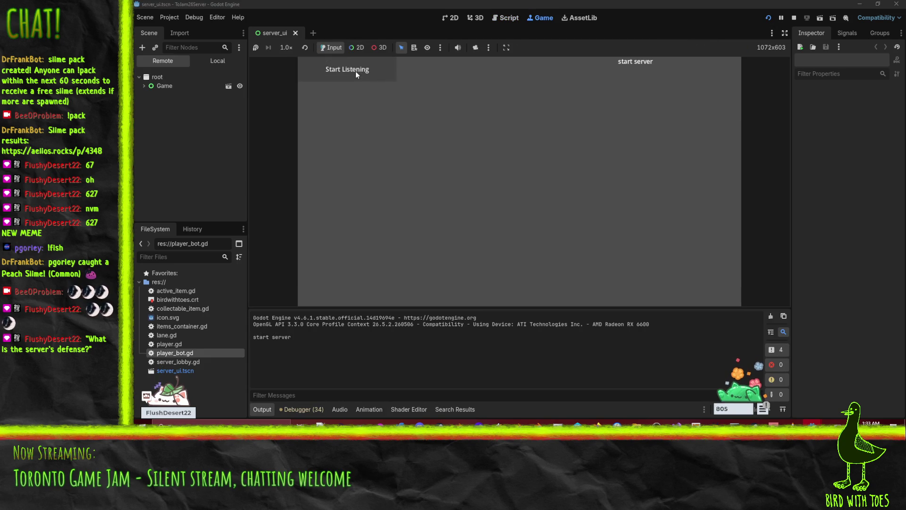
mouse_move(846, 390)
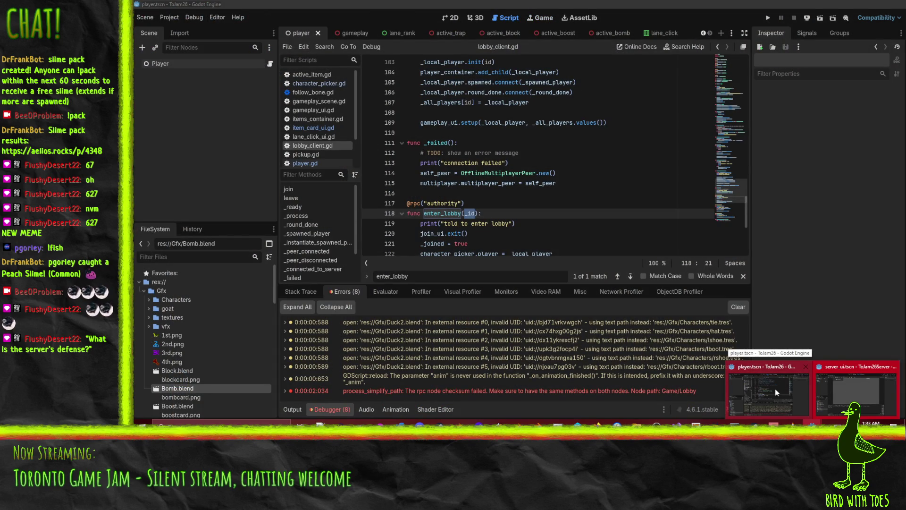
Run the client game and connect it to the server.
left_click(775, 389)
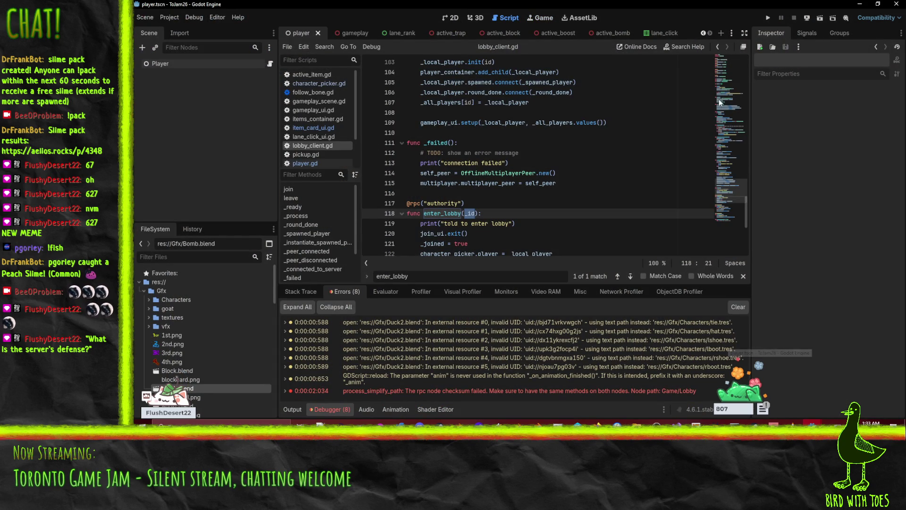
left_click(768, 18)
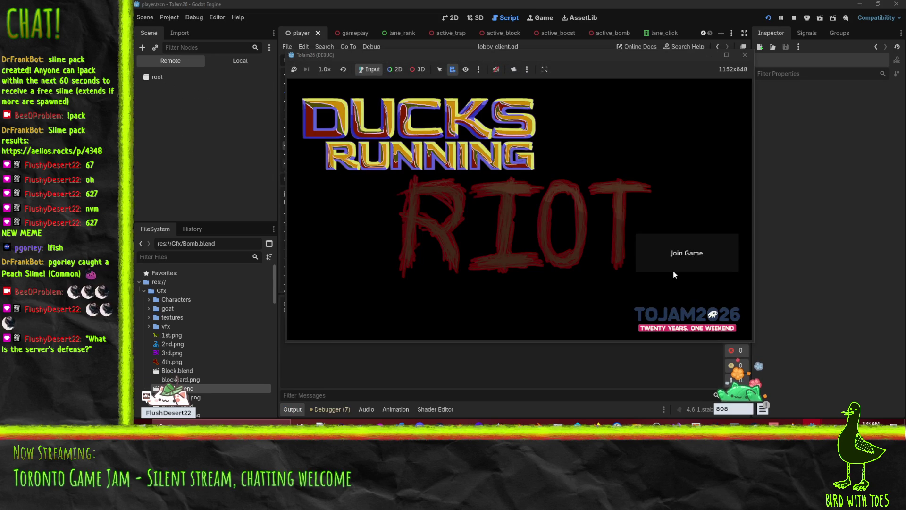
left_click(672, 269)
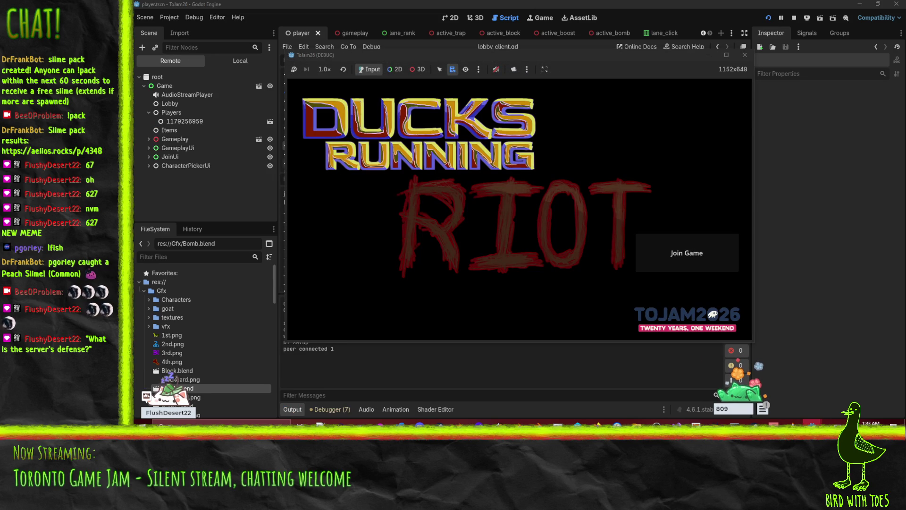
mouse_move(876, 393)
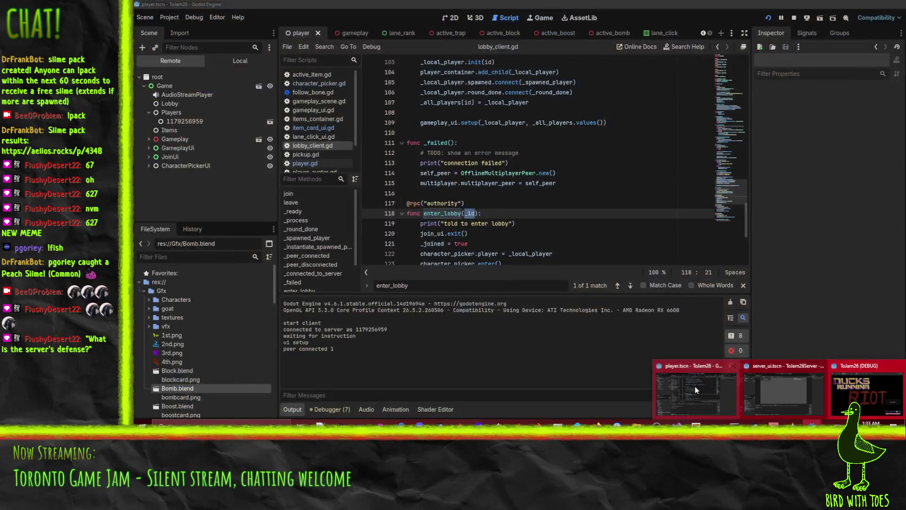
left_click(695, 387)
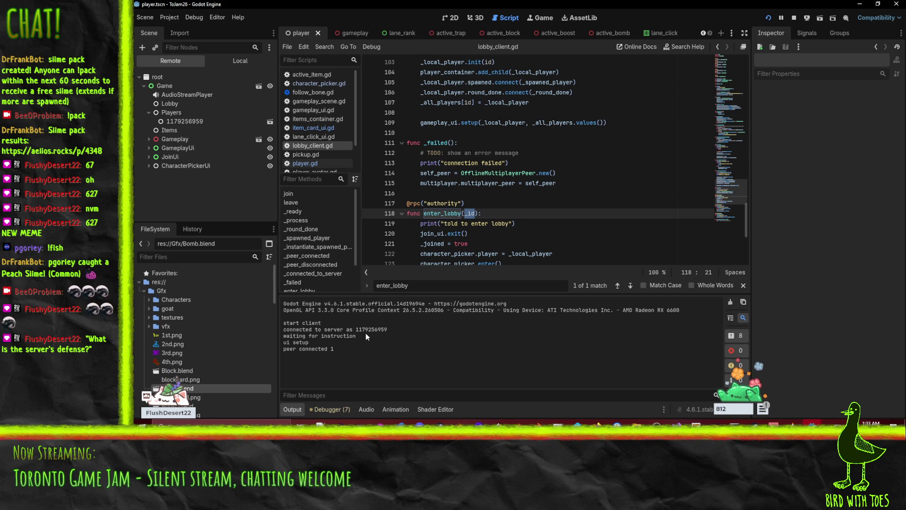
Stop the running client game, then stop the running server.
left_click(813, 423)
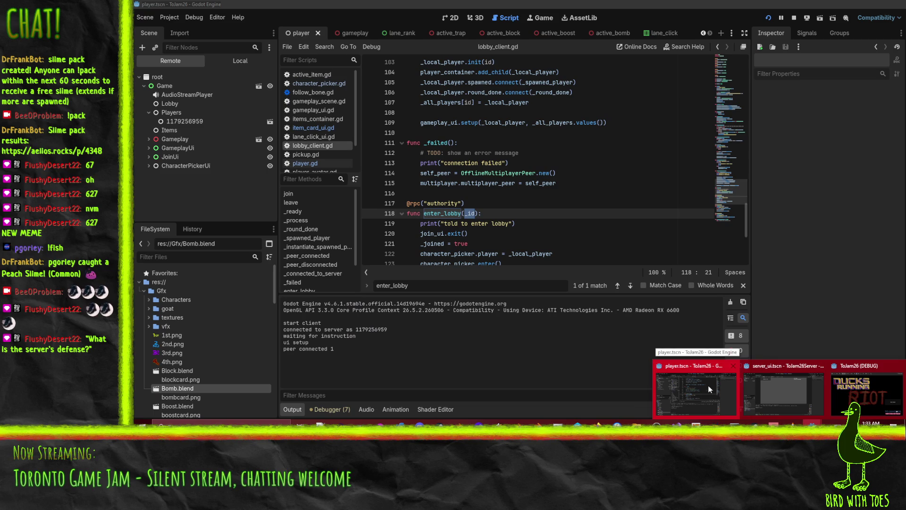
left_click(708, 385)
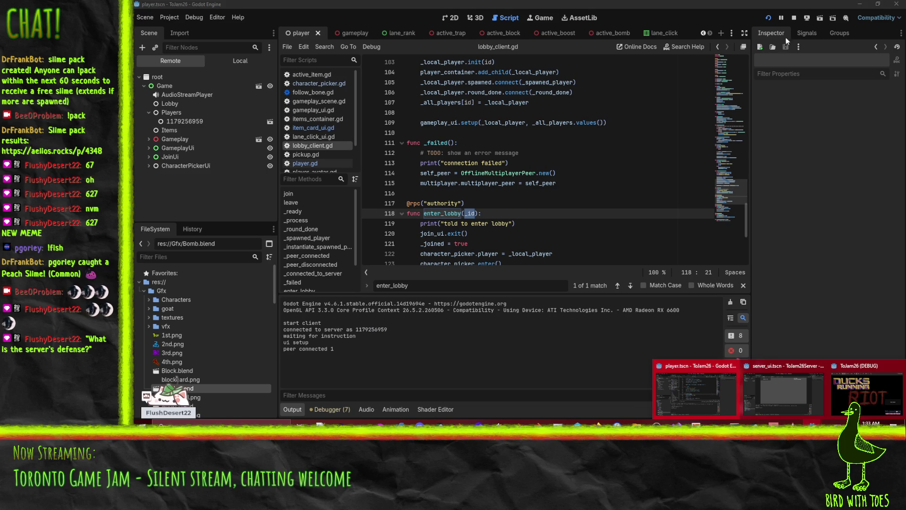
left_click(792, 18)
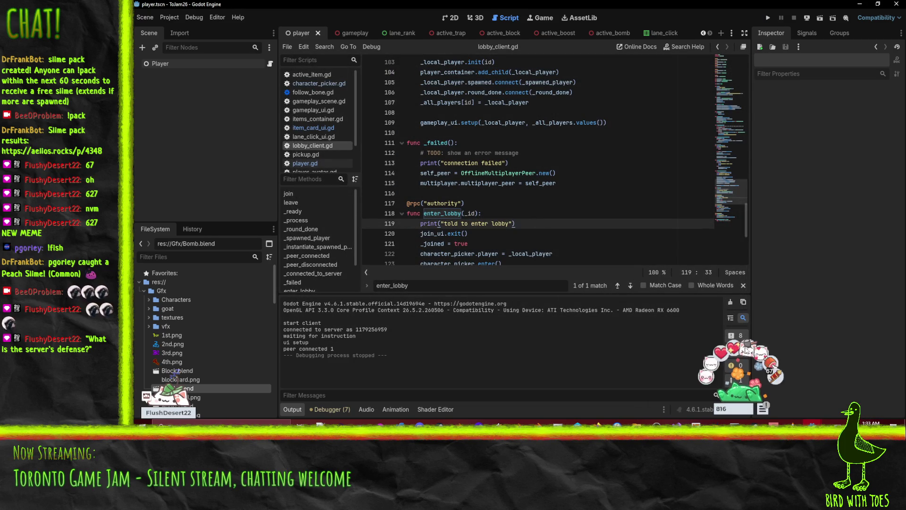
mouse_move(818, 412)
left_click(845, 391)
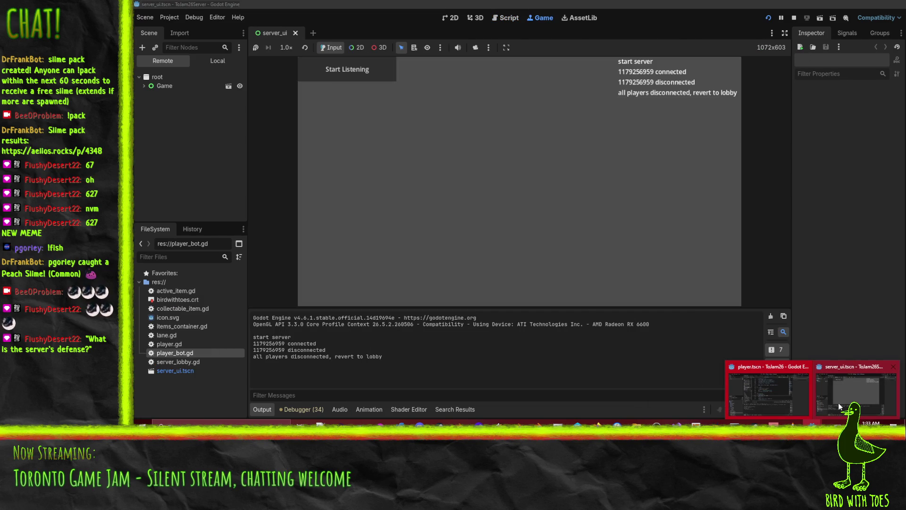
left_click(793, 19)
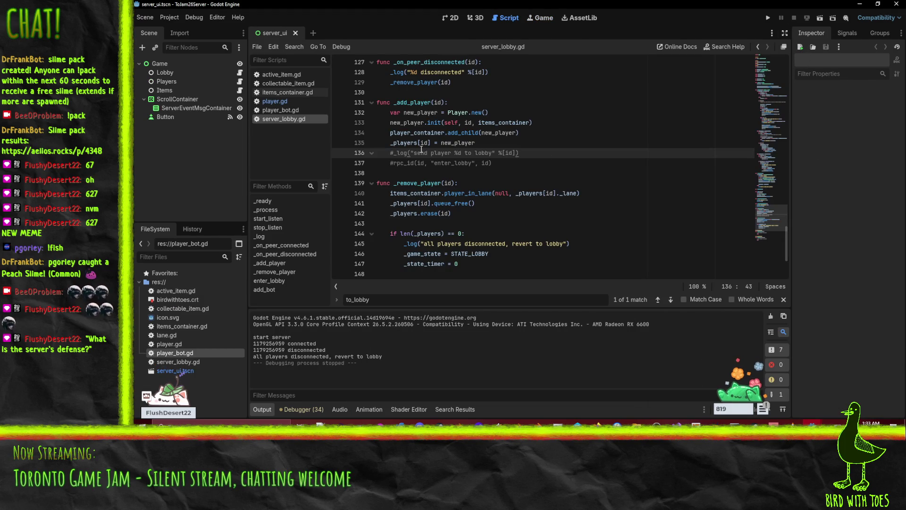
Uncomment the _log line and the rpc_id enter_lobby call on lines 136–137.
key("Home")
key("Delete")
key("Down")
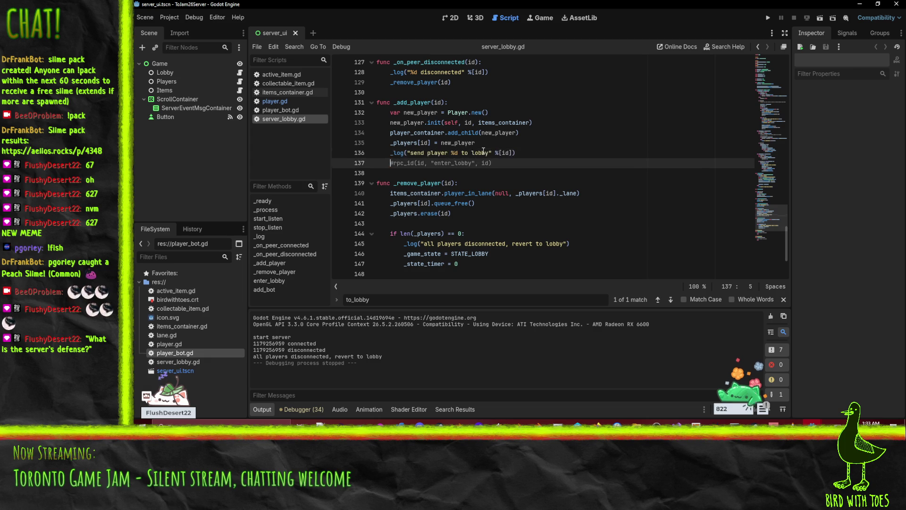
key("Delete")
left_click(452, 163)
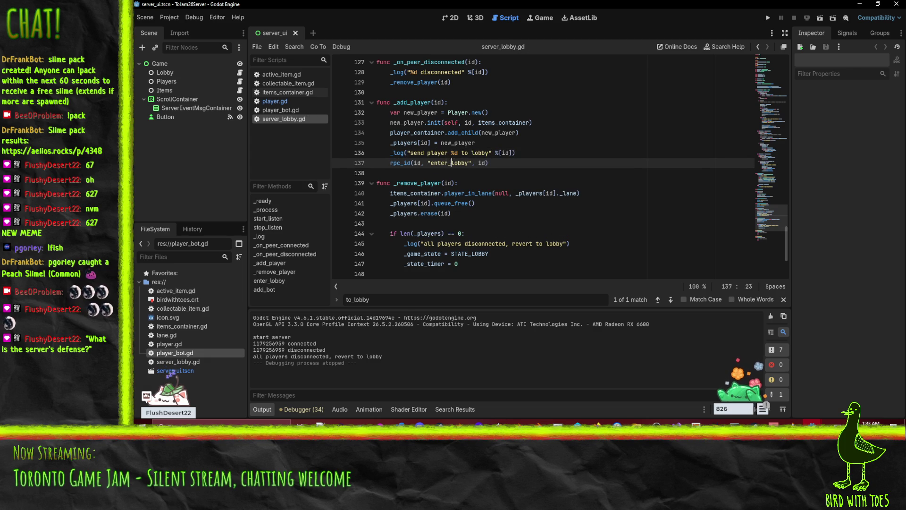
double_click(451, 162)
Comment out the init, add_child and _players lines 133–135 of _add_player with #.
mouse_move(812, 425)
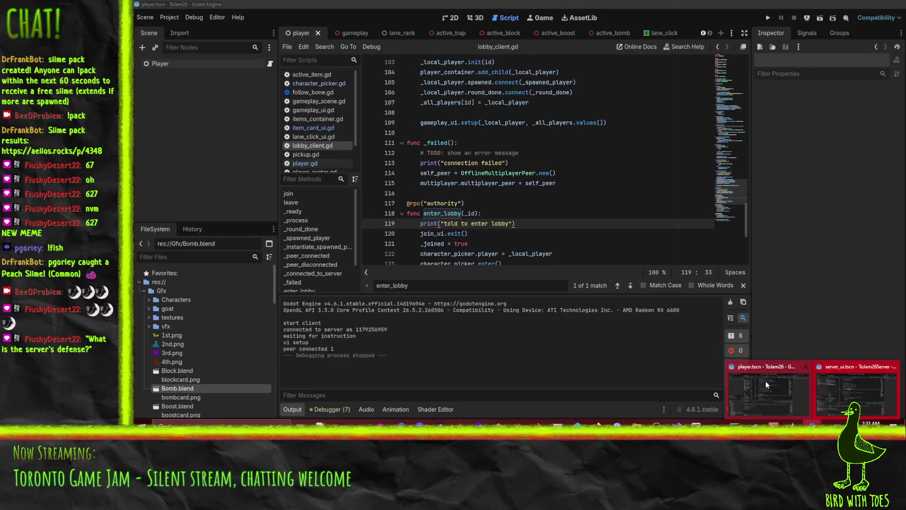
left_click(764, 381)
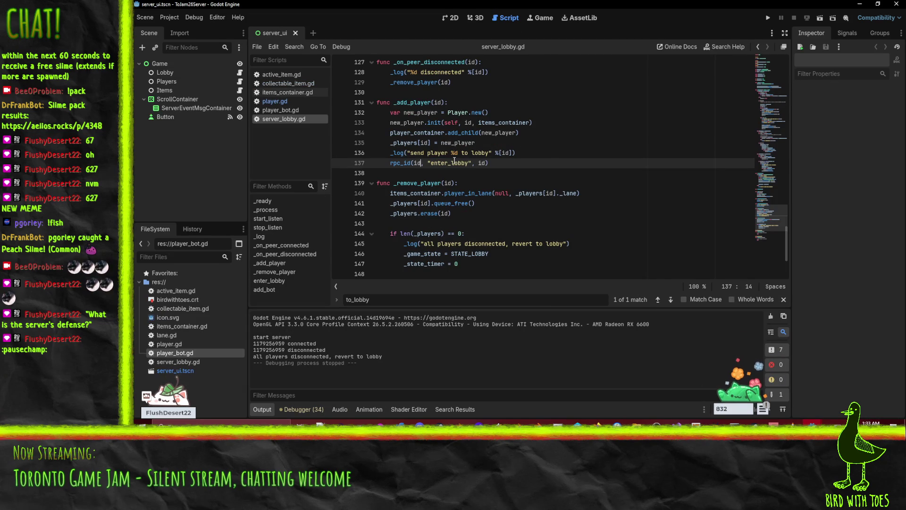
double_click(392, 143)
key("Up")
key("End")
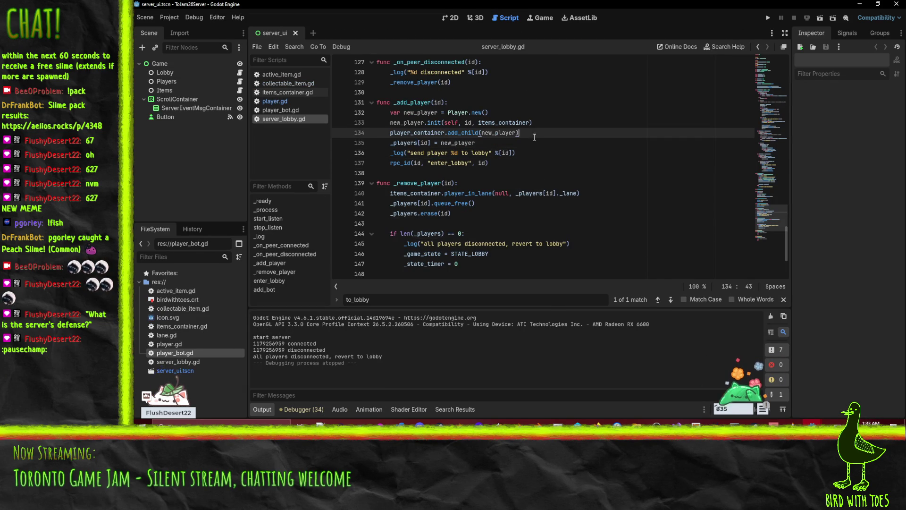
left_click(391, 125)
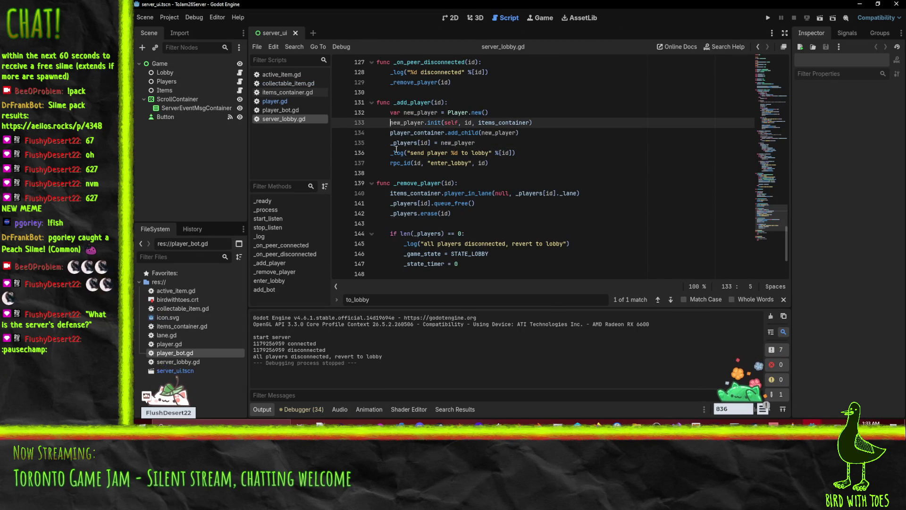
type("#")
key("Down")
key("Home")
type("#")
key("Down")
key("Home")
type("#")
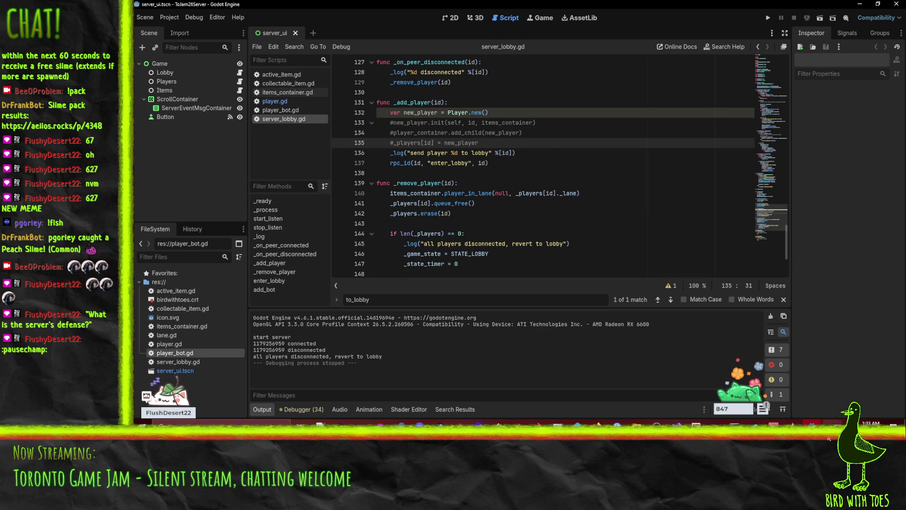
mouse_move(812, 423)
mouse_move(763, 390)
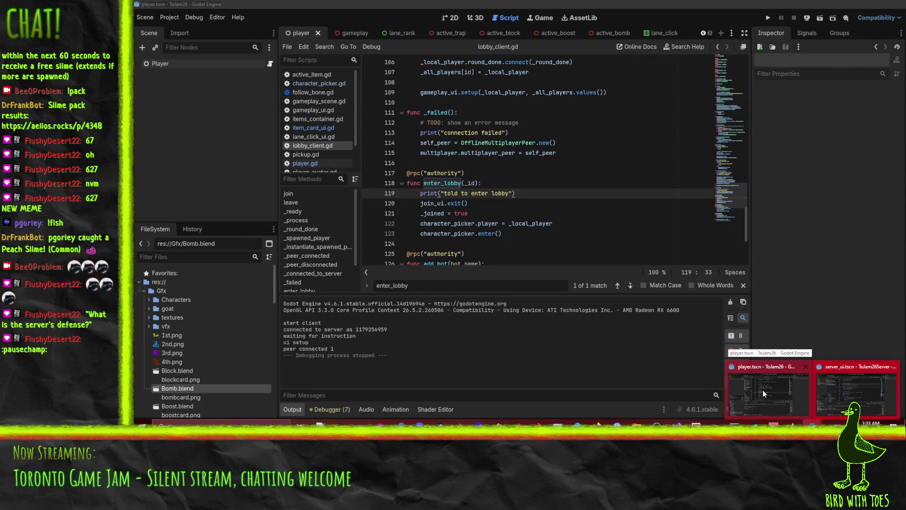
Comment out the character_picker.enter and character_picker.player lines in lobby_client.gd.
left_click(763, 390)
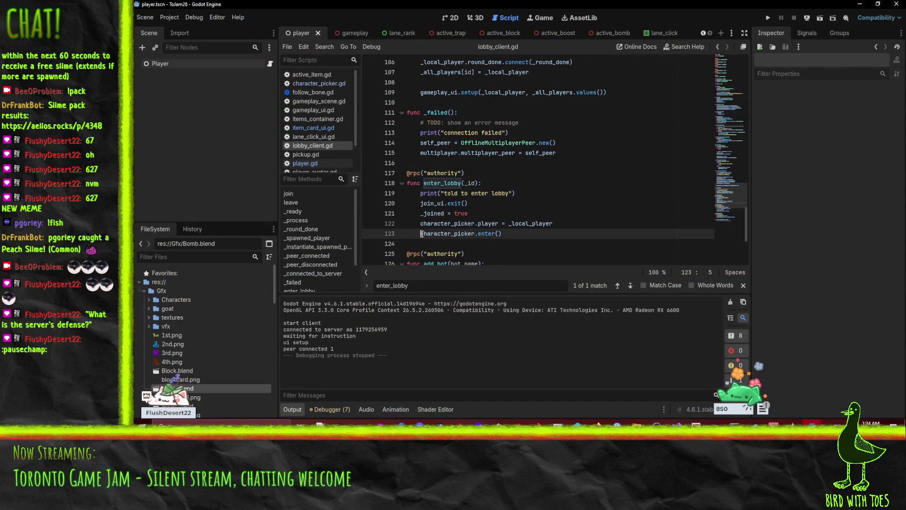
left_click(425, 235)
key("ctrl+k")
key("Up")
key("ctrl+k")
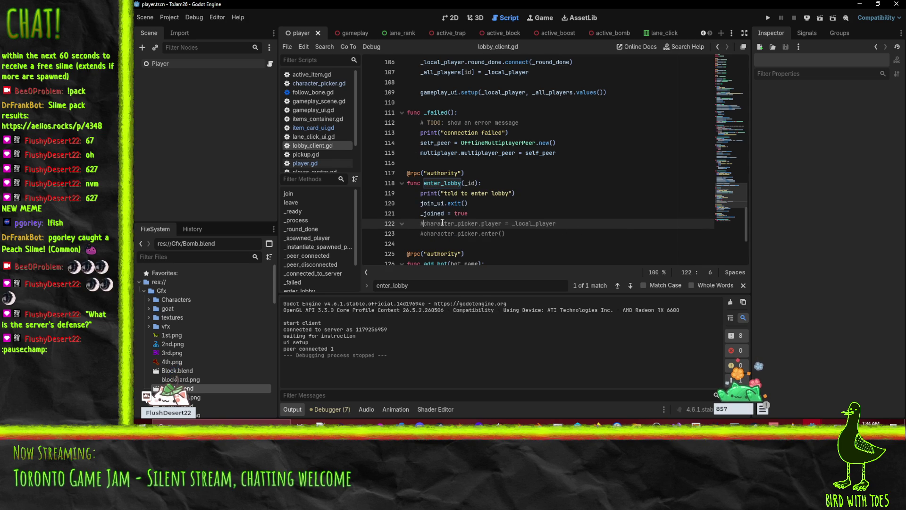
Run client and server, start the server listening, and join the game from the client.
left_click(768, 17)
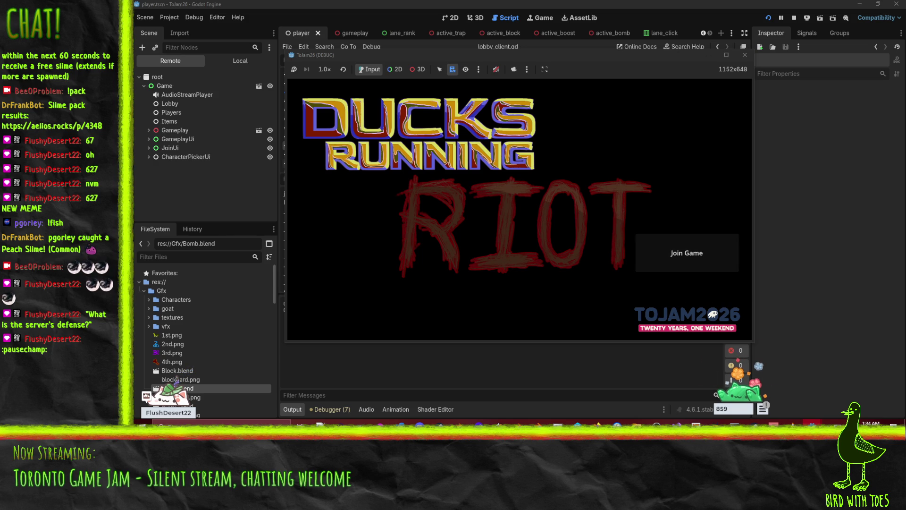
mouse_move(813, 422)
mouse_move(710, 388)
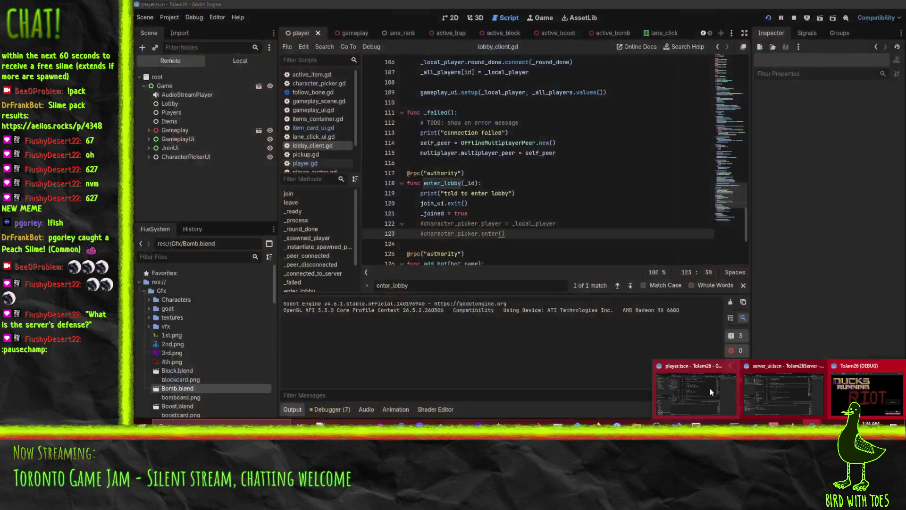
left_click(763, 392)
left_click(768, 18)
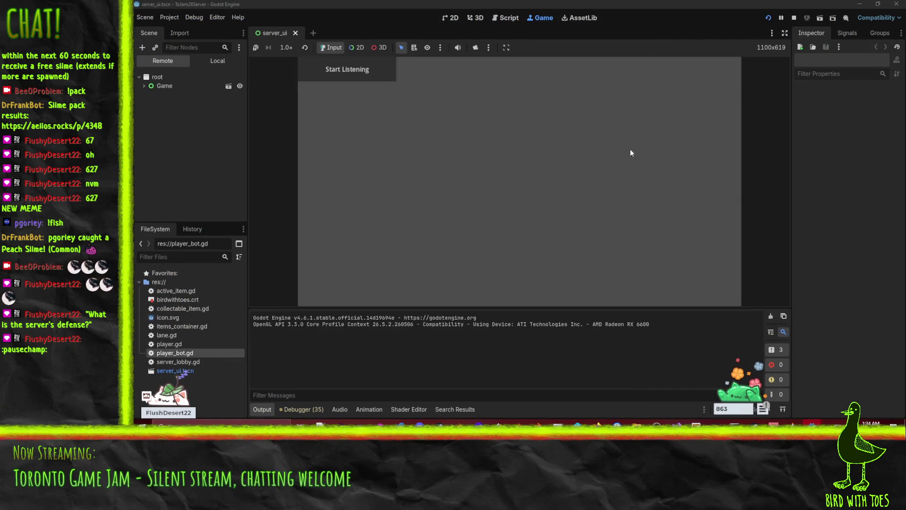
left_click(364, 73)
mouse_move(812, 423)
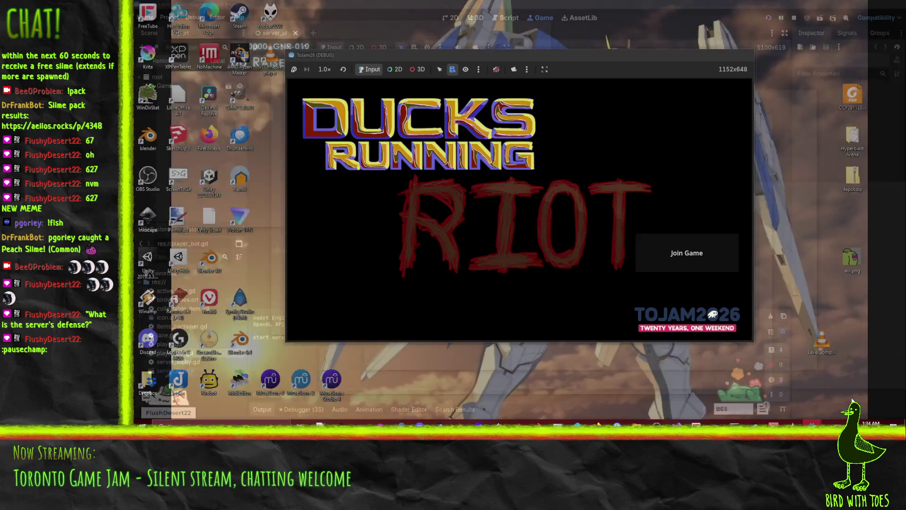
left_click(694, 392)
left_click(706, 267)
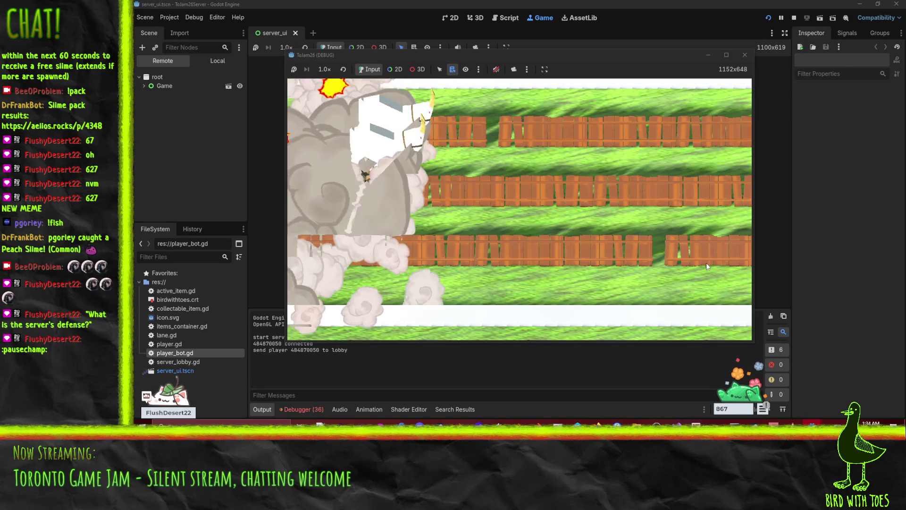
Check the server's error list, then stop the client game and the server debug session.
left_click(310, 411)
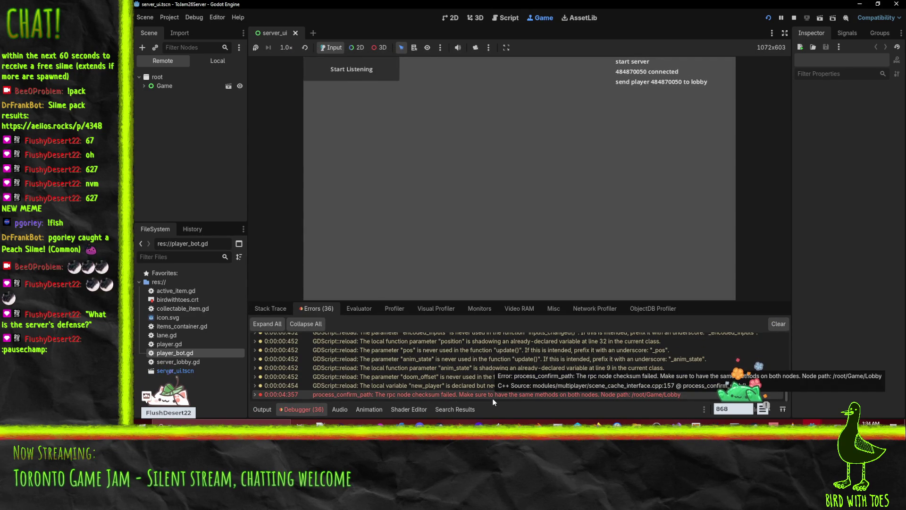
mouse_move(779, 425)
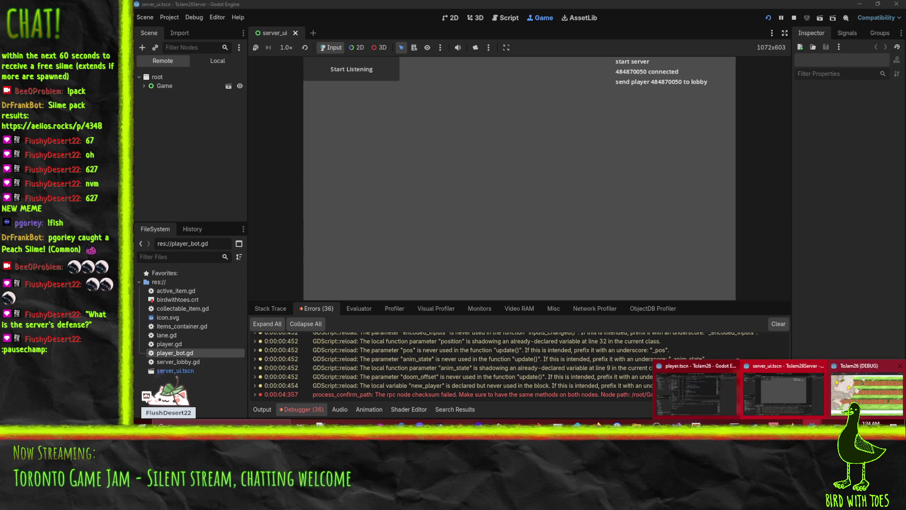
left_click(675, 397)
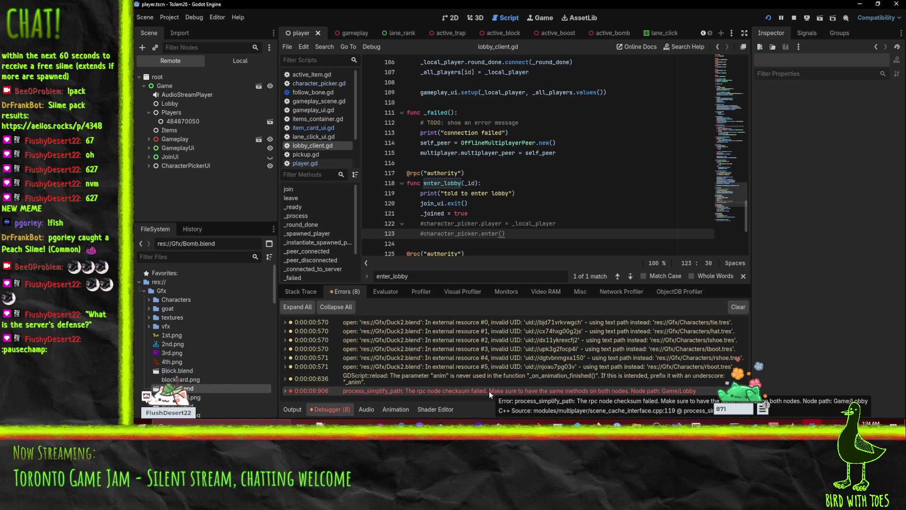
left_click(792, 19)
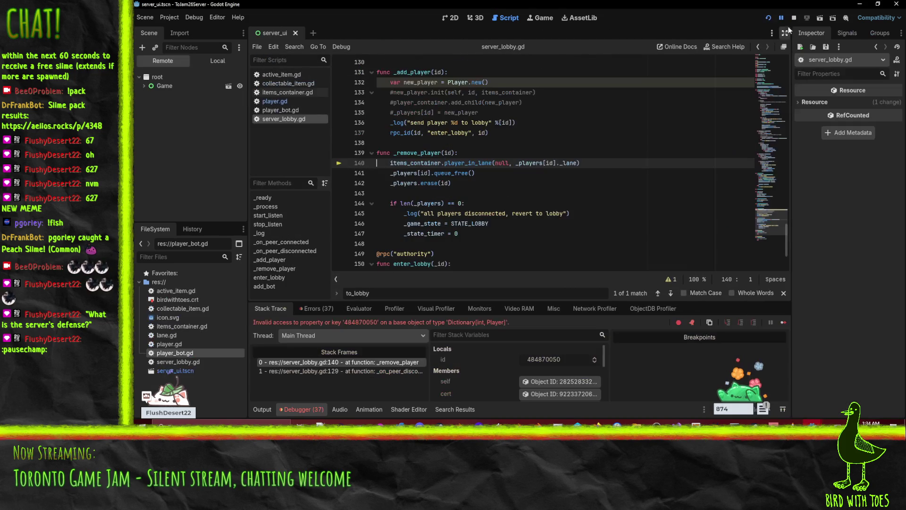
left_click(794, 18)
Uncomment both character_picker lines in lobby_client.gd and save it.
mouse_move(811, 423)
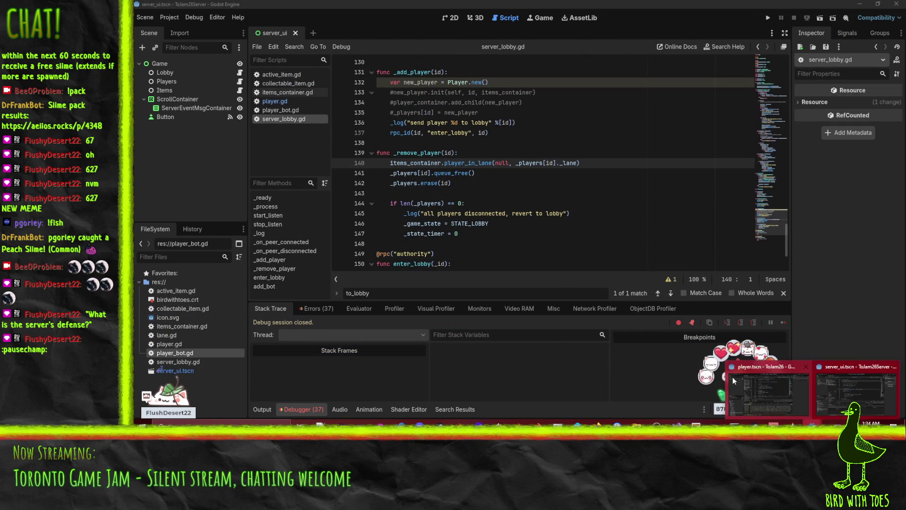
left_click(735, 380)
scroll(472, 189, "down", 1)
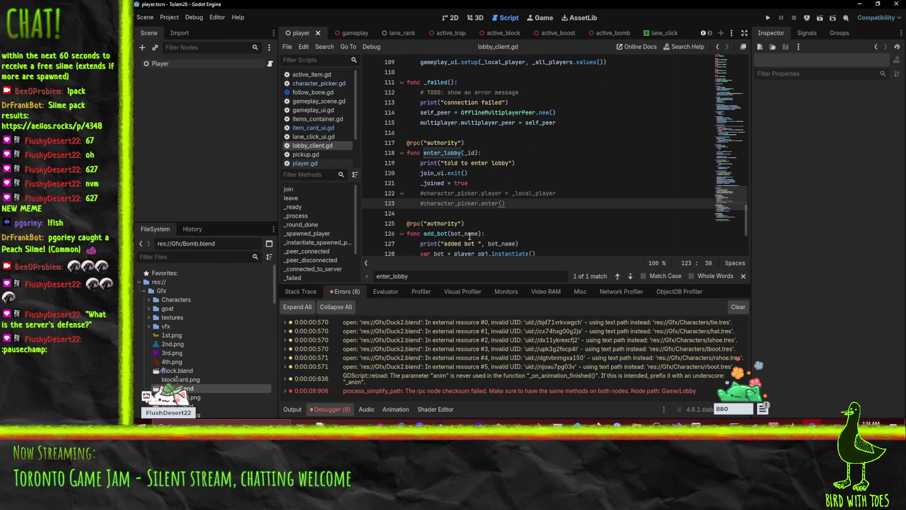
left_click(421, 204)
key("BackSpace")
key("Up")
key("Delete")
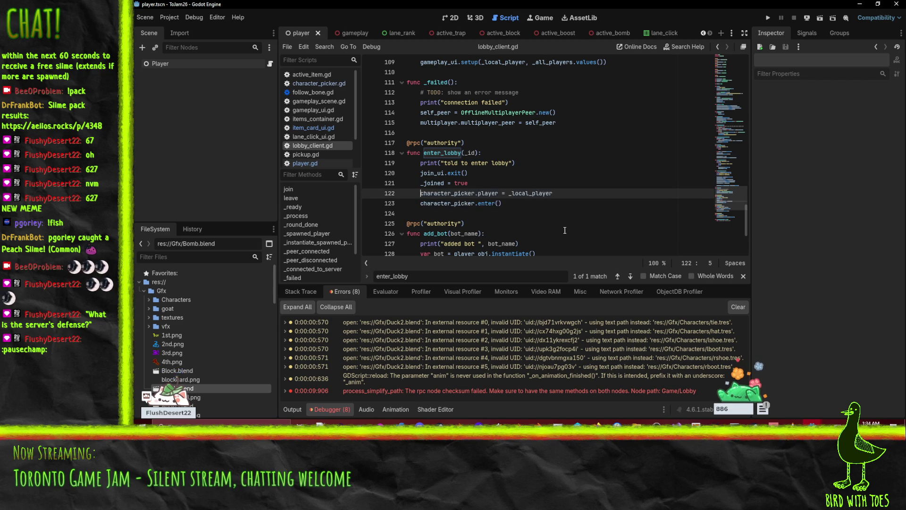
scroll(563, 230, "down", 2)
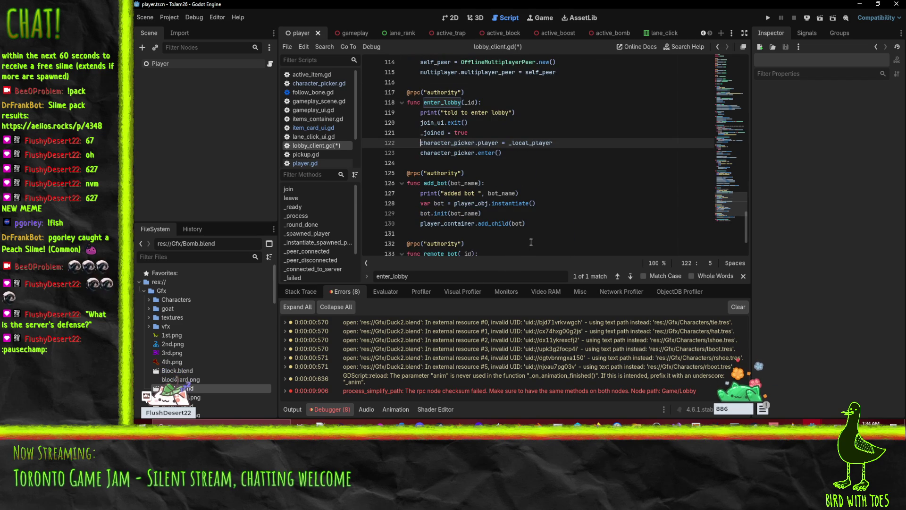
key("ctrl+s")
Restore the init, add_child and _players lines in server_lobby.gd and save it.
mouse_move(812, 422)
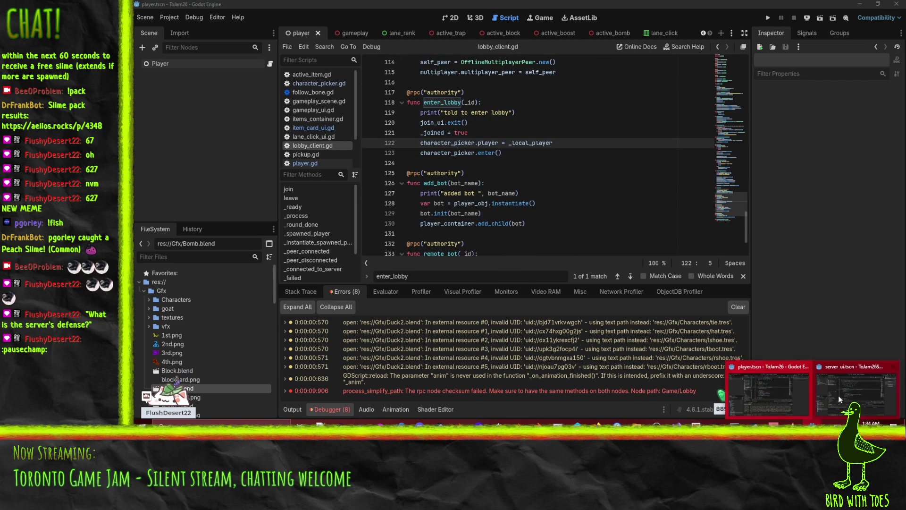
left_click(845, 387)
left_click(864, 390)
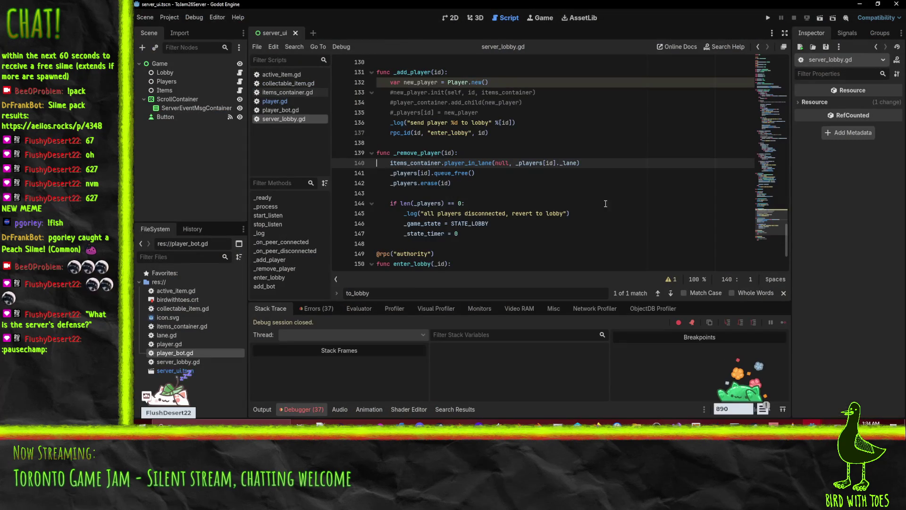
left_click(587, 190)
key("Up")
key("Up")
key("Up")
key("ctrl+k")
key("Up")
key("ctrl+k")
key("Up")
key("ctrl+k")
key("ctrl+s")
Open the server's player.gd and search it for 'rpc'.
scroll(586, 186, "up", 2)
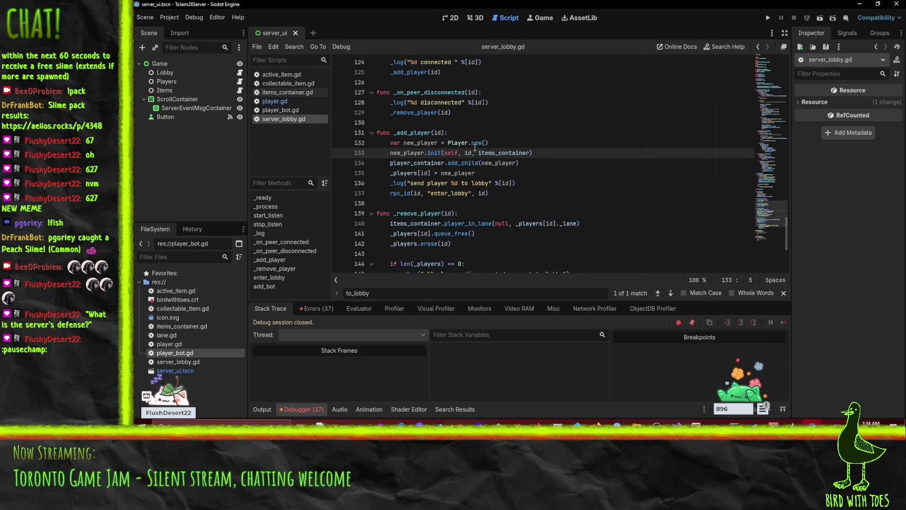
left_click(284, 102)
scroll(555, 203, "up", 15)
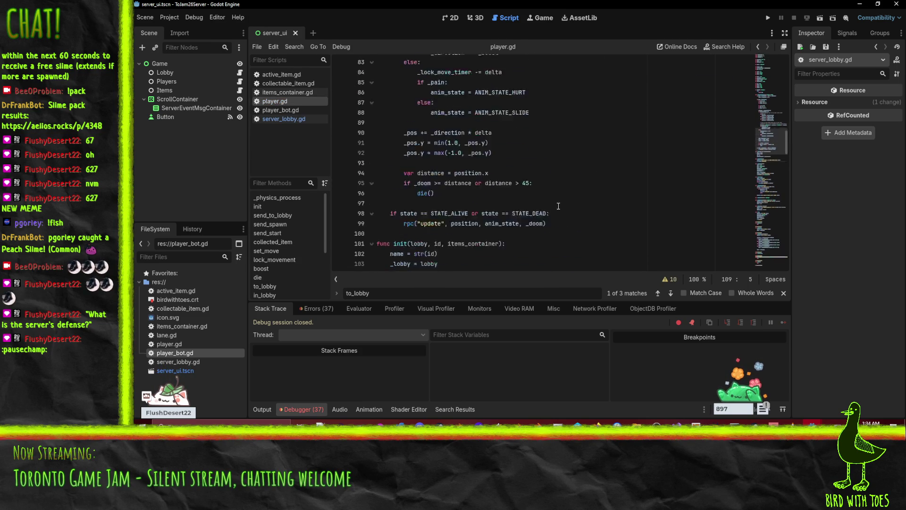
scroll(557, 201, "down", 5)
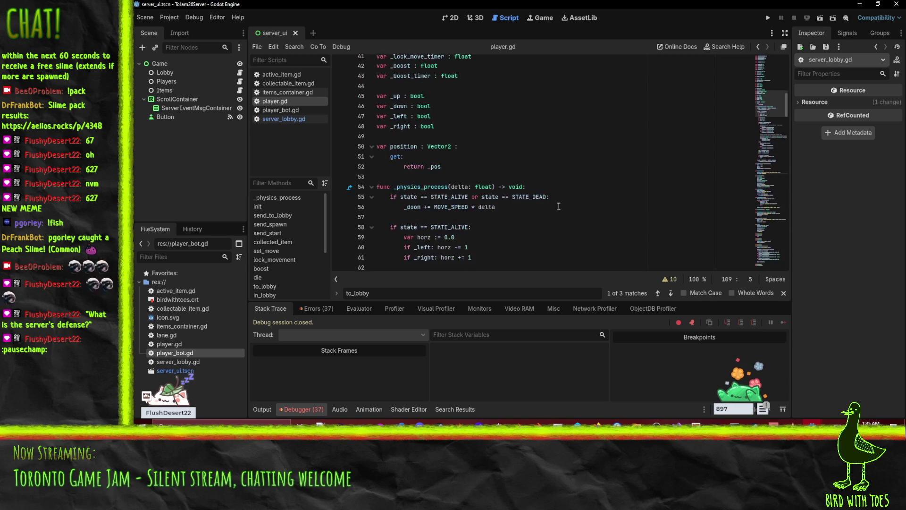
left_click(565, 177)
key("ctrl+f")
type("rpc")
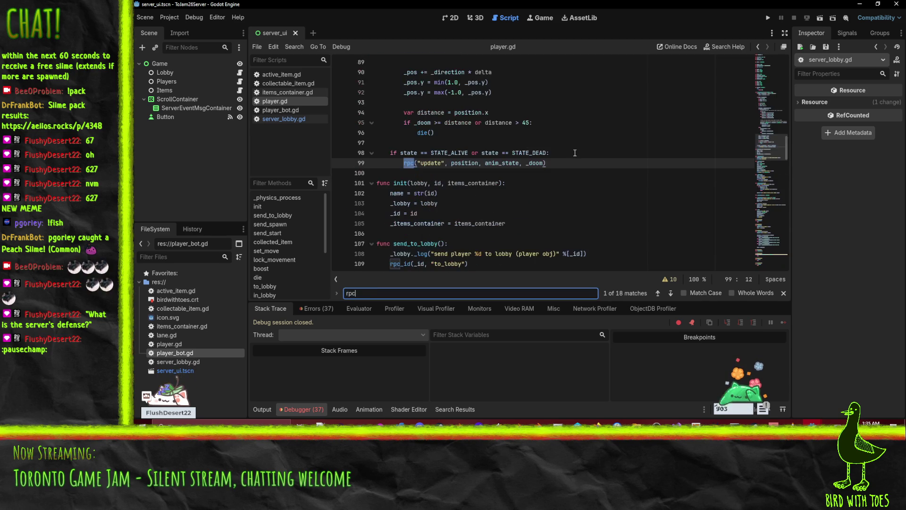
key("Return")
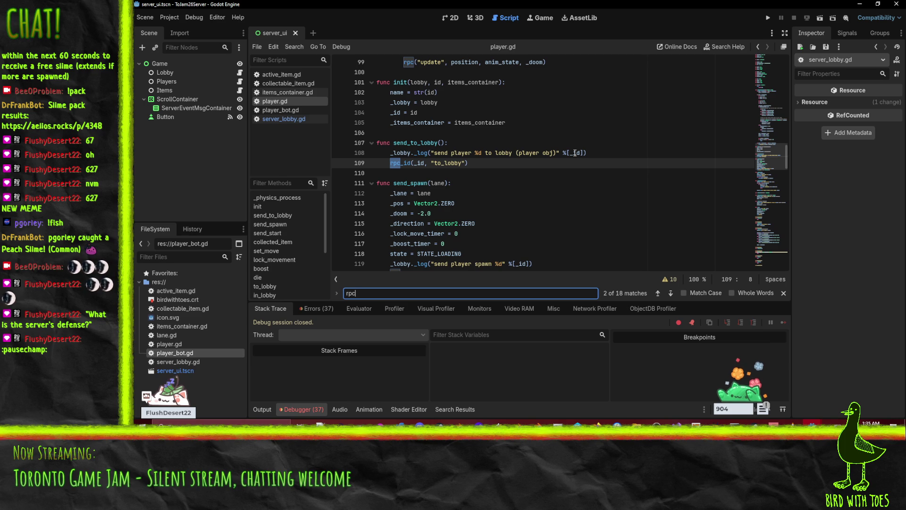
left_click(861, 5)
left_click(468, 122)
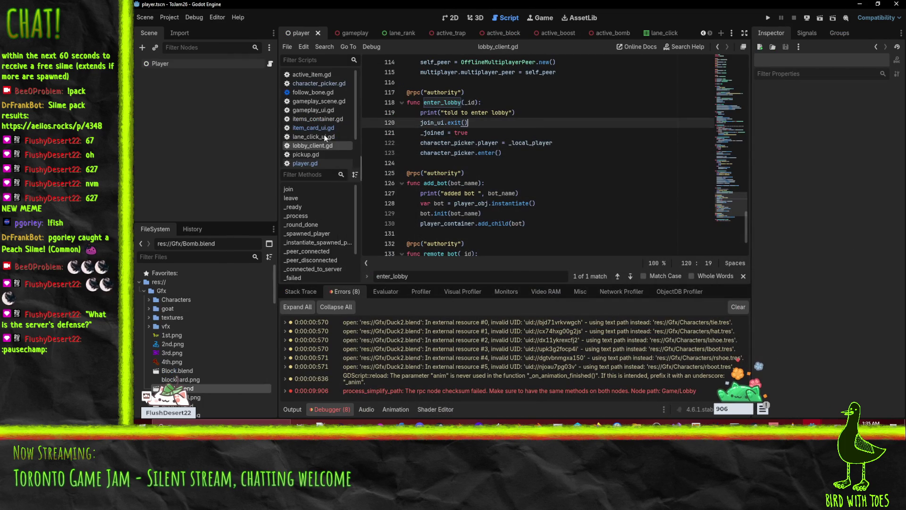
Uncomment the in_lobby RPC call in the client's player.gd and save it.
left_click(306, 163)
scroll(520, 136, "up", 1)
left_click(564, 138)
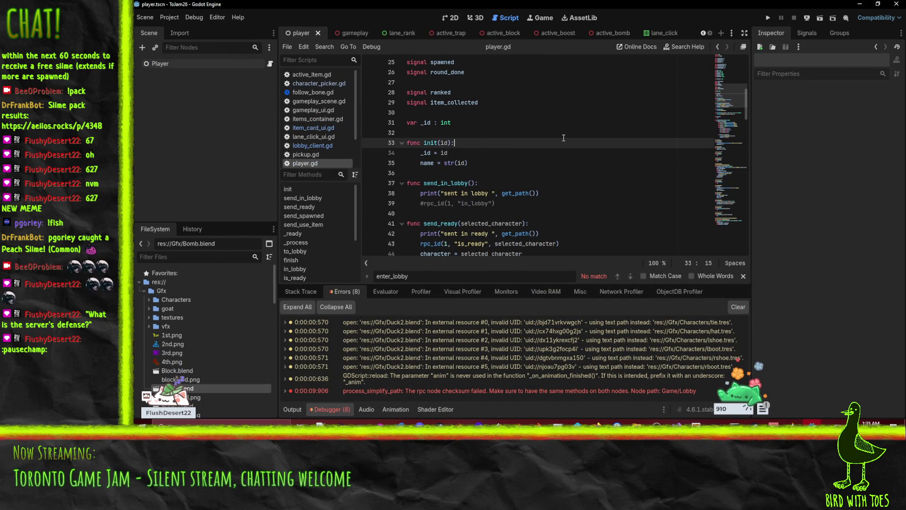
key("ctrl+f")
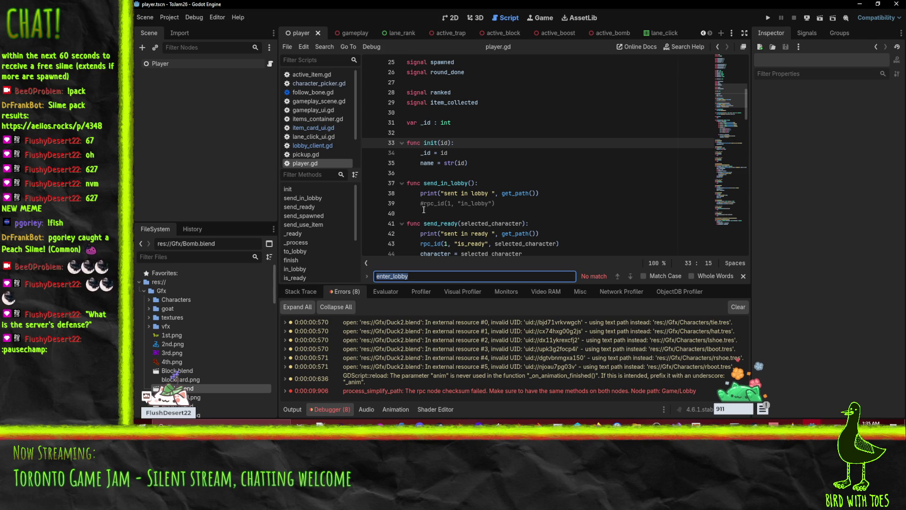
left_click(424, 205)
key("ctrl+k")
key("ctrl+s")
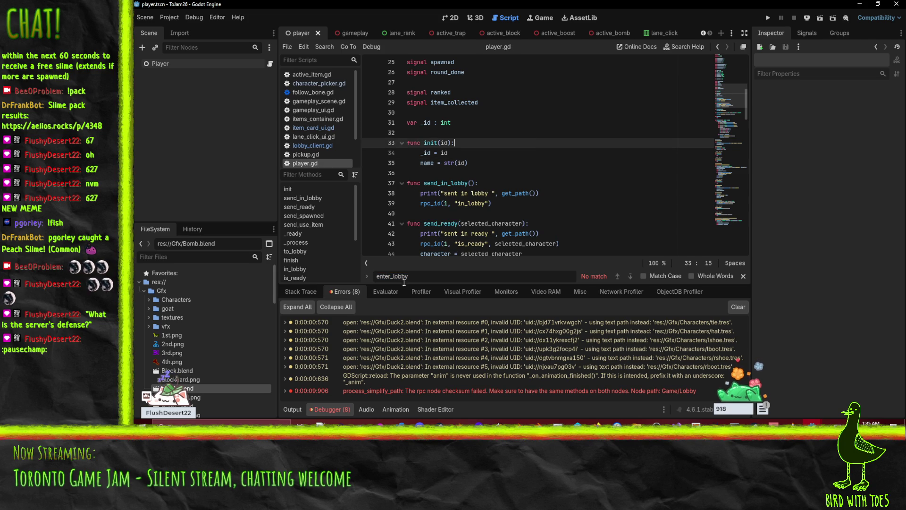
Copy send_ready's print line into send_spawned and change it to print "sent spawned".
key("ctrl+f")
type("rp")
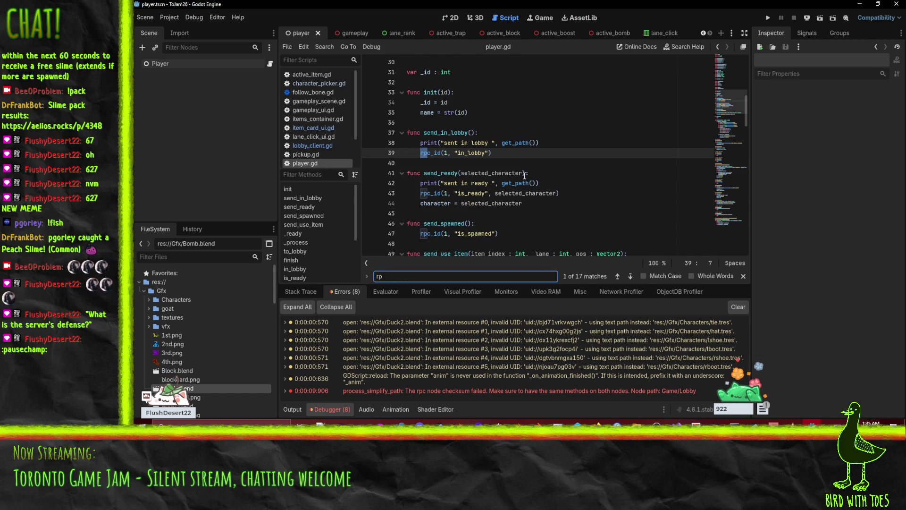
key("Return")
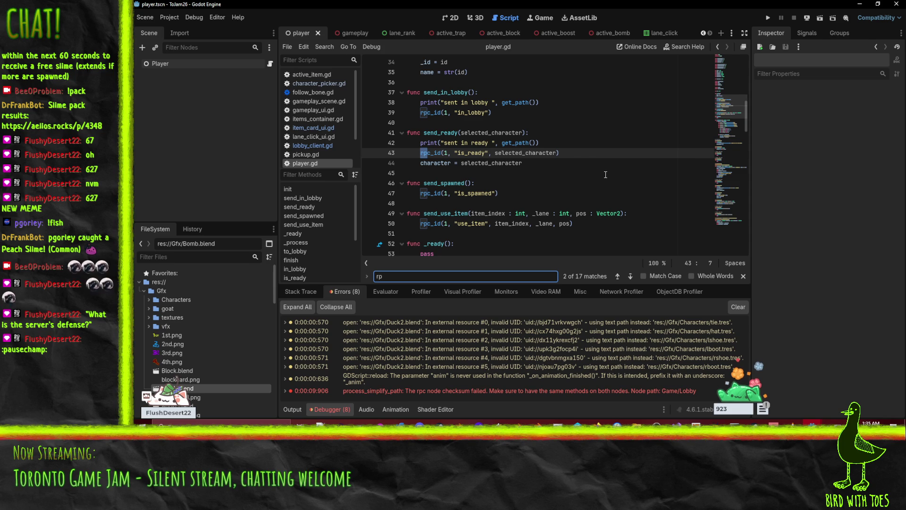
key("Return")
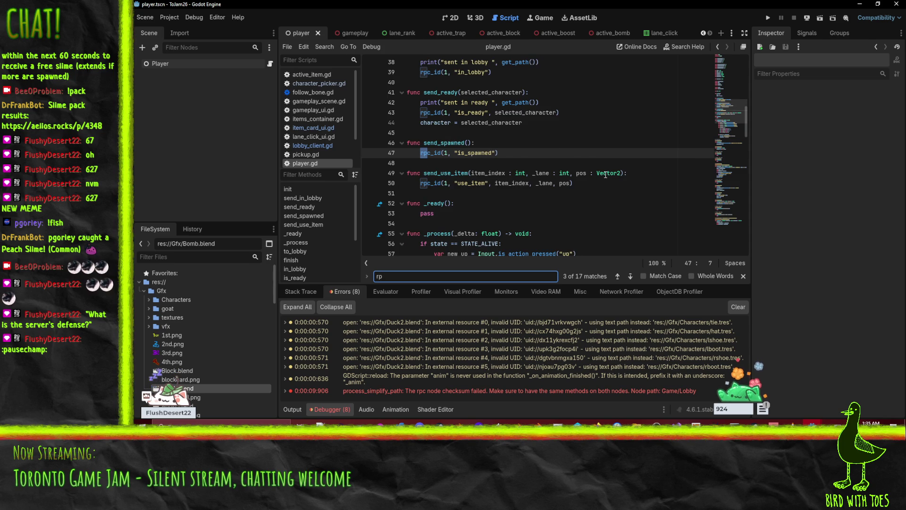
left_click(450, 103)
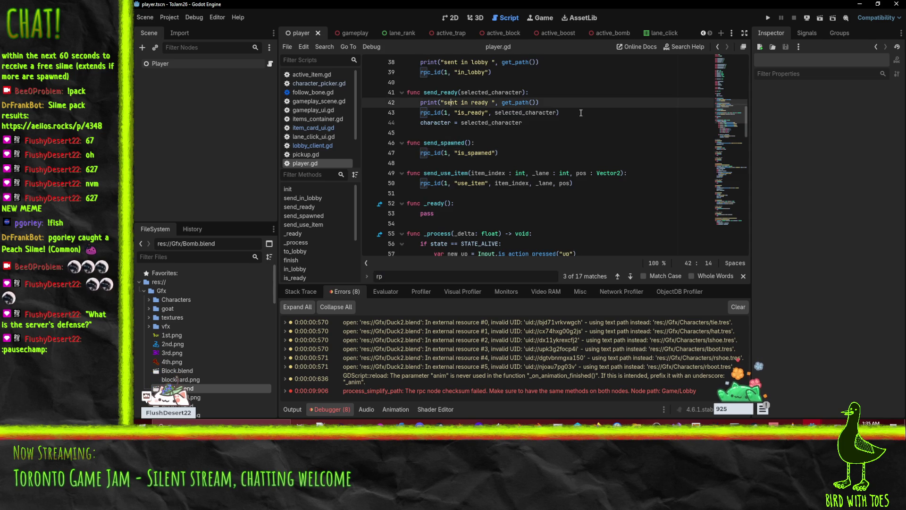
key("ctrl+c")
key("Down")
key("Down")
key("Down")
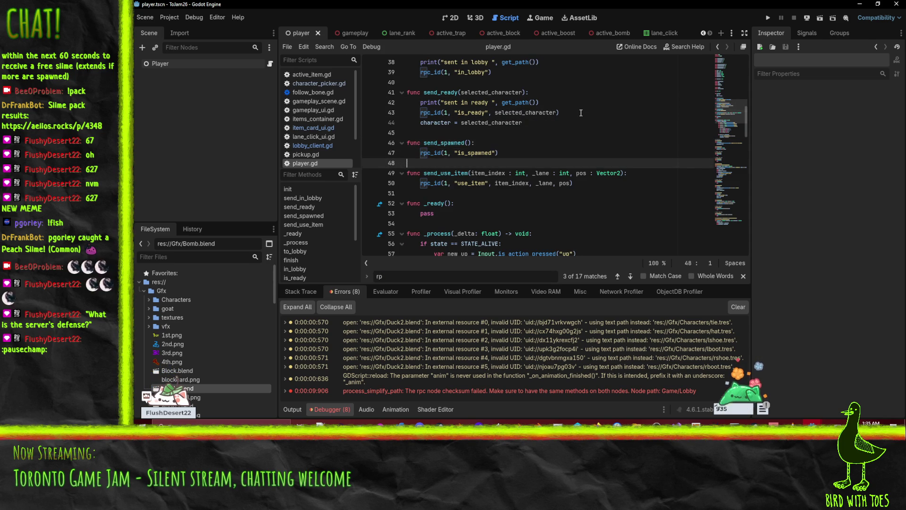
key("ctrl+v")
double_click(465, 103)
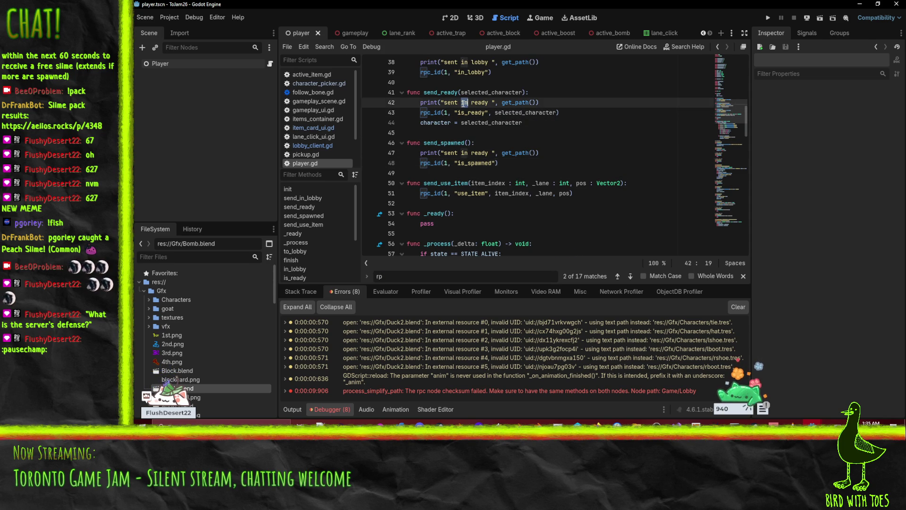
key("BackSpace")
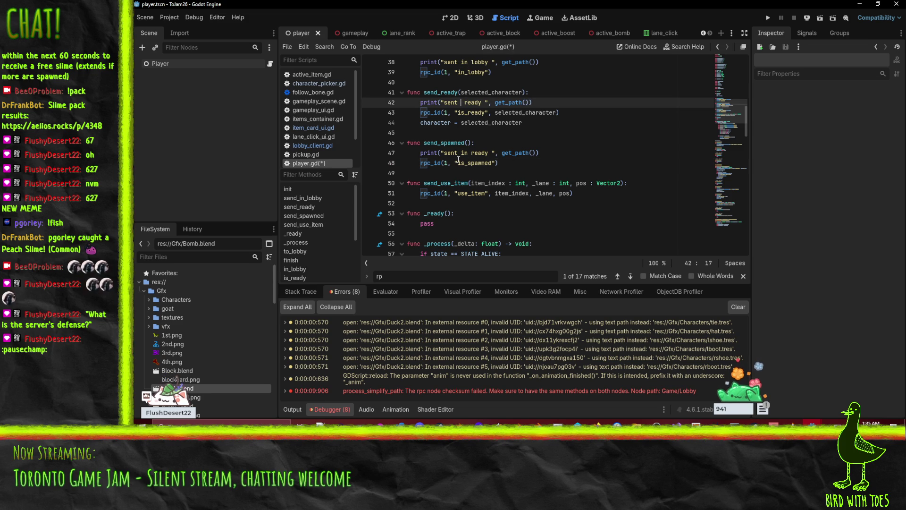
left_click_drag(460, 156, 474, 155)
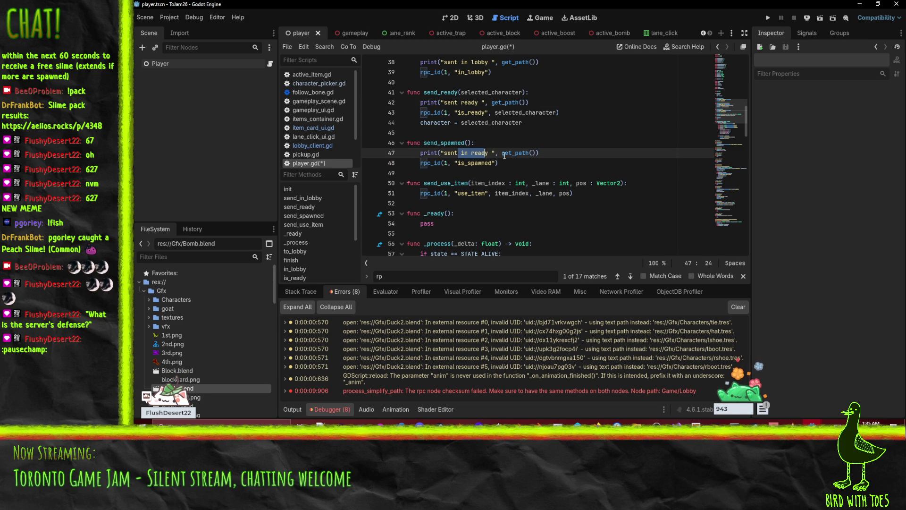
type("spaw")
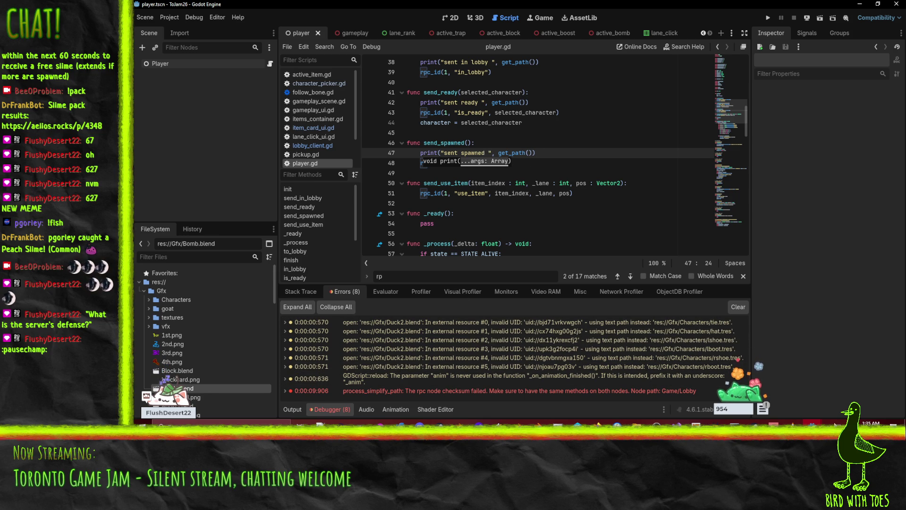
Return to the server editor's player.gd at blank line 110 below the to_lobby RPC.
mouse_move(812, 424)
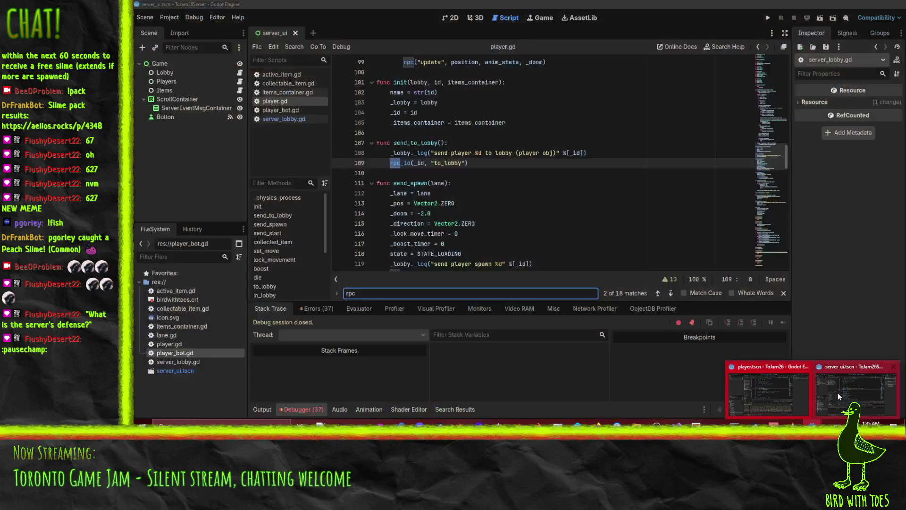
left_click(837, 393)
left_click(522, 182)
left_click(516, 170)
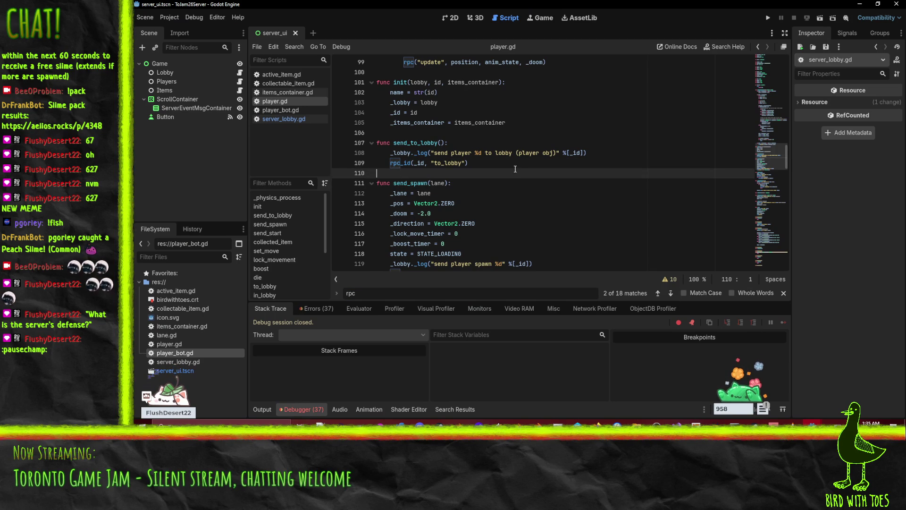
In P4V, view to-jam-26-server's submission history and select changelist 3720.
left_click(303, 309)
left_click(614, 422)
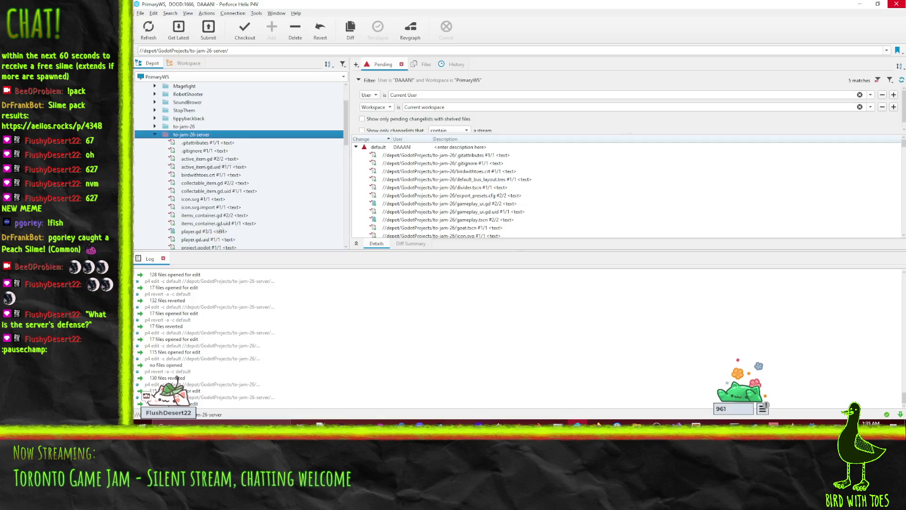
left_click(446, 64)
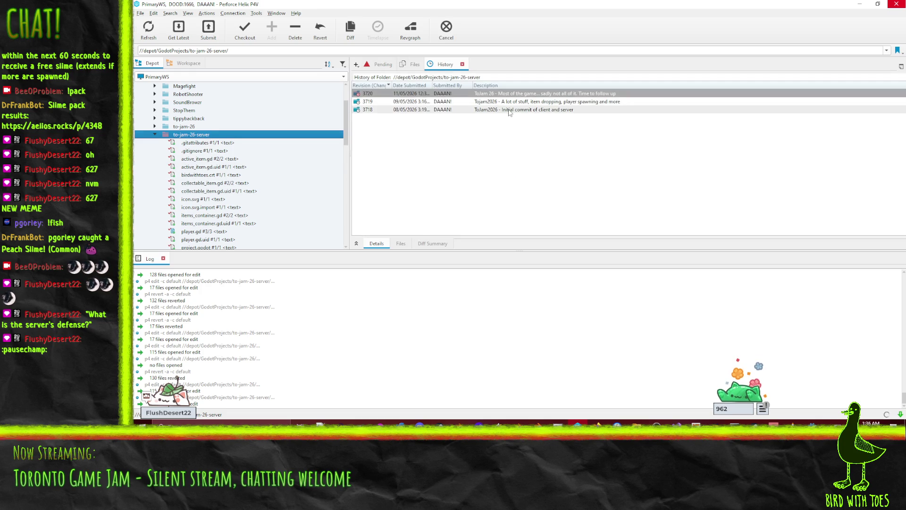
left_click(425, 93)
Browse the server folder's files and show server_lobby.gd's revision history and its context menu.
scroll(146, 180, "down", 2)
left_click(198, 126)
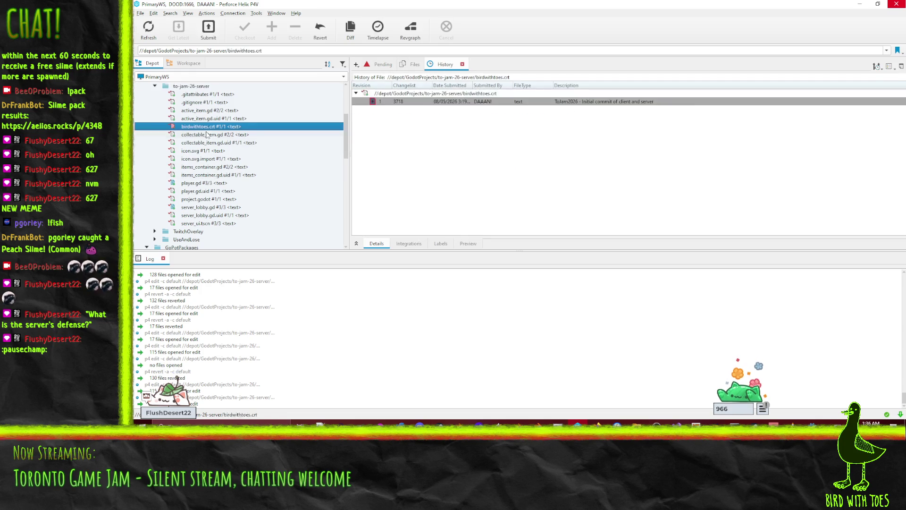
left_click(203, 151)
left_click(212, 183)
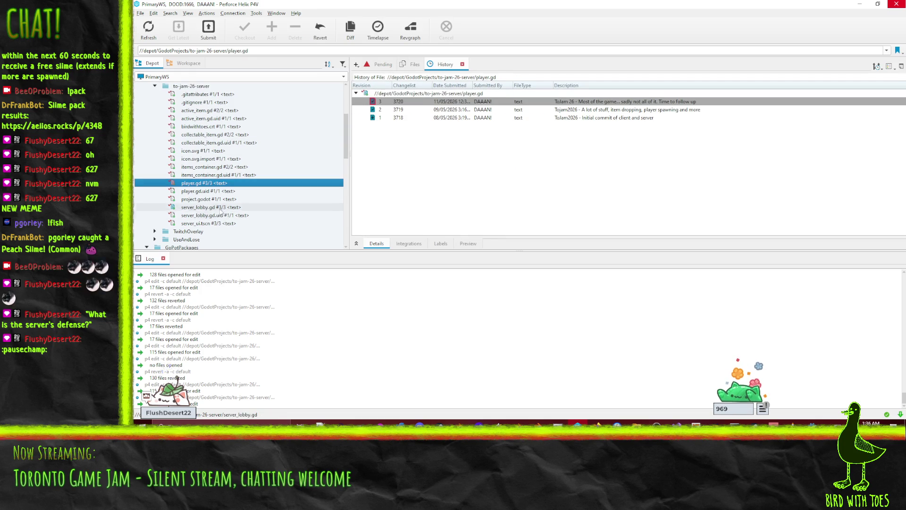
left_click(219, 208)
right_click(219, 208)
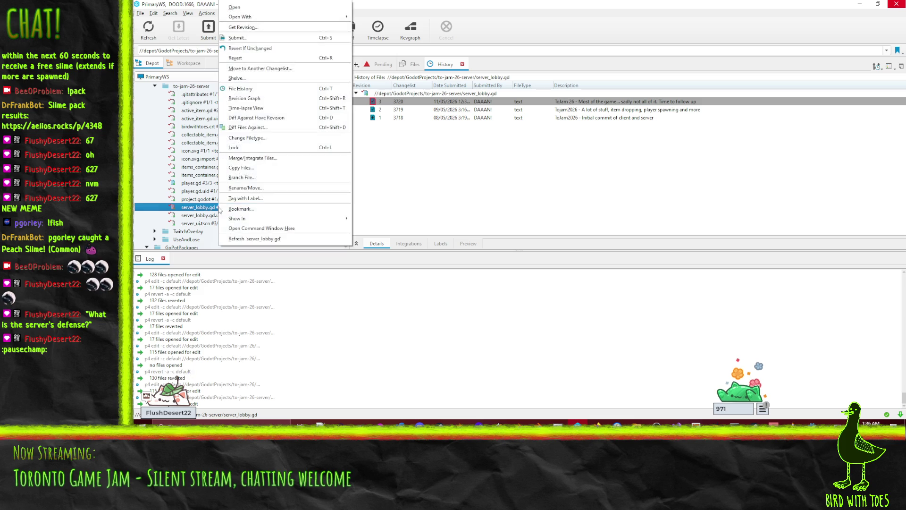
left_click(282, 89)
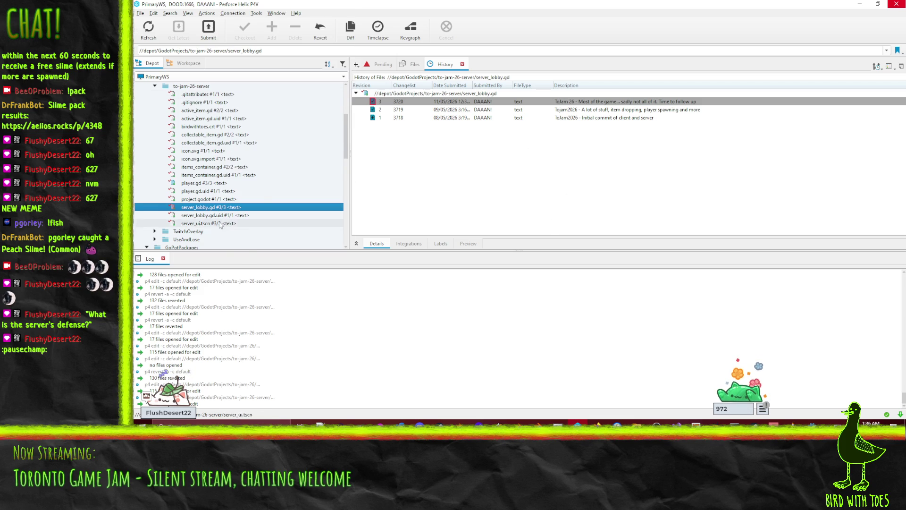
right_click(212, 208)
Open server_lobby.gd's Time-lapse View and mark the while lane < 4 bot-filling block.
left_click(260, 299)
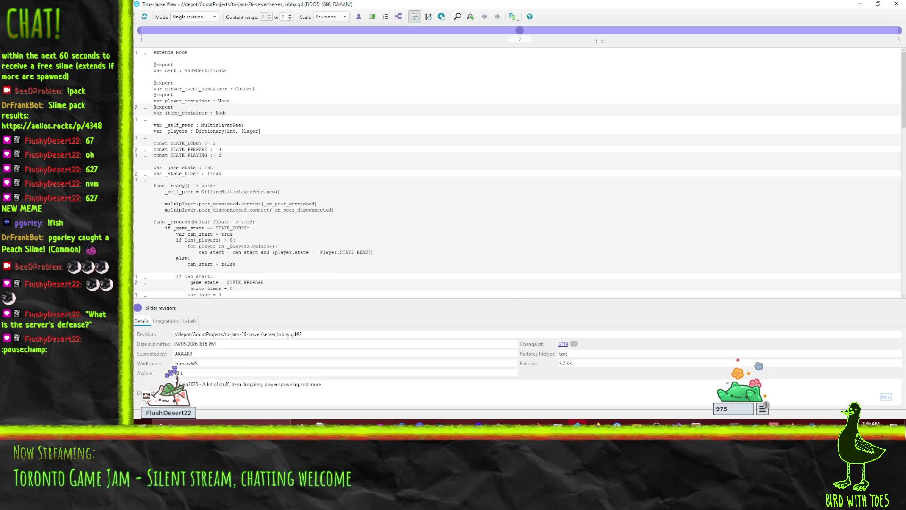
scroll(447, 191, "down", 15)
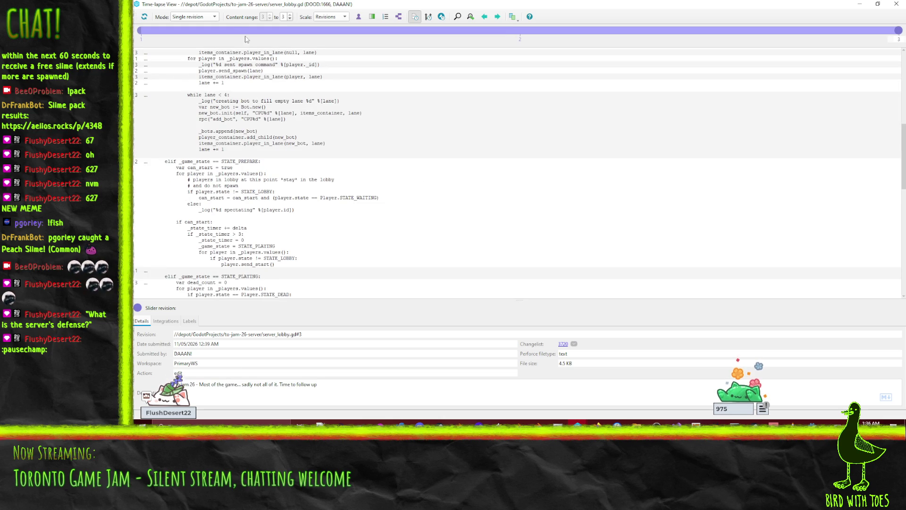
left_click(206, 128)
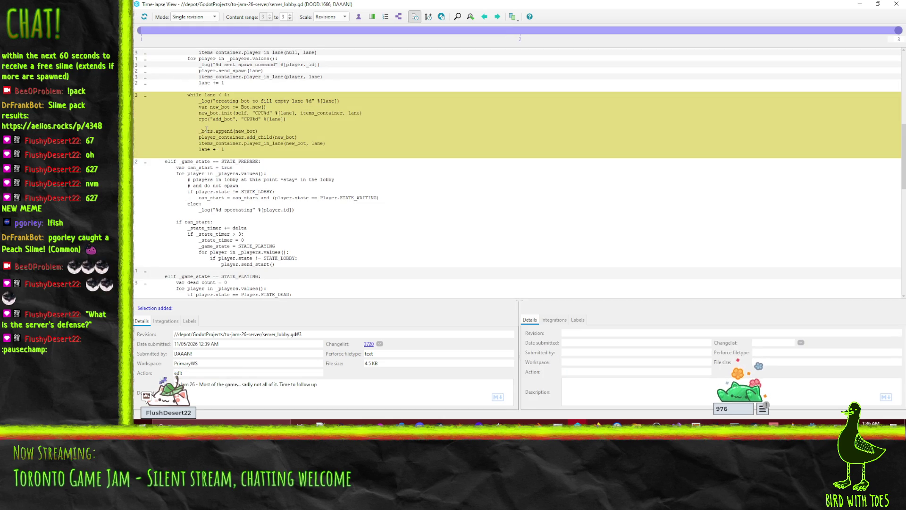
scroll(379, 184, "up", 4)
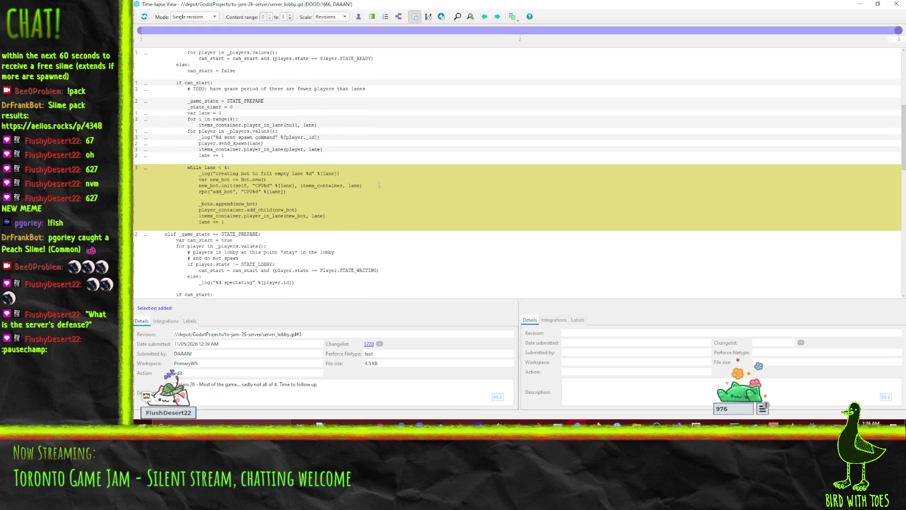
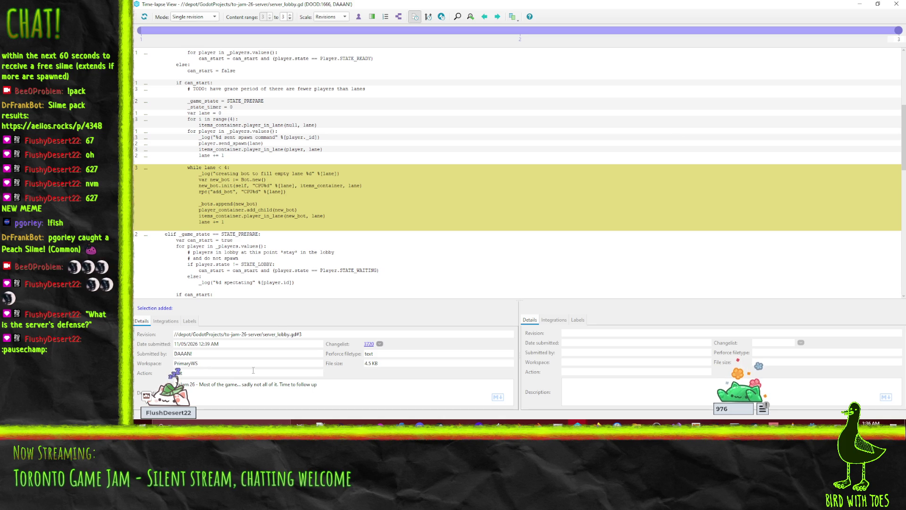
Compare server_lobby.gd revisions 2 and 3 in Time-lapse View, then close it to return to History.
key("super+alt+d")
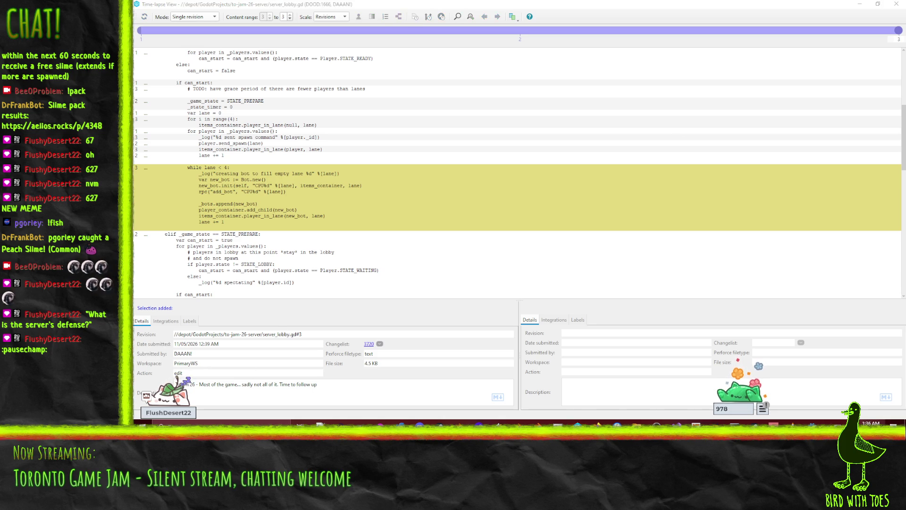
left_click(470, 388)
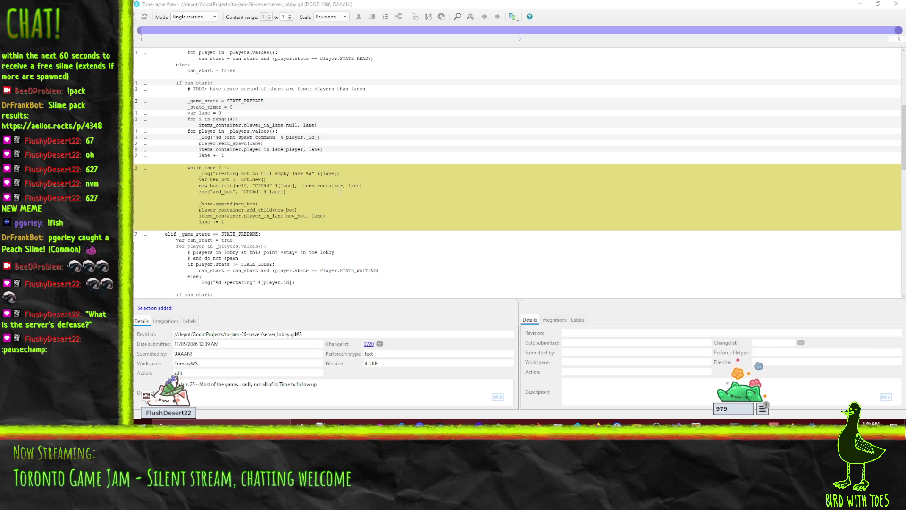
left_click(885, 30)
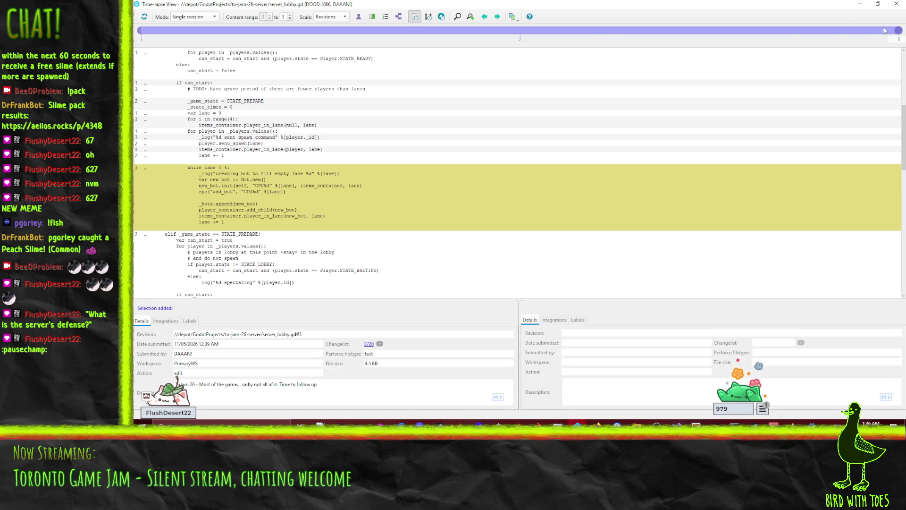
left_click_drag(898, 30, 615, 32)
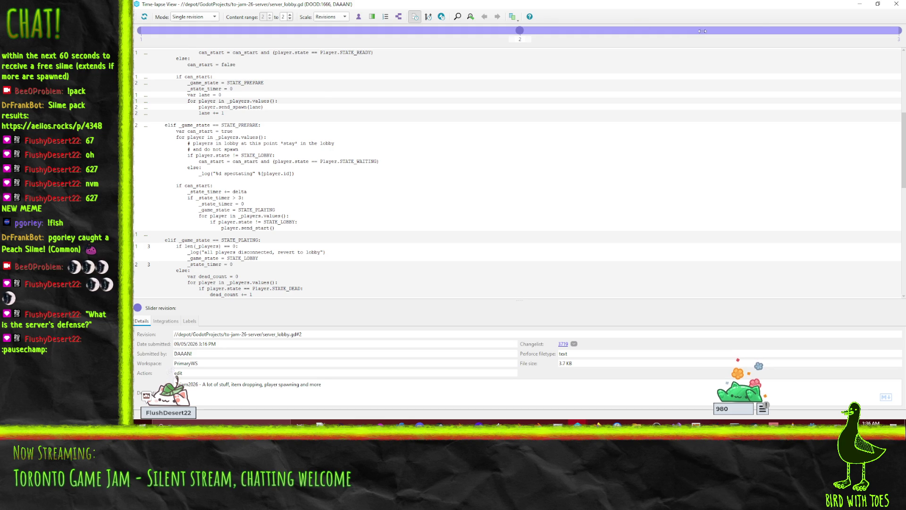
left_click(761, 30)
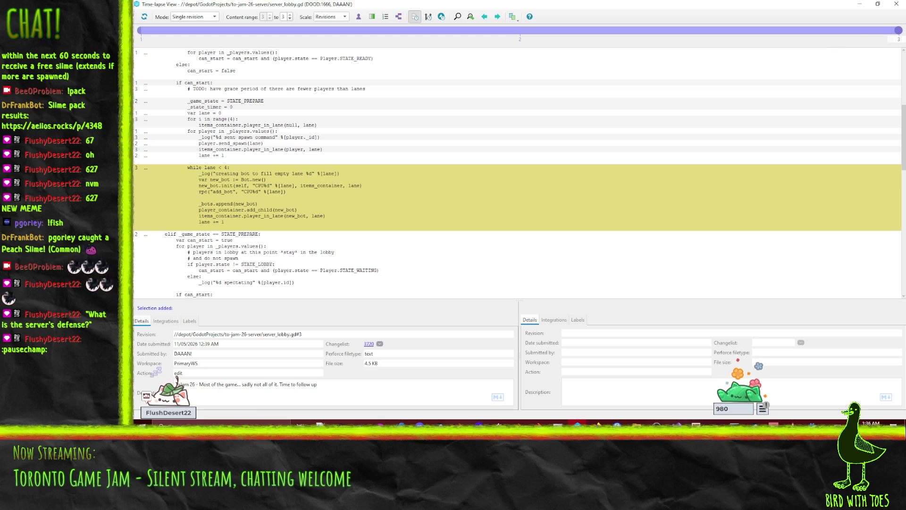
left_click(896, 3)
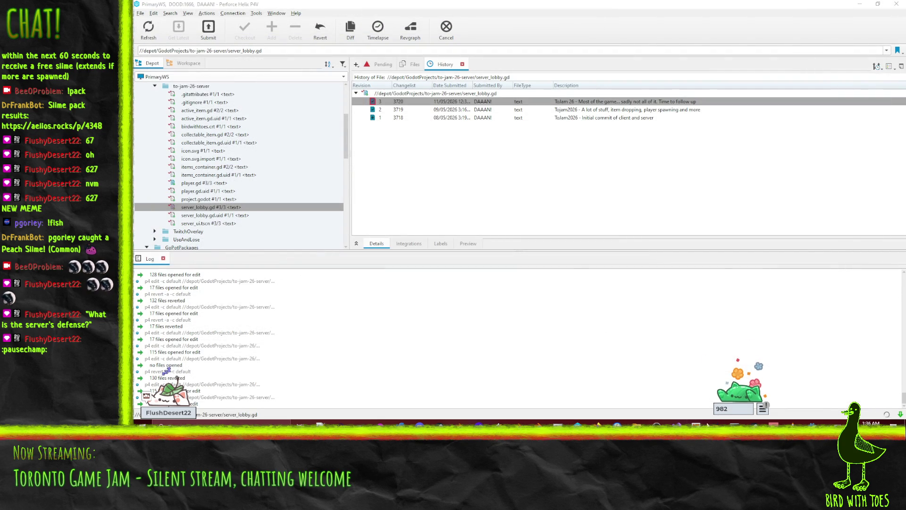
mouse_move(812, 423)
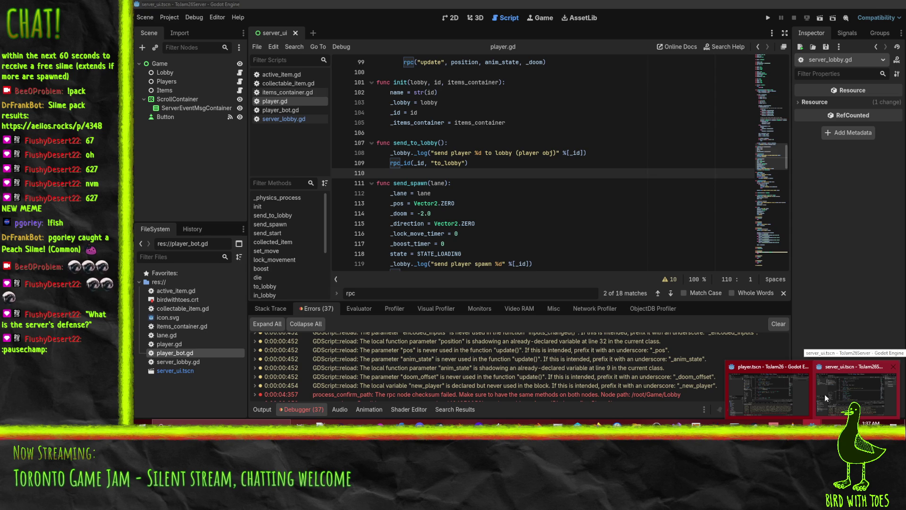
Open server_lobby.gd in the server editor and search it for add_bot.
left_click(825, 395)
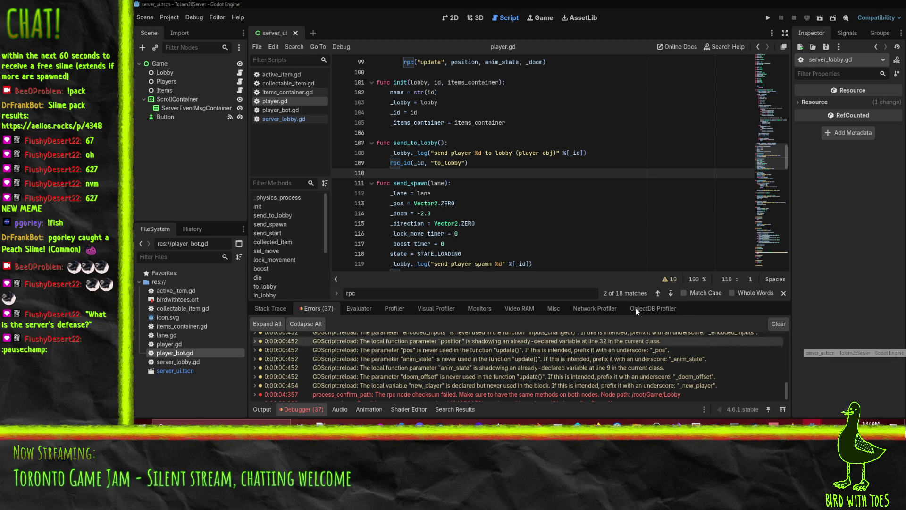
left_click(460, 203)
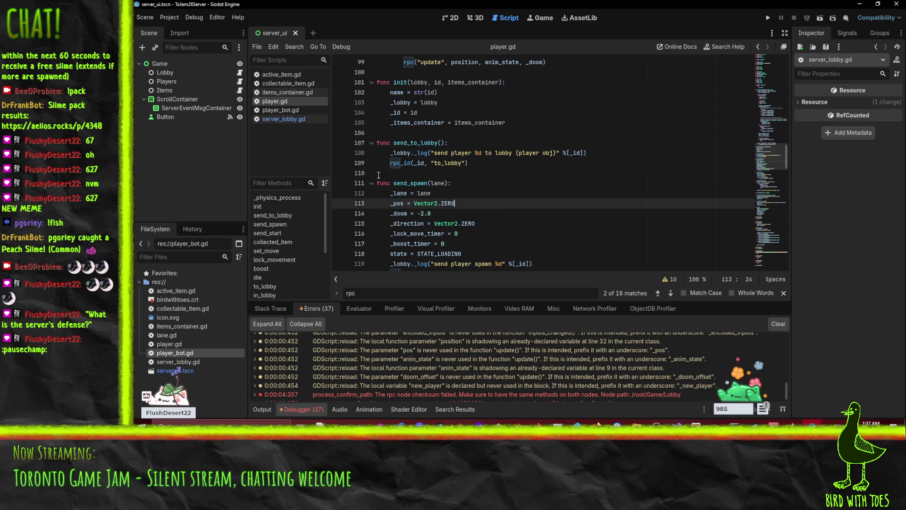
left_click(286, 118)
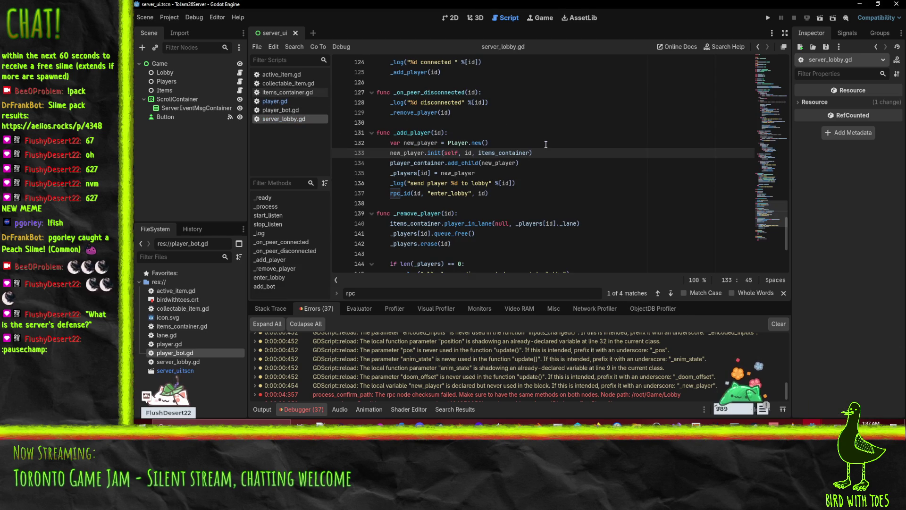
key("ctrl+f")
type("add_bot")
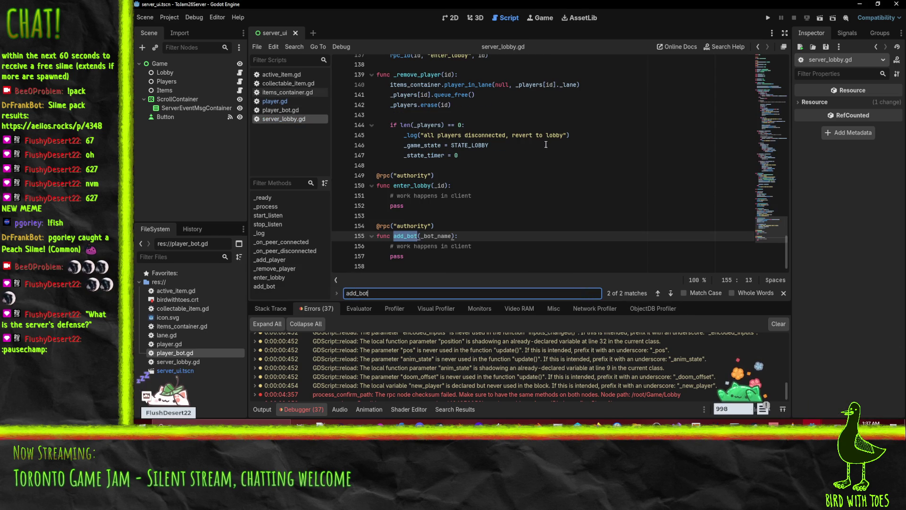
Prefix lines 53–62 of the bot-filling while loop with # and save the script.
left_click(405, 159)
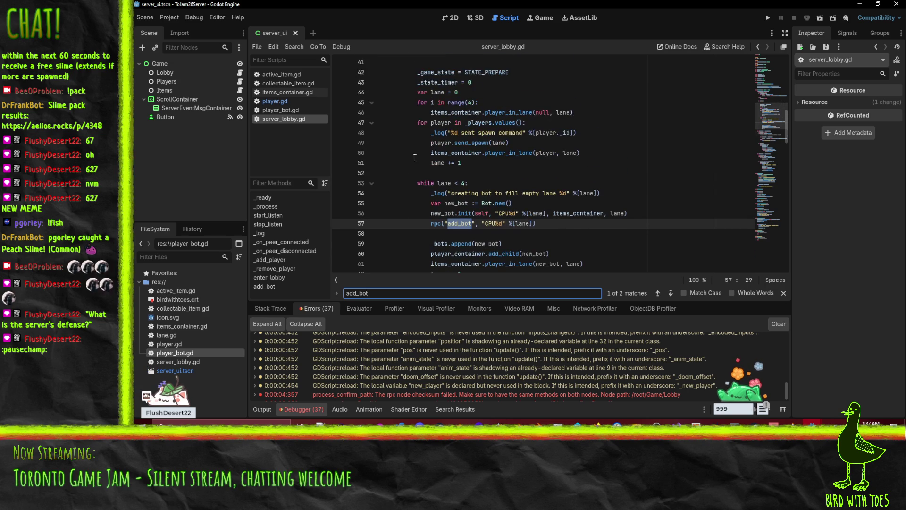
key("Up")
key("Up")
key("Up")
type("#")
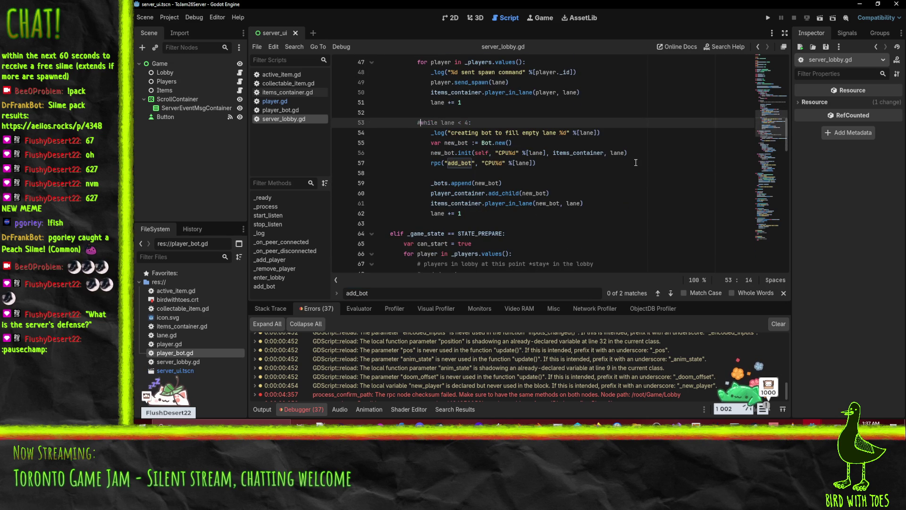
key("Down")
type("#")
key("Down")
type("#")
key("Down")
type("#")
key("Down")
type("#")
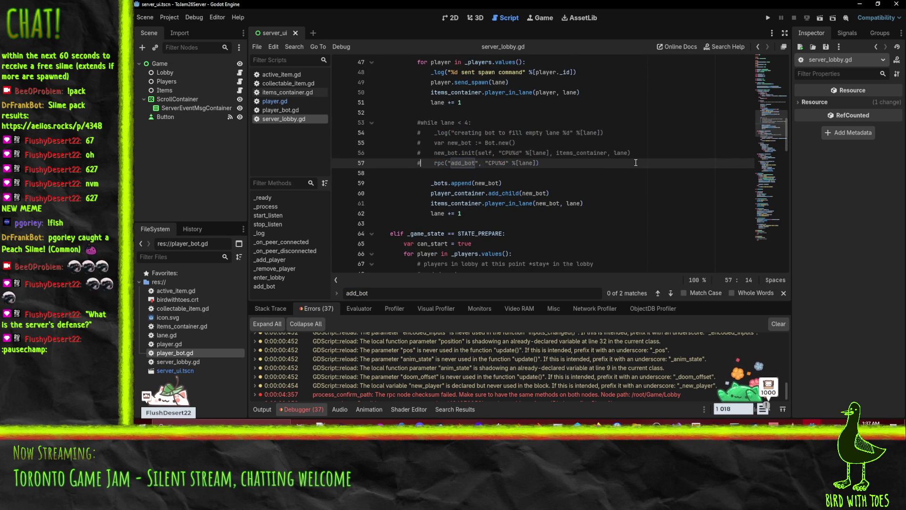
key("Down")
key("Down")
type("#")
key("Down")
type("#")
key("Down")
key("Down")
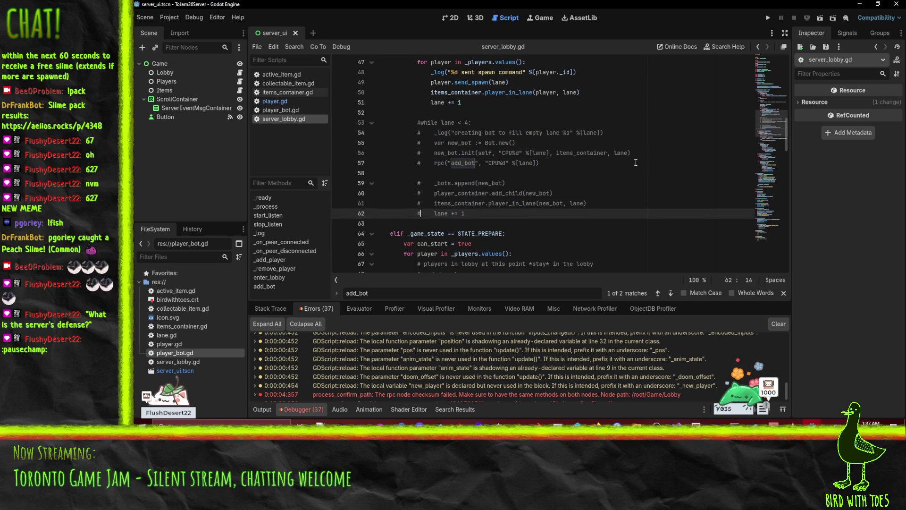
key("Up")
key("Up")
key("ctrl+s")
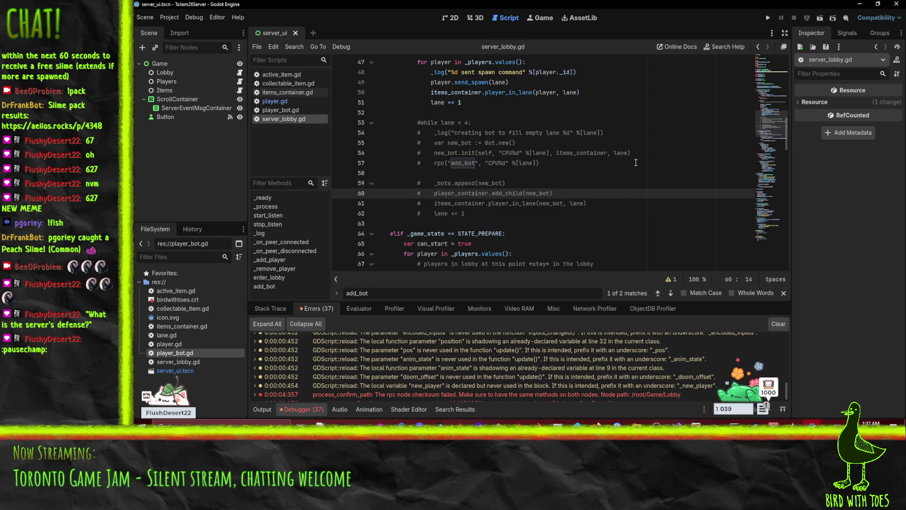
Run the server project and start it listening for players.
left_click(768, 18)
left_click(347, 69)
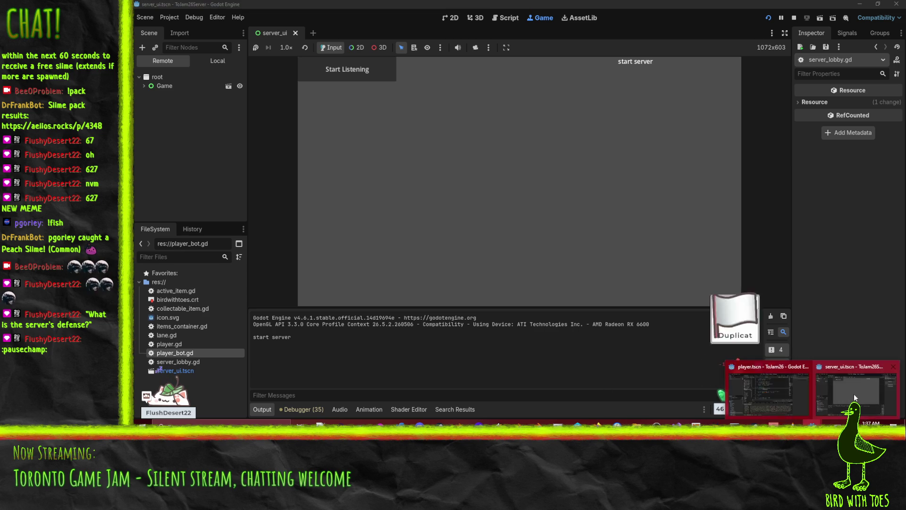
left_click(772, 387)
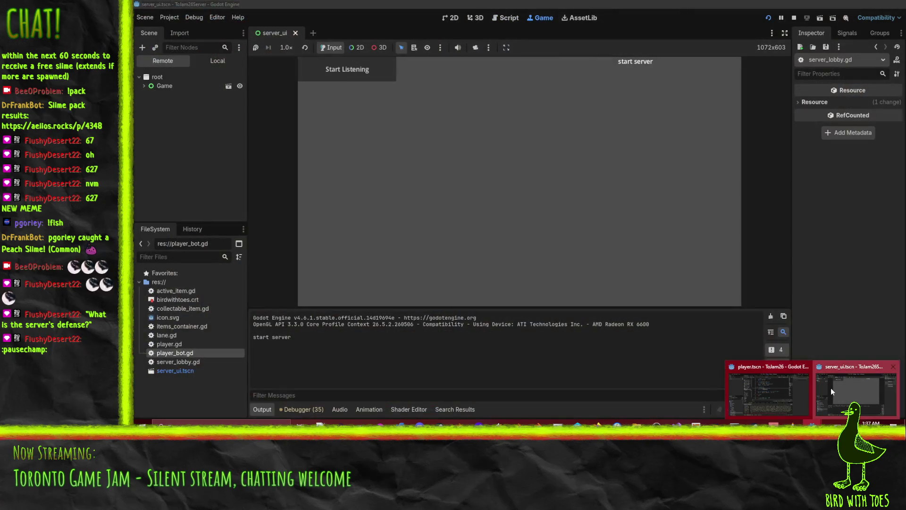
left_click(831, 387)
Run the client game, click Join Game, and check the client's Debugger errors.
key("alt+Tab")
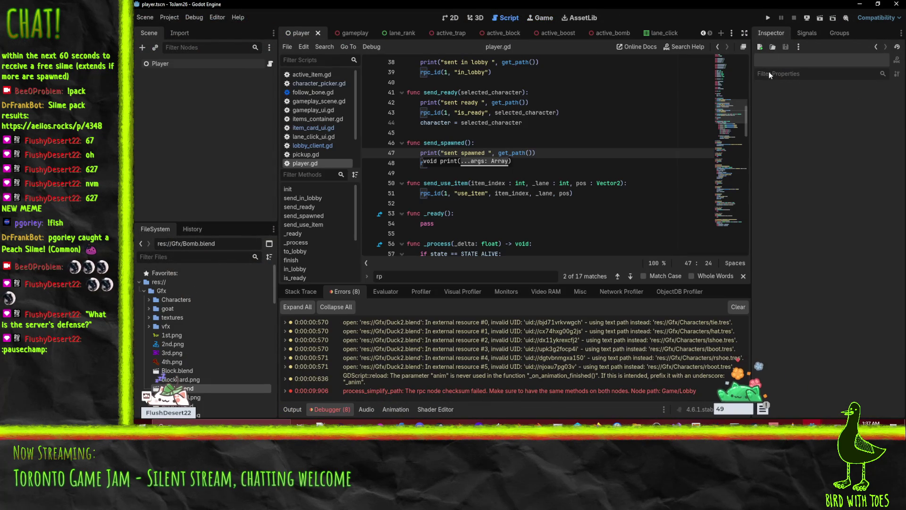
left_click(768, 17)
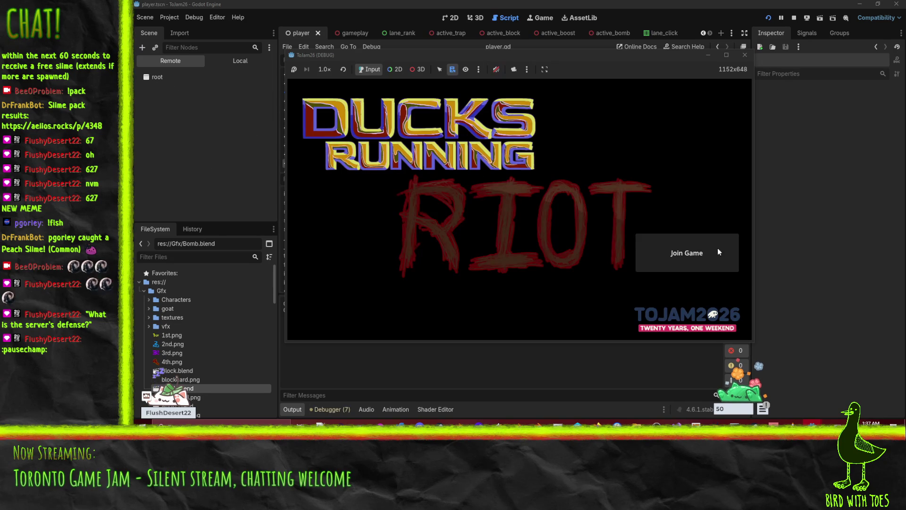
left_click(685, 253)
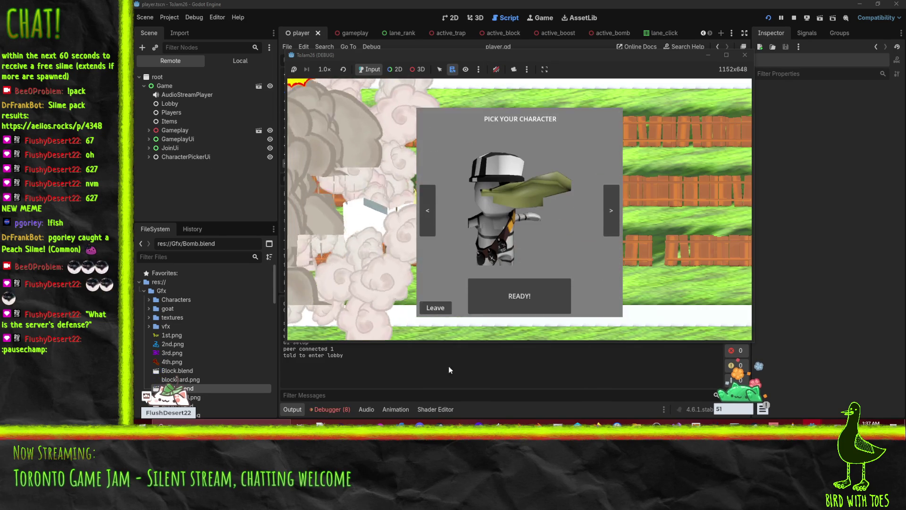
left_click(336, 409)
mouse_move(421, 382)
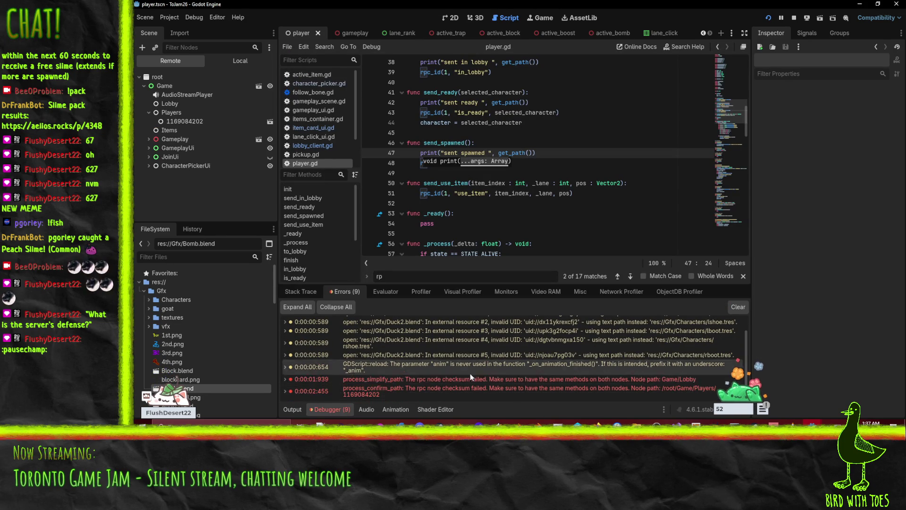
mouse_move(596, 389)
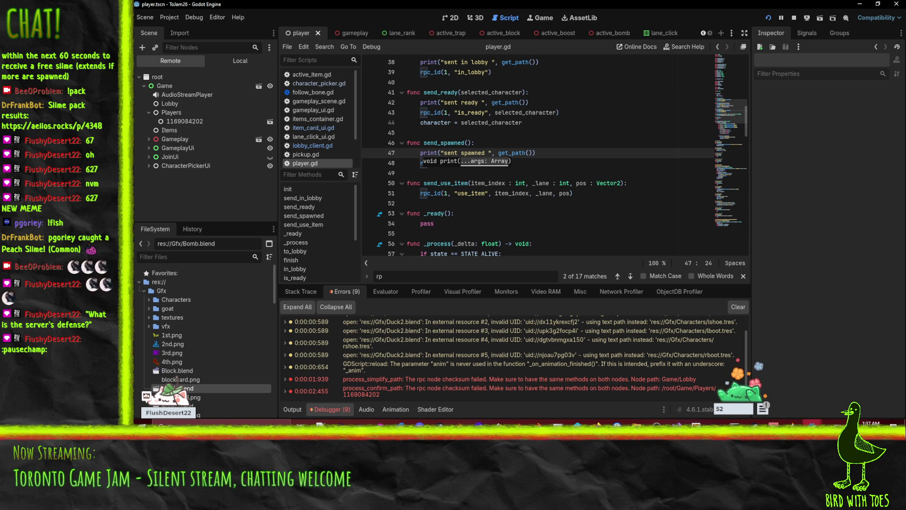
Expand the _process_rpc and process_confirm_path checksum errors in the server's Debugger.
mouse_move(813, 423)
left_click(778, 395)
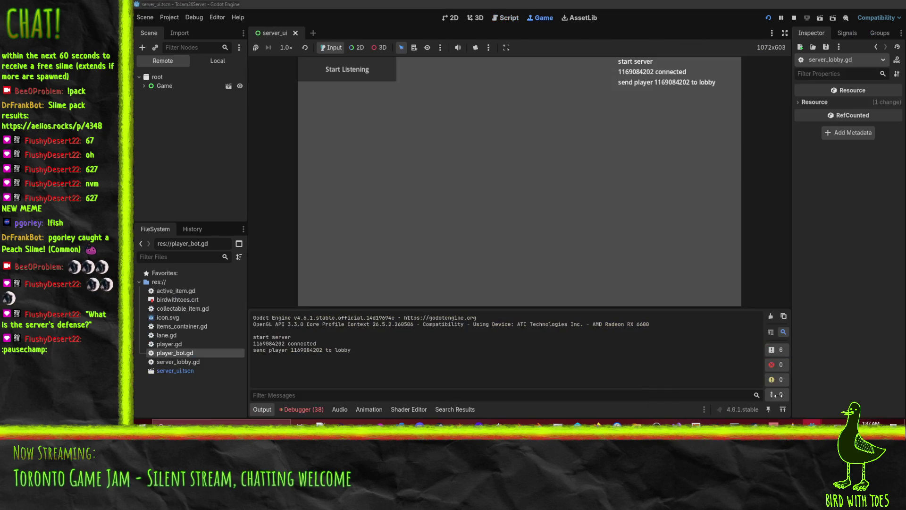
left_click(314, 412)
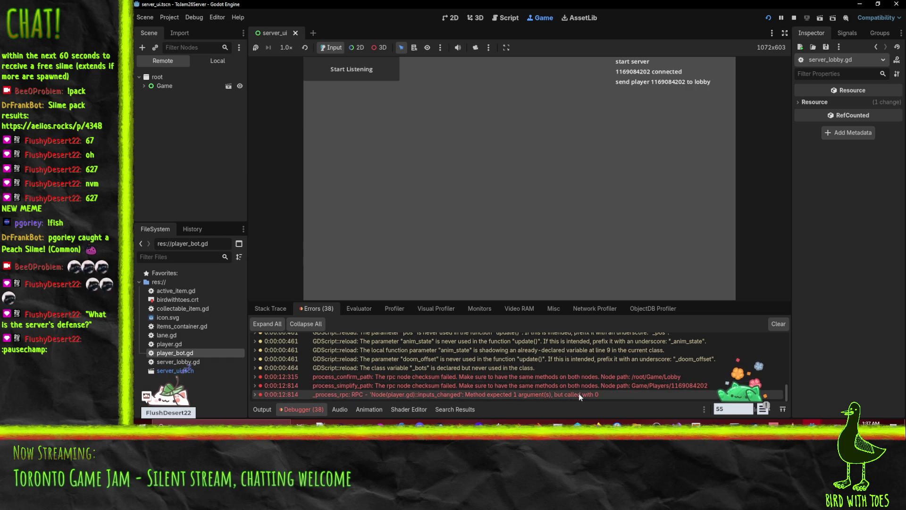
left_click(481, 397)
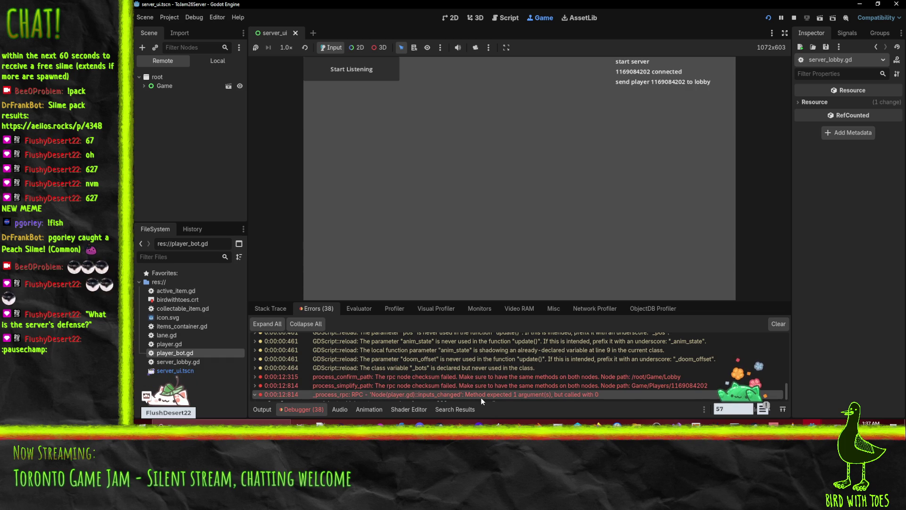
scroll(452, 397, "down", 1)
left_click(553, 367)
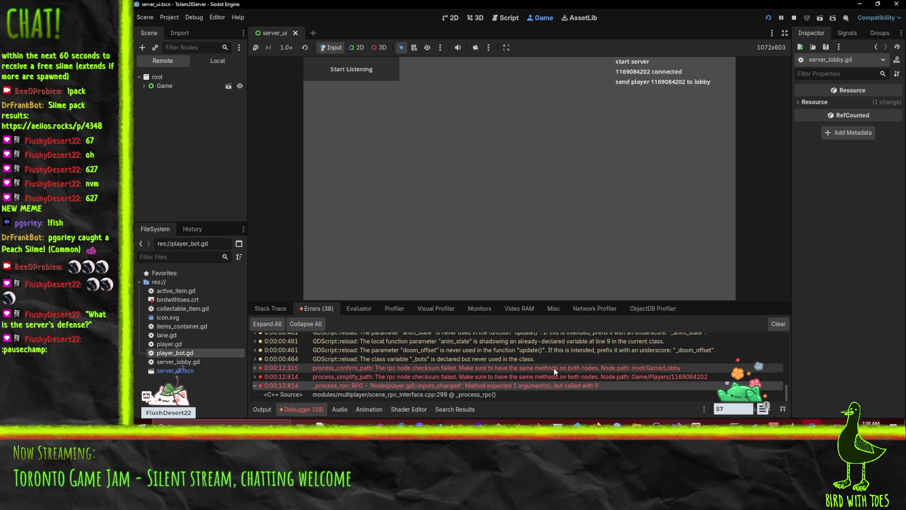
scroll(553, 367, "down", 1)
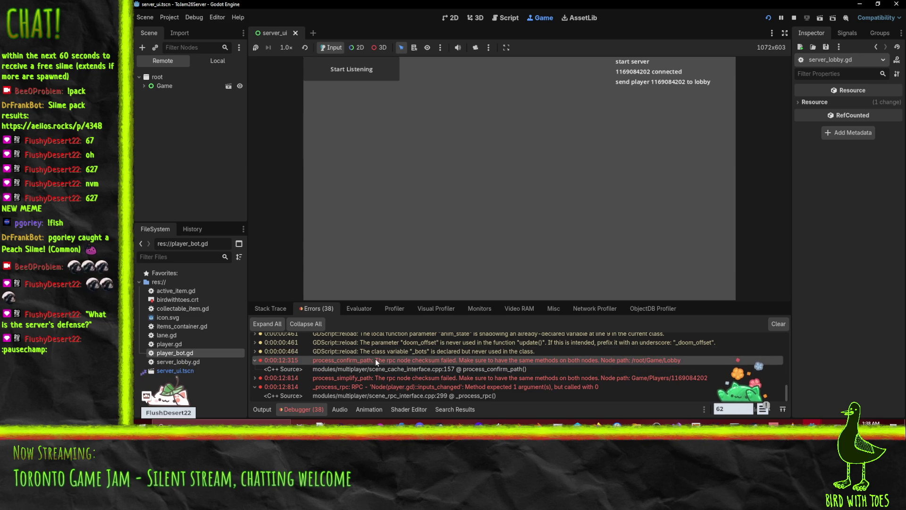
Start recording in the Network Profiler and restart the running server game.
left_click(596, 308)
left_click(268, 324)
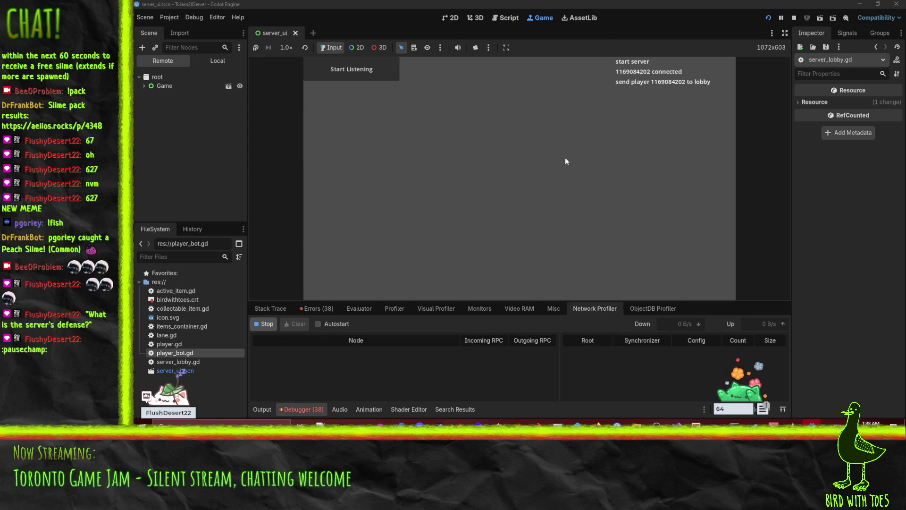
left_click(769, 18)
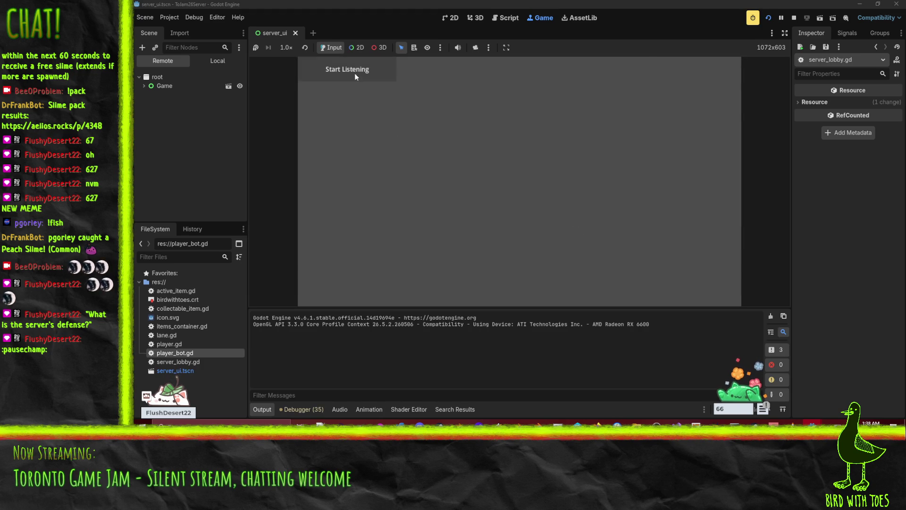
Start the restarted server listening and move the old client window behind the editor.
left_click(355, 73)
mouse_move(811, 422)
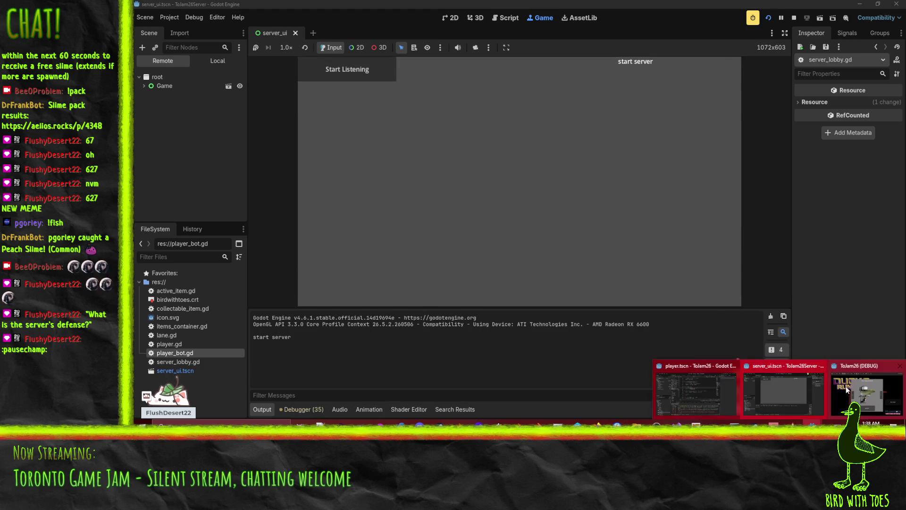
left_click(867, 392)
left_click(776, 253)
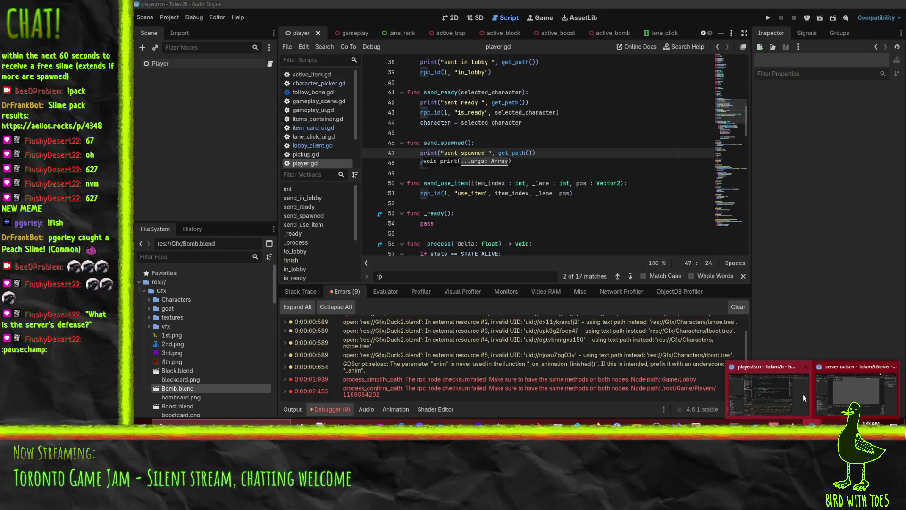
Launch the client game, join from the title screen, then return to the server editor.
left_click(803, 394)
left_click(768, 17)
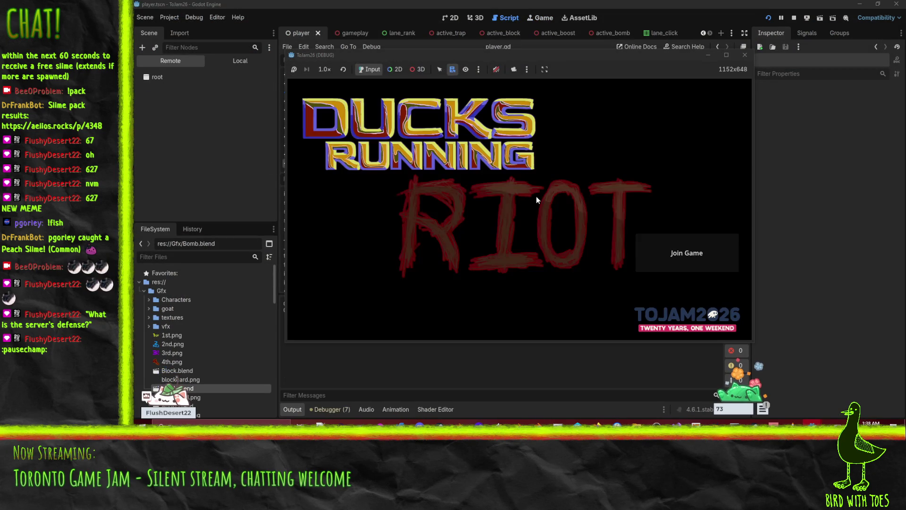
left_click(654, 261)
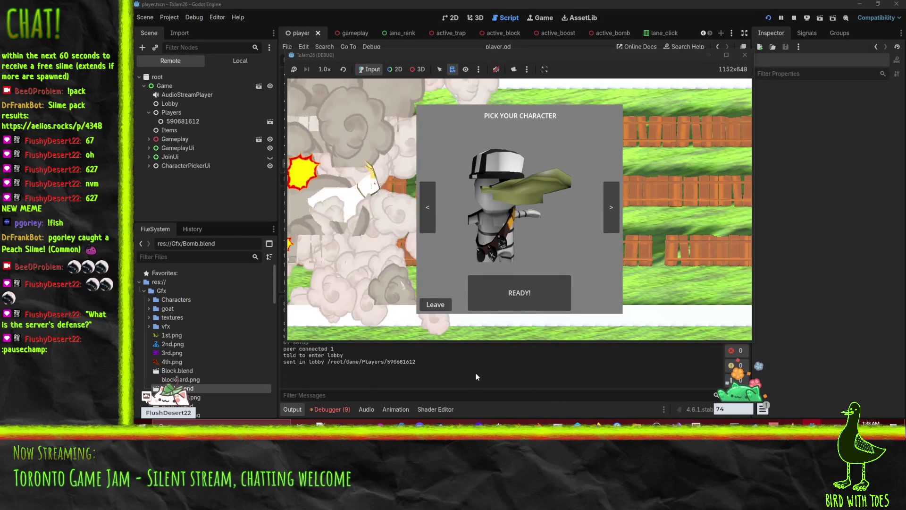
mouse_move(774, 425)
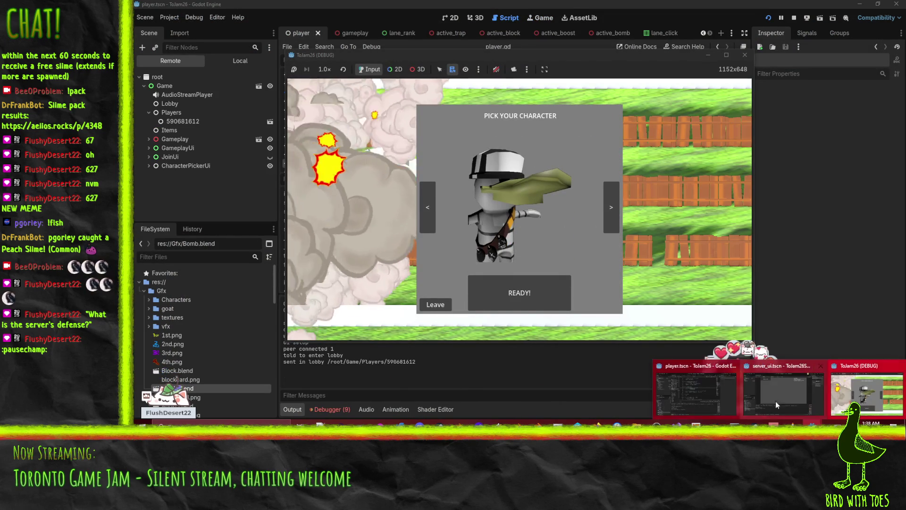
left_click(700, 394)
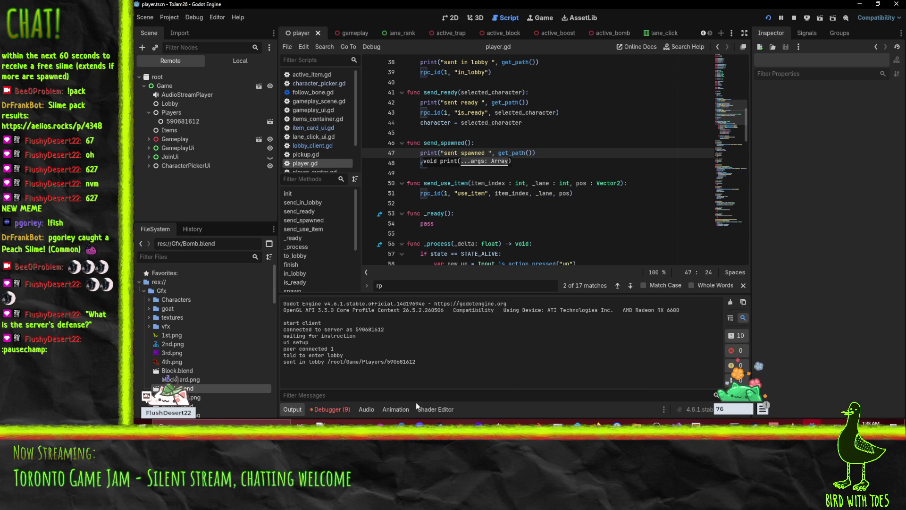
mouse_move(774, 425)
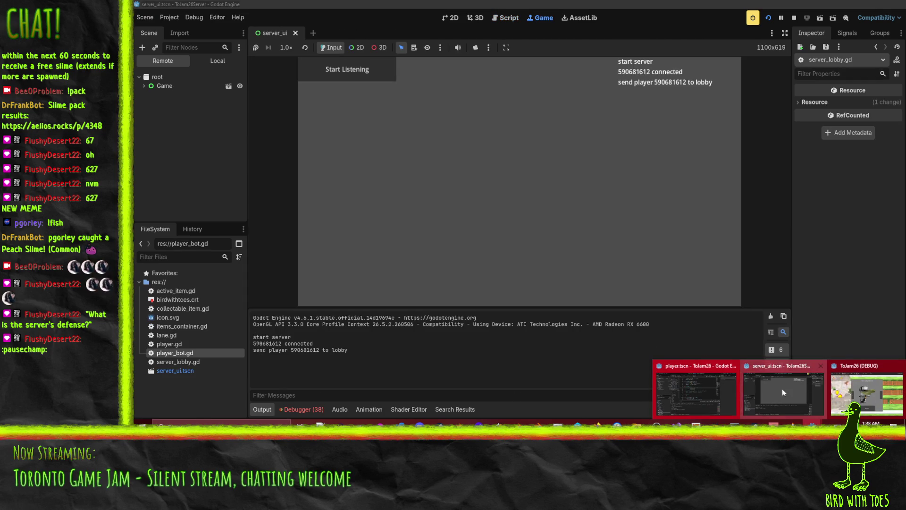
left_click(783, 389)
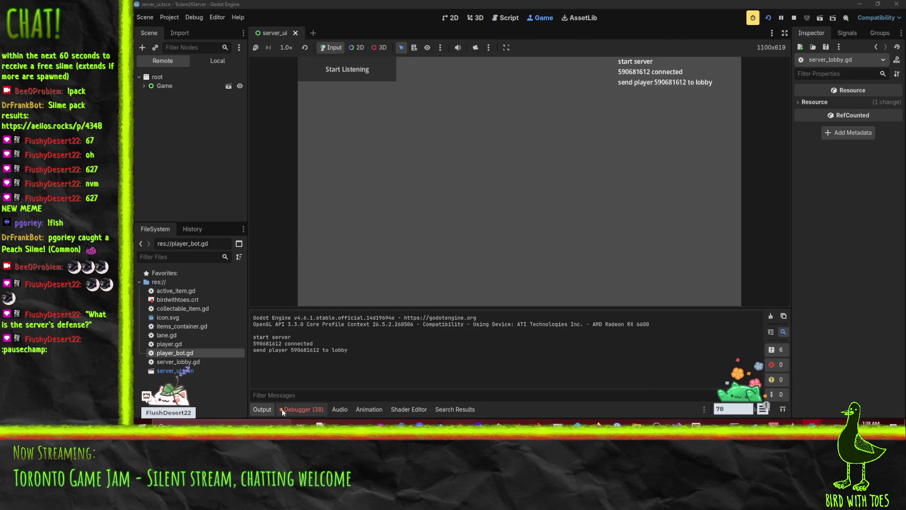
Inspect the player node's RPC row in the server's Network Profiler, then stop the server run.
left_click(325, 409)
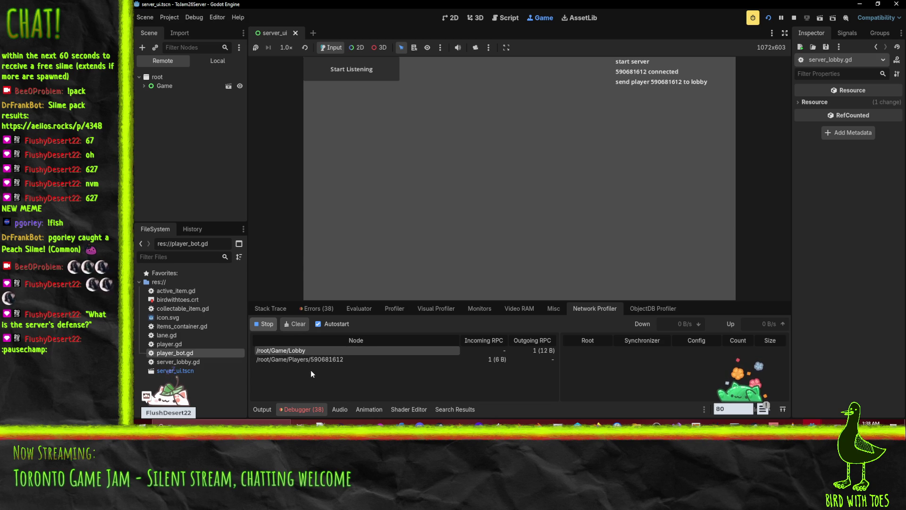
left_click(261, 359)
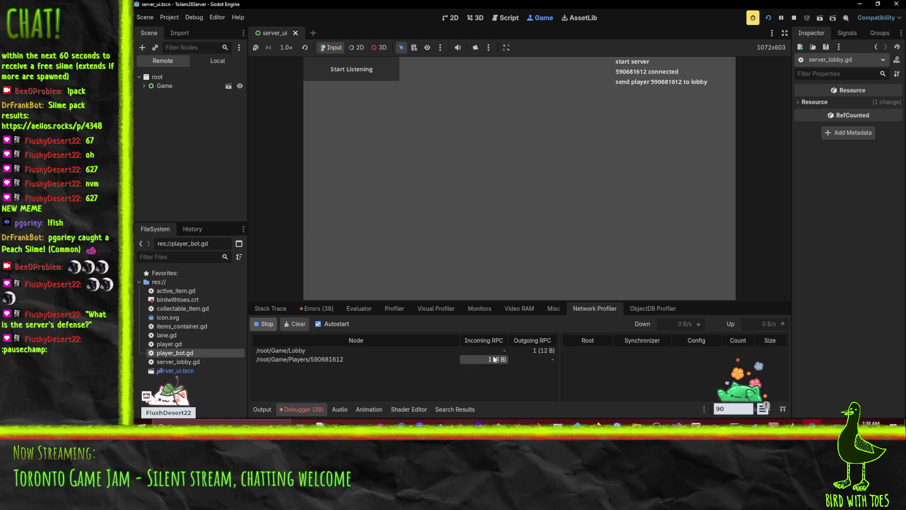
left_click(358, 361)
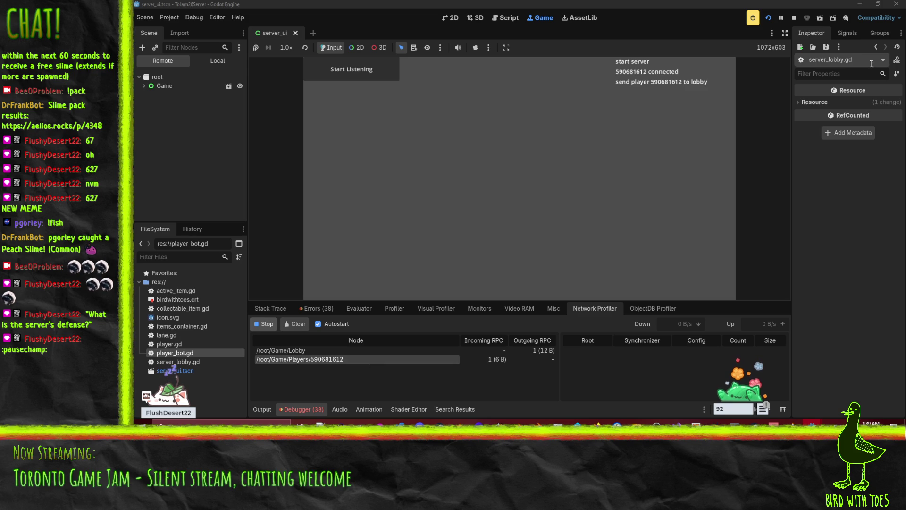
left_click(794, 18)
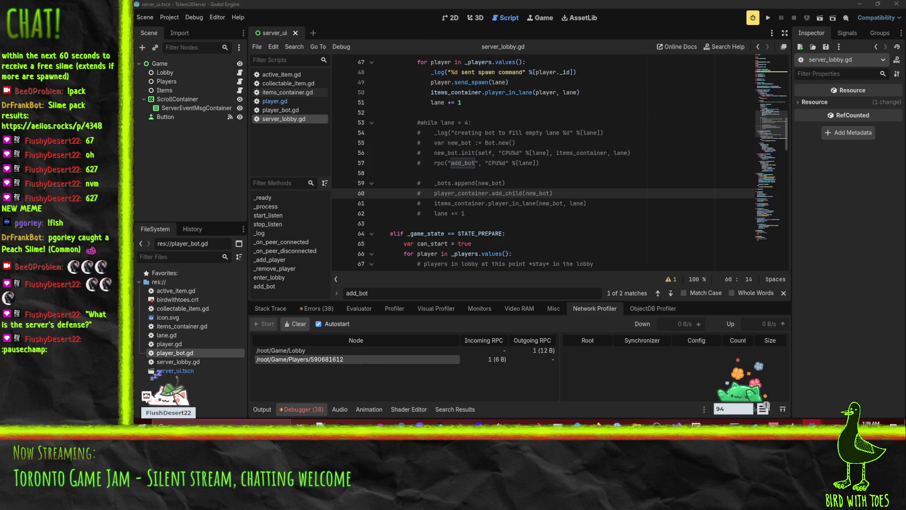
mouse_move(802, 422)
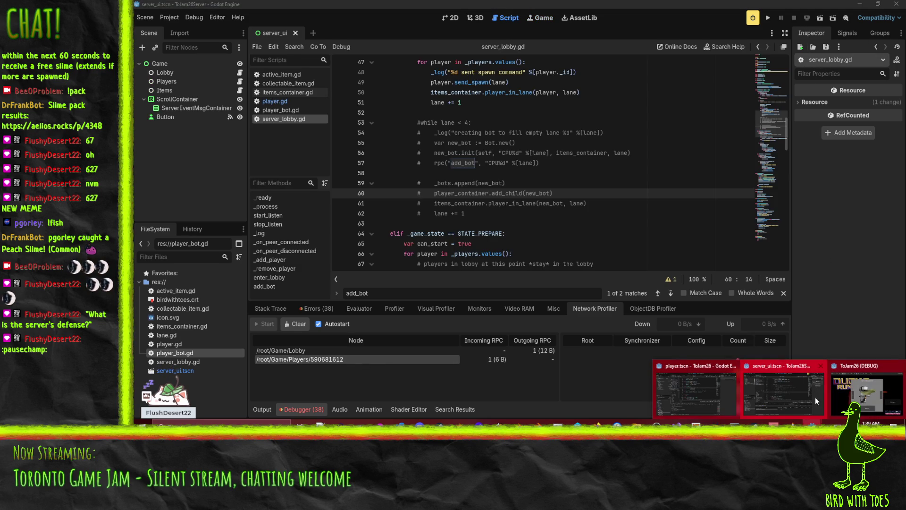
Close the client game window, uncomment the bot loop with Ctrl+K, and save server_lobby.gd.
left_click(865, 392)
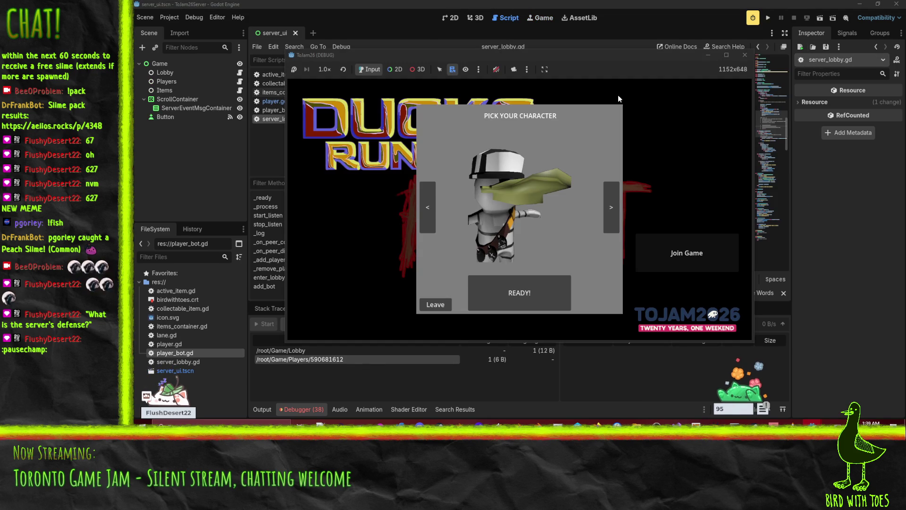
left_click(743, 55)
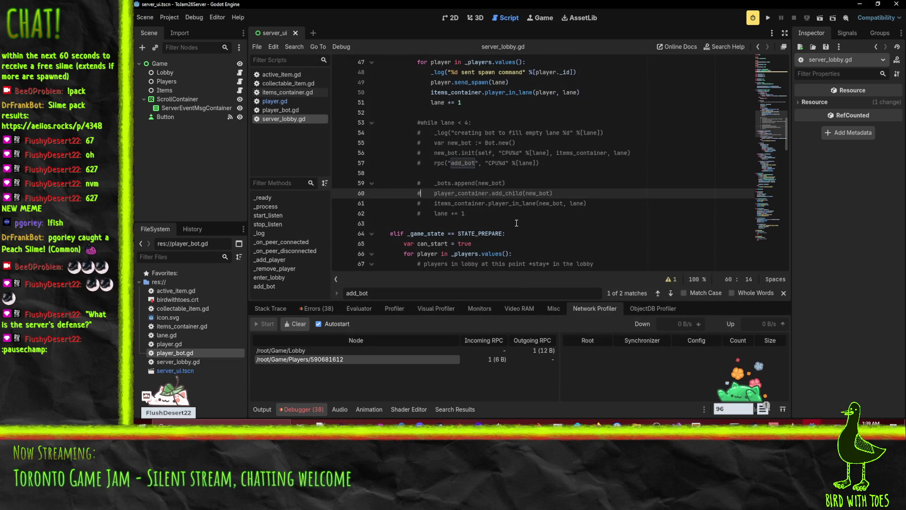
key("Down")
key("Down")
key("ctrl+k")
key("Up")
key("ctrl+k")
key("Up")
key("ctrl+k")
key("Up")
key("ctrl+k")
key("Up")
key("ctrl+k")
key("Up")
key("ctrl+k")
key("Up")
key("ctrl+k")
key("Up")
key("ctrl+k")
key("Up")
key("ctrl+k")
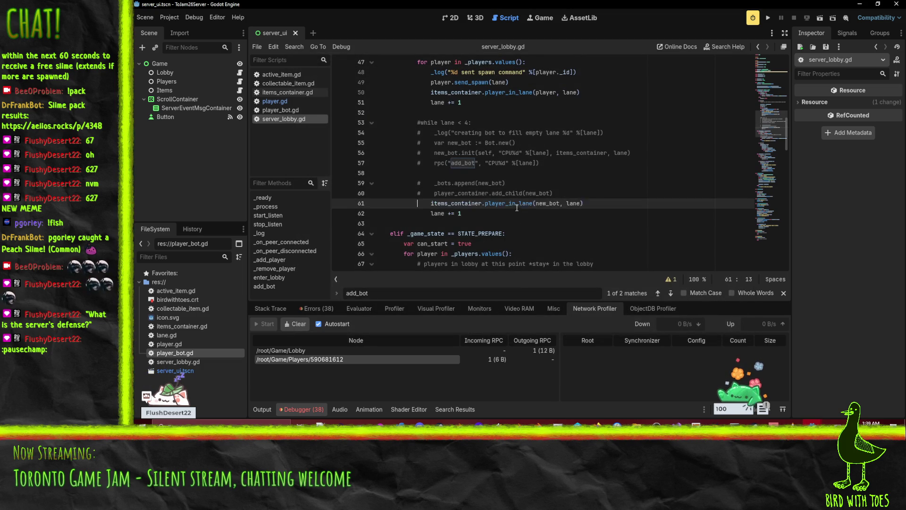
key("ctrl+s")
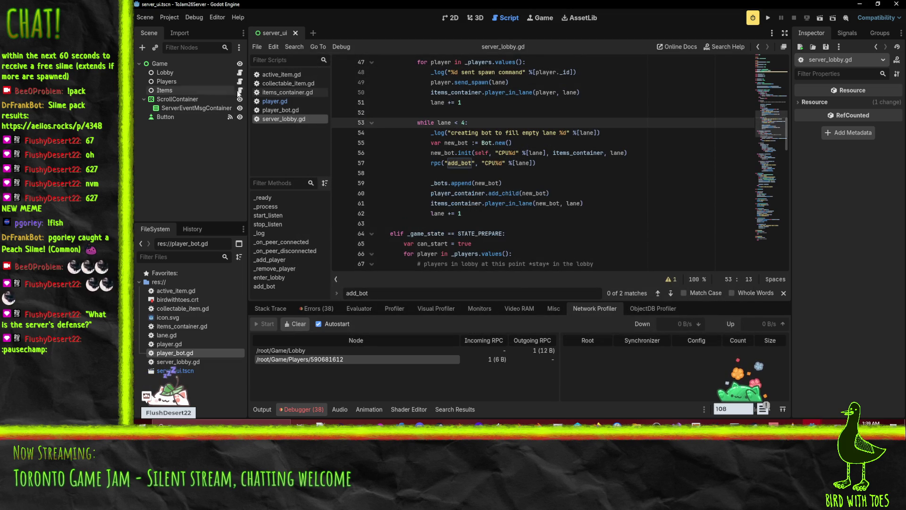
Open player.gd at the line after to_lobby and tile the server editor onto the left half.
left_click(270, 100)
scroll(564, 182, "up", 5)
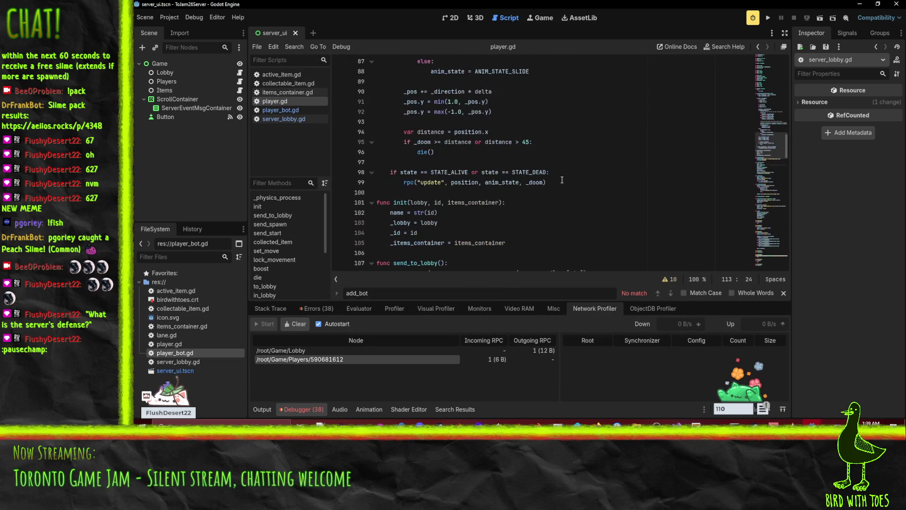
scroll(564, 182, "down", 10)
scroll(564, 182, "down", 10)
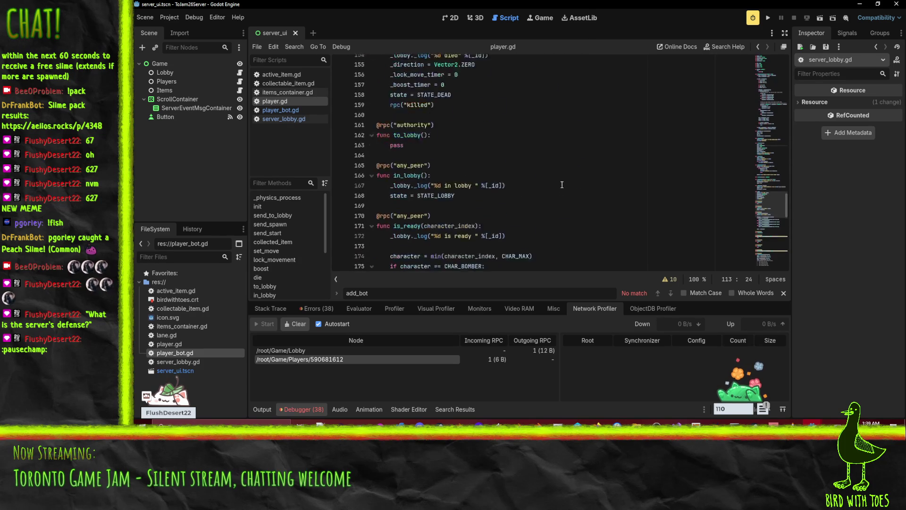
scroll(562, 184, "up", 2)
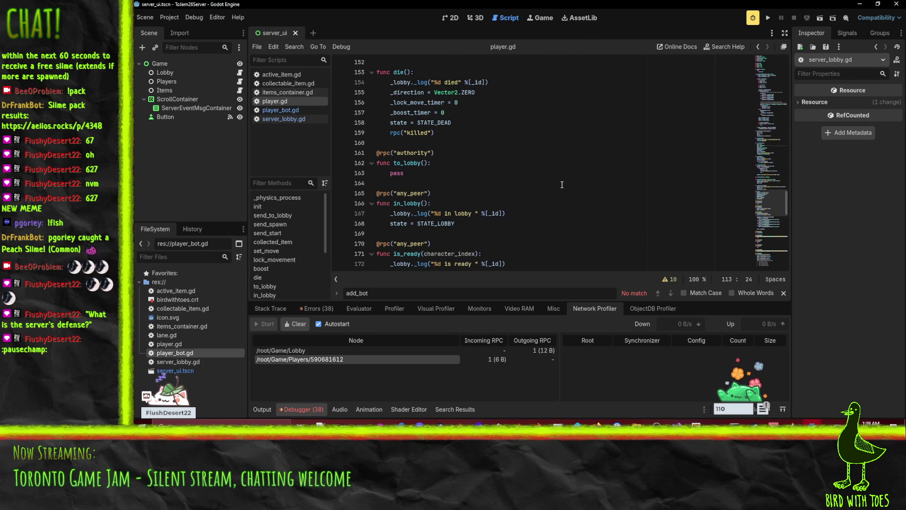
left_click(561, 173)
left_click(572, 187)
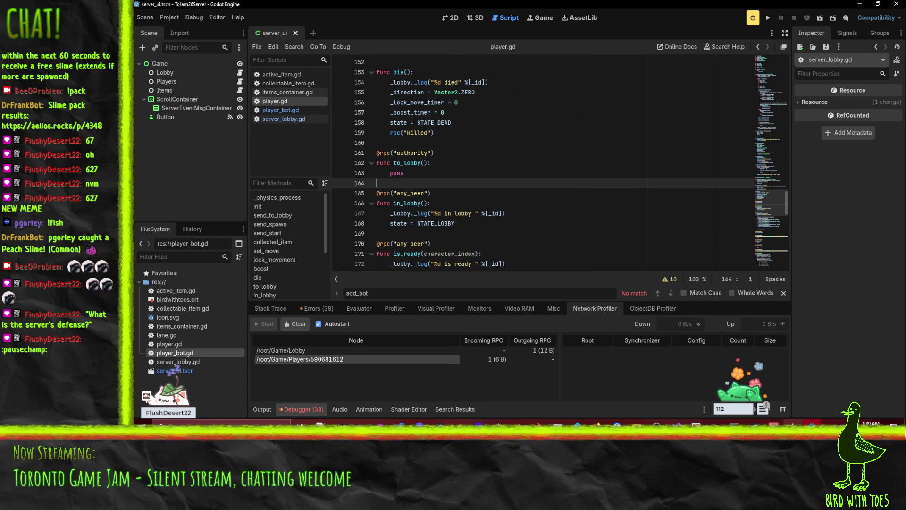
key("super+Left")
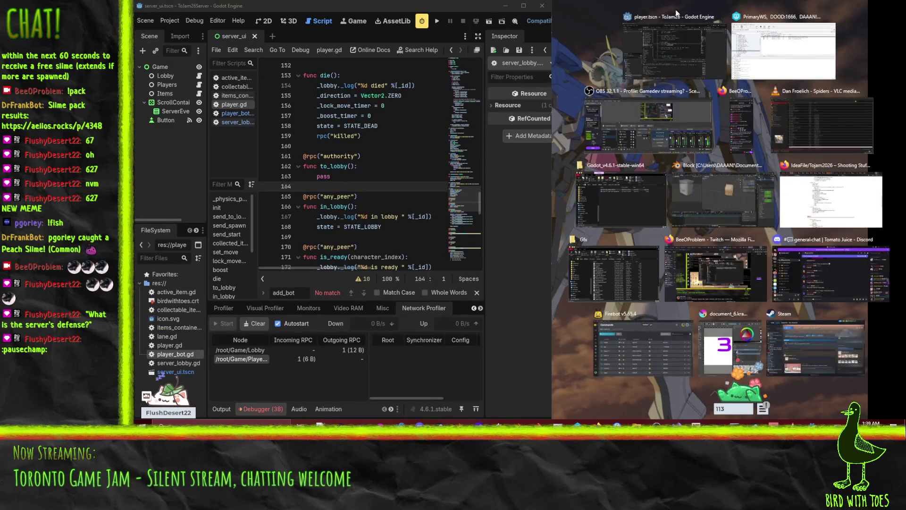
Tile the client editor on the right and locate in_lobby after to_lobby in the server's player.gd.
left_click(700, 219)
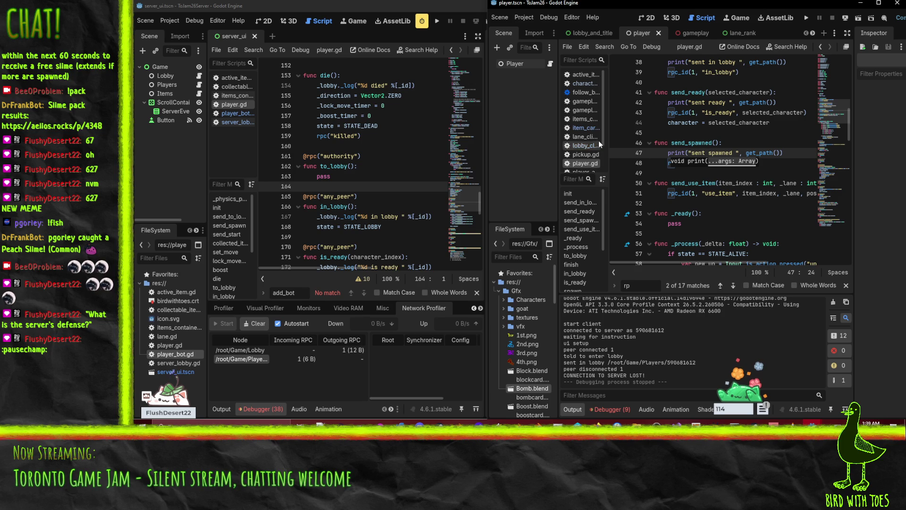
scroll(688, 169, "up", 4)
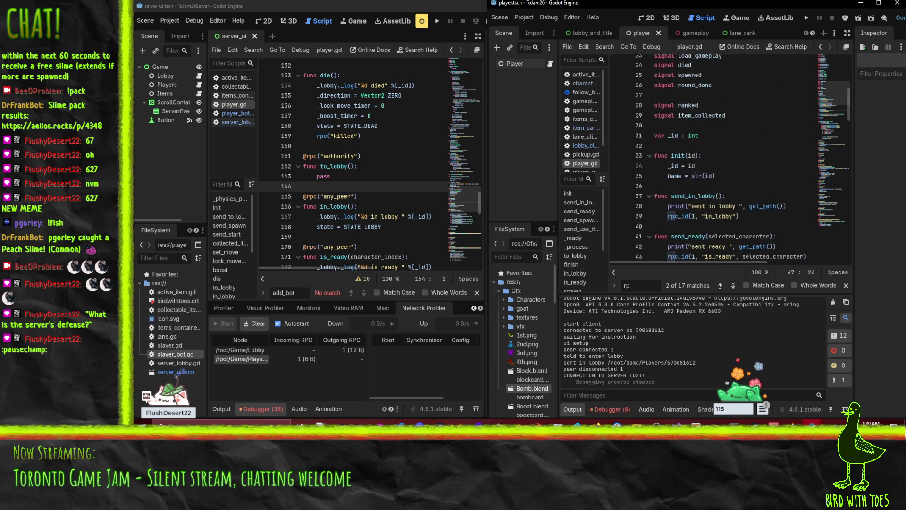
scroll(752, 167, "down", 14)
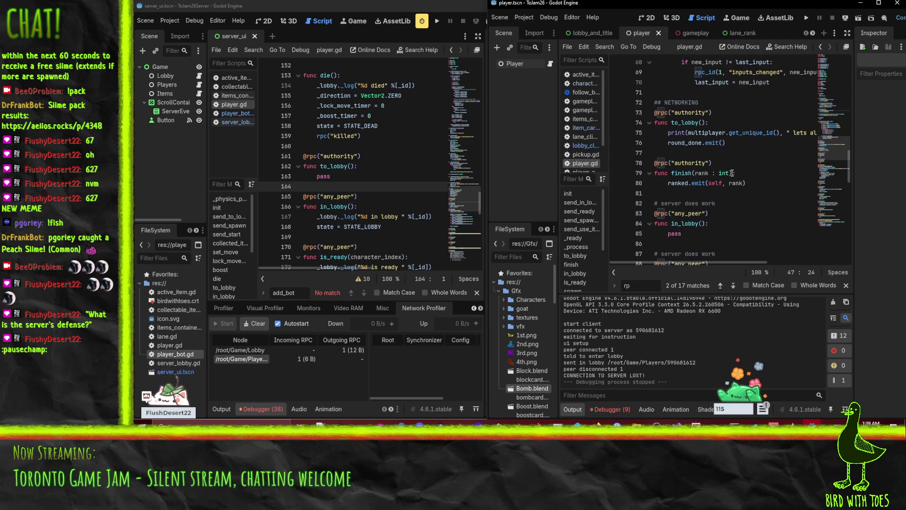
scroll(732, 173, "down", 1)
left_click(379, 156)
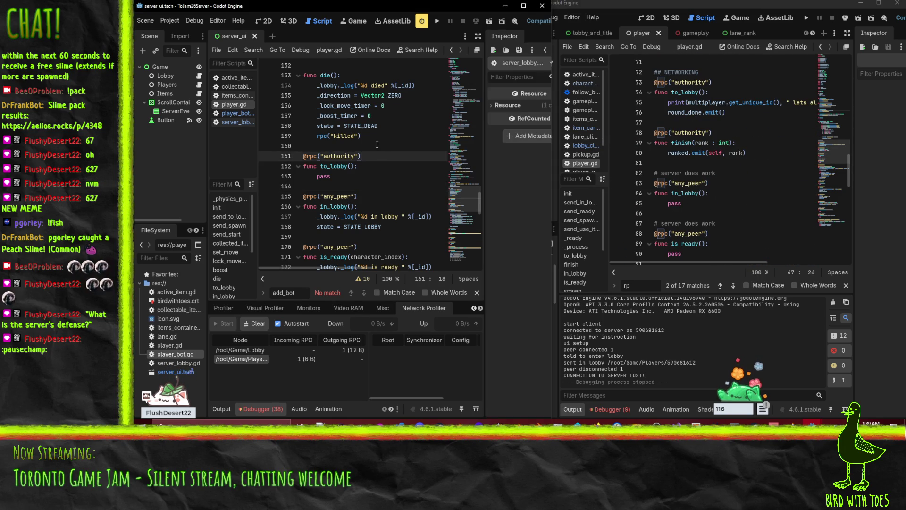
scroll(376, 150, "down", 2)
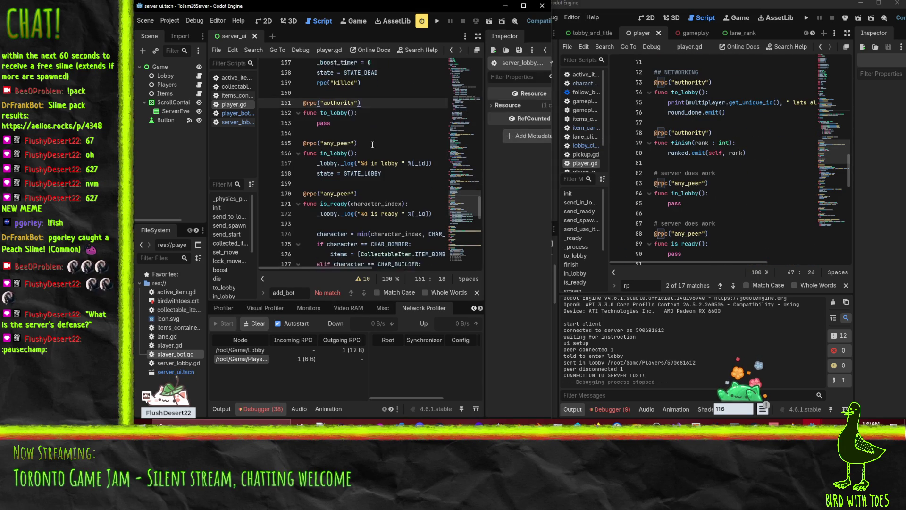
left_click(328, 124)
left_click(711, 113)
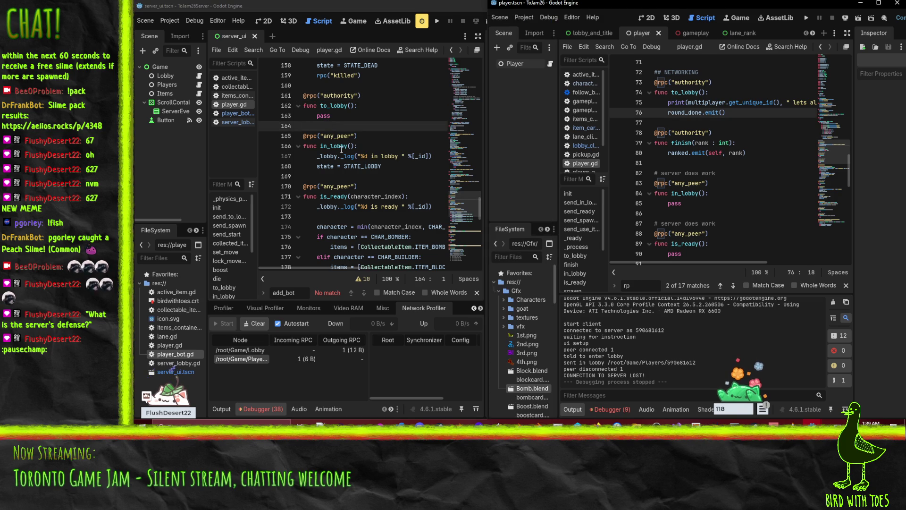
left_click_drag(332, 145, 358, 146)
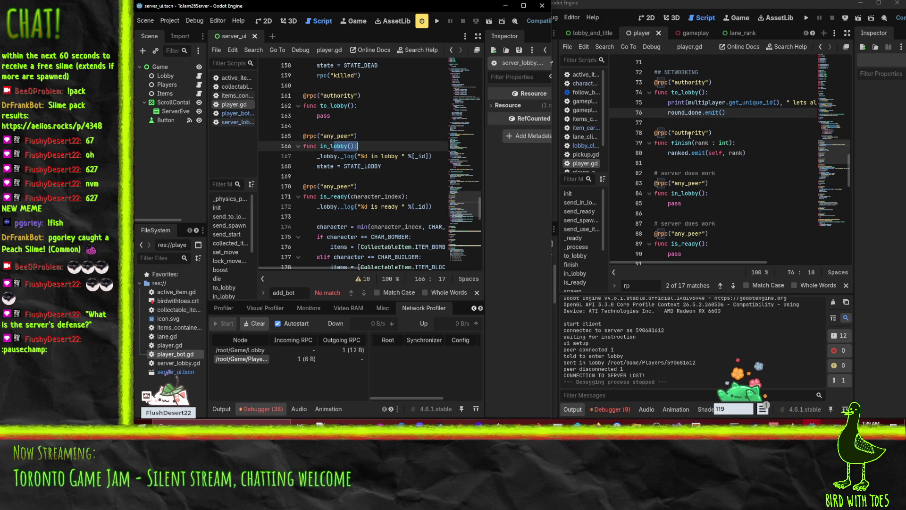
Move the client's in_lobby stub block up above finish with Alt+Up.
left_click(661, 170)
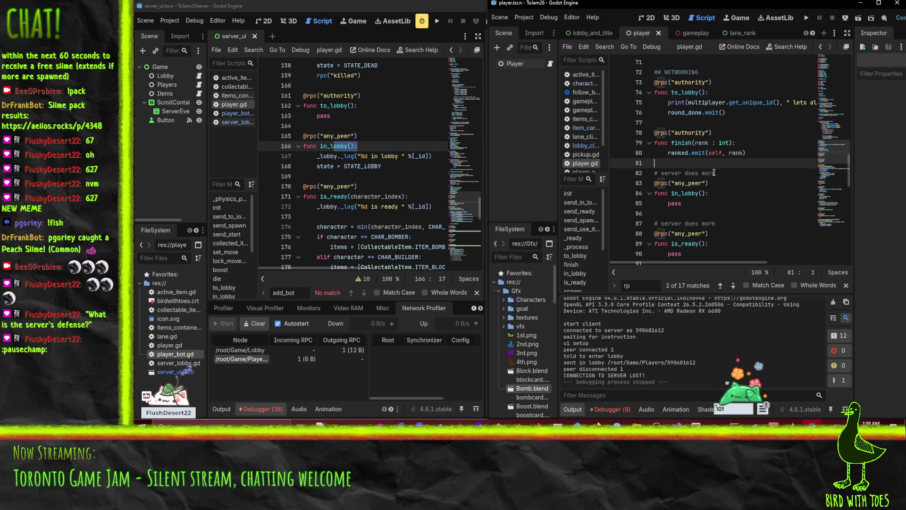
key("shift+Down")
key("shift+Down")
key("shift+Down")
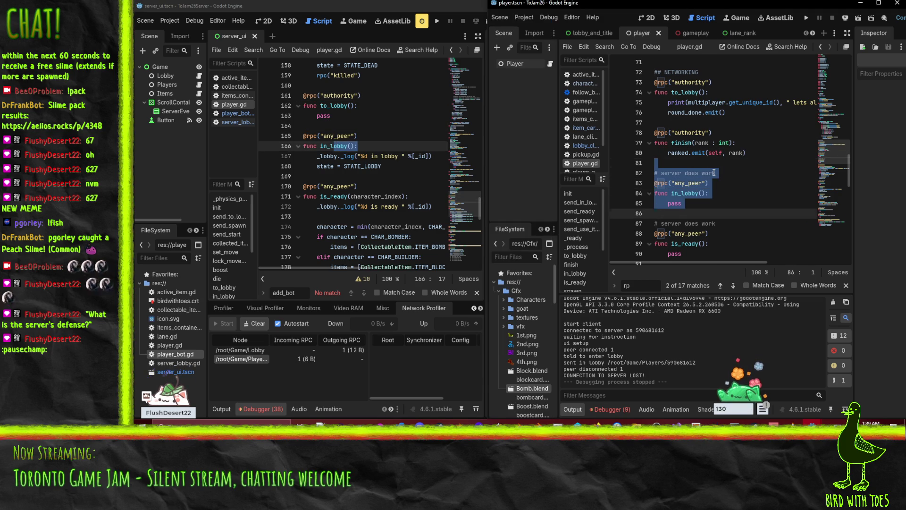
key("alt+Up")
key("alt+Up")
key("alt+Up")
key("Up")
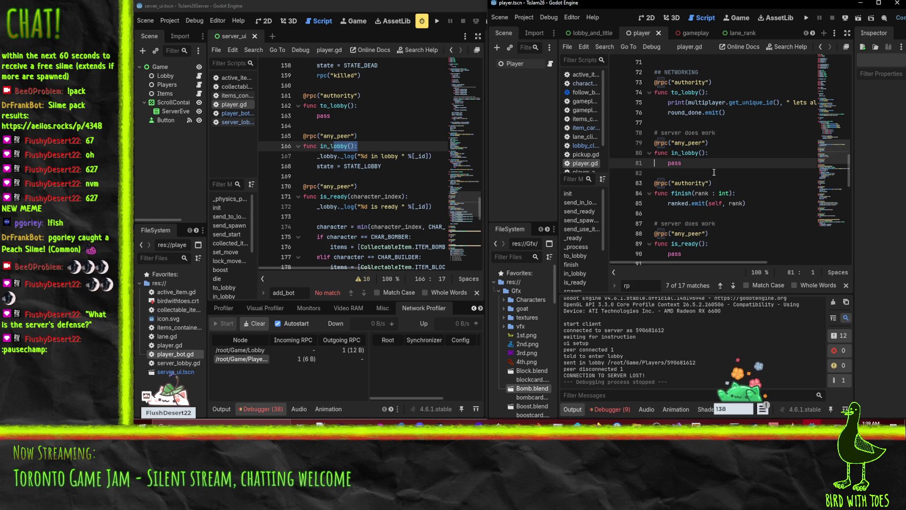
scroll(736, 179, "down", 1)
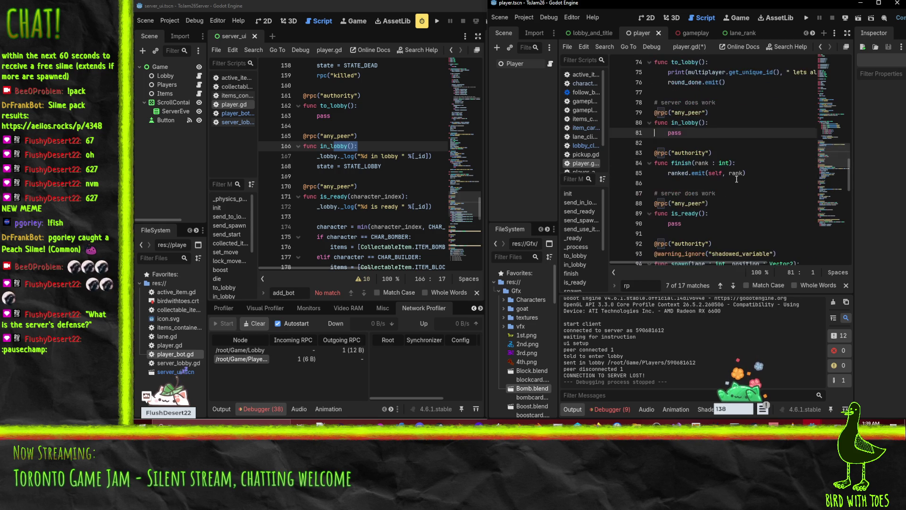
Move the client's is_ready stub block up above finish with Alt+Up.
left_click(690, 163)
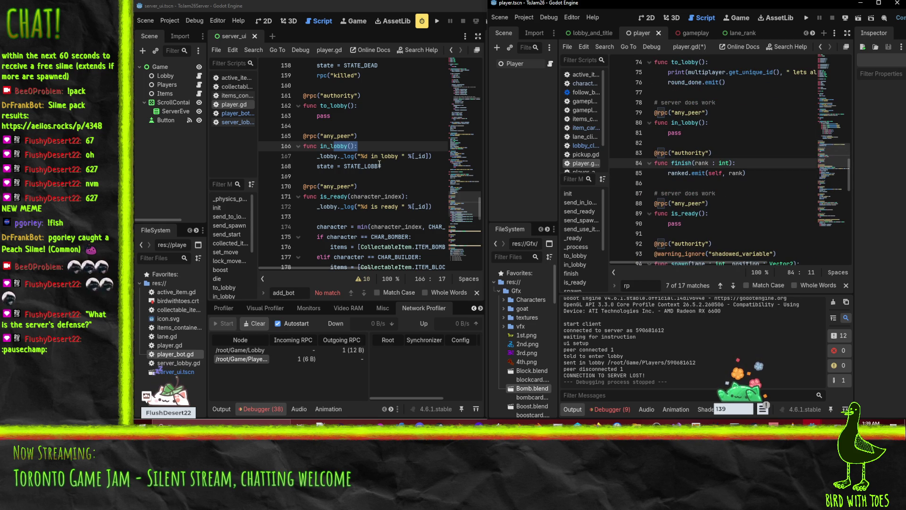
scroll(712, 165, "down", 1)
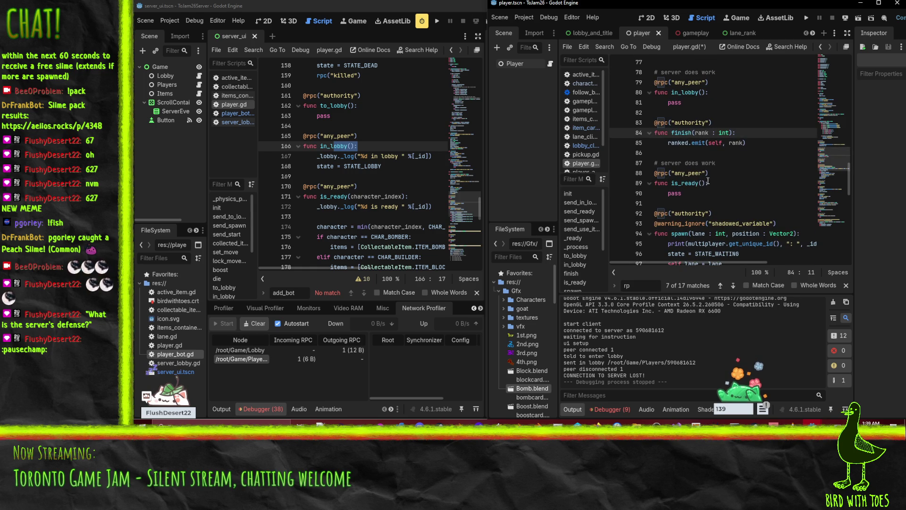
left_click(655, 155)
scroll(746, 168, "up", 1)
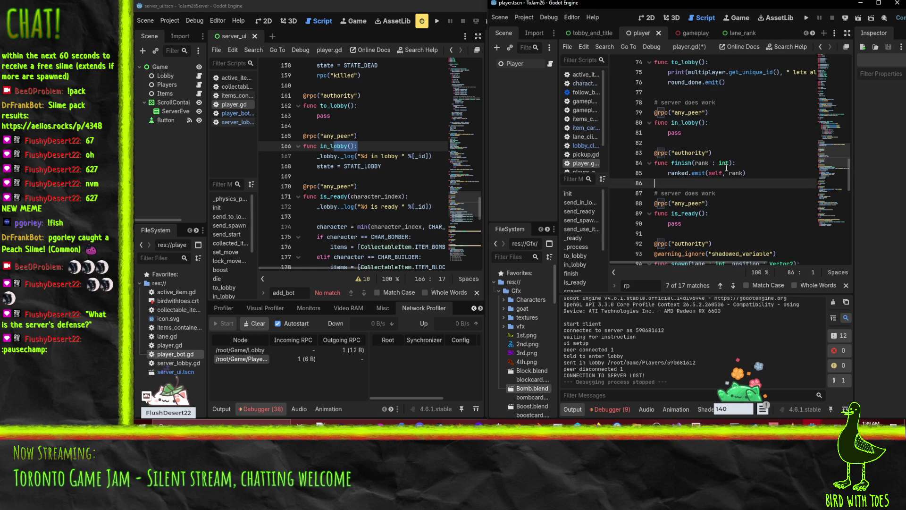
key("shift+Down")
key("shift+Down")
key("shift+Down")
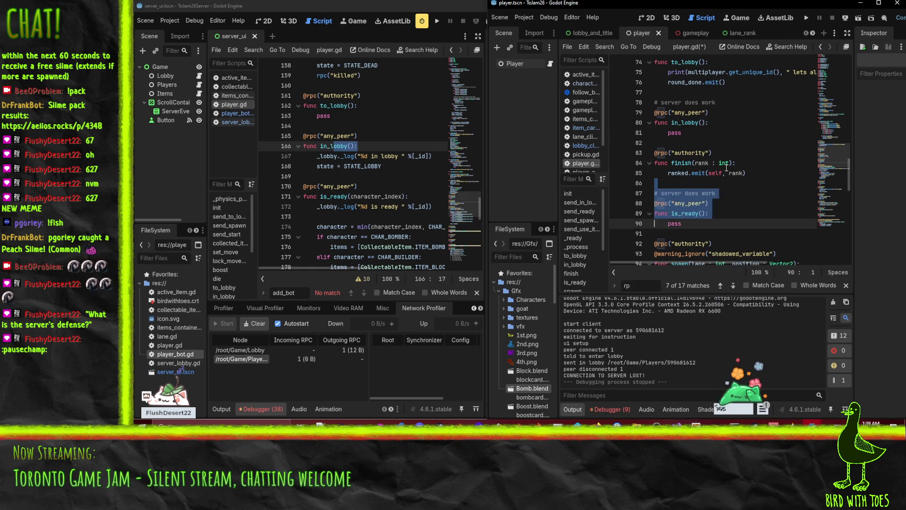
key("alt+Up")
key("alt+Up")
key("alt+Up")
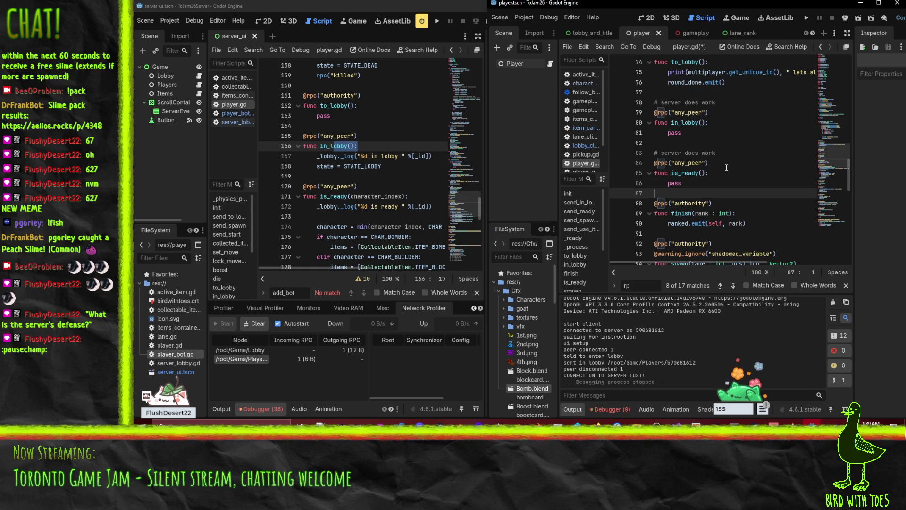
Compare the edited client player.gd against the server's copy of player.gd.
left_click(699, 215)
left_click(316, 176)
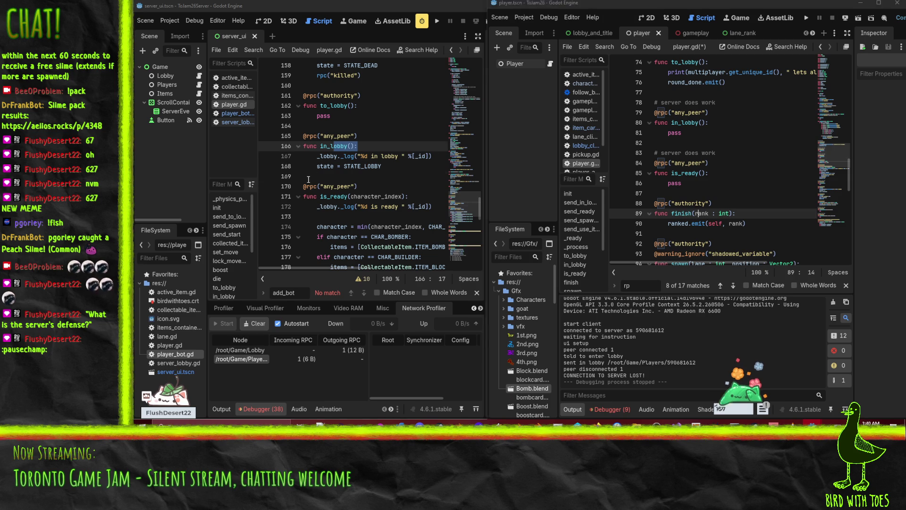
left_click(709, 194)
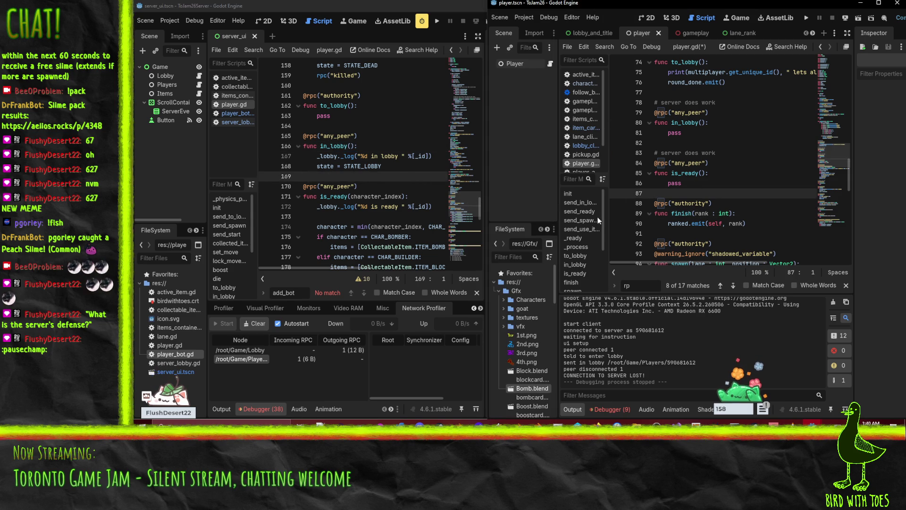
scroll(358, 174, "down", 5)
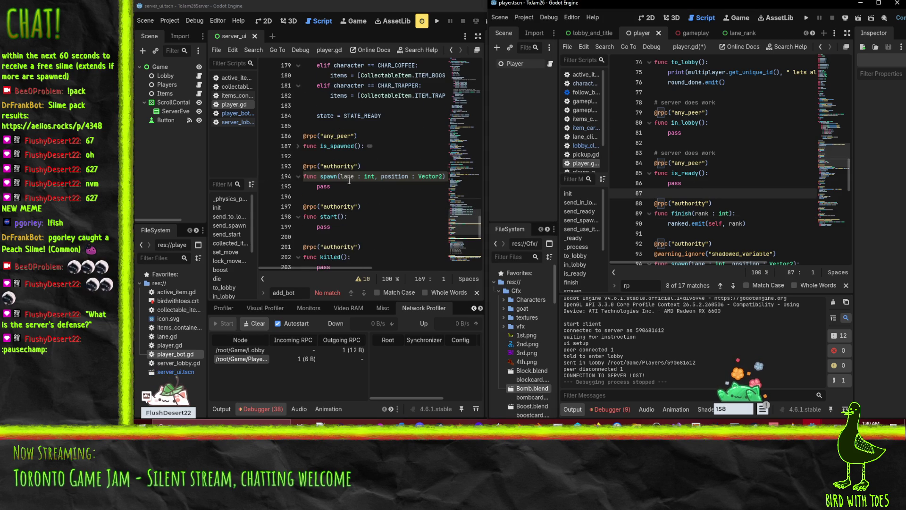
scroll(349, 180, "down", 1)
scroll(716, 156, "down", 3)
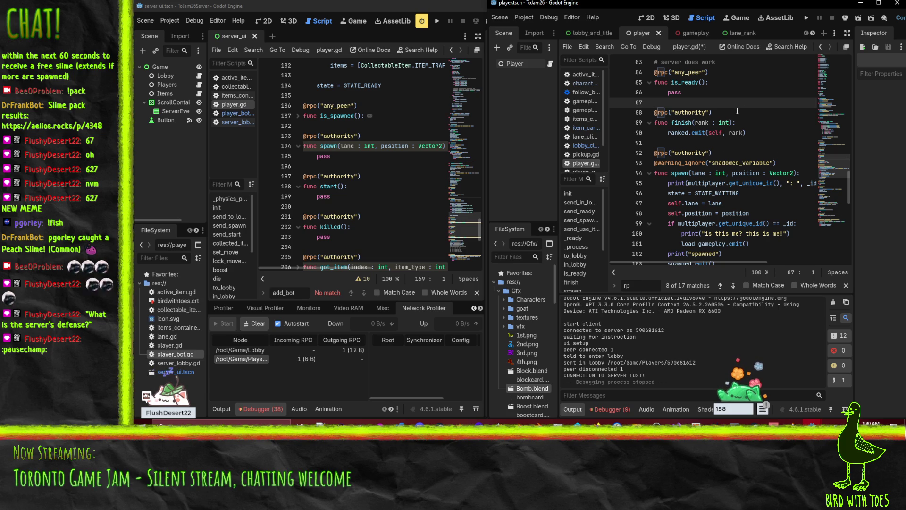
Paste a copy of the spawn stub below is_spawned, separated by a blank line.
left_click(312, 126)
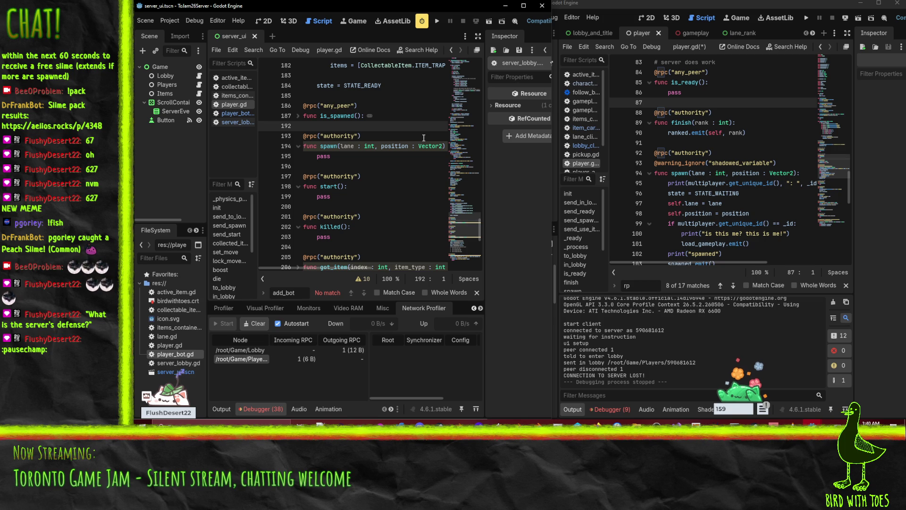
key("Down")
key("Down")
key("Down")
key("Up")
key("Up")
key("Up")
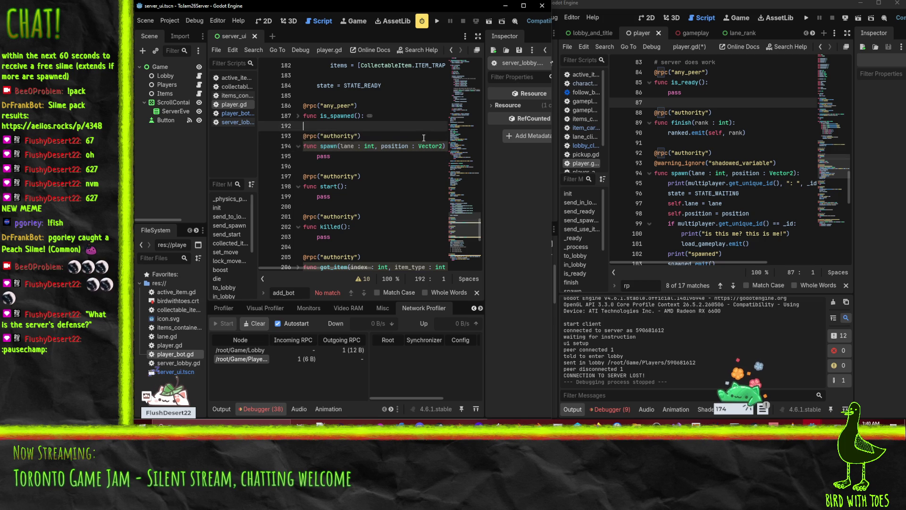
key("ctrl+v")
left_click(384, 116)
key("alt+f")
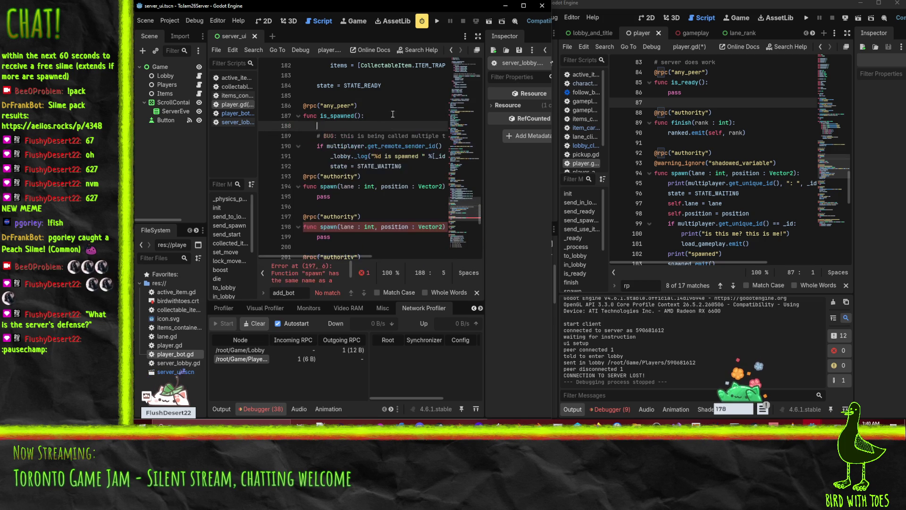
key("Down")
key("Down")
key("Down")
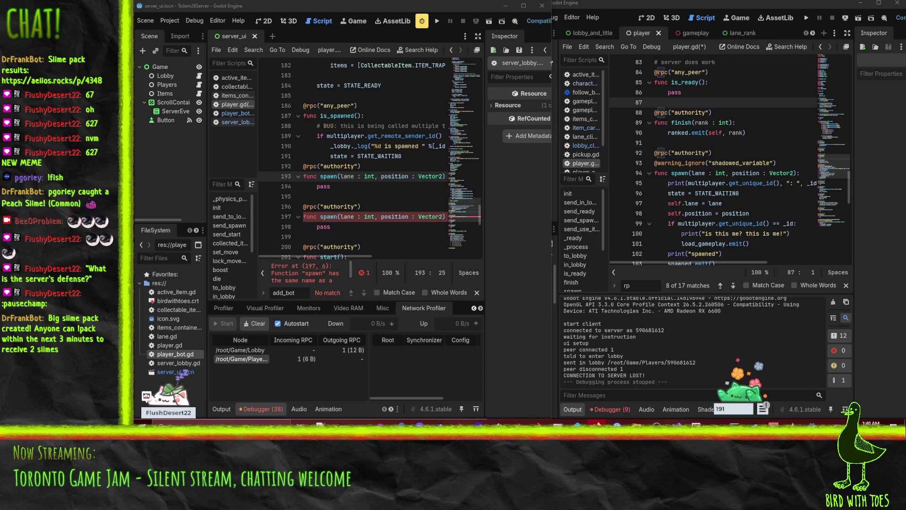
left_click(349, 166)
key("Home")
key("Return")
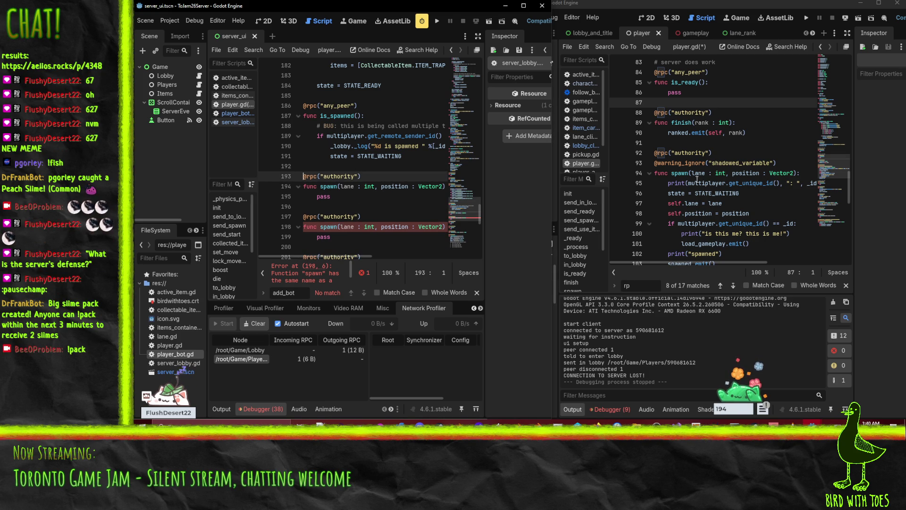
Rename the duplicate stub to finish with a rank parameter, drop position, and save.
double_click(682, 124)
double_click(329, 186)
key("ctrl+v")
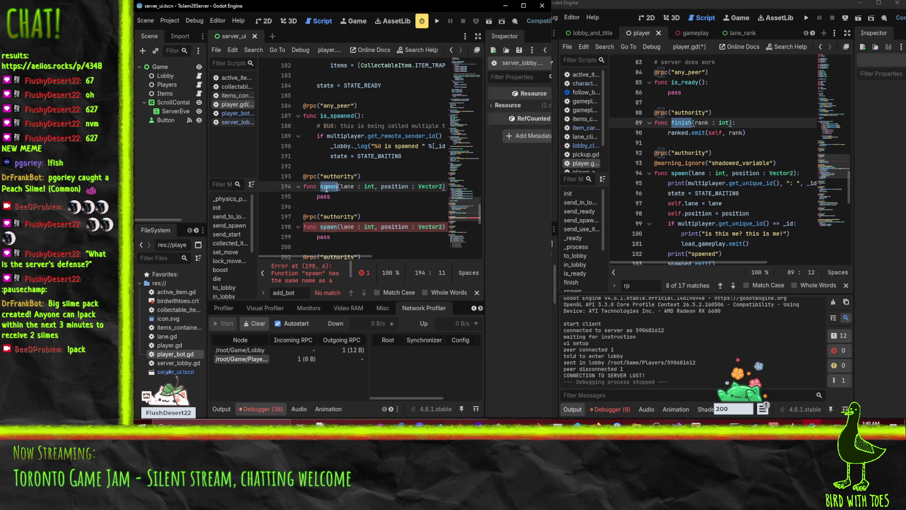
left_click(348, 187)
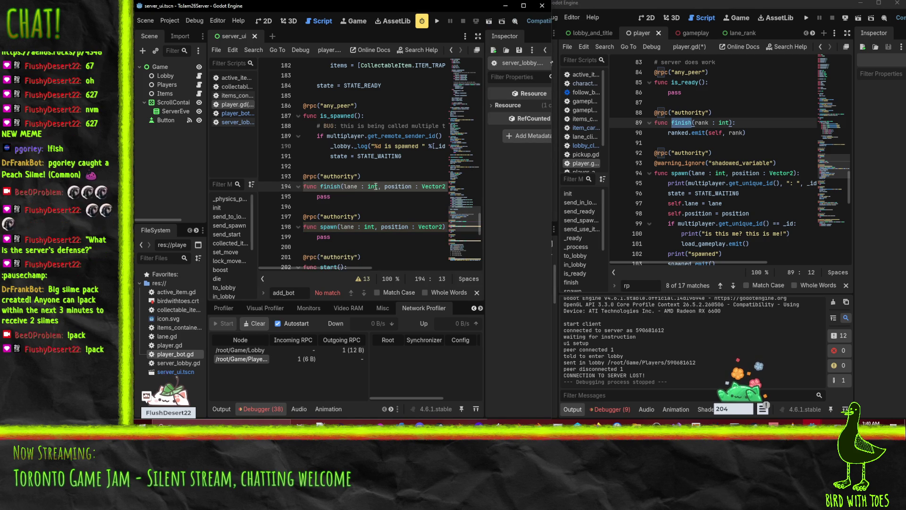
type("rank")
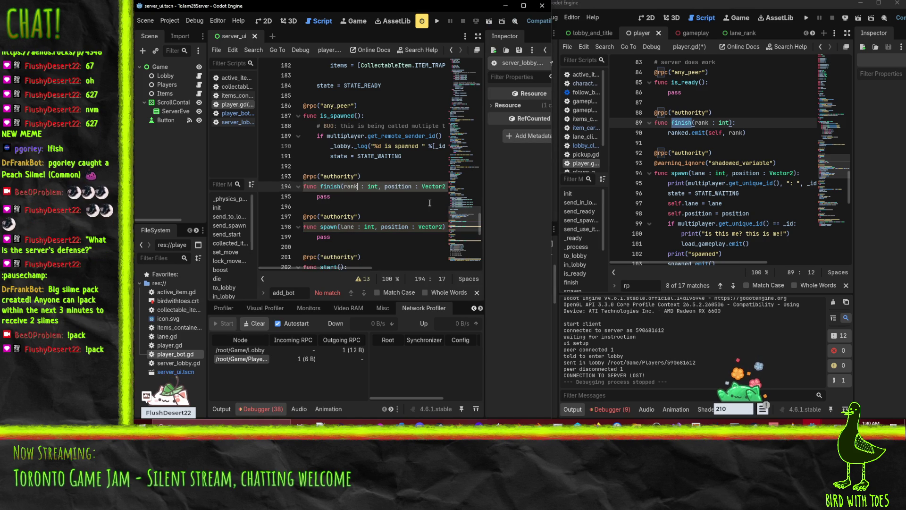
key("shift+End")
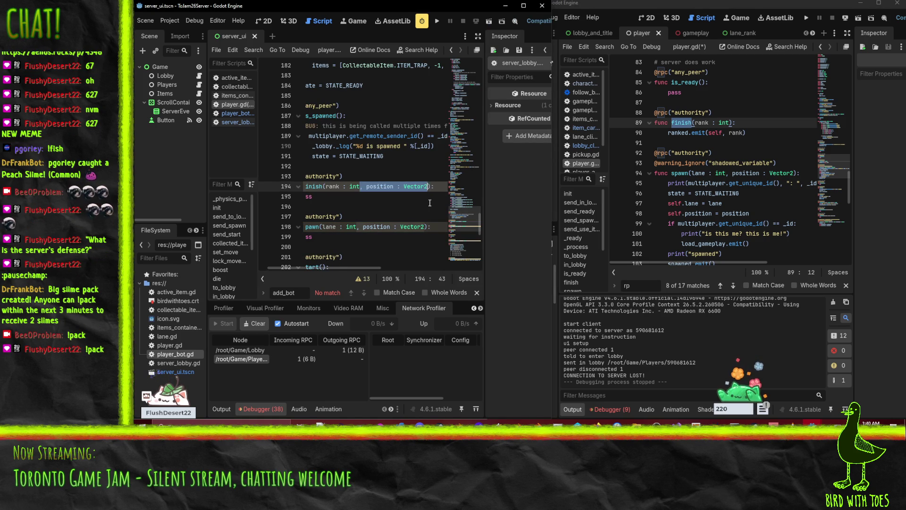
key("BackSpace")
key("Home")
key("ctrl+s")
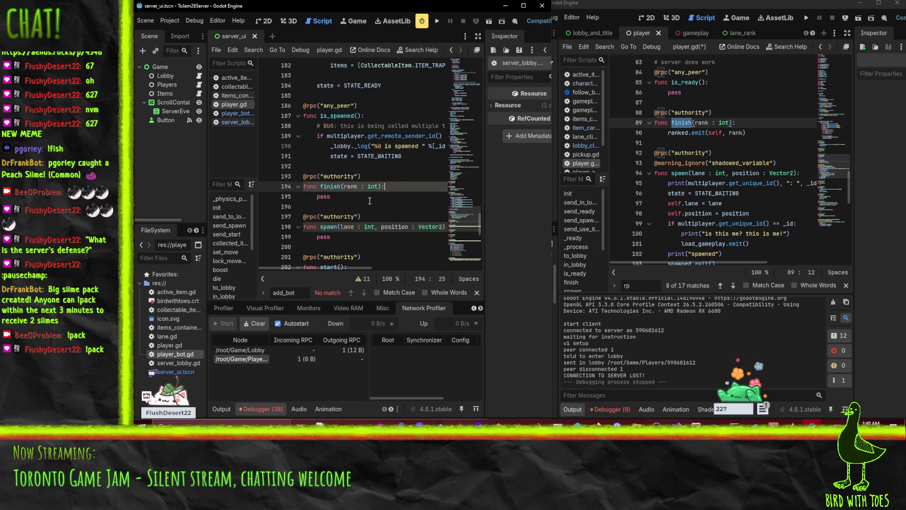
Check the new finish stub against the client's player.gd.
key("Down")
key("Down")
left_click(388, 186)
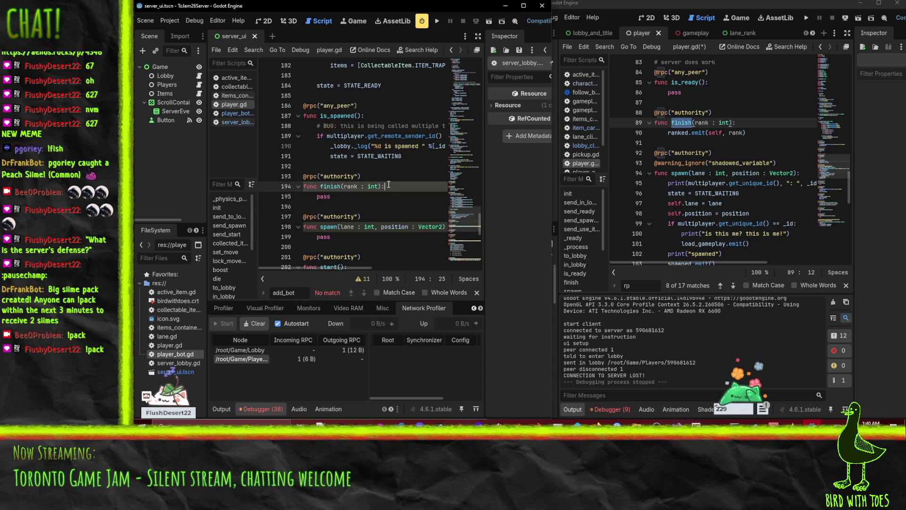
left_click(407, 209)
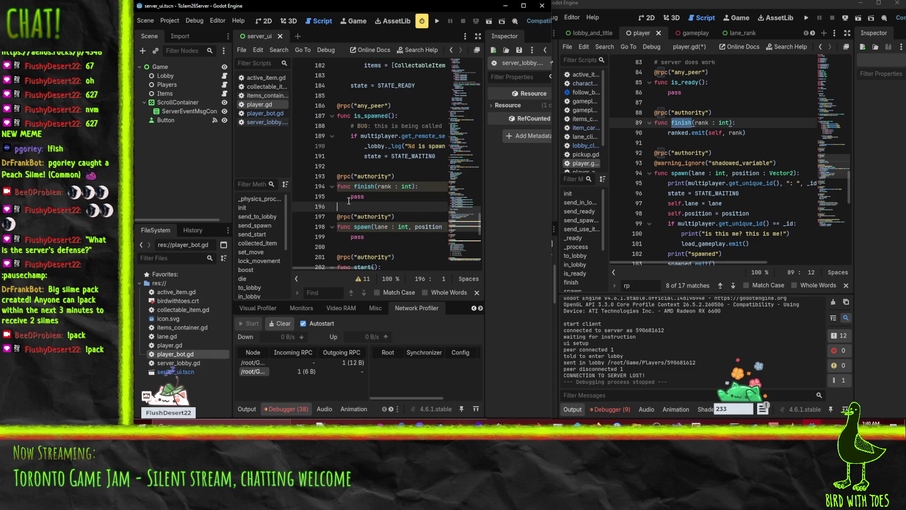
left_click(369, 187)
left_click(774, 183)
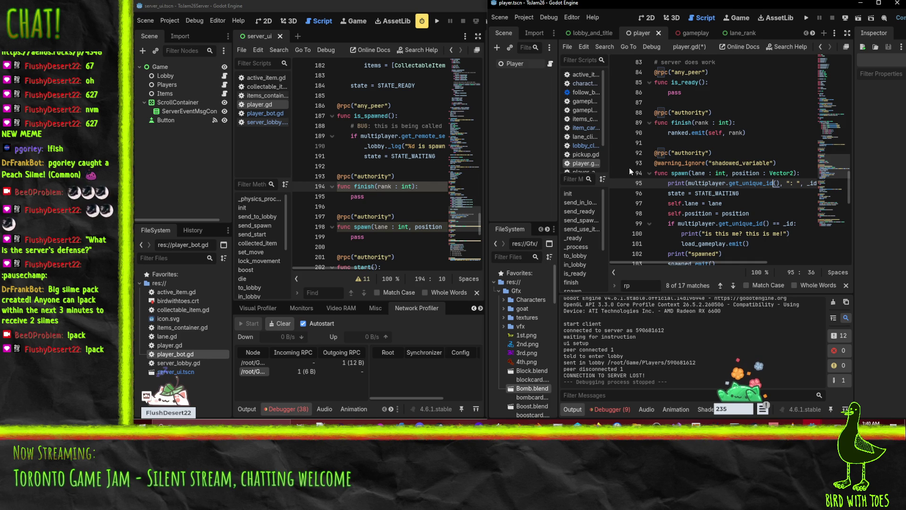
left_click(386, 216)
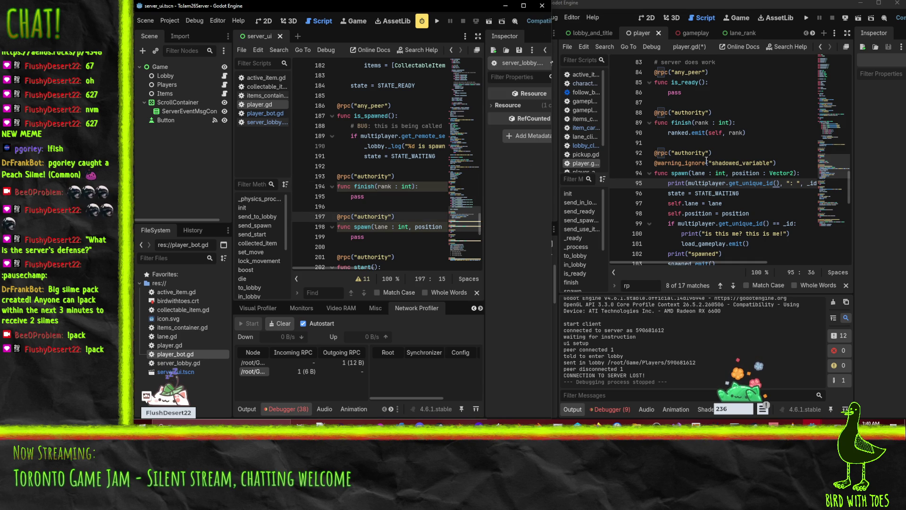
Scroll through the server's player.gd from spawn back up to is_spawned.
left_click(404, 226)
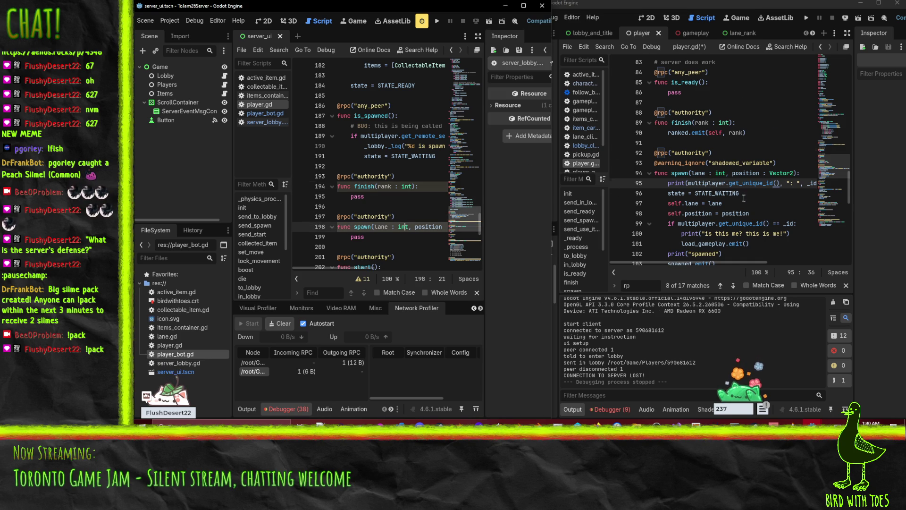
scroll(744, 197, "down", 2)
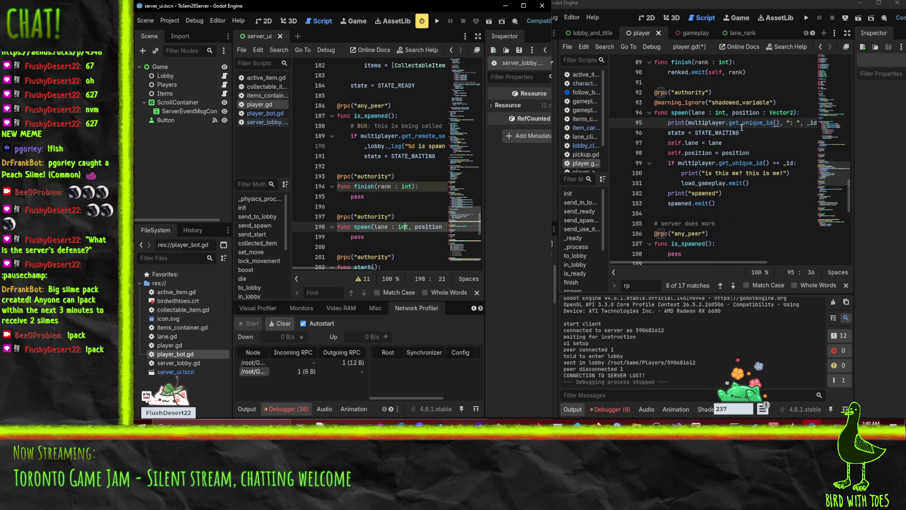
scroll(722, 166, "down", 1)
scroll(731, 170, "up", 1)
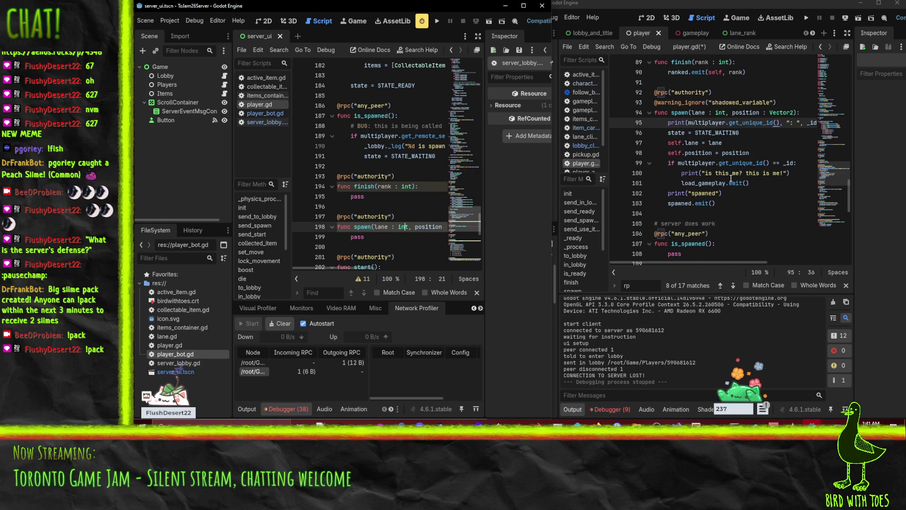
scroll(731, 179, "down", 1)
scroll(425, 172, "down", 6)
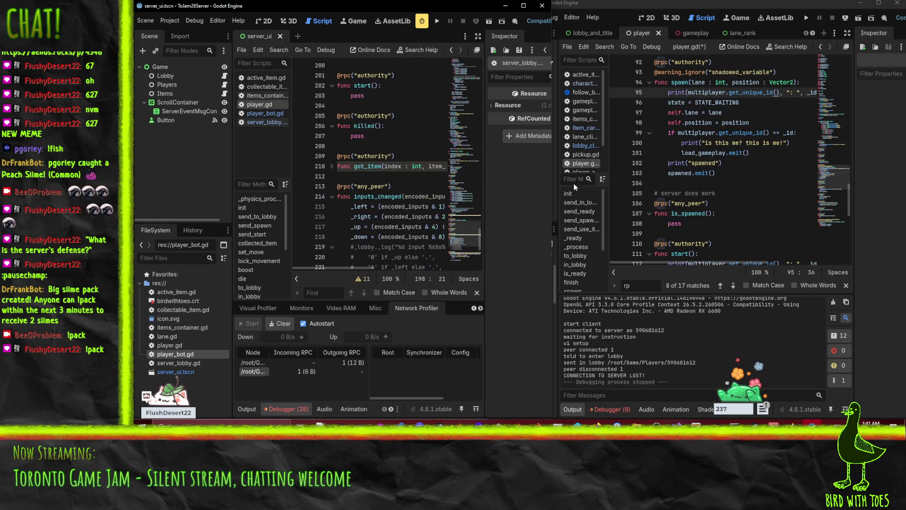
scroll(725, 187, "down", 1)
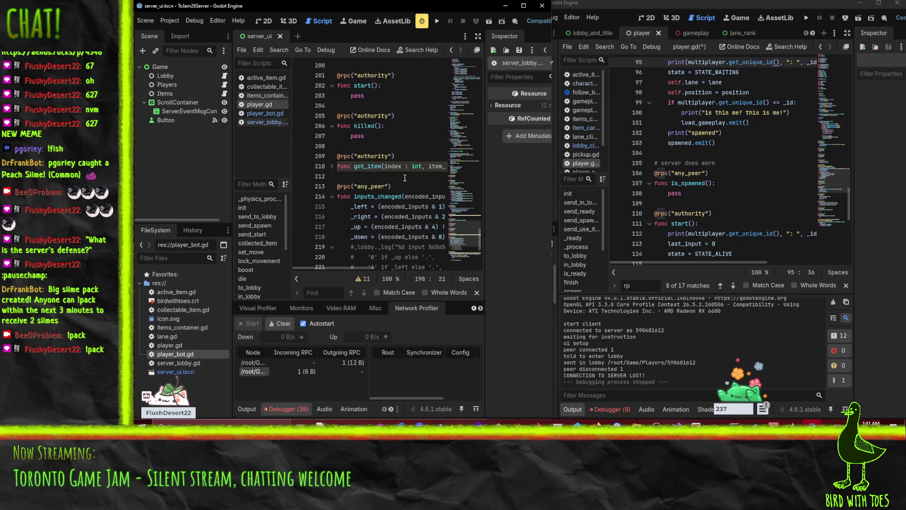
scroll(405, 177, "up", 6)
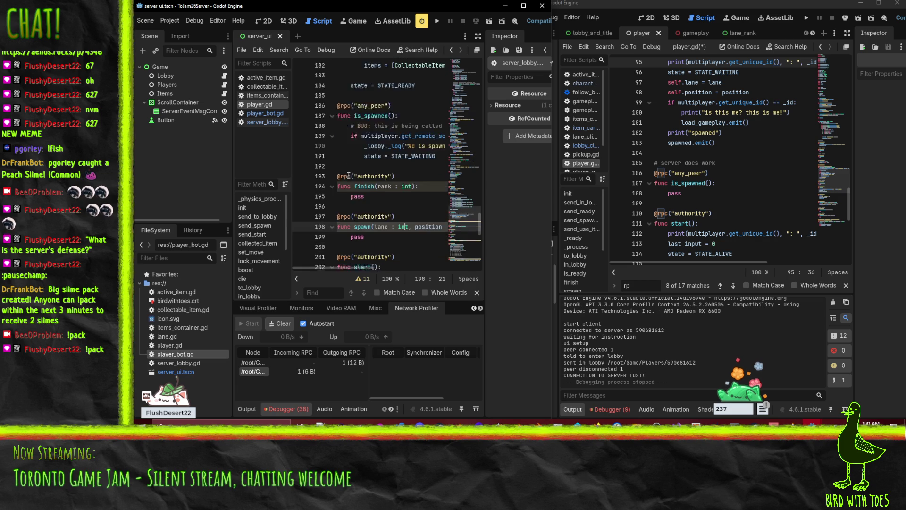
scroll(366, 158, "up", 1)
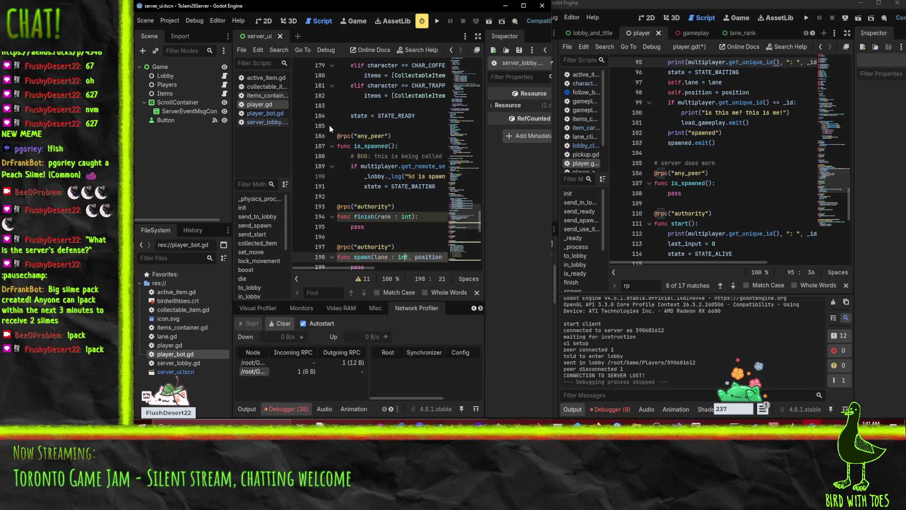
Cut the is_spawned function and paste it just after spawn().
left_click(343, 125)
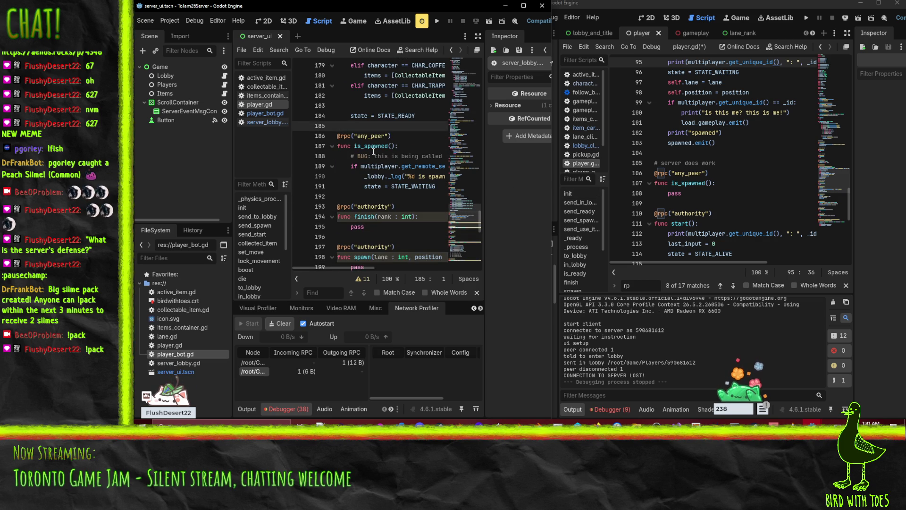
key("shift+Down")
key("shift+Down")
key("shift+Down")
key("ctrl+c")
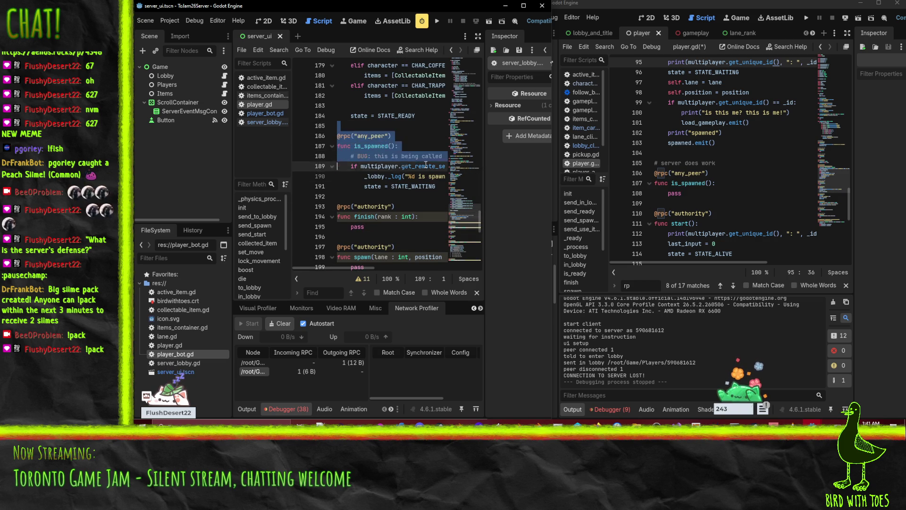
key("BackSpace")
scroll(373, 193, "down", 2)
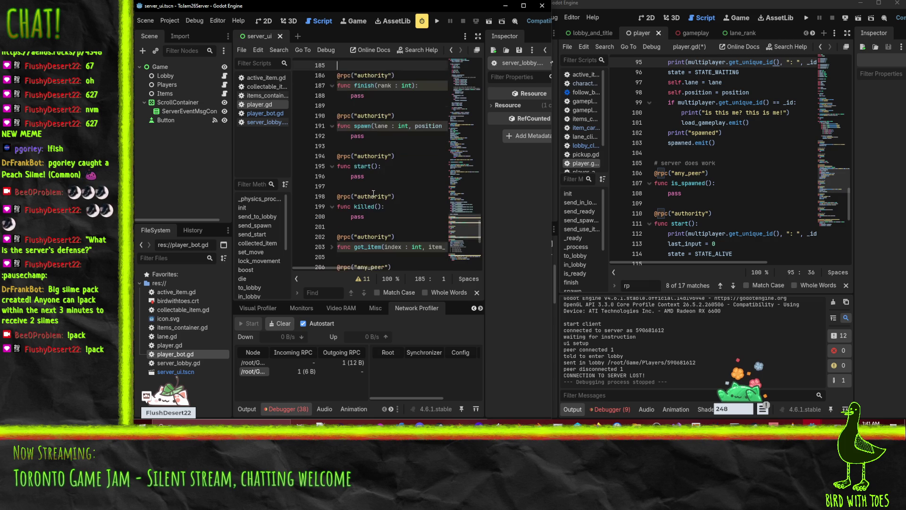
scroll(373, 194, "up", 1)
left_click(376, 176)
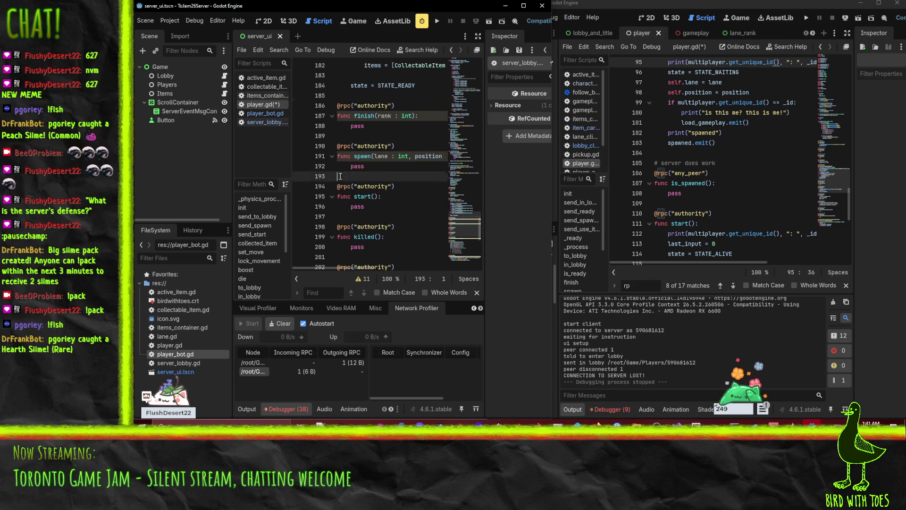
key("ctrl+v")
Scroll past the relocated is_spawned in the server's player.gd.
scroll(382, 191, "down", 3)
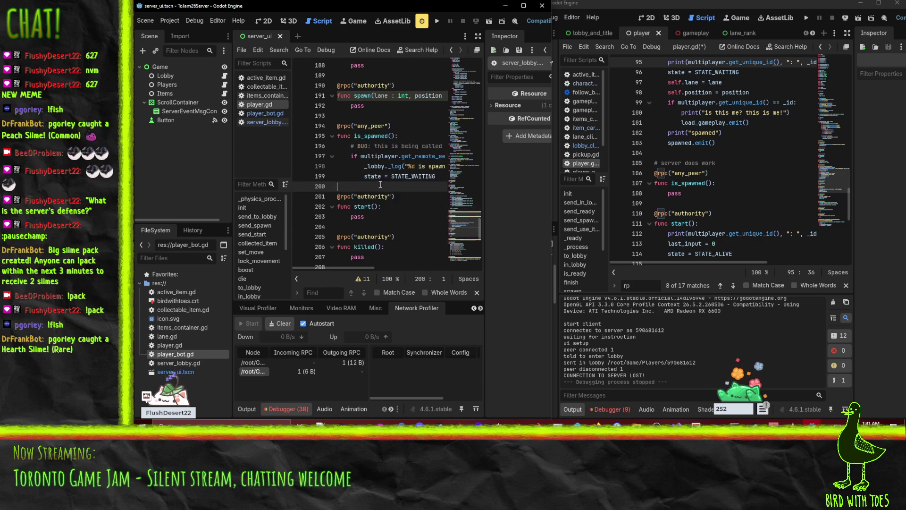
left_click(377, 185)
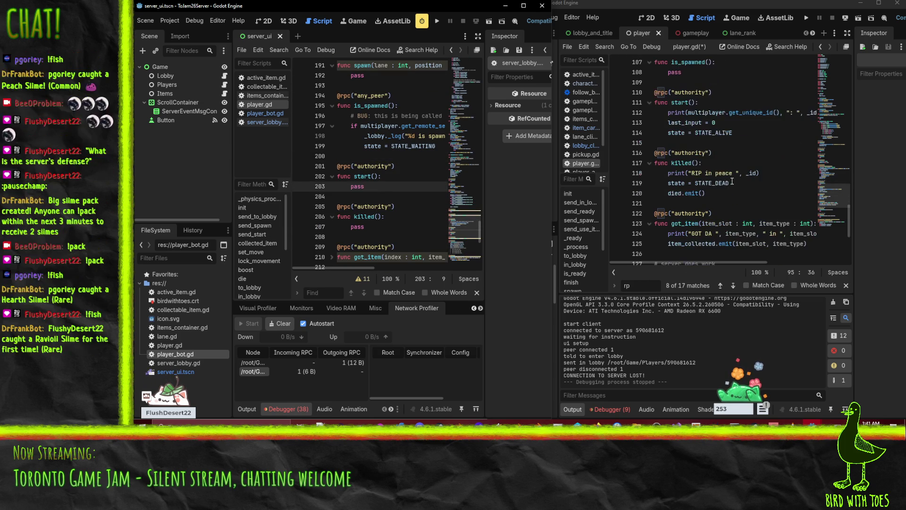
scroll(353, 217, "down", 4)
left_click(433, 196)
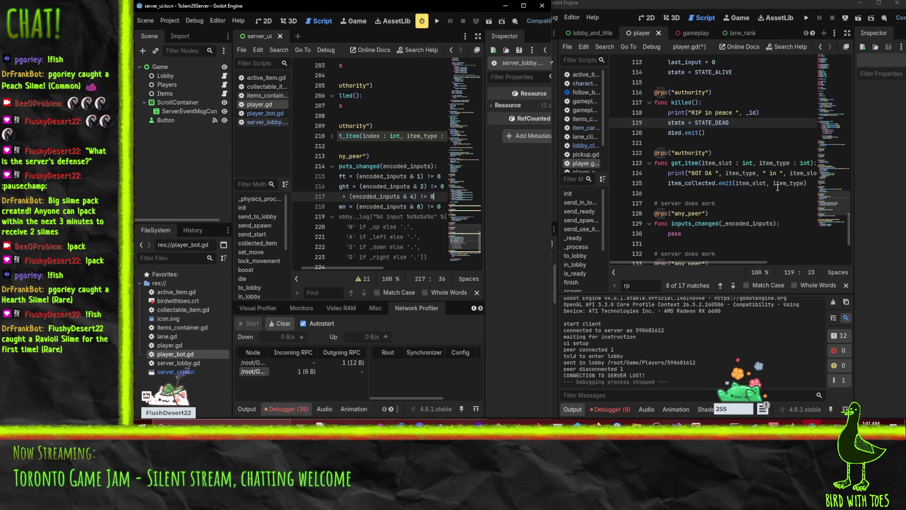
scroll(740, 190, "down", 5)
Compare with the client player script, then place the caret after the server's use_item function.
left_click(736, 153)
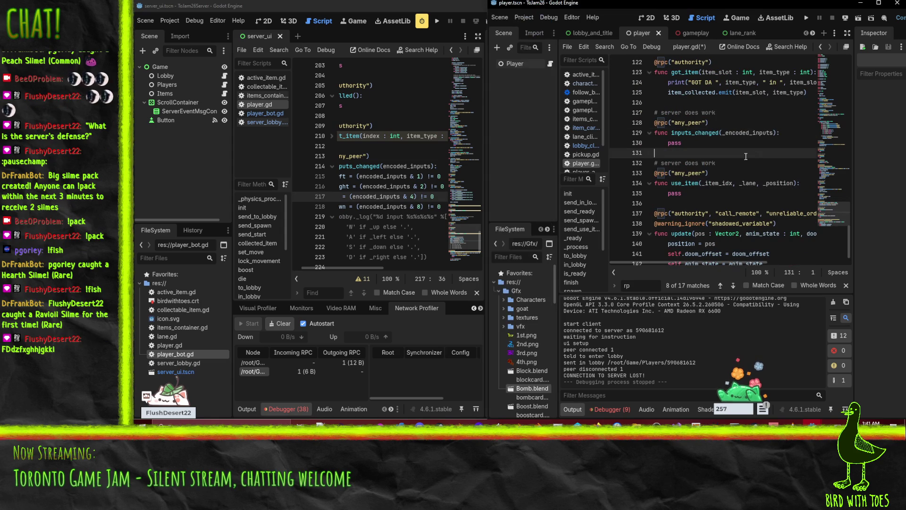
scroll(368, 206, "down", 1)
scroll(367, 206, "left", 1)
left_click(330, 264)
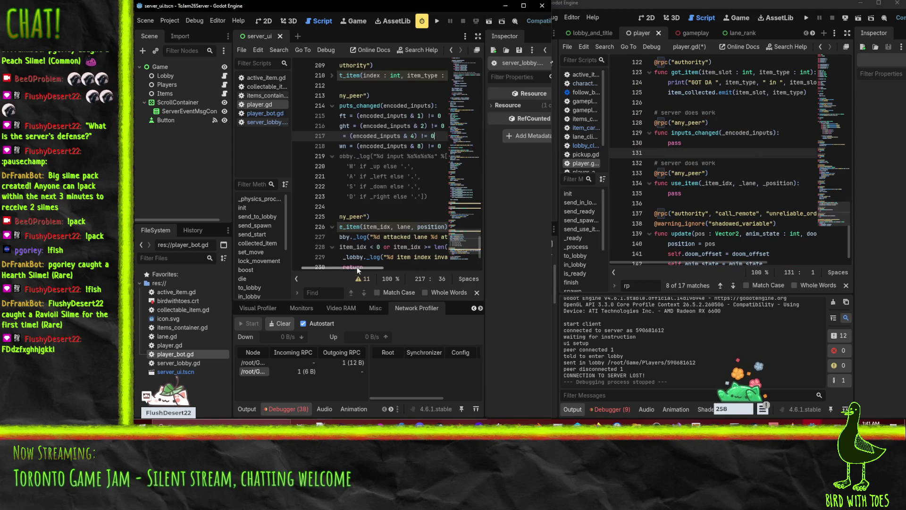
scroll(330, 263, "down", 1)
scroll(373, 199, "down", 3)
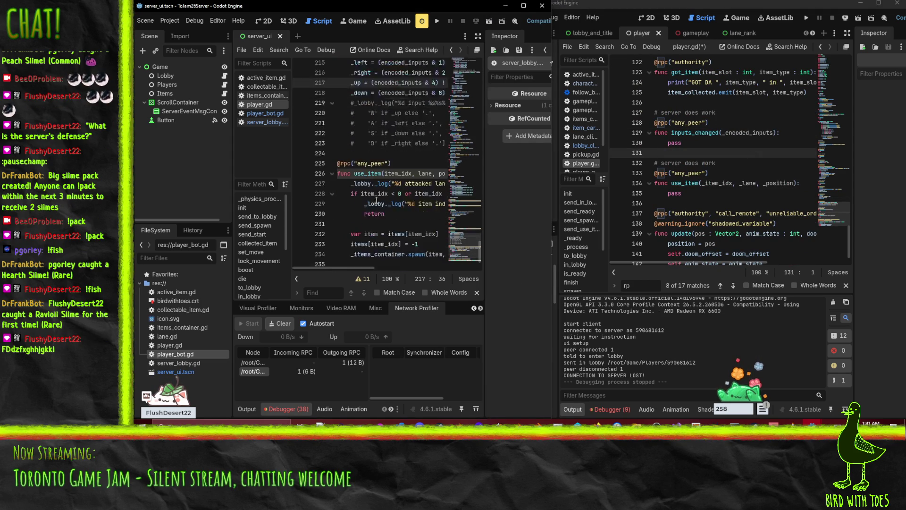
scroll(711, 185, "down", 1)
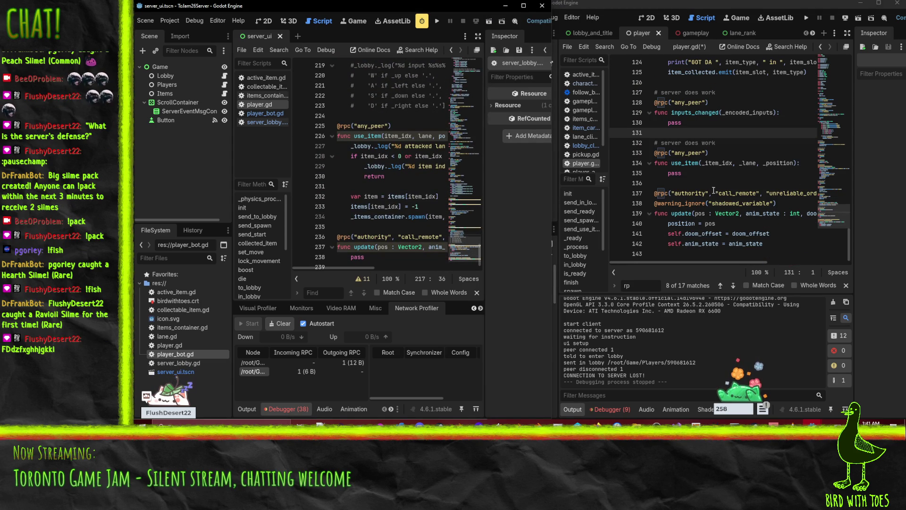
left_click(392, 227)
scroll(392, 227, "down", 1)
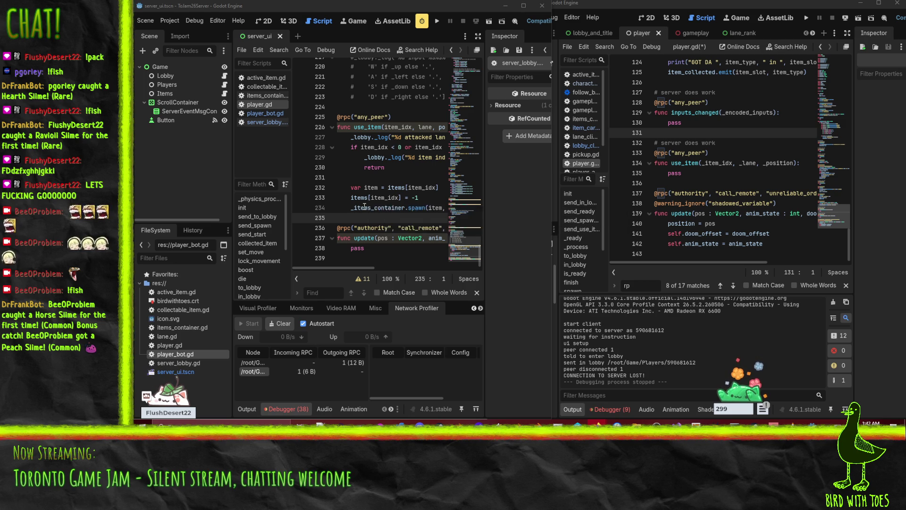
Open player_bot.gd and view its in_lobby handler beside the client player script.
left_click(416, 147)
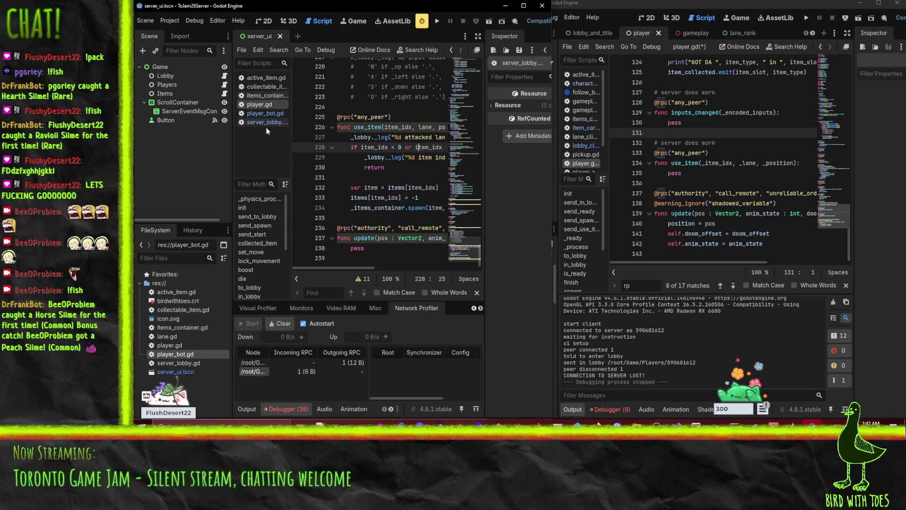
left_click(267, 113)
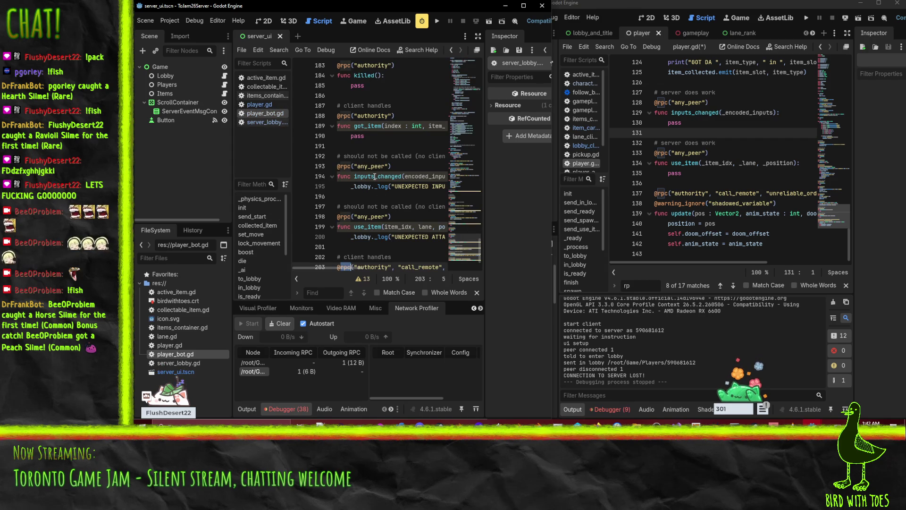
scroll(375, 176, "up", 16)
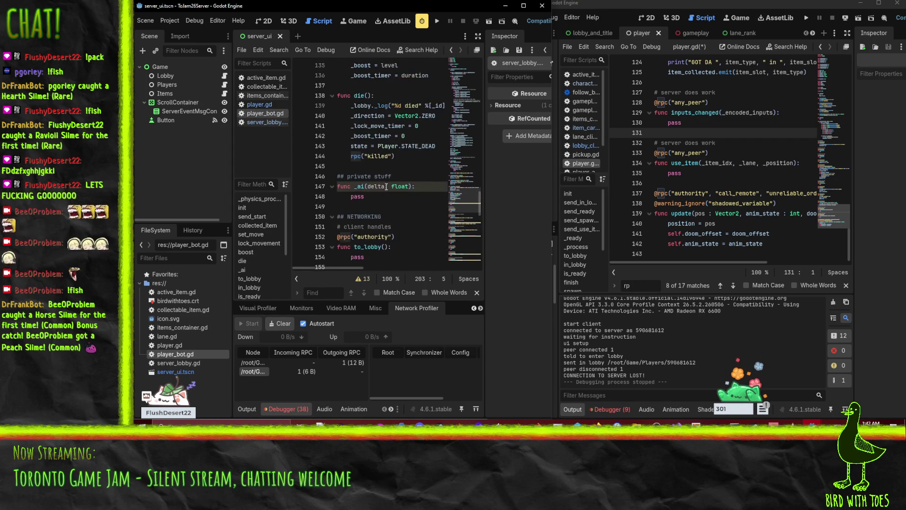
scroll(386, 187, "down", 5)
left_click(405, 125)
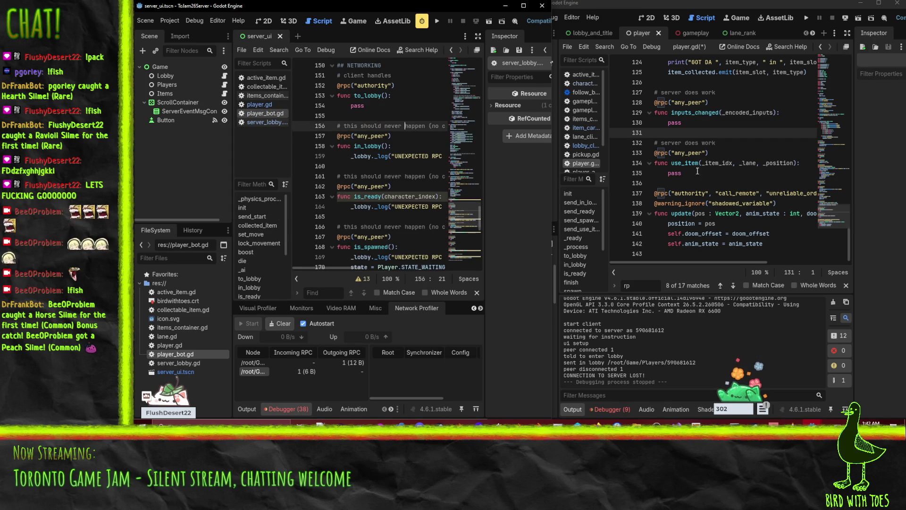
left_click(719, 174)
scroll(713, 184, "up", 20)
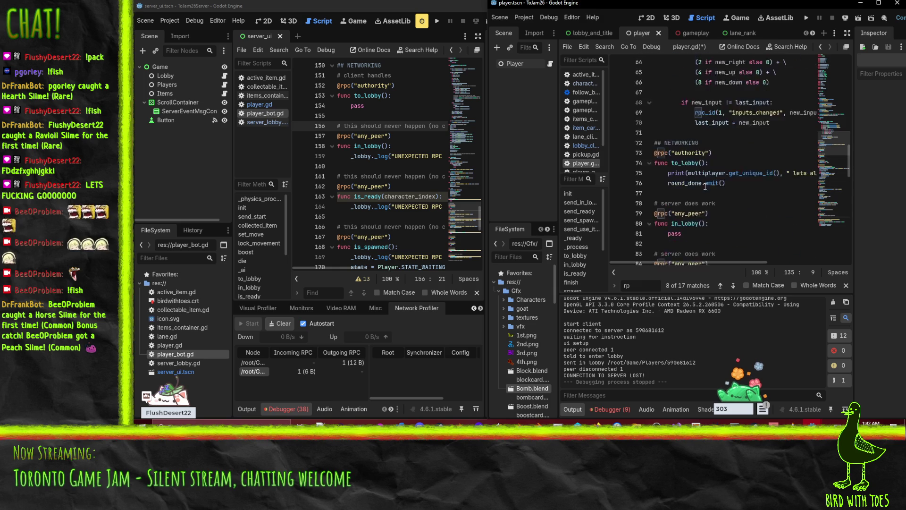
scroll(706, 192, "down", 3)
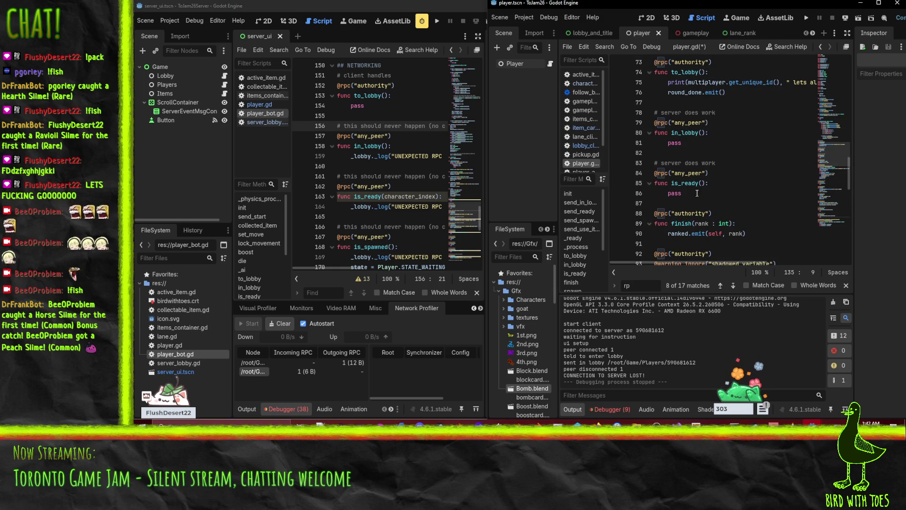
Compare the bot's to_lobby, in_lobby and is_ready handlers with the client's.
left_click(394, 155)
left_click(379, 96)
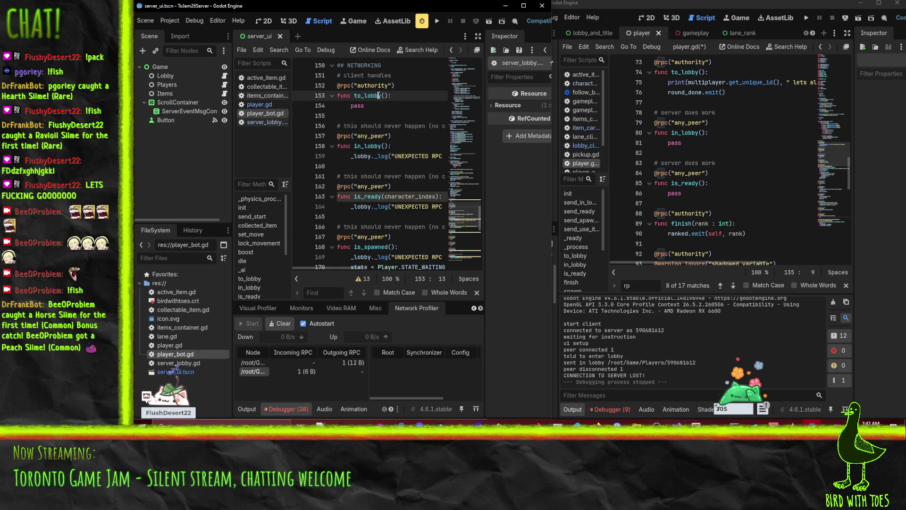
left_click(692, 132)
left_click(392, 156)
left_click(696, 183)
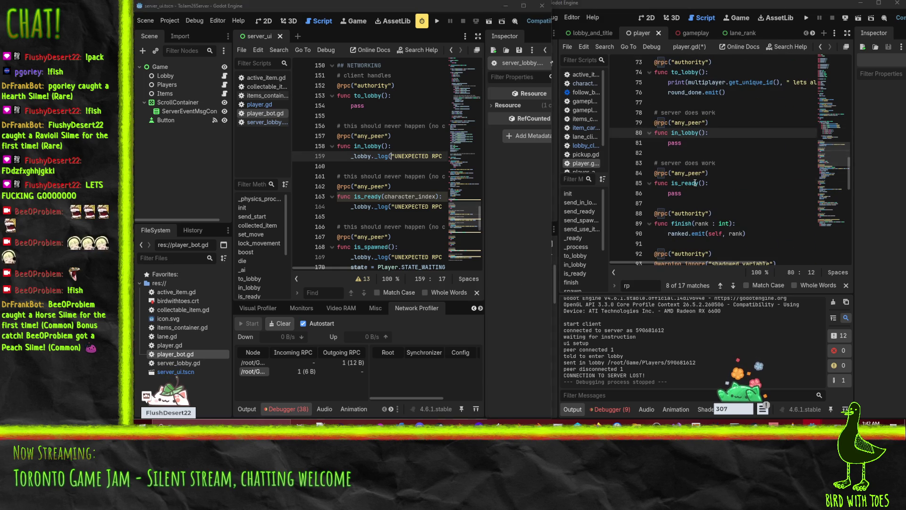
left_click(352, 198)
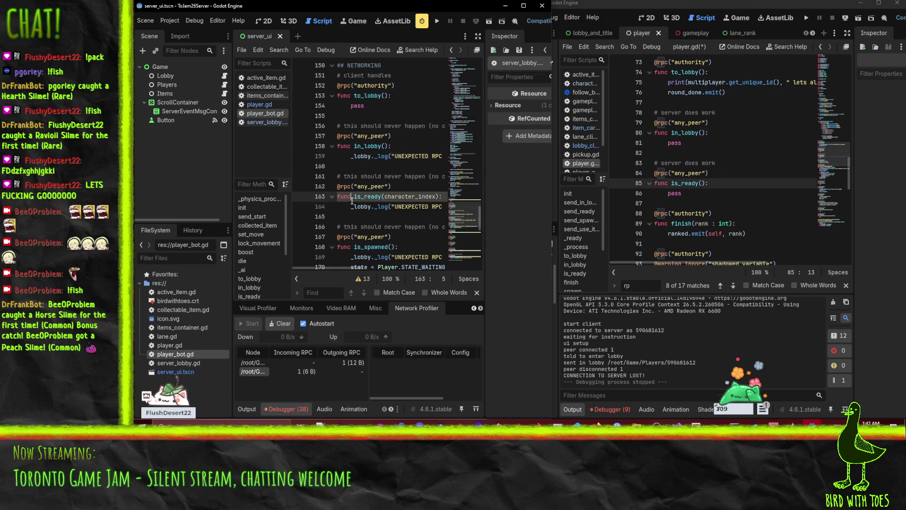
left_click(701, 216)
scroll(708, 188, "down", 2)
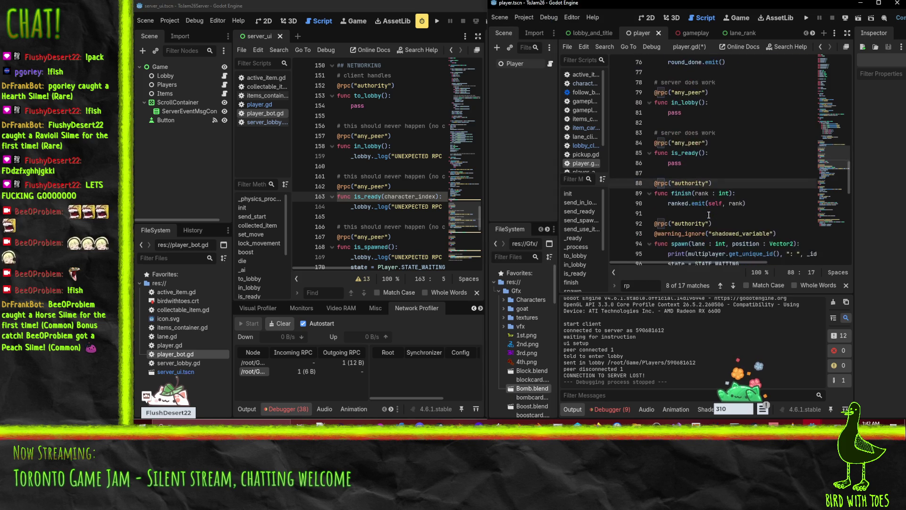
Paste the client's finish handler below the bot's is_ready, moving is_spawned below spawn.
left_click(718, 147)
key("shift+Down")
key("shift+Down")
key("shift+Down")
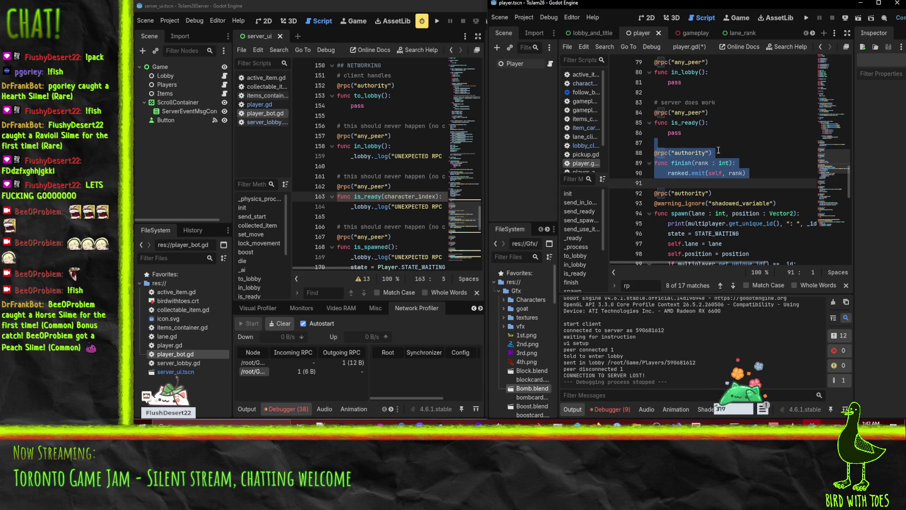
left_click(339, 216)
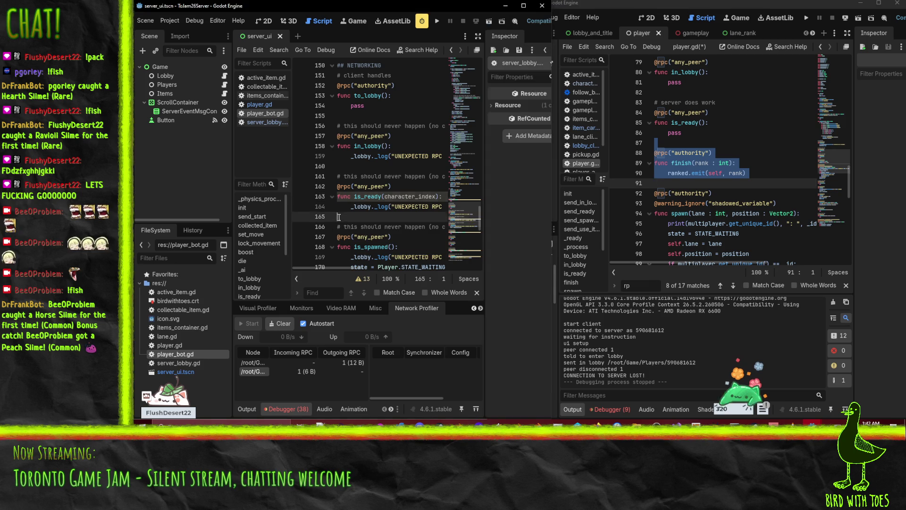
type("@rpc(\"authority\") func finish(rank : int): \tranked.emit(self, rank)")
scroll(389, 208, "down", 4)
key("shift+Down")
key("shift+Down")
key("shift+Down")
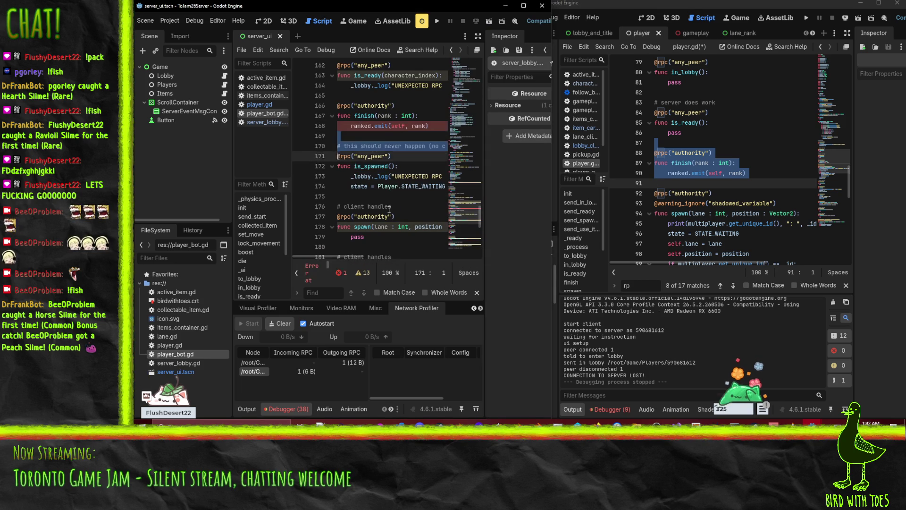
key("alt+Down")
key("alt+Down")
key("alt+Down")
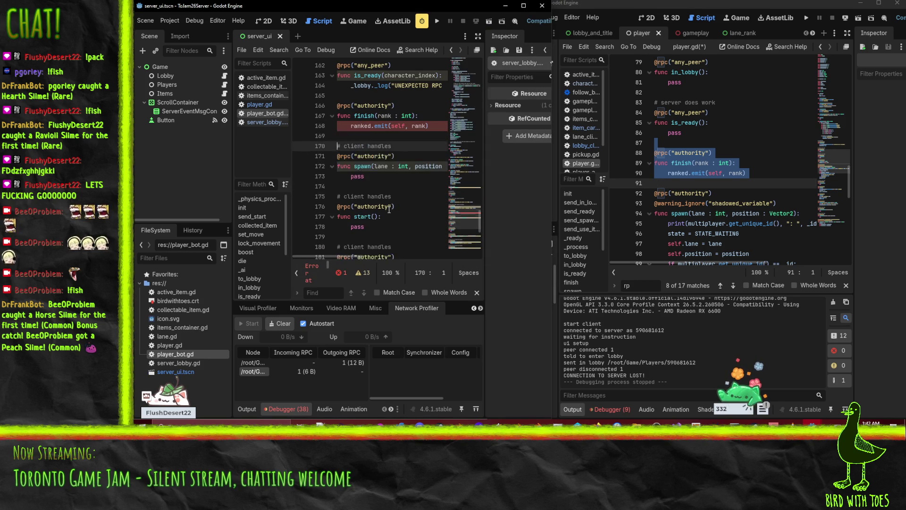
Replace ranked.emit(self, rank) with pass under a '# client handles' comment and save.
key("Up")
key("Up")
key("Up")
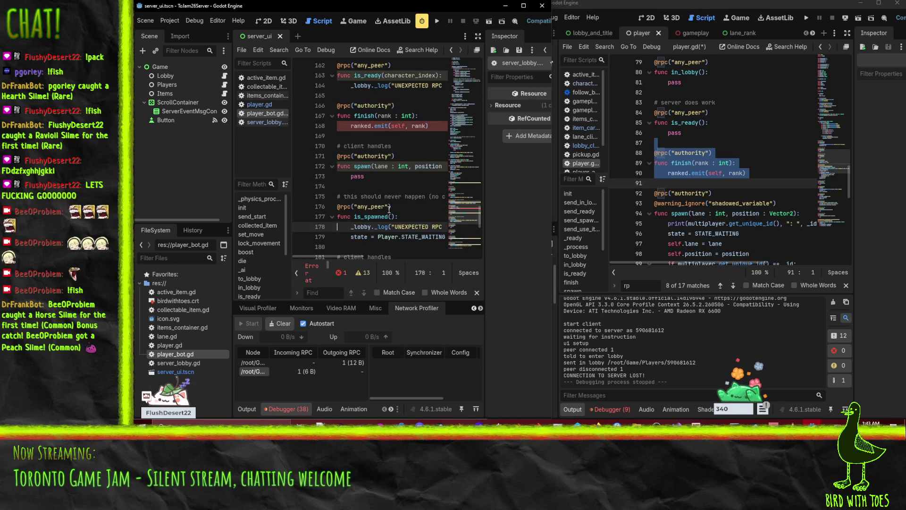
key("shift+End")
type("p")
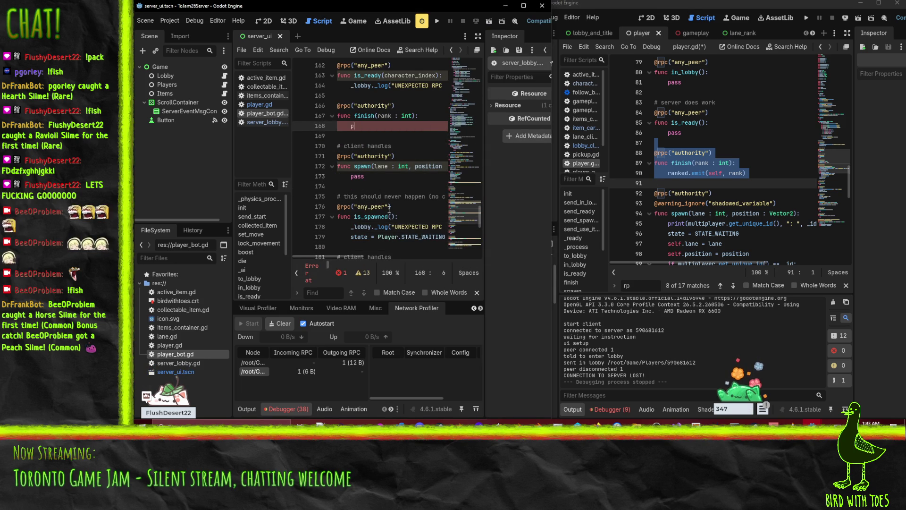
key("Up")
key("Up")
key("Up")
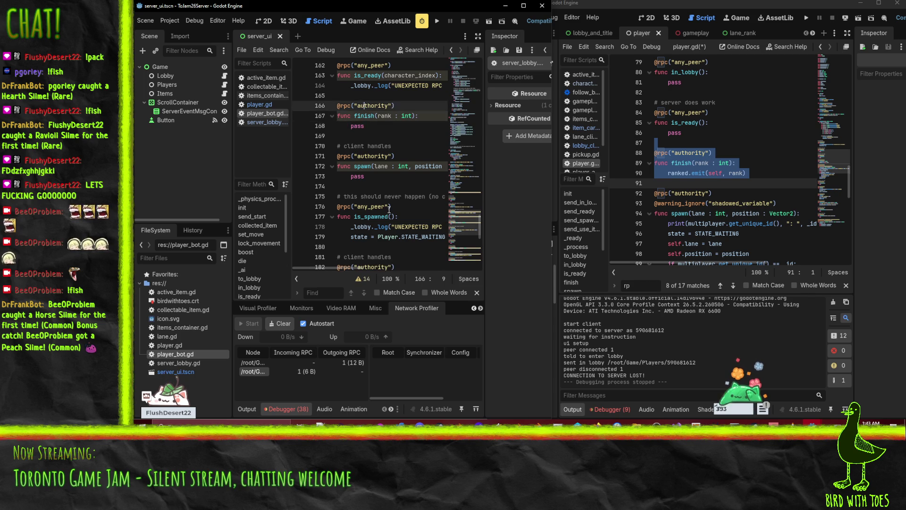
key("Return")
type("# client handles")
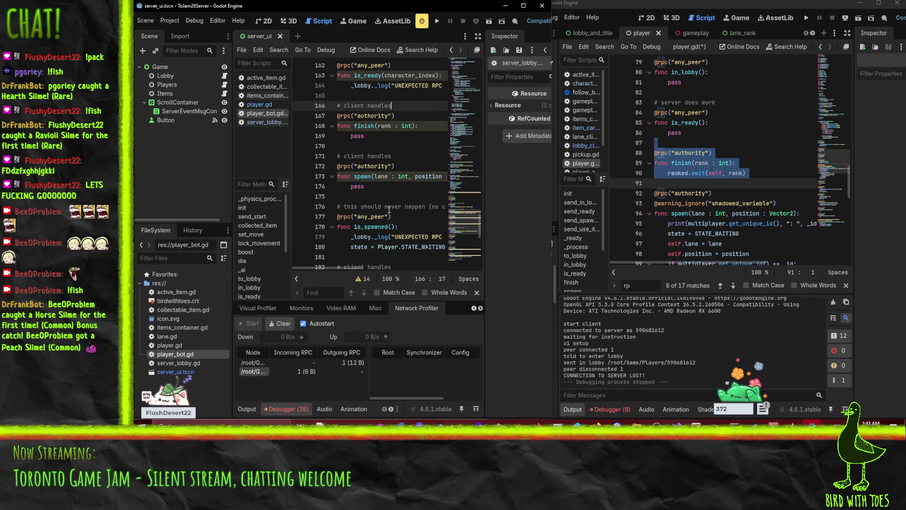
key("ctrl+s")
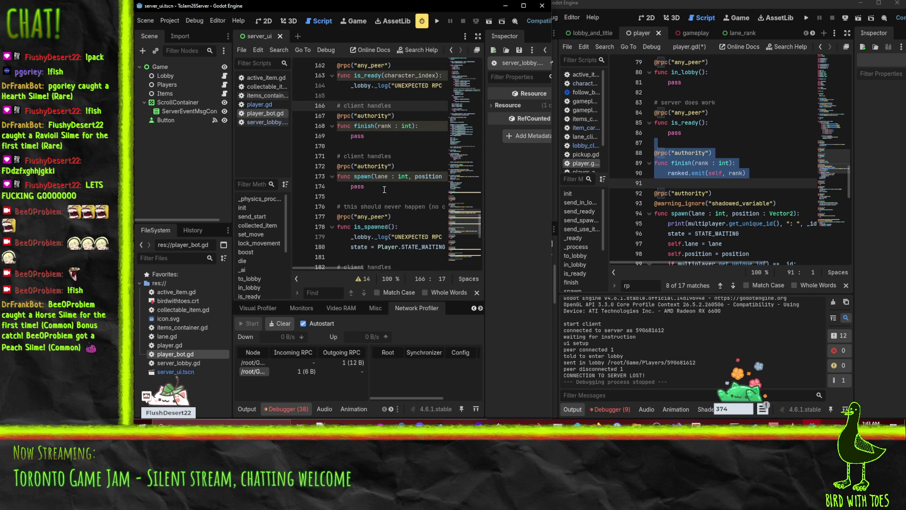
left_click(388, 216)
scroll(388, 215, "down", 9)
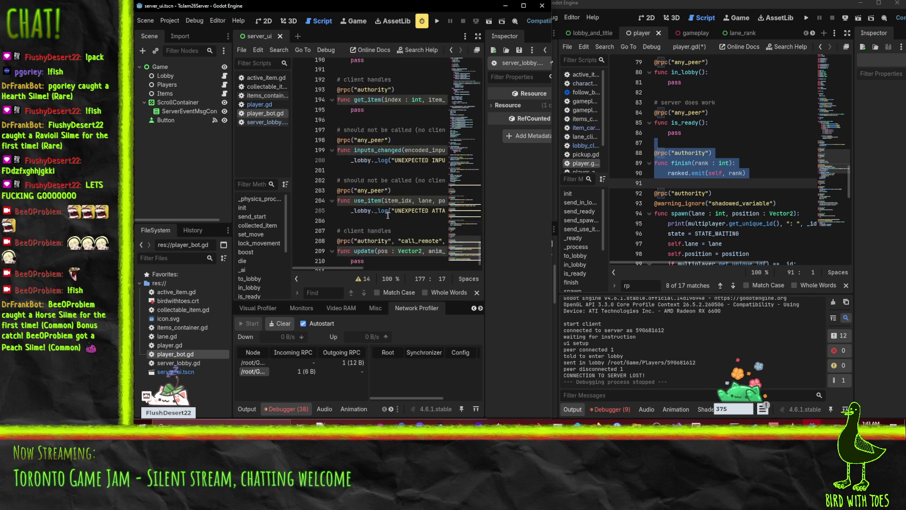
scroll(387, 216, "up", 6)
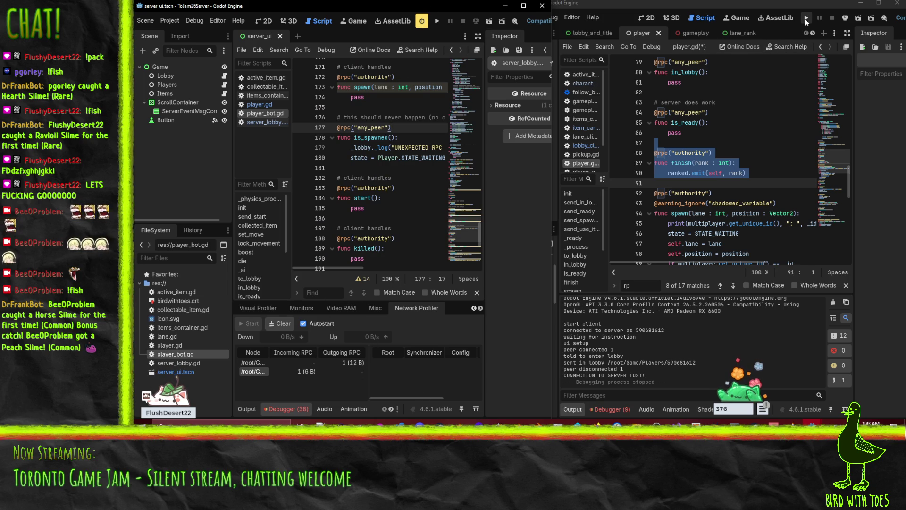
Run the server and start listening, then launch the client and join the game.
left_click(436, 21)
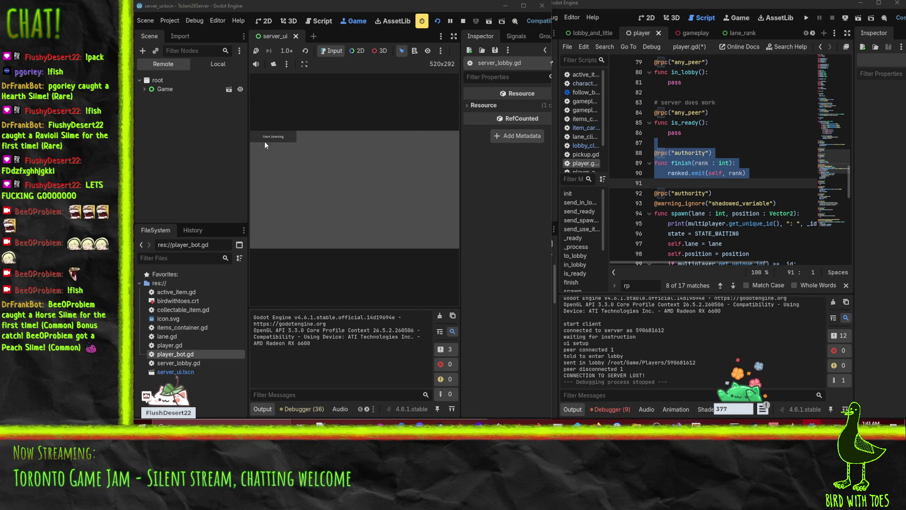
left_click(265, 137)
left_click(807, 18)
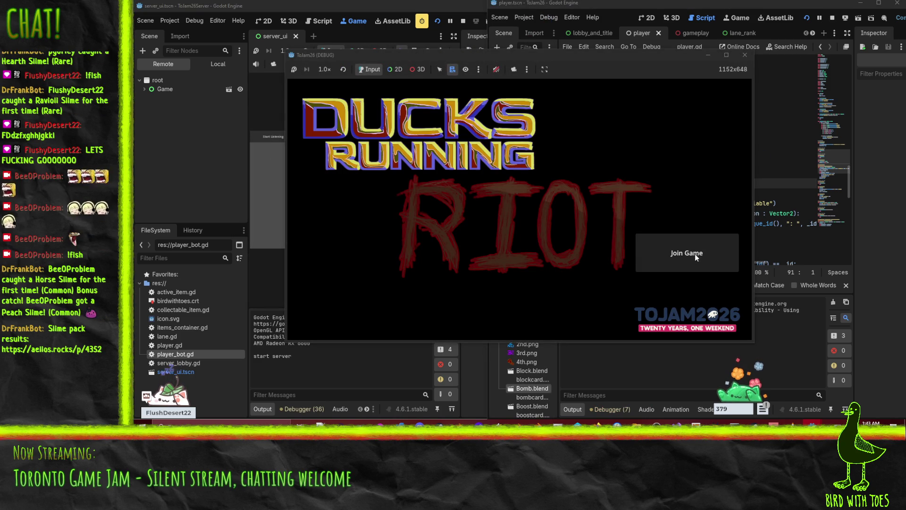
left_click_drag(470, 55, 686, 102)
left_click(857, 290)
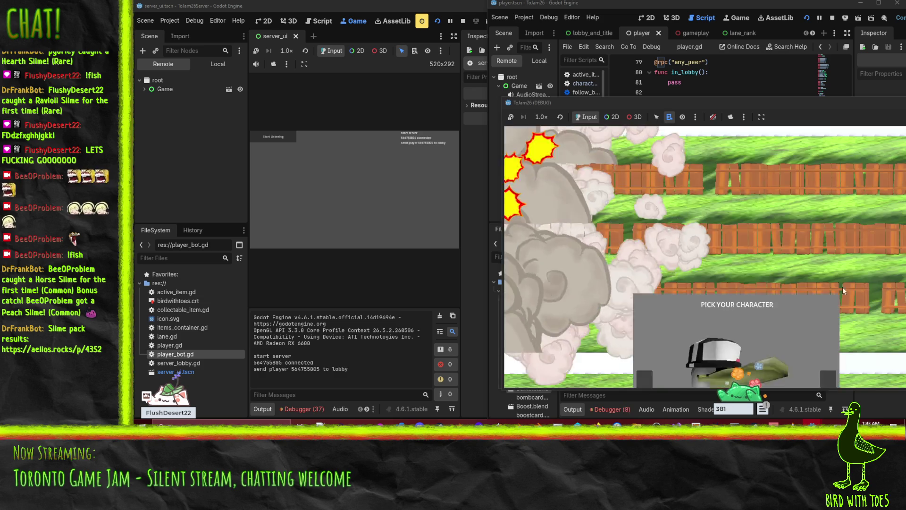
Stop the server's Network Profiler and show its Debugger Errors list.
left_click(302, 409)
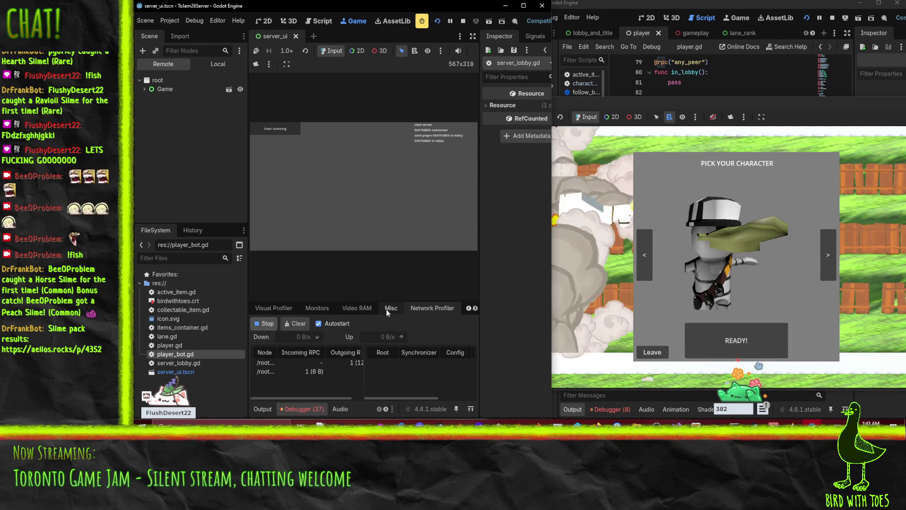
left_click(261, 409)
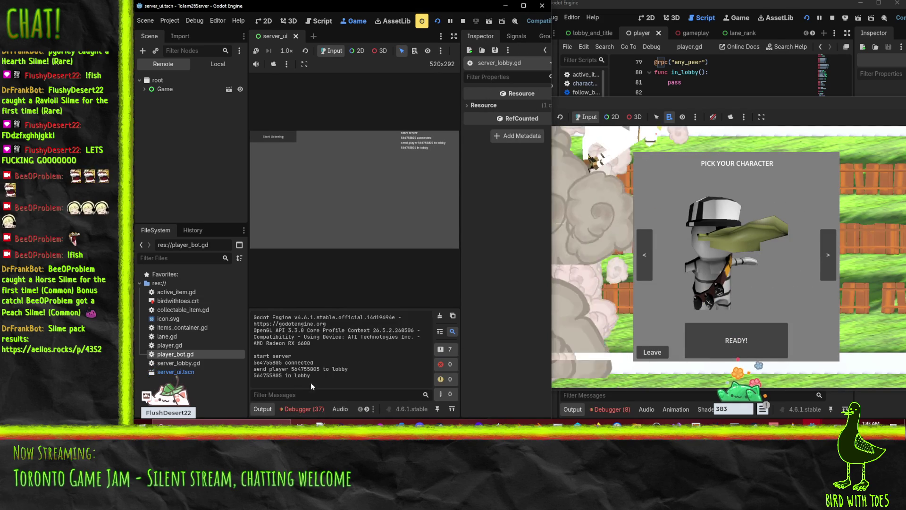
left_click(322, 407)
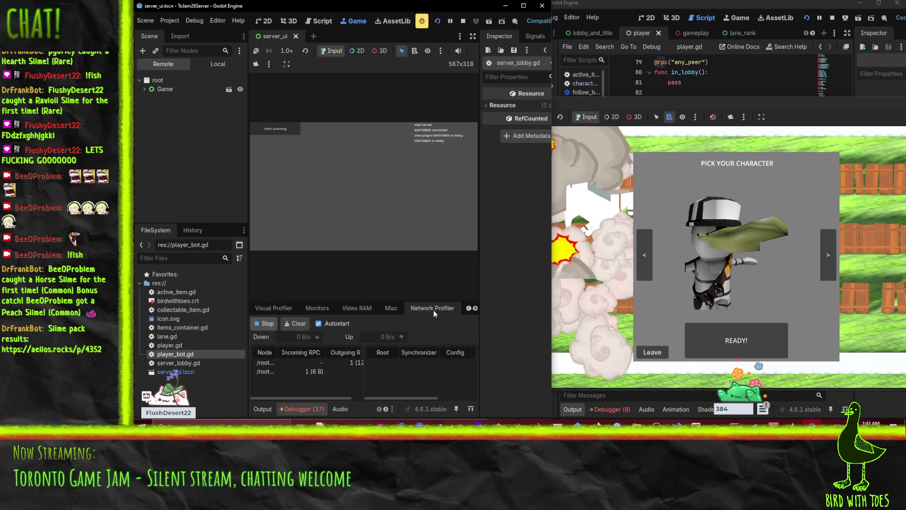
left_click(265, 323)
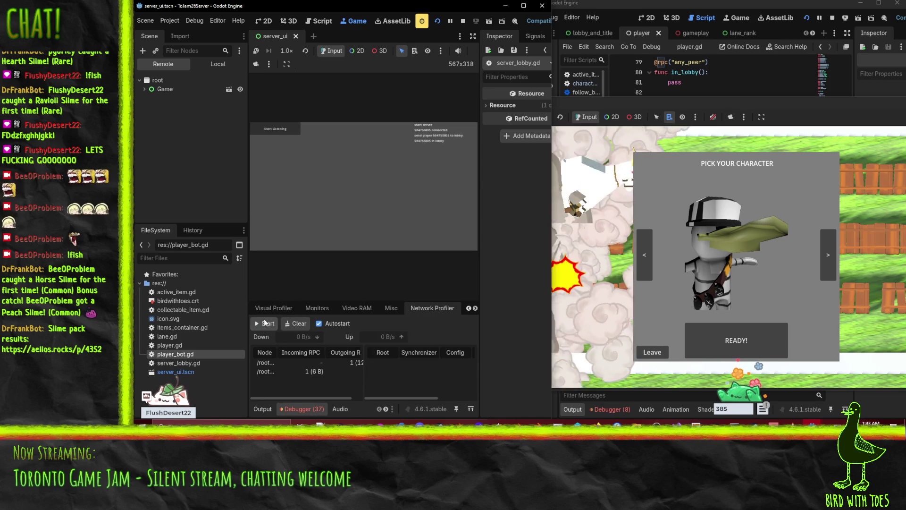
left_click(469, 308)
left_click(316, 308)
Scroll the server errors to the Game/Lobby checksum failure and bring up the client editor's errors.
scroll(406, 375, "down", 5)
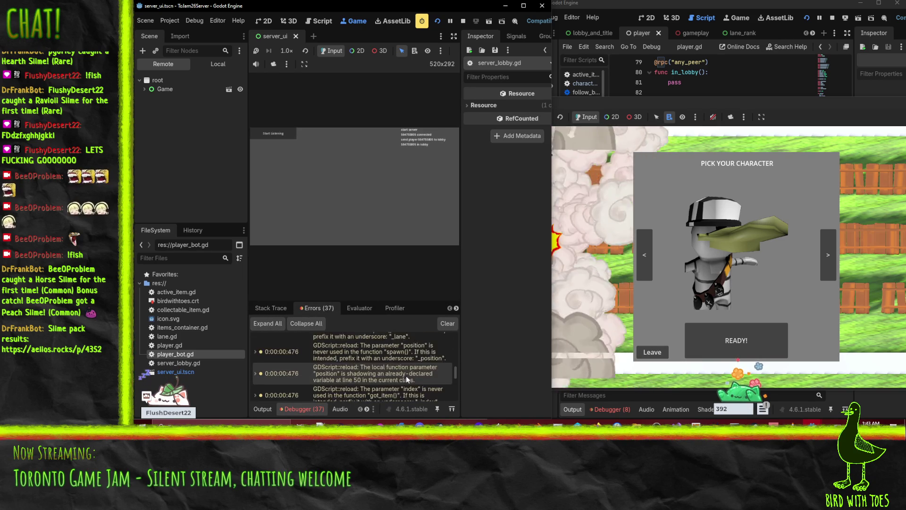
scroll(406, 373, "down", 5)
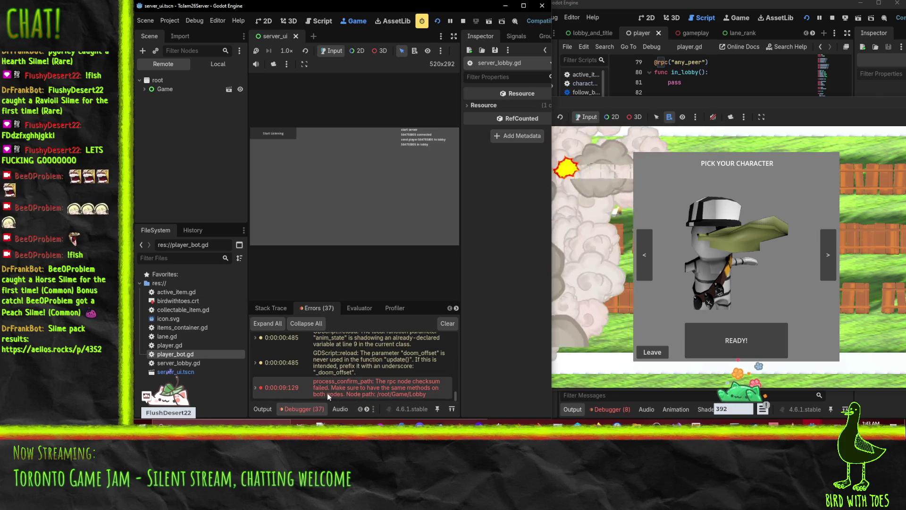
mouse_move(338, 397)
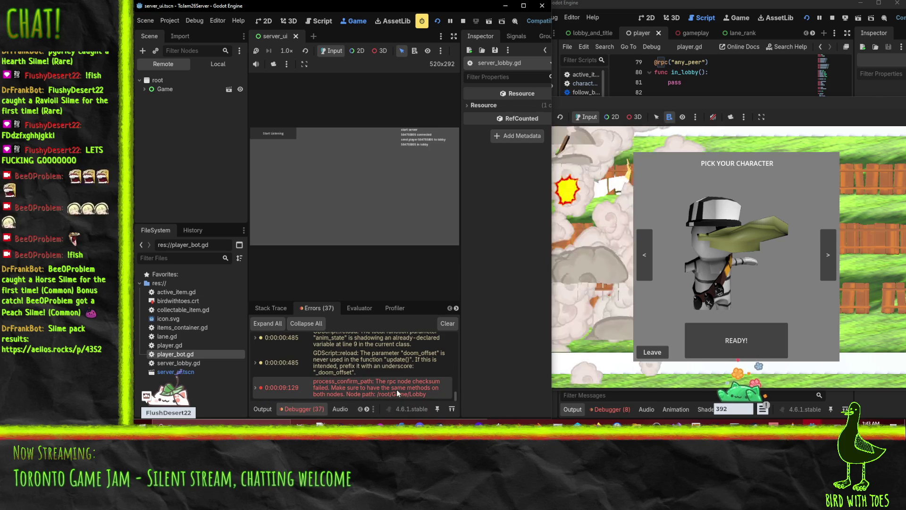
mouse_move(826, 109)
left_mouse_down()
mouse_move(498, 109)
mouse_move(526, 76)
mouse_move(585, 69)
mouse_move(523, 64)
left_mouse_up()
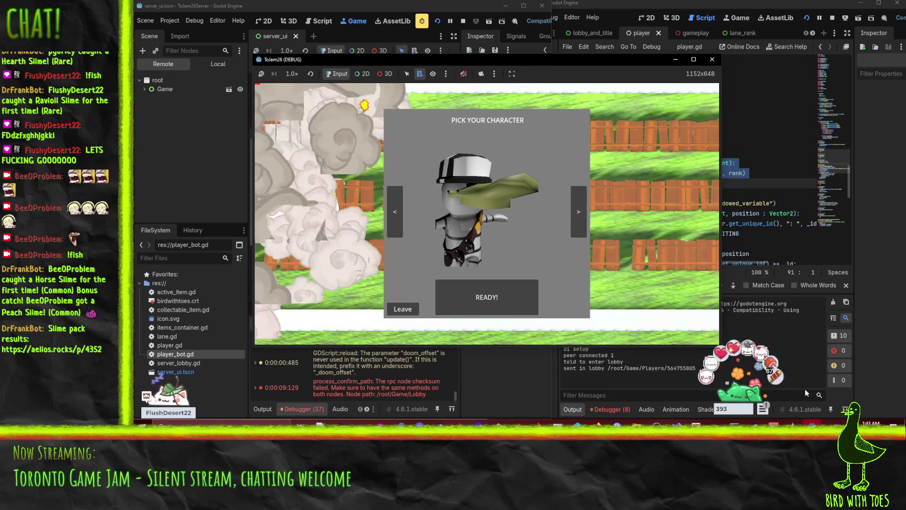
left_click(600, 409)
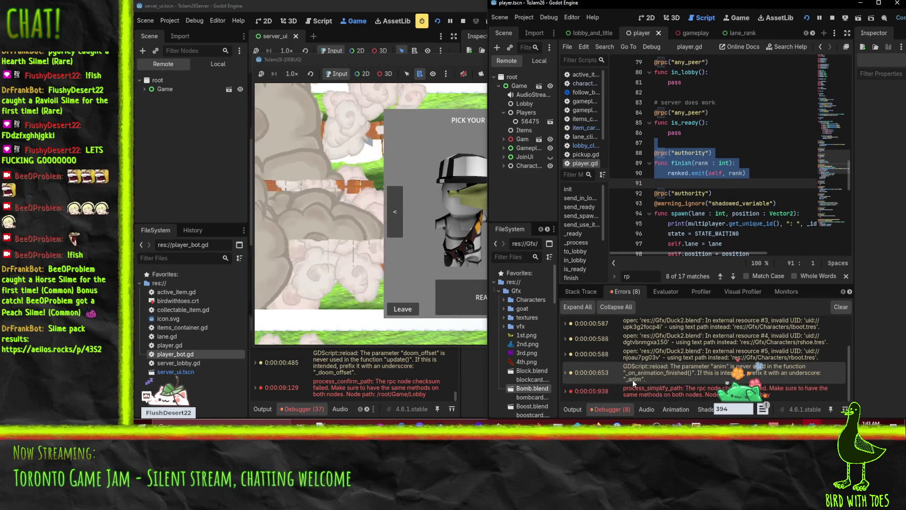
mouse_move(657, 395)
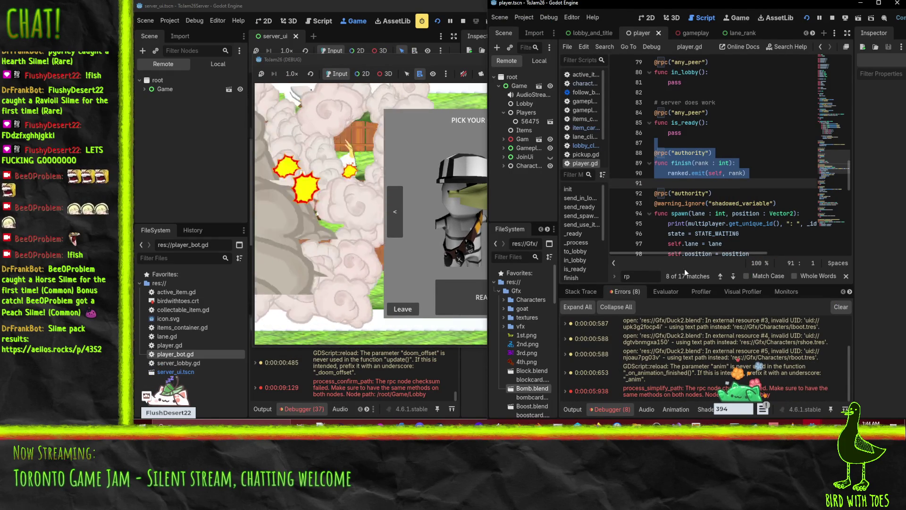
Maximize the client editor, stop both running games, and open server_lobby.gd.
left_click(878, 4)
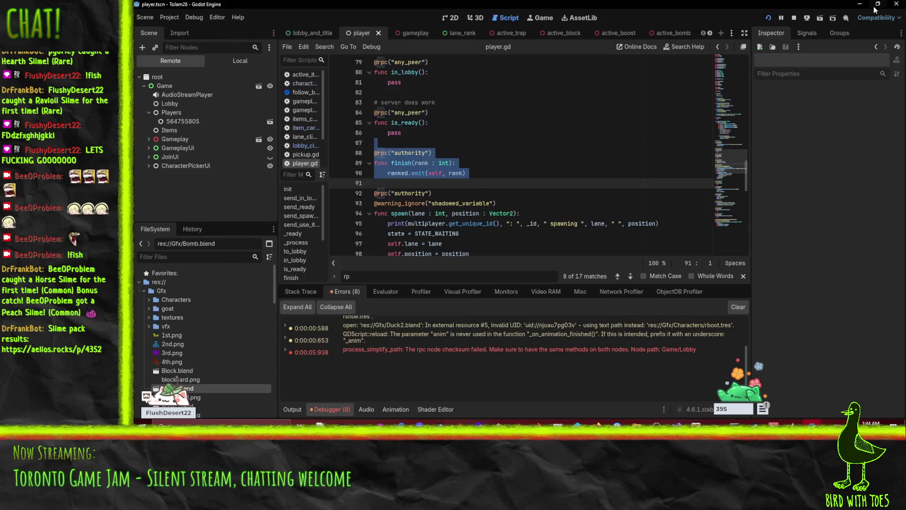
left_click(791, 19)
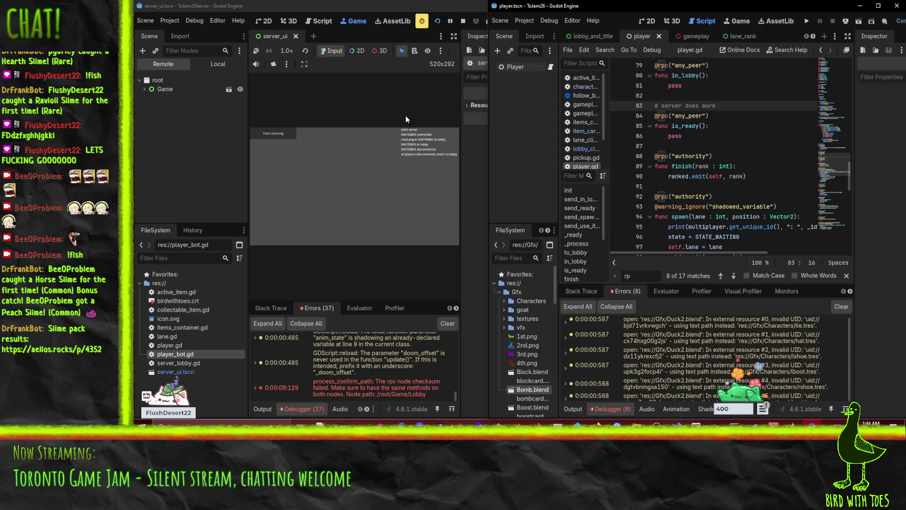
left_click(463, 21)
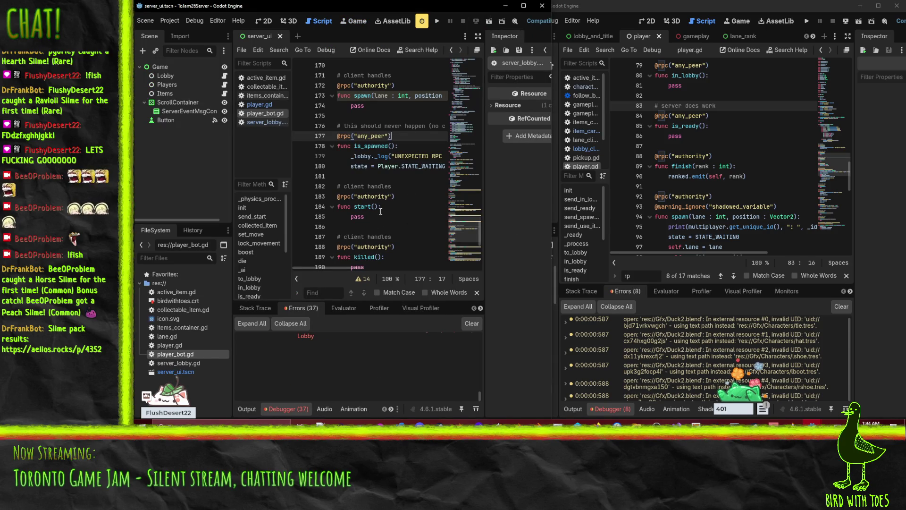
left_click(264, 122)
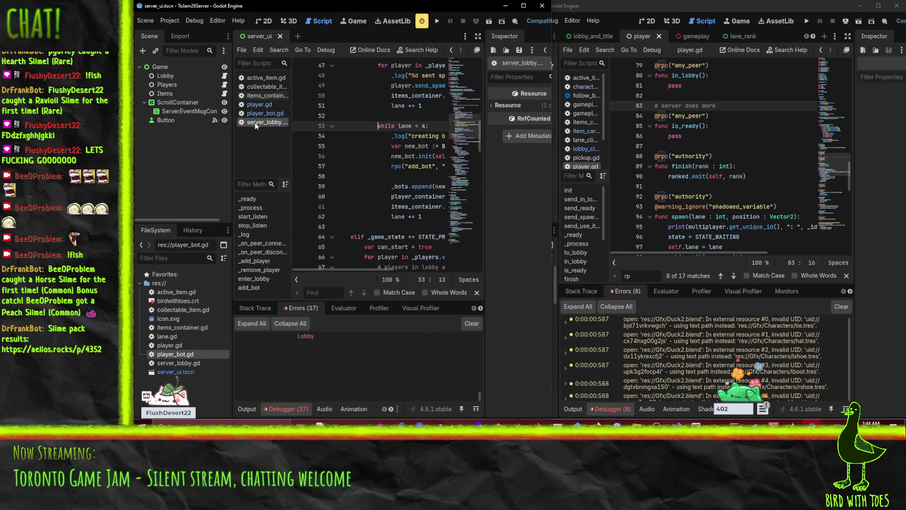
Open lobby_client.gd in the client project and locate enter_lobby in server_lobby.gd.
left_click(588, 149)
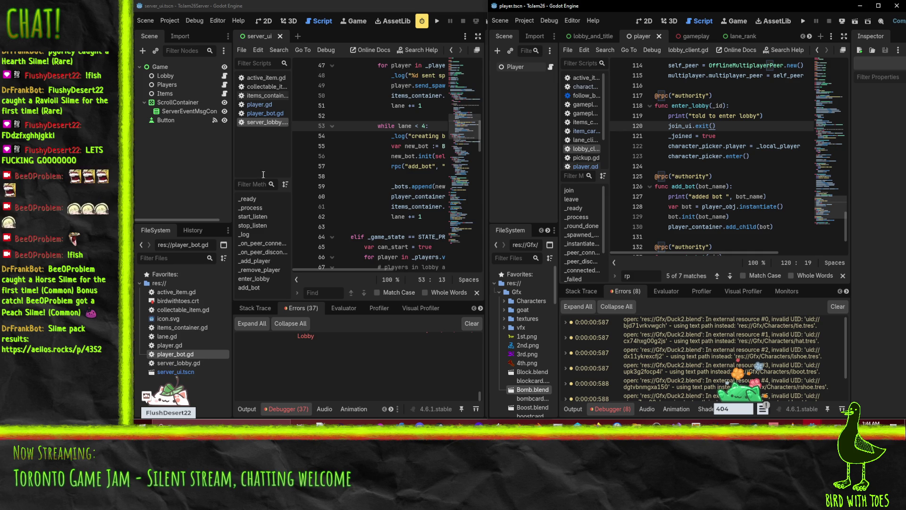
scroll(378, 158, "up", 6)
scroll(378, 158, "down", 18)
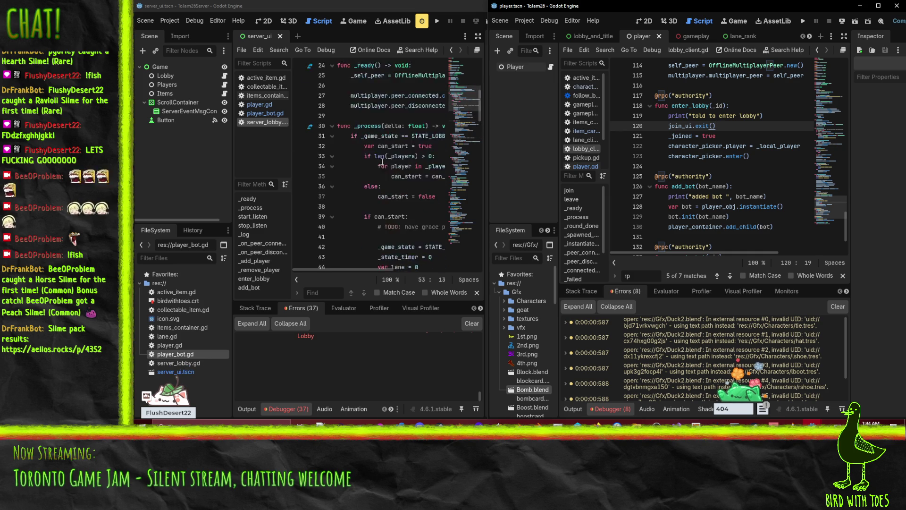
scroll(376, 178, "down", 18)
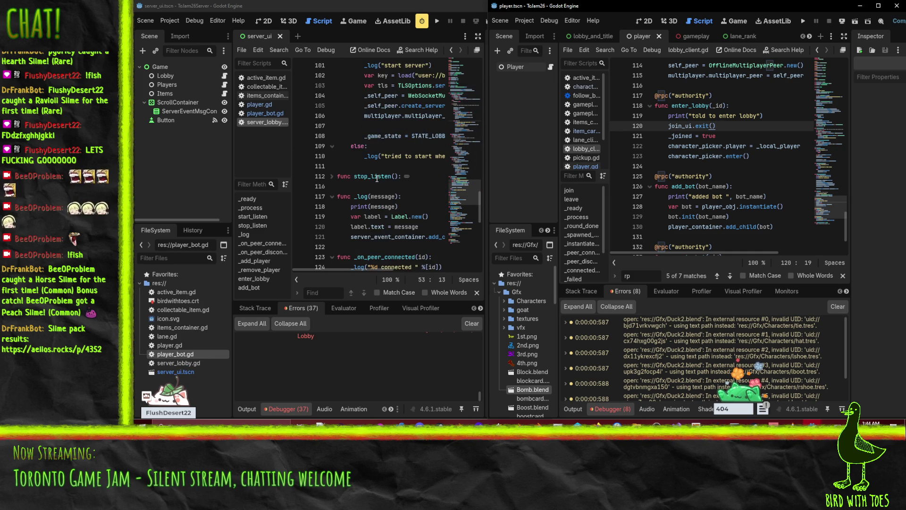
left_click(357, 168)
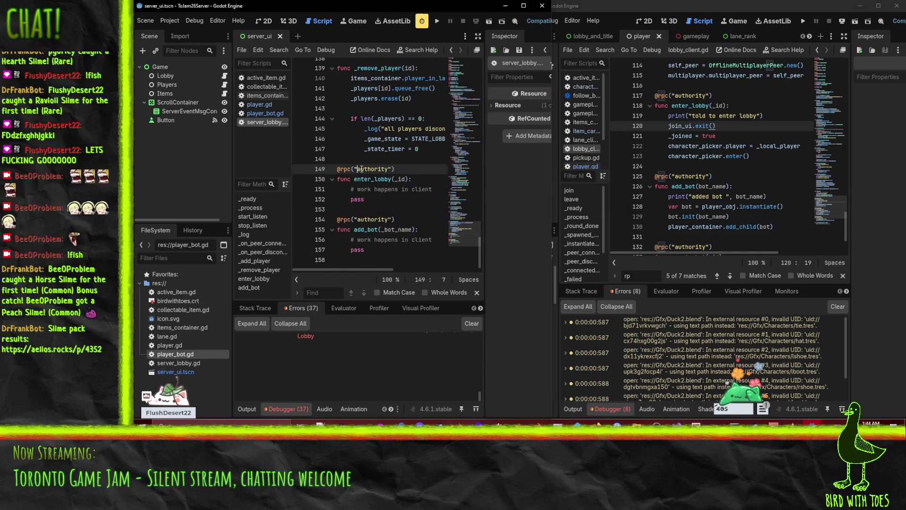
scroll(707, 189, "down", 2)
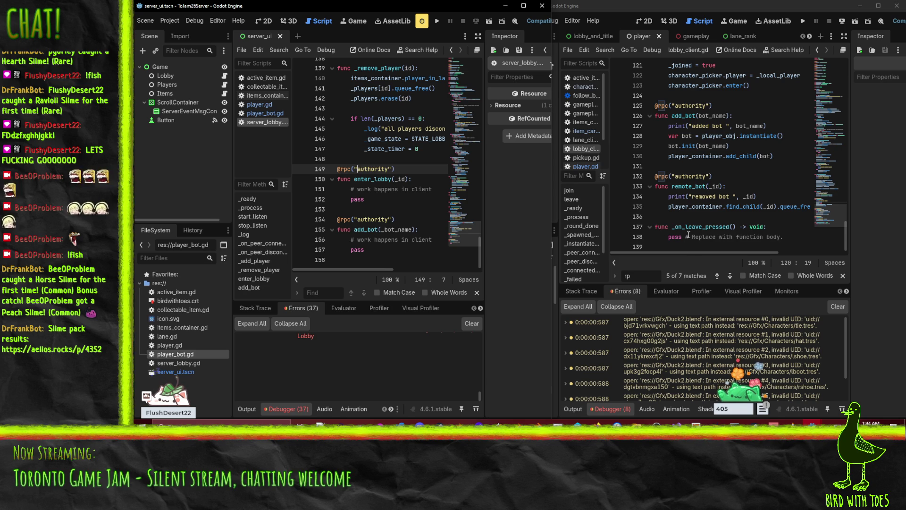
scroll(710, 231, "up", 1)
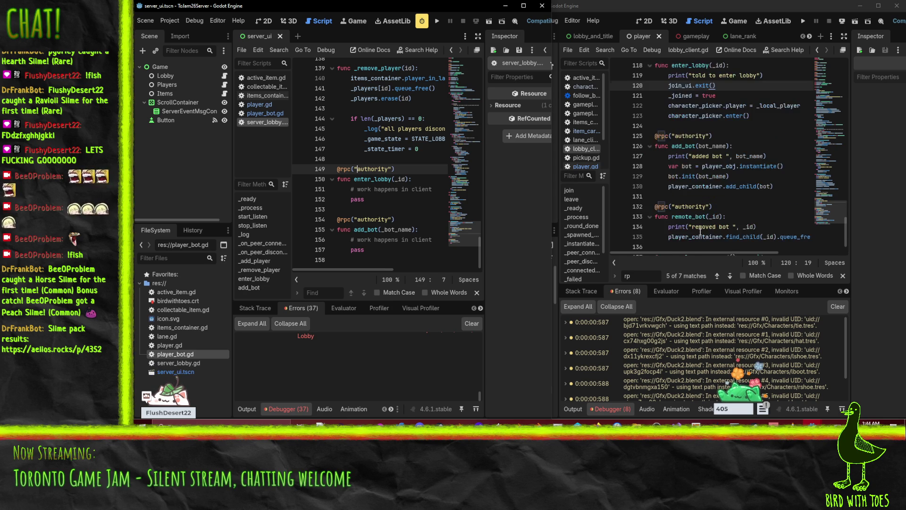
scroll(701, 231, "down", 1)
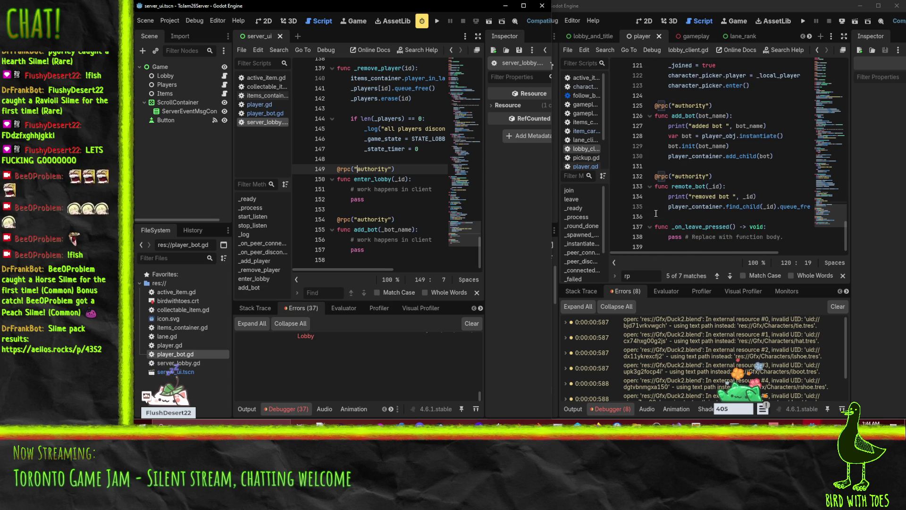
scroll(671, 210, "up", 1)
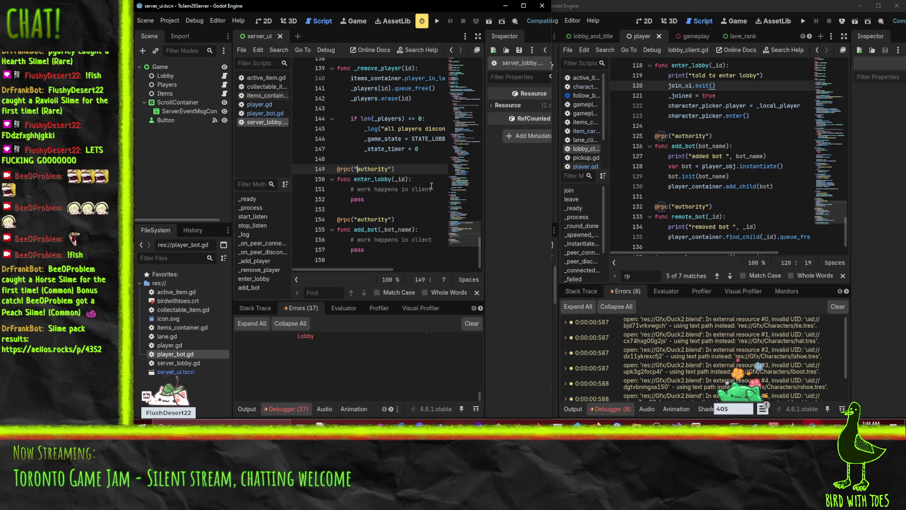
Focus lobby_client.gd, dismiss the autocomplete from a stray 'f', and scroll to enter_lobby.
left_click(721, 136)
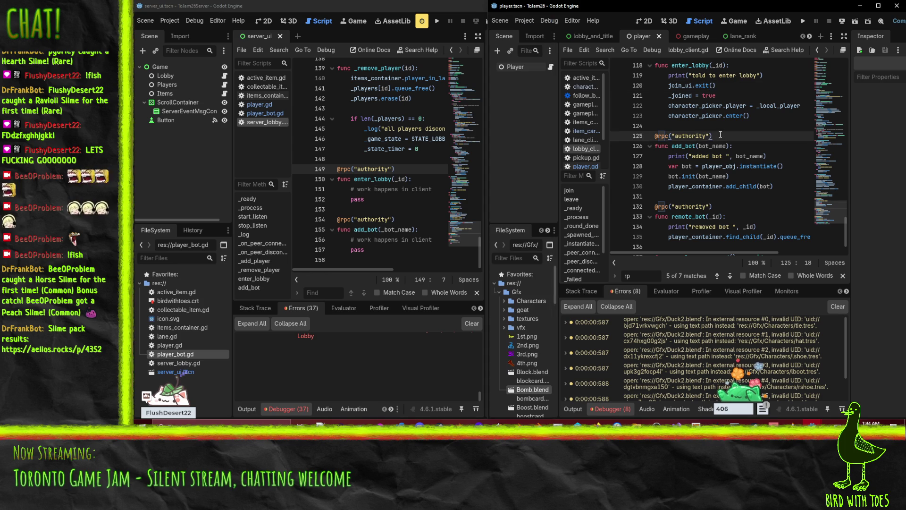
type("f")
left_click(731, 118)
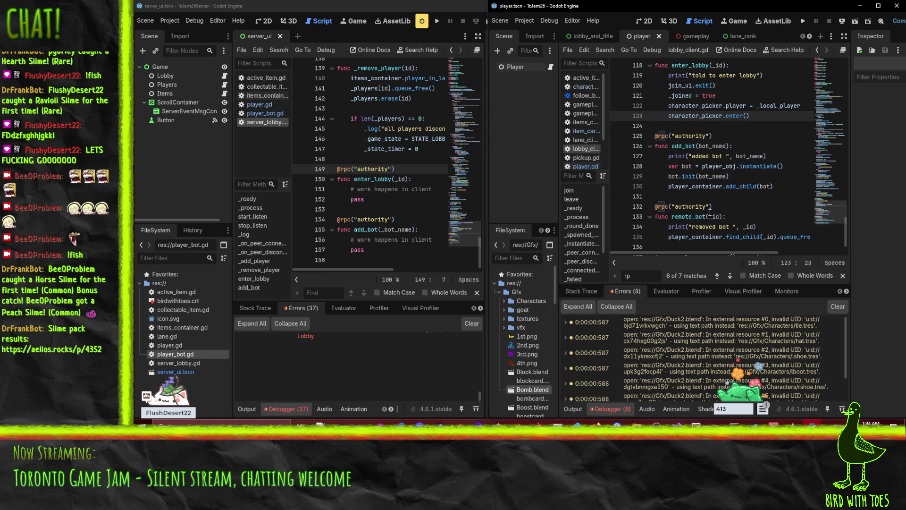
scroll(718, 210, "down", 1)
Correct the client's misspelled remote_bot function name to remove_bot.
left_click(648, 165)
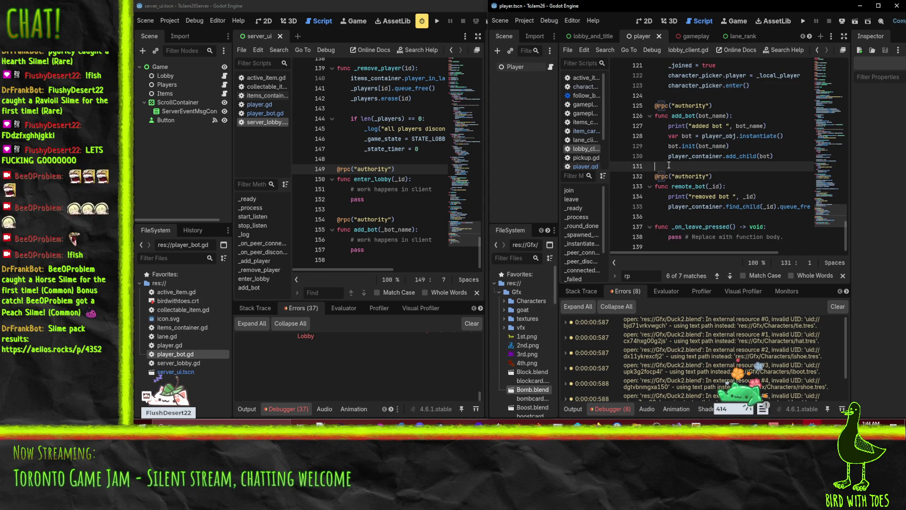
left_click(685, 186)
key("Return")
type("v")
key("BackSpace")
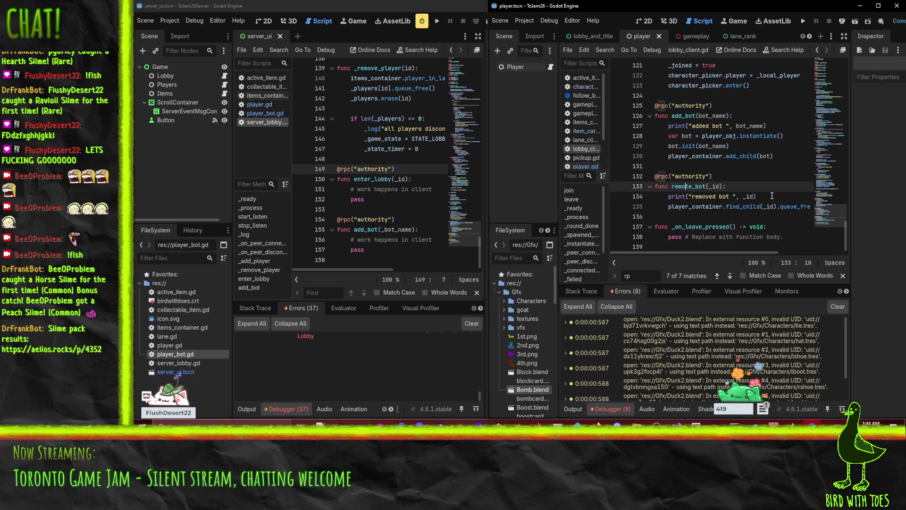
key("Up")
key("Up")
key("shift+Down")
key("shift+Down")
key("shift+Down")
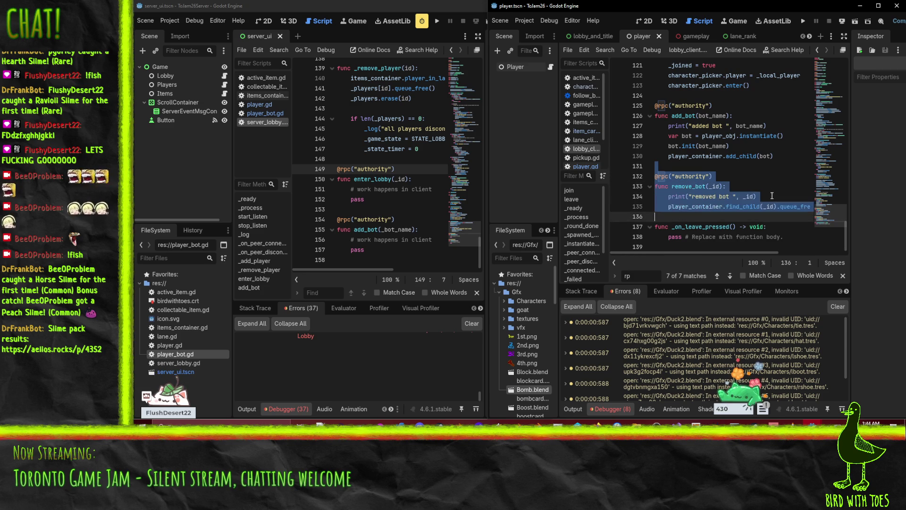
key("ctrl+c")
left_click(354, 258)
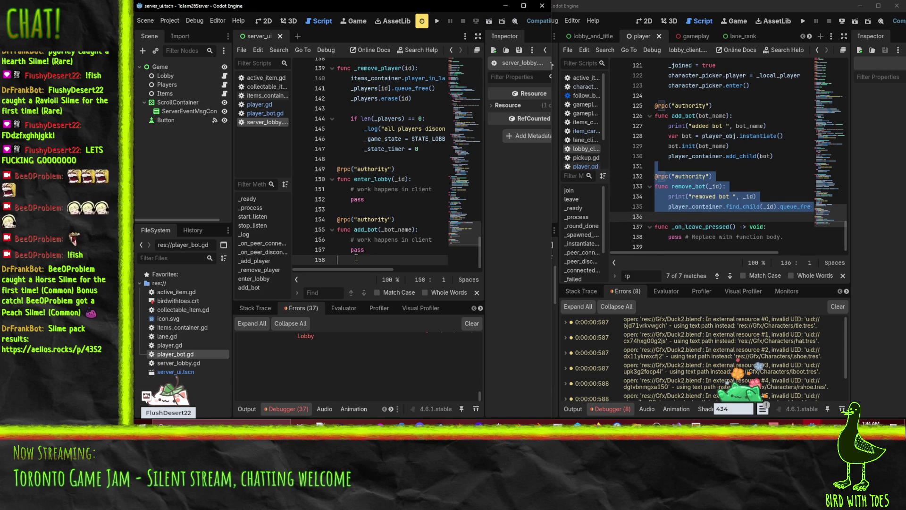
key("ctrl+v")
left_click(352, 192)
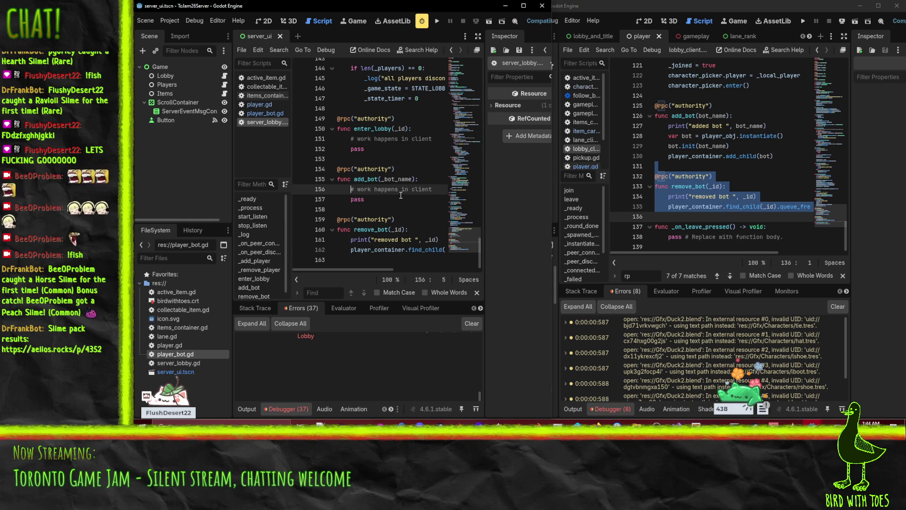
key("Down")
key("Down")
key("Down")
key("Down")
key("Down")
key("Down")
key("Down")
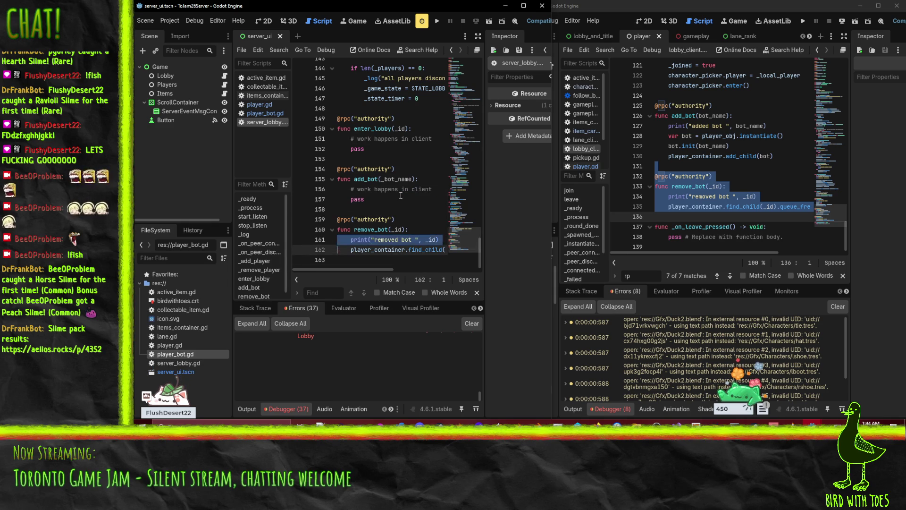
key("ctrl+v")
key("ctrl+s")
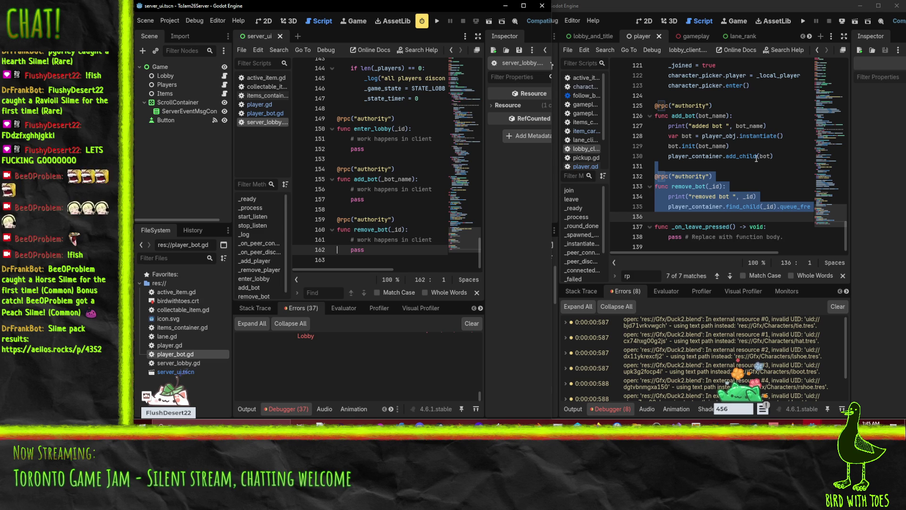
Run client and server, start listening, join and ready up so bots fill lanes 1–3.
left_click(756, 186)
left_click(804, 22)
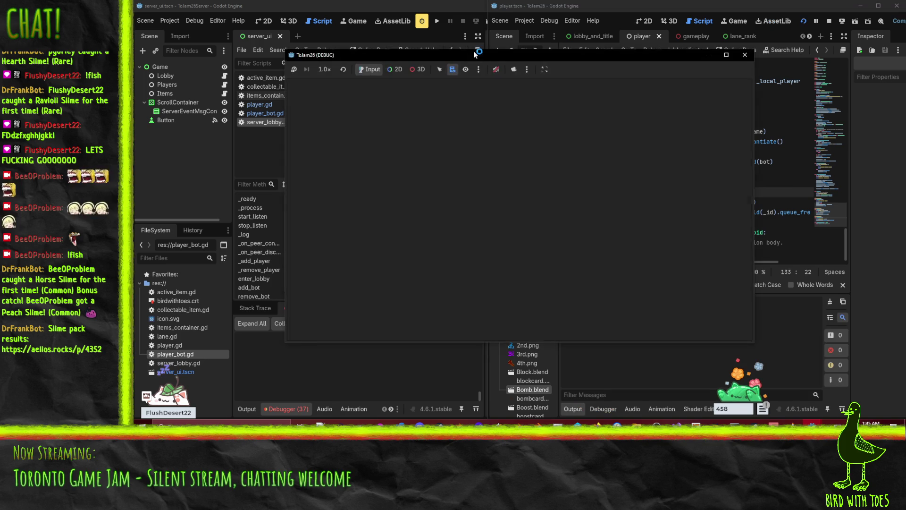
left_click(438, 22)
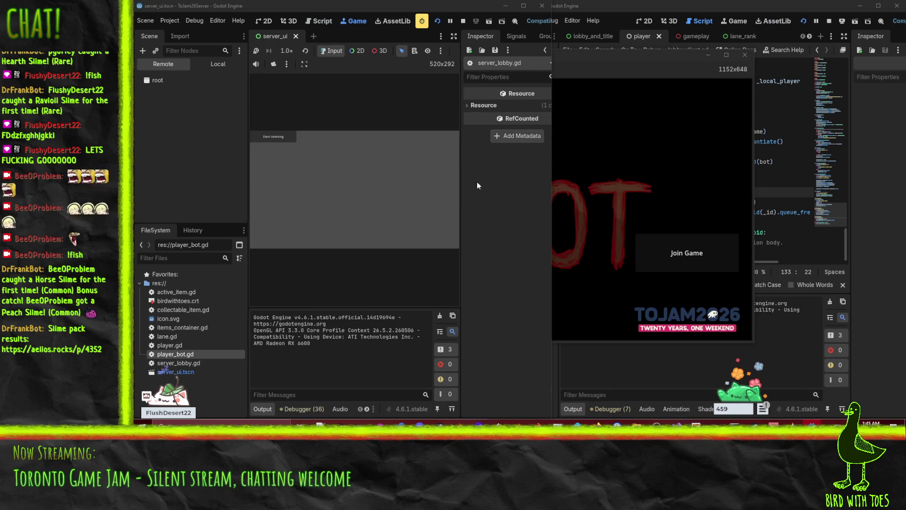
left_click(293, 136)
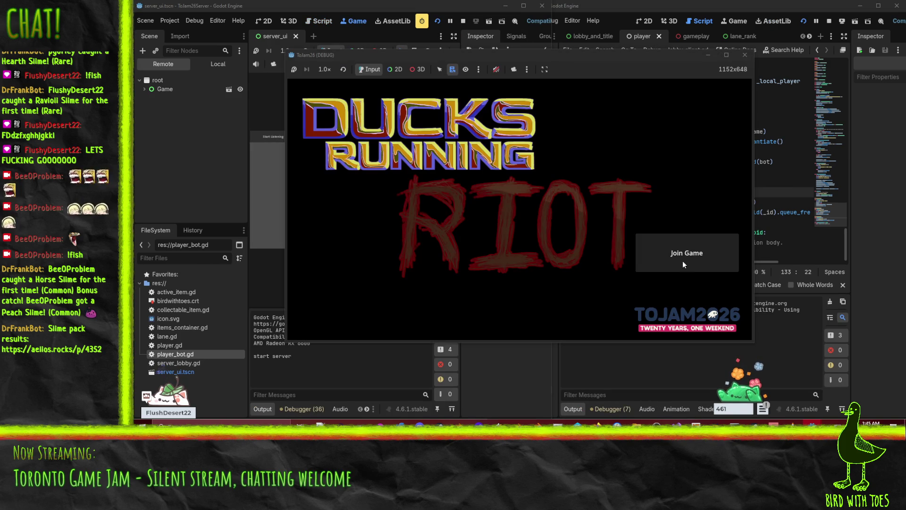
left_click(683, 261)
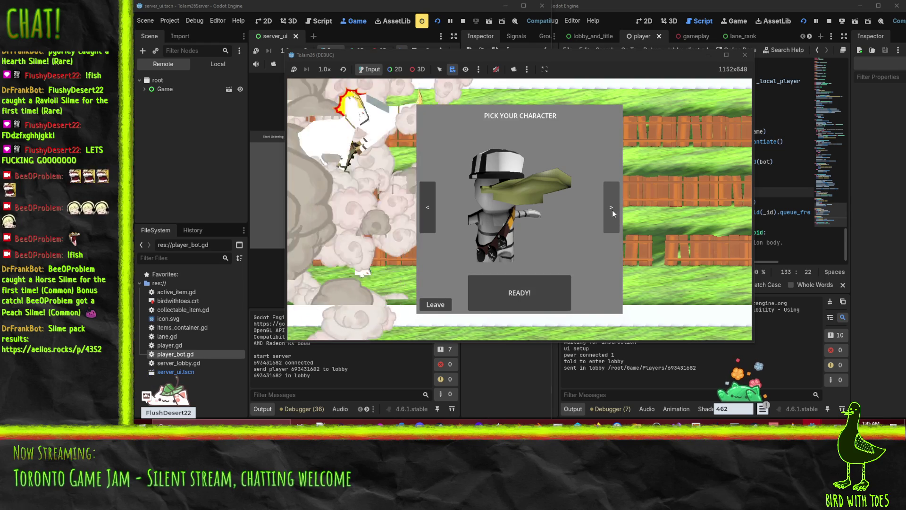
left_click(521, 301)
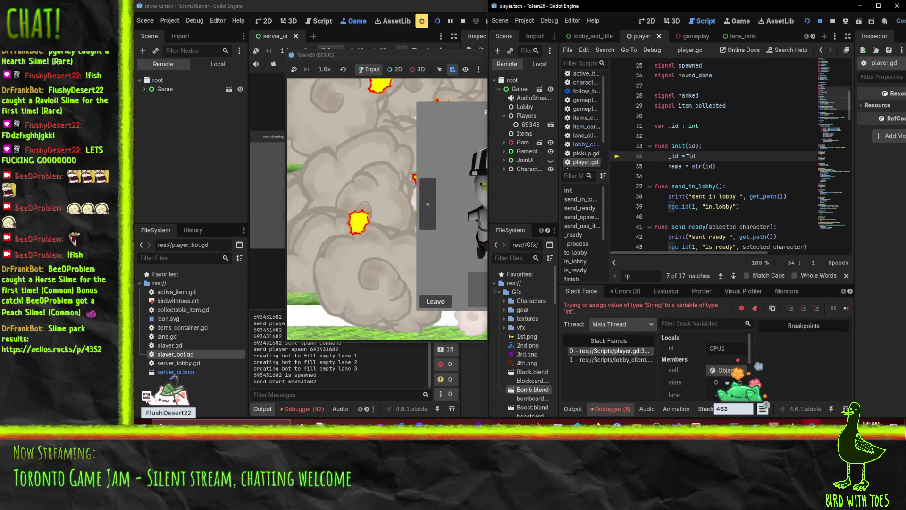
mouse_move(715, 159)
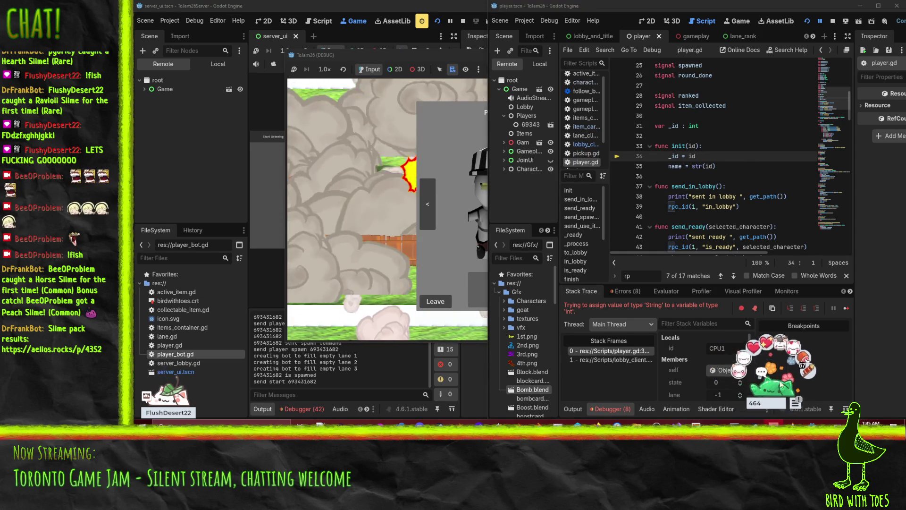
left_click(619, 360)
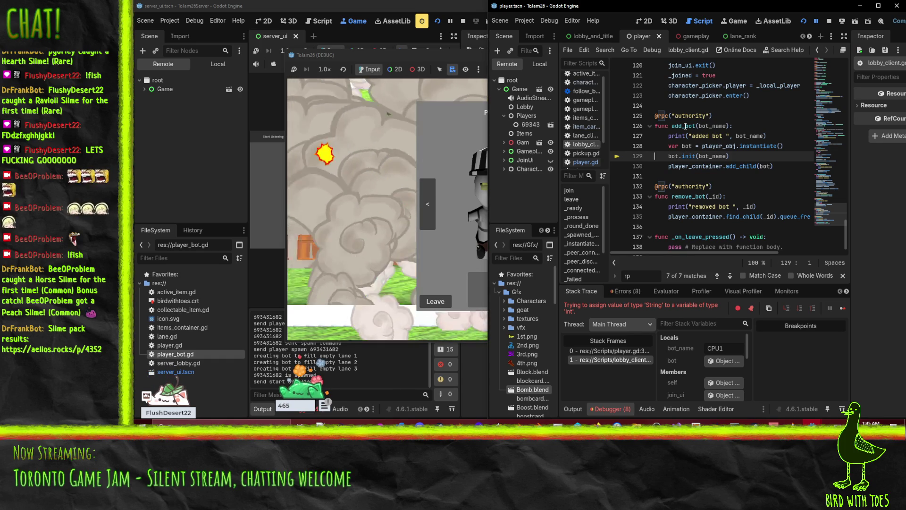
mouse_move(713, 126)
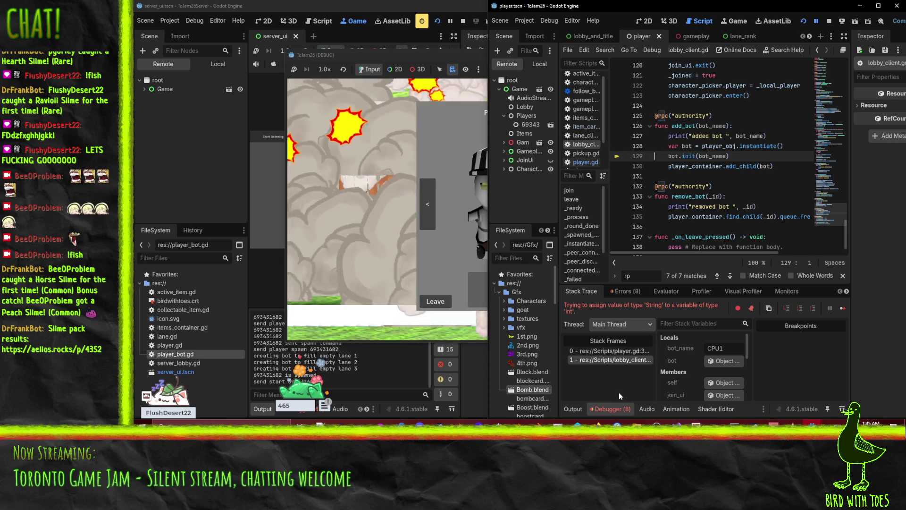
left_click(629, 351)
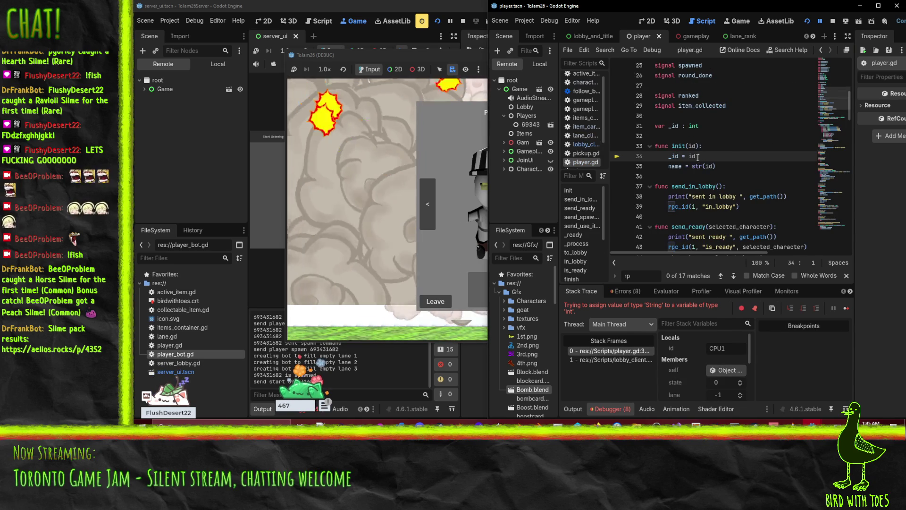
scroll(698, 158, "up", 8)
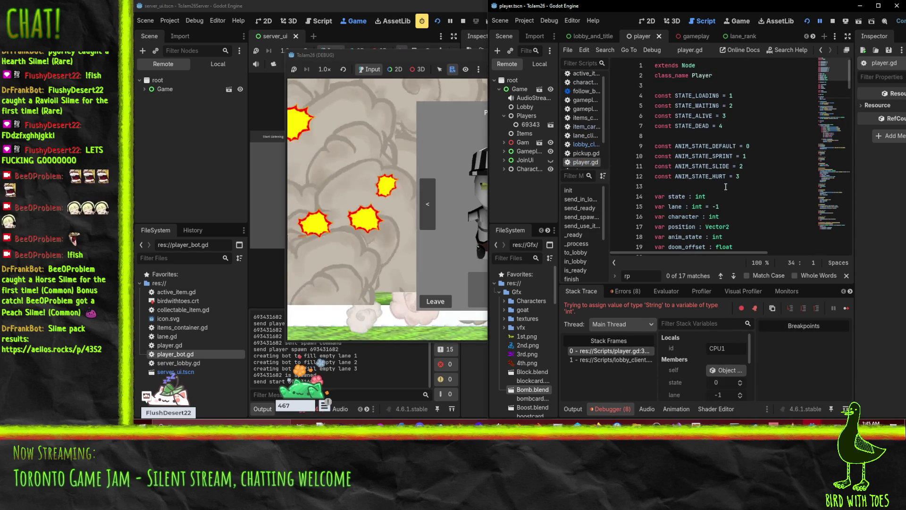
scroll(726, 187, "down", 7)
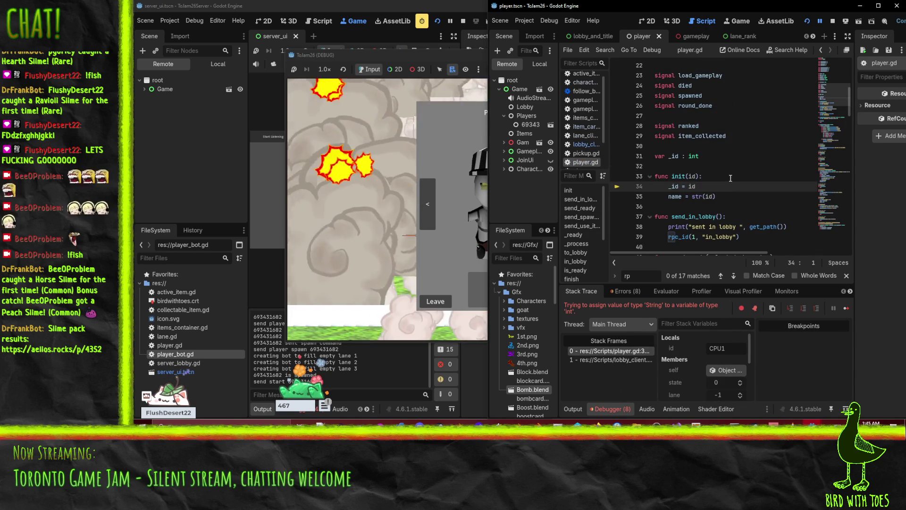
scroll(730, 152, "up", 5)
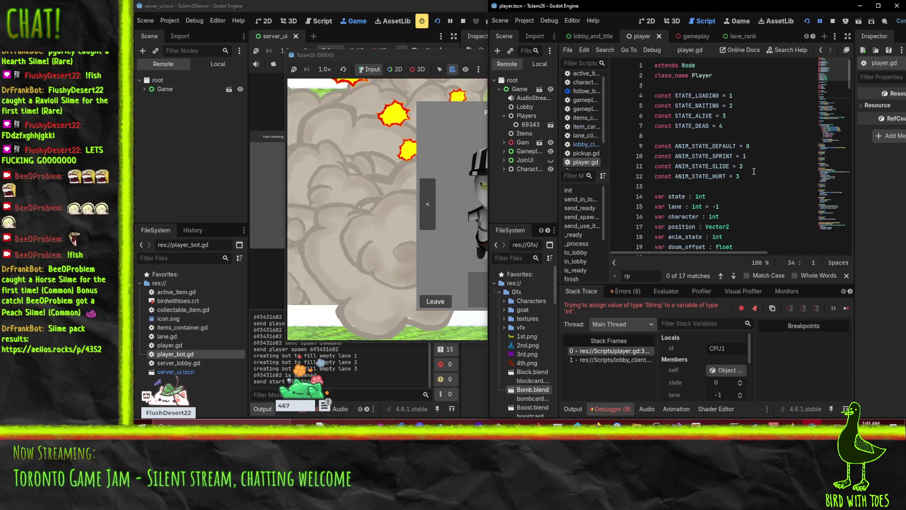
scroll(753, 171, "down", 3)
scroll(754, 171, "up", 5)
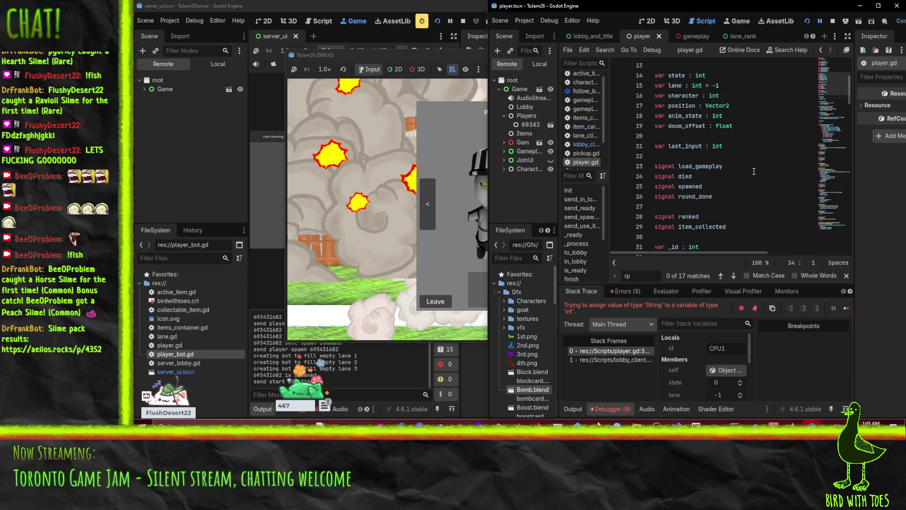
scroll(754, 171, "down", 5)
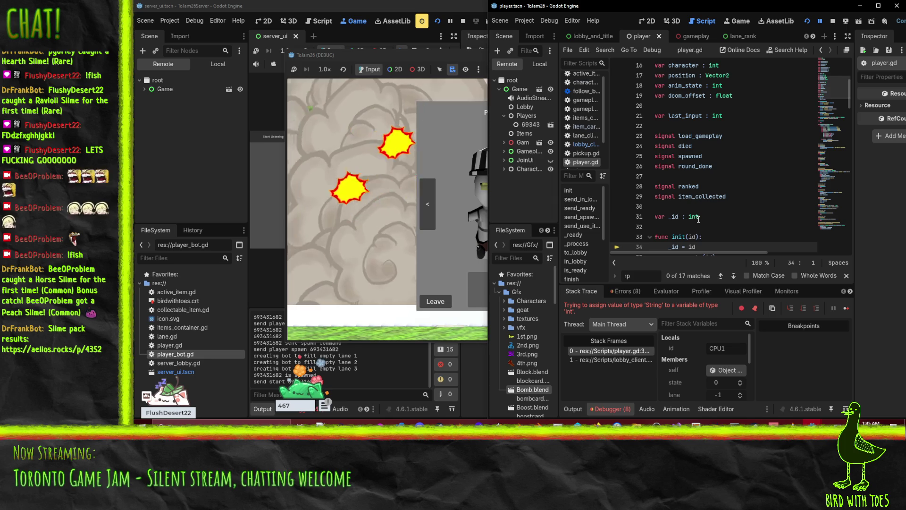
double_click(700, 216)
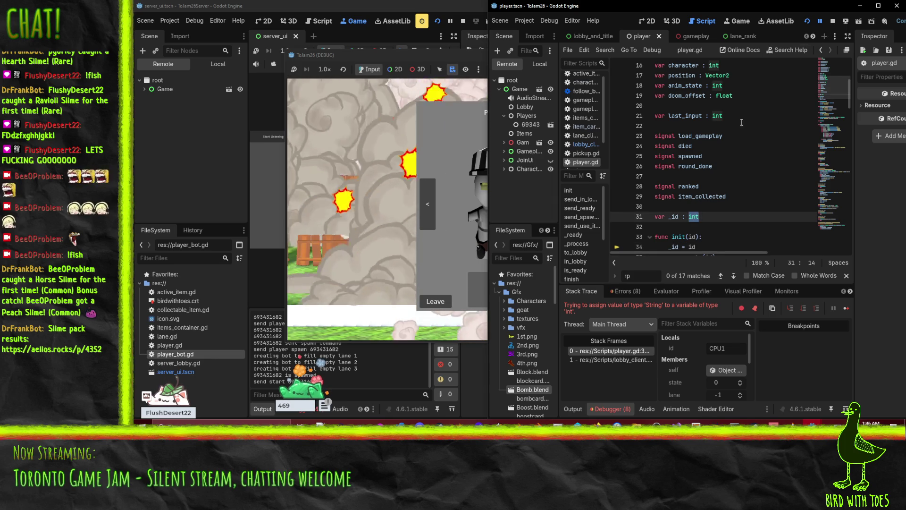
scroll(747, 168, "down", 3)
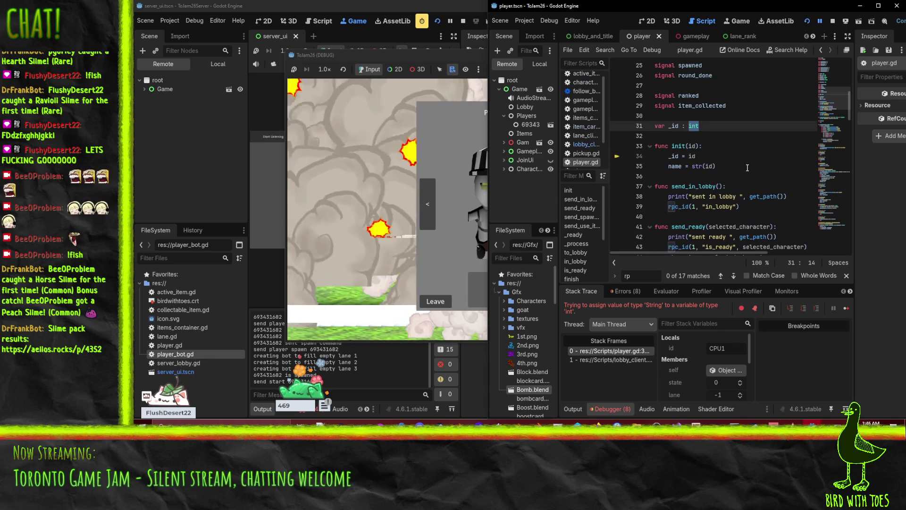
left_click(463, 21)
Stop the client and step through player.gd's _id matches on lines 34, 75, 95 and 99.
left_click(833, 21)
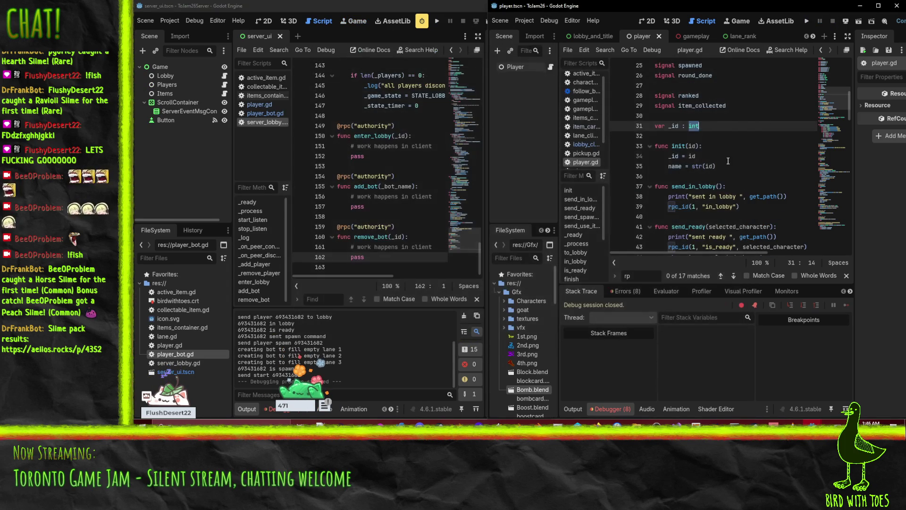
double_click(675, 157)
key("ctrl+f")
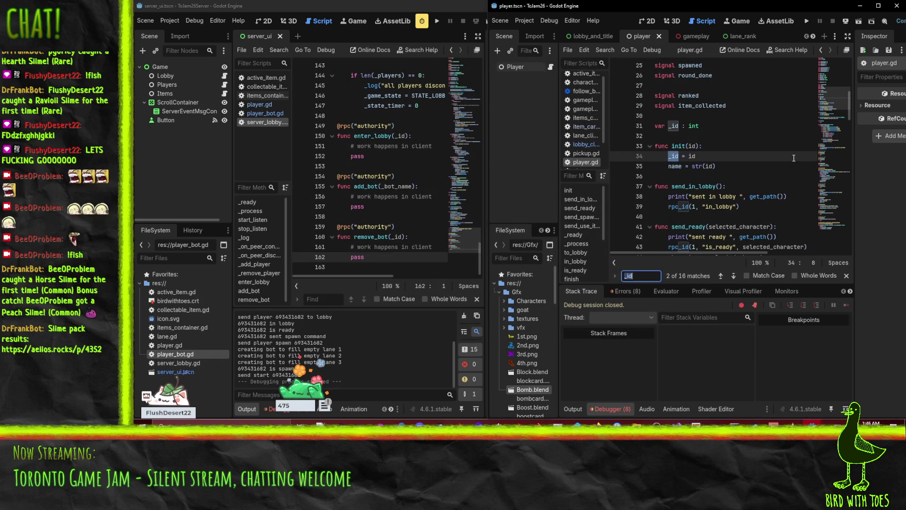
key("Return")
key("Return")
key("Return")
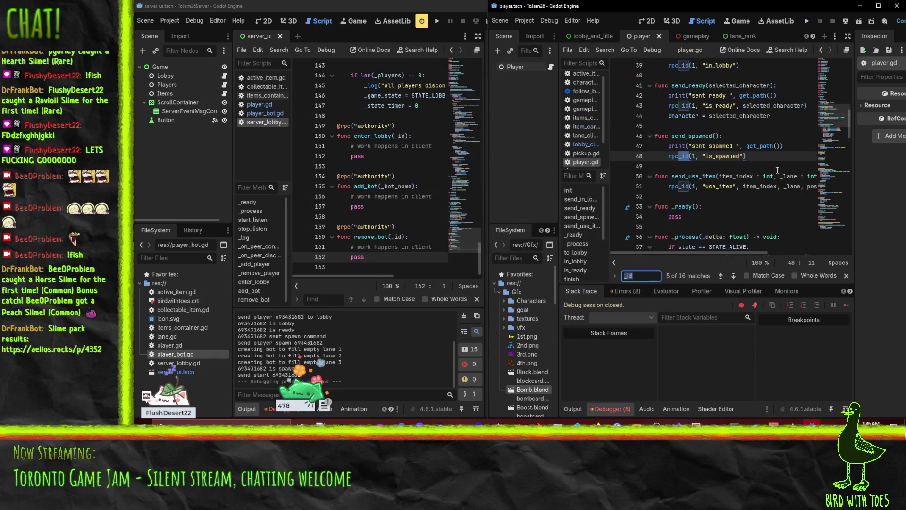
key("Return")
key("Return")
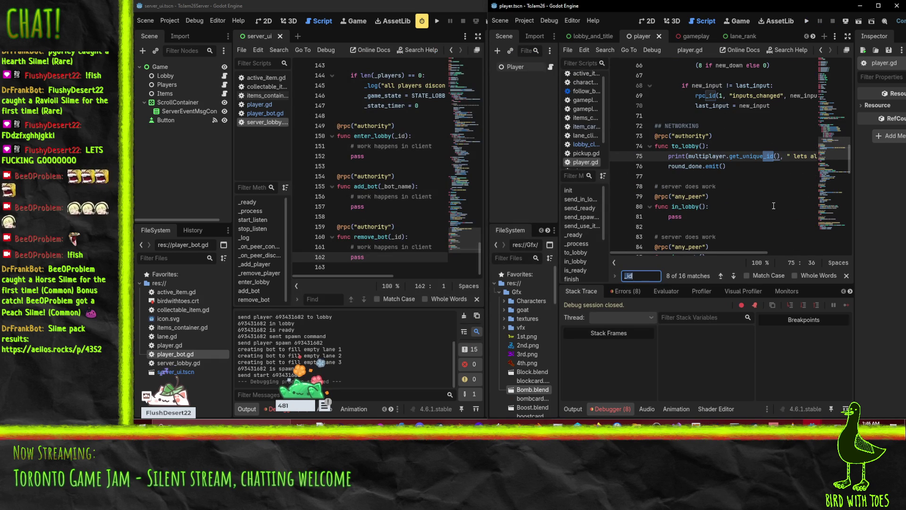
key("Return")
key("Return")
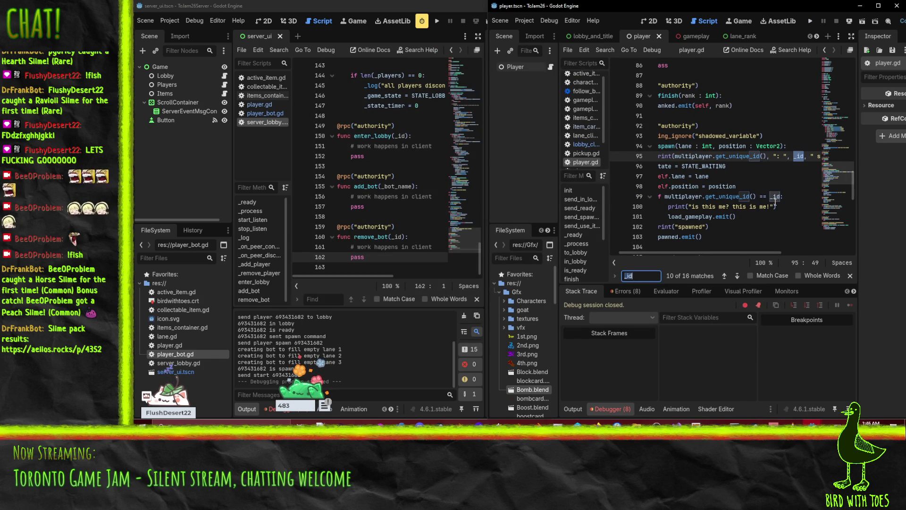
key("Return")
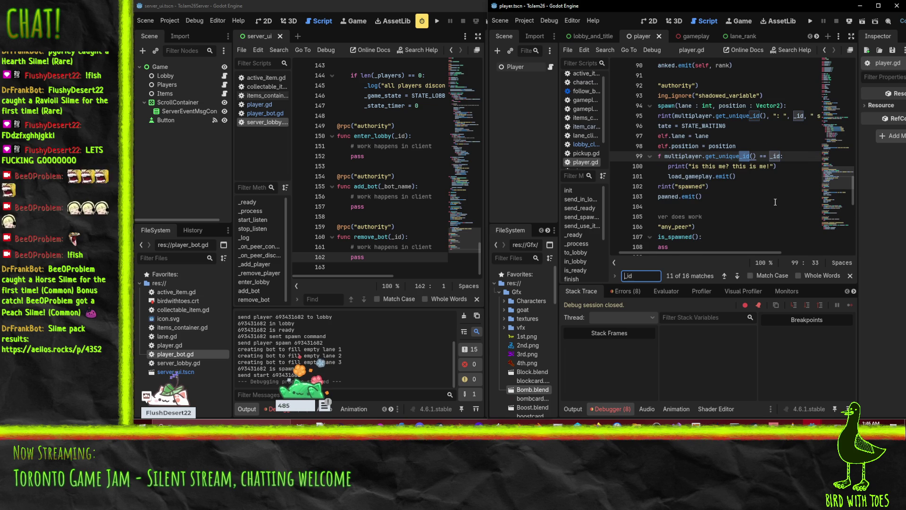
Narrow the search to ' _id' with a leading space, then switch to the browser.
key("Home")
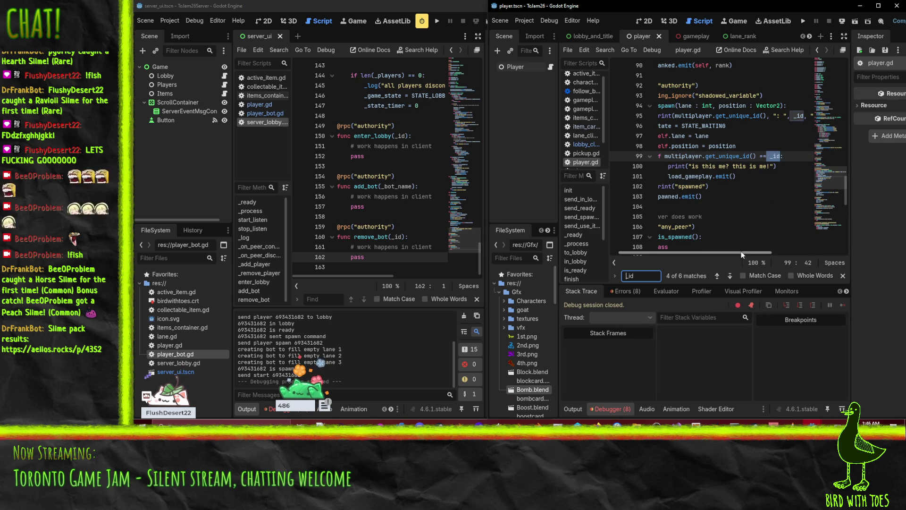
left_click_drag(741, 253, 700, 254)
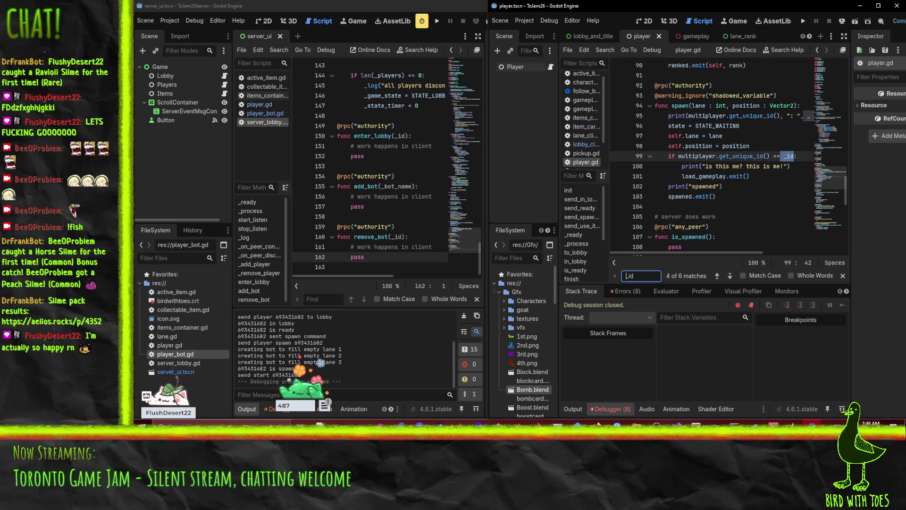
key("alt+Tab")
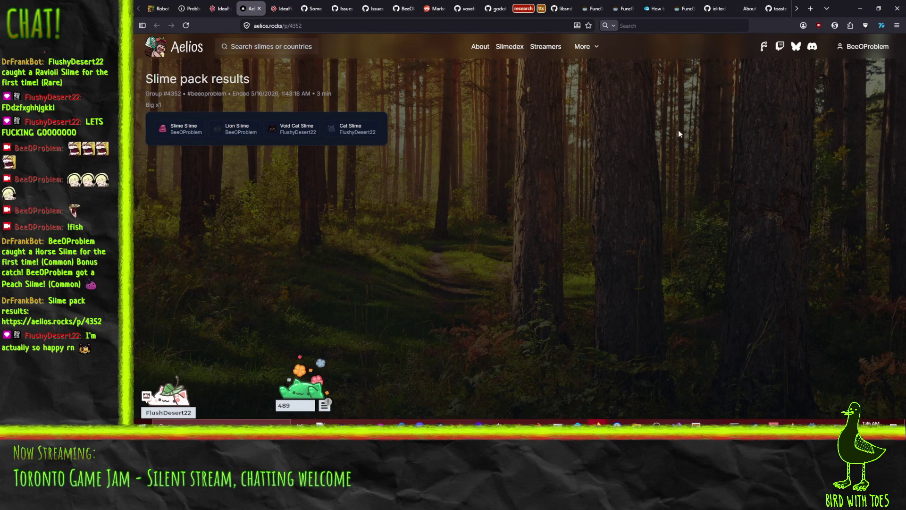
Open the Aelios account profile and look over its slime collection.
left_click(863, 46)
left_click(870, 83)
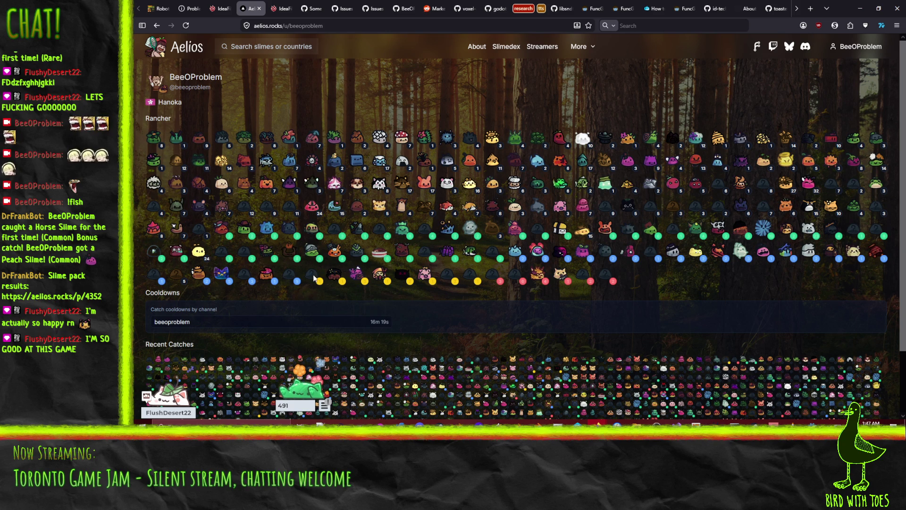
mouse_move(283, 279)
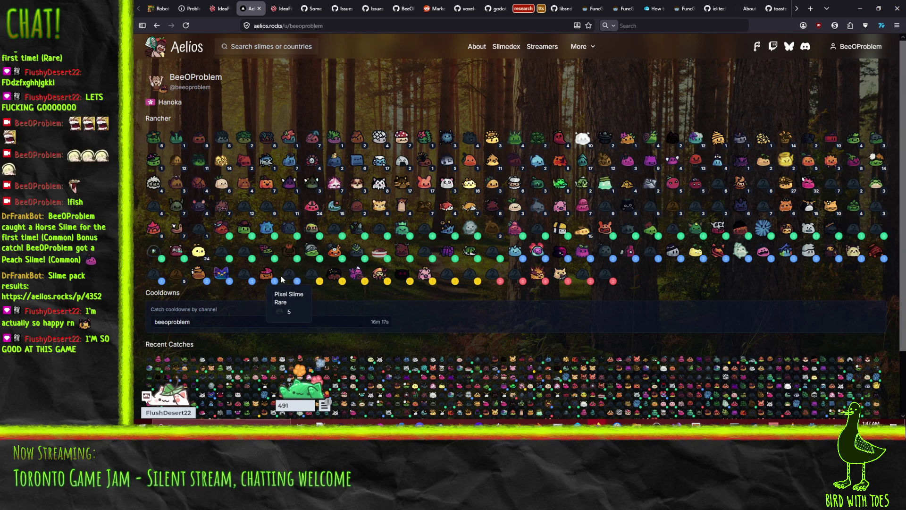
mouse_move(154, 278)
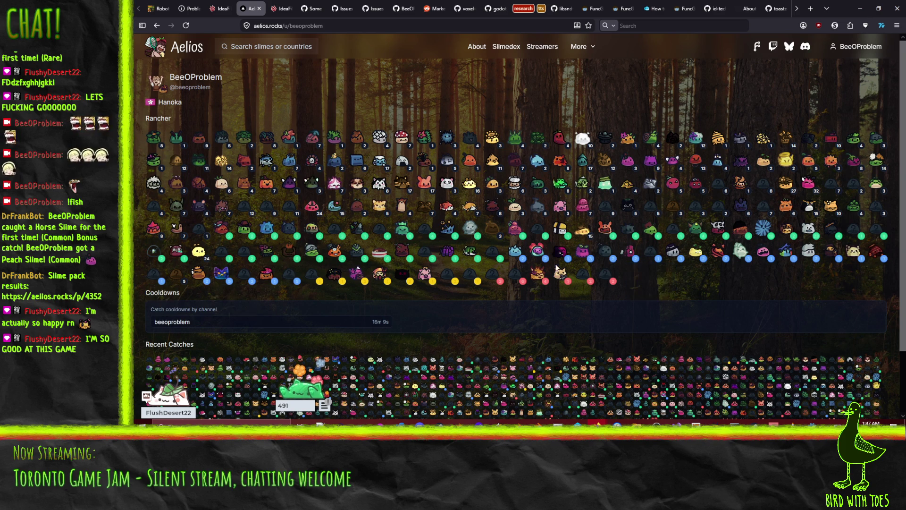
mouse_move(544, 258)
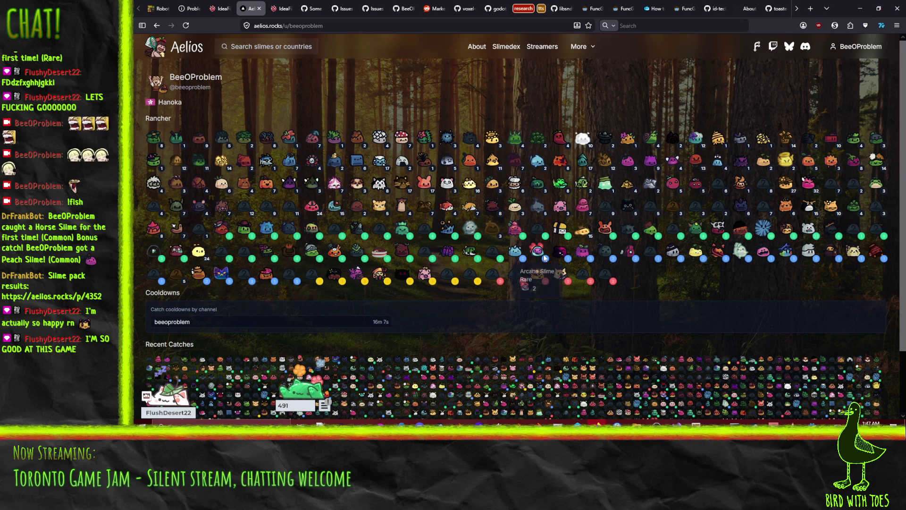
mouse_move(587, 282)
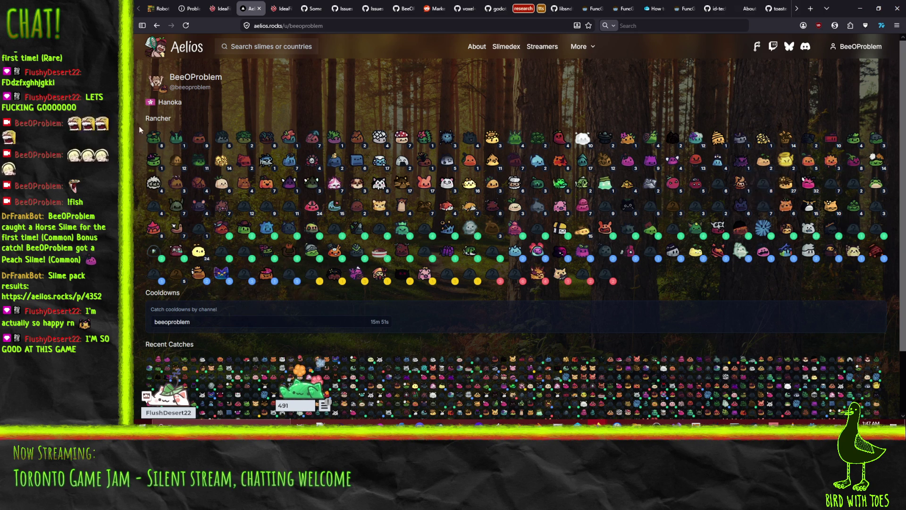
View the Hanoka country page, then return to the Godot editor windows.
left_click(168, 103)
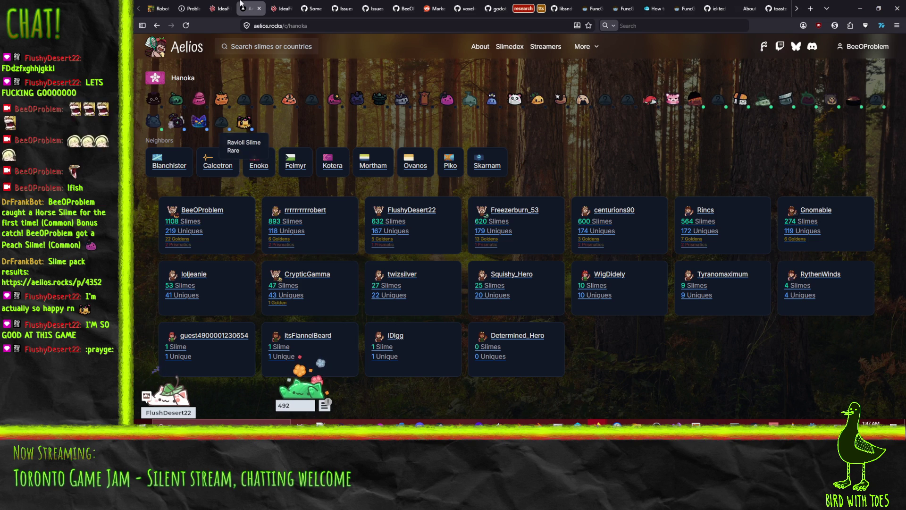
left_click(259, 8)
key("alt+Tab")
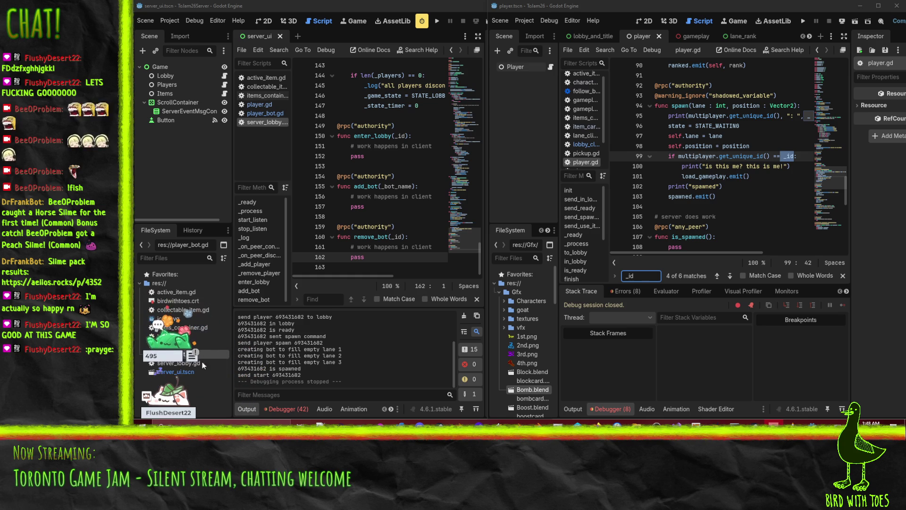
Open the server's debugger error list and jump to the items_container.gd line 16 error.
left_click(285, 408)
scroll(287, 377, "down", 5)
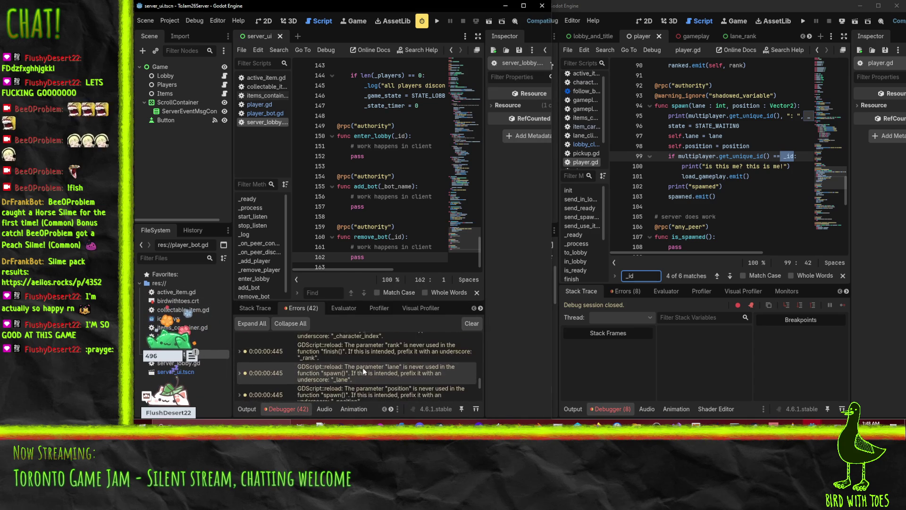
scroll(364, 372, "down", 10)
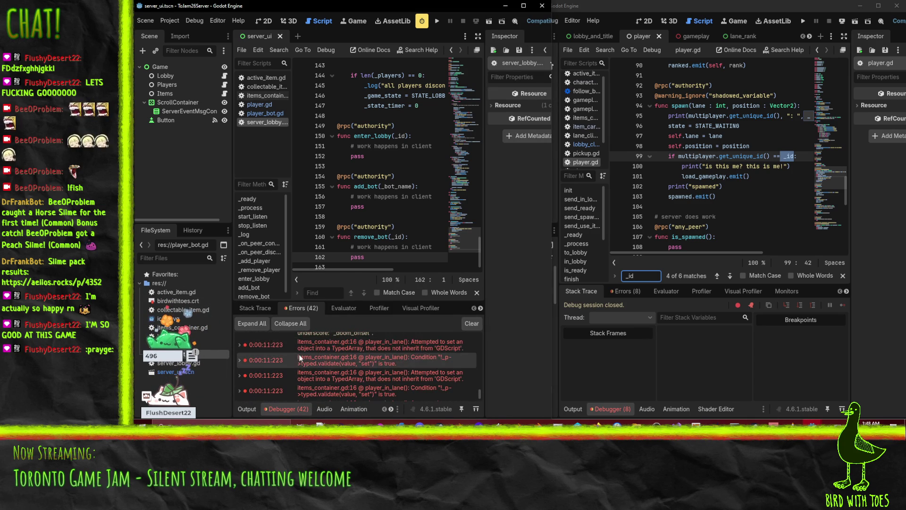
double_click(411, 348)
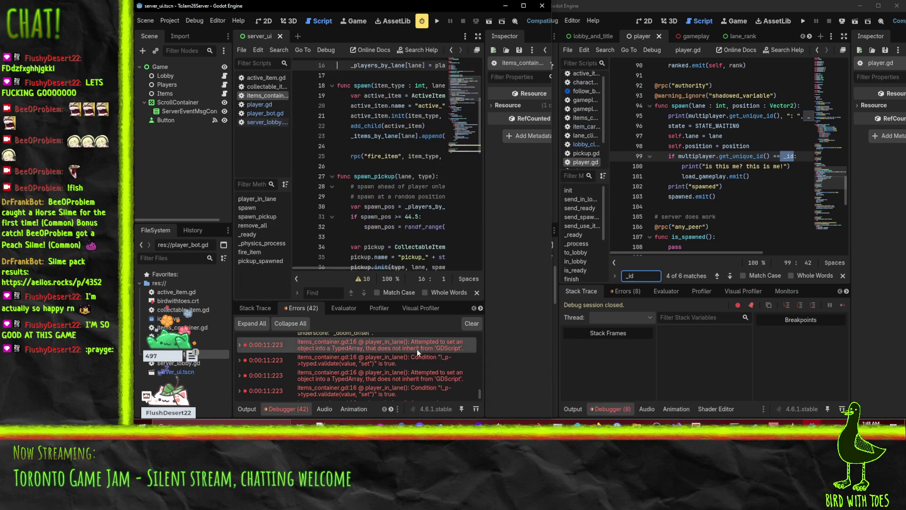
scroll(419, 188, "up", 3)
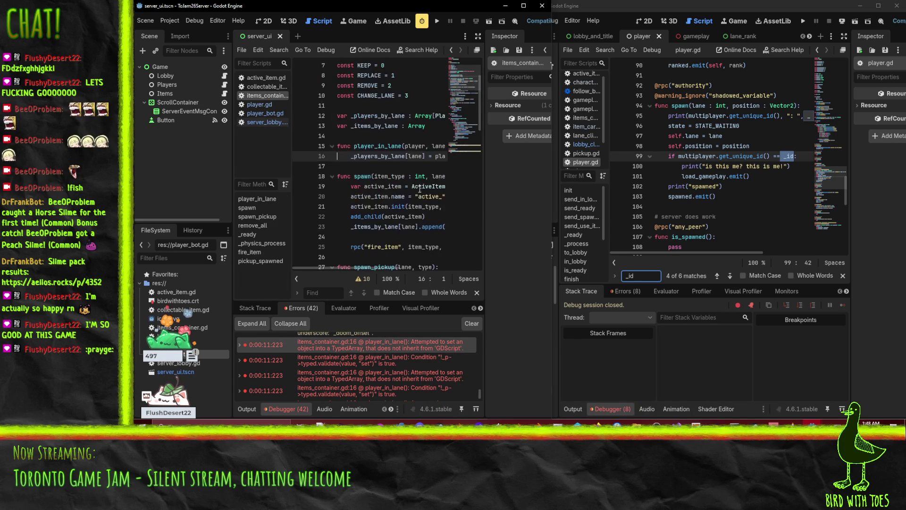
scroll(420, 189, "up", 1)
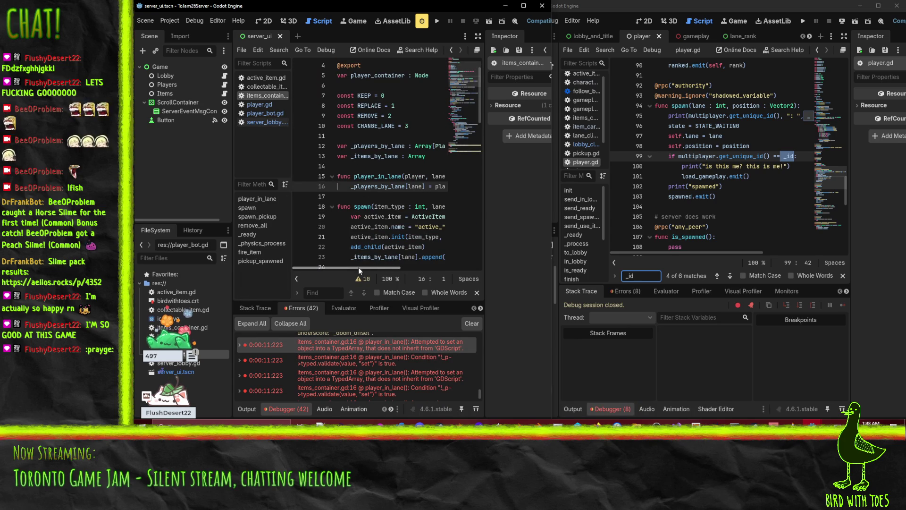
mouse_move(359, 267)
left_mouse_down()
mouse_move(420, 272)
mouse_move(320, 268)
left_mouse_up()
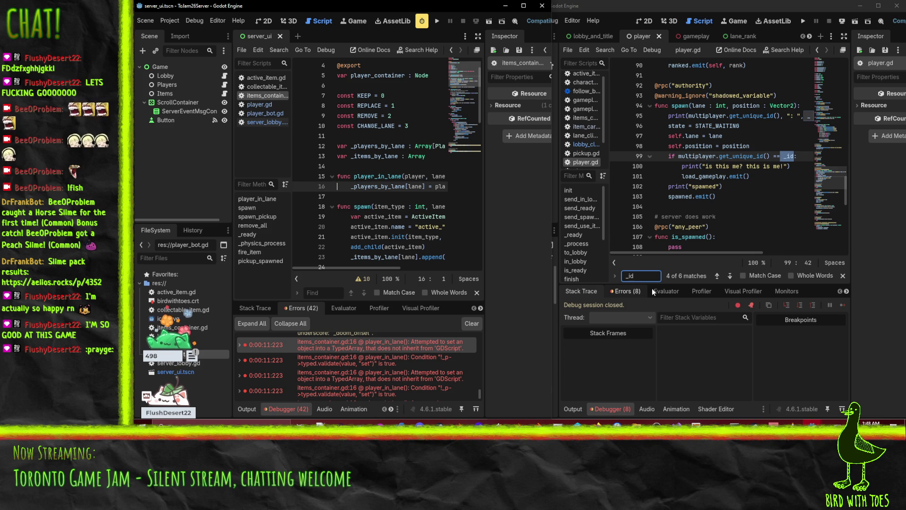
left_click(608, 6)
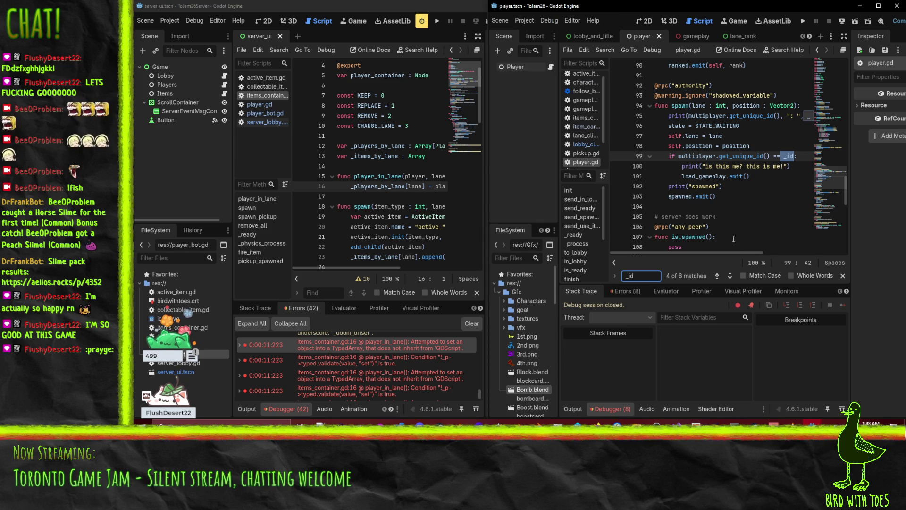
Step through player.gd's _id matches on lines 99, 112 and 118, wrapping back to the declaration.
left_click(758, 179)
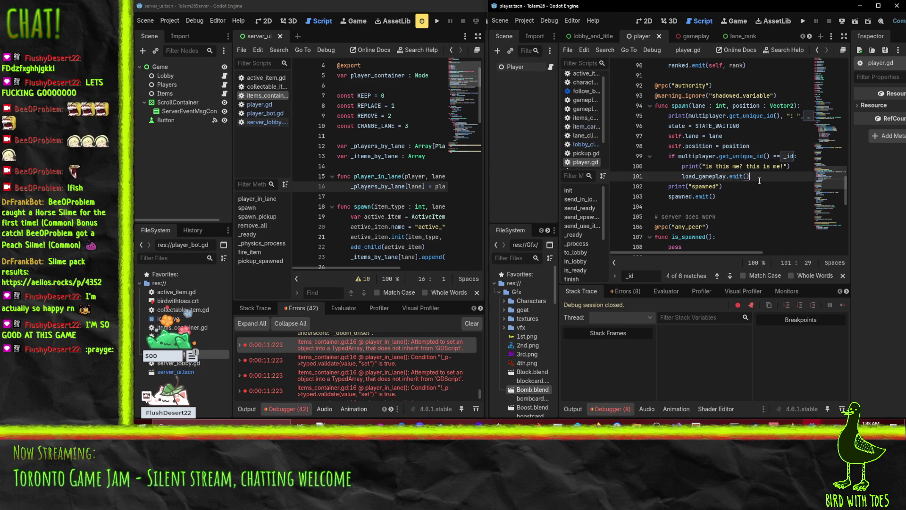
left_click(757, 157)
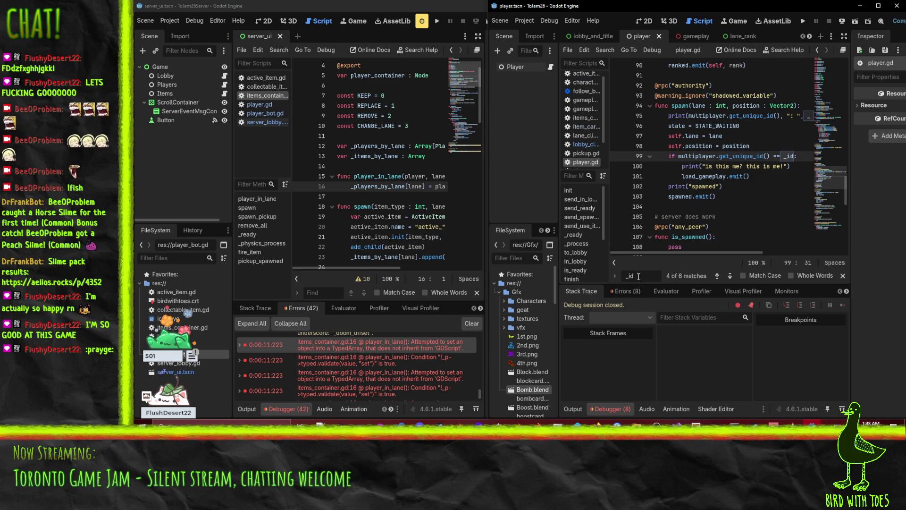
left_click(730, 279)
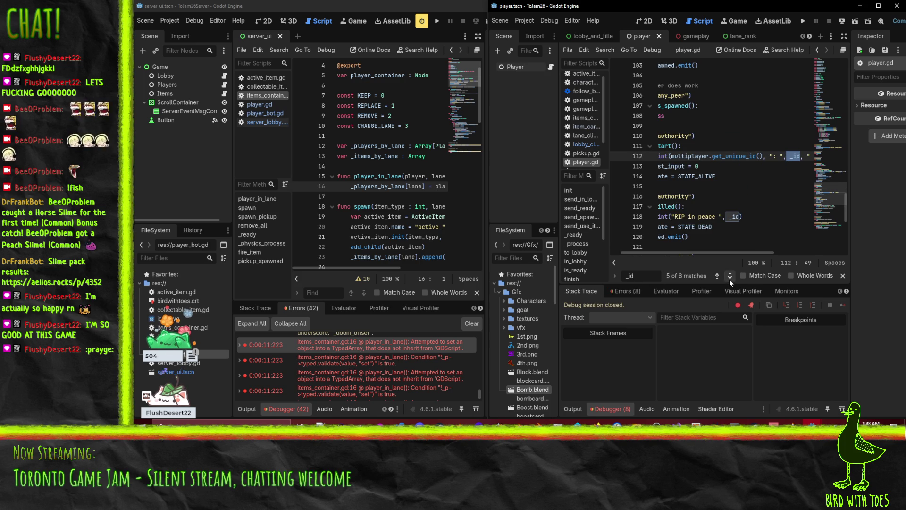
left_click(737, 157)
key("Home")
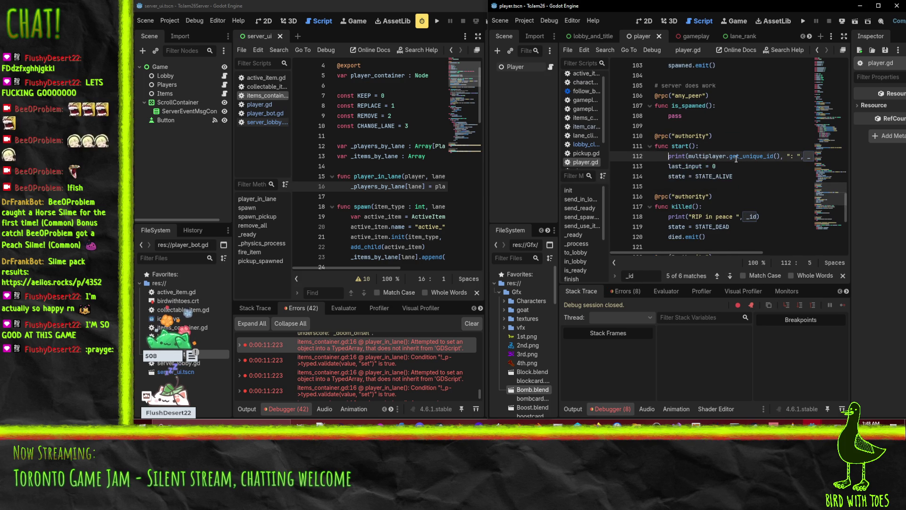
scroll(736, 159, "right", 1)
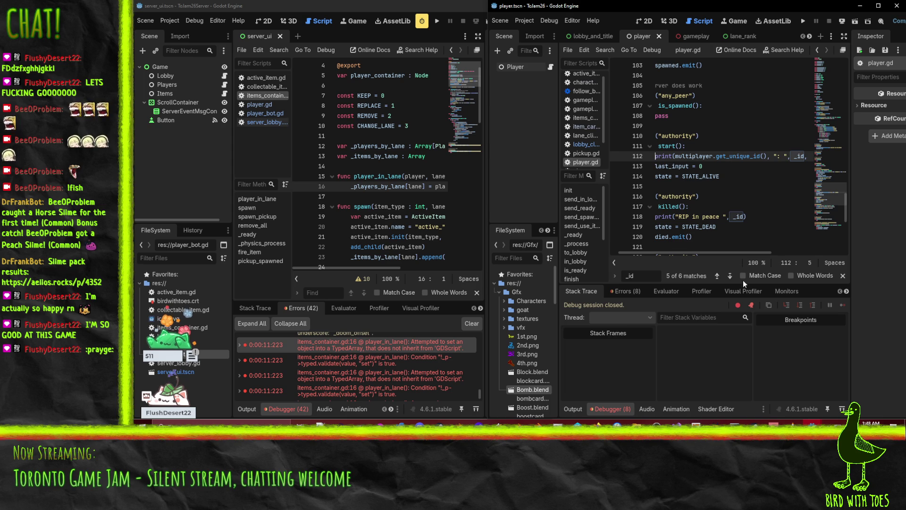
left_click(730, 276)
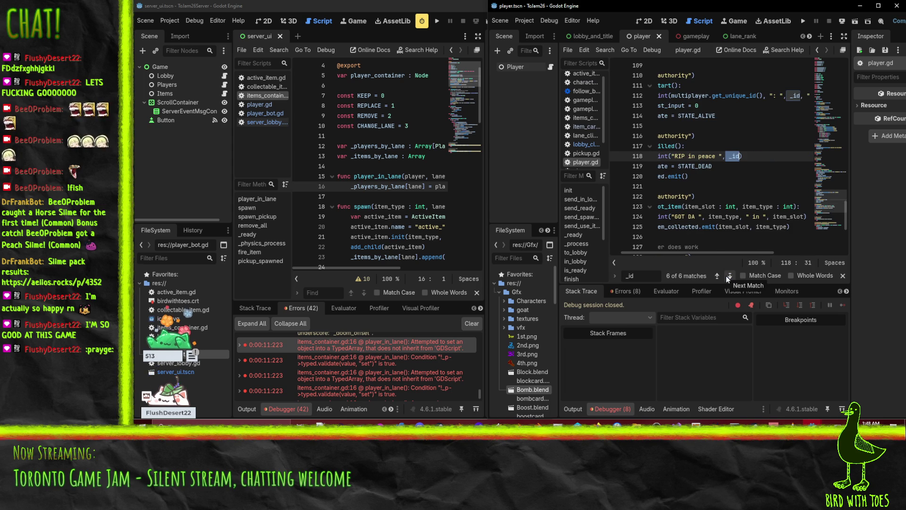
left_click(727, 276)
left_click(708, 162)
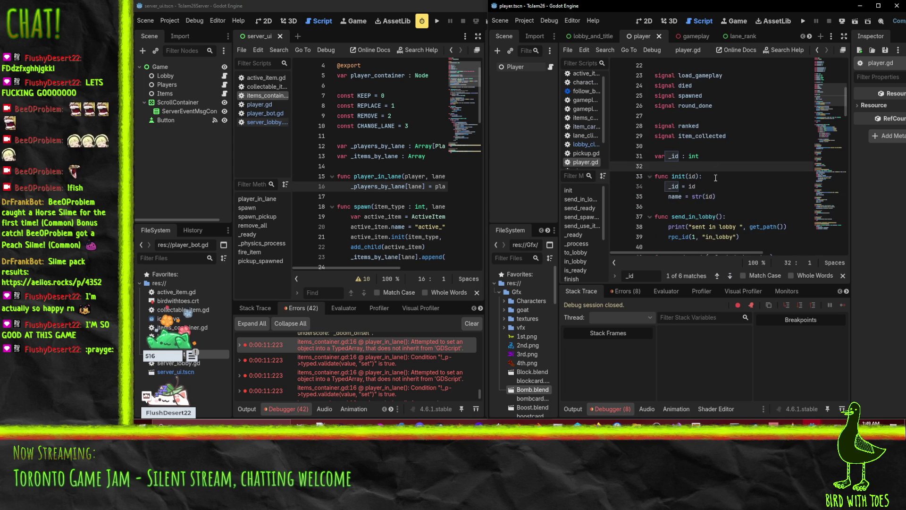
scroll(716, 178, "down", 1)
Rename init's parameter to id_or_name and leave the _id declaration untyped in player.gd.
double_click(693, 146)
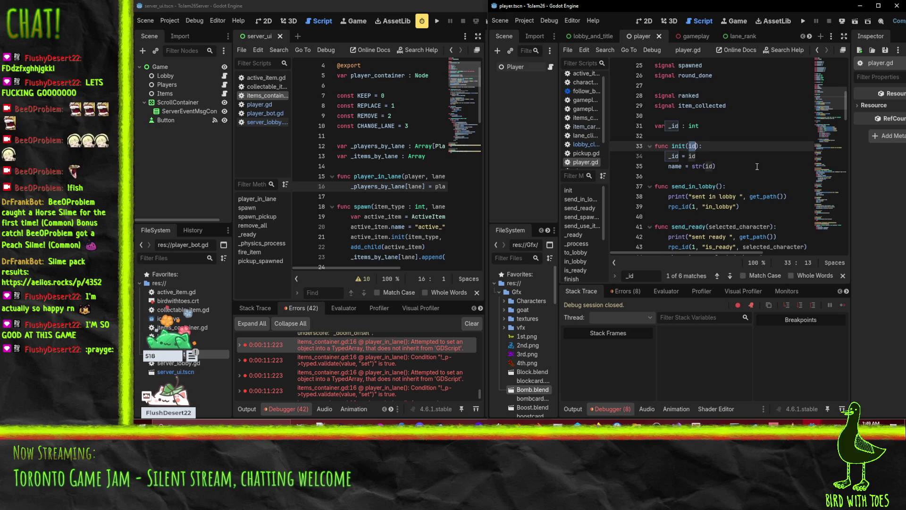
left_click(695, 148)
type("_or_name")
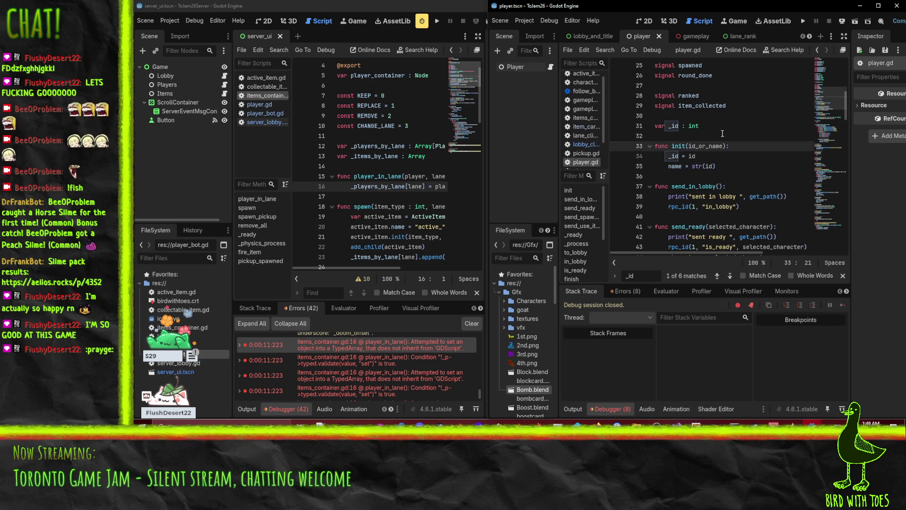
left_click(693, 127)
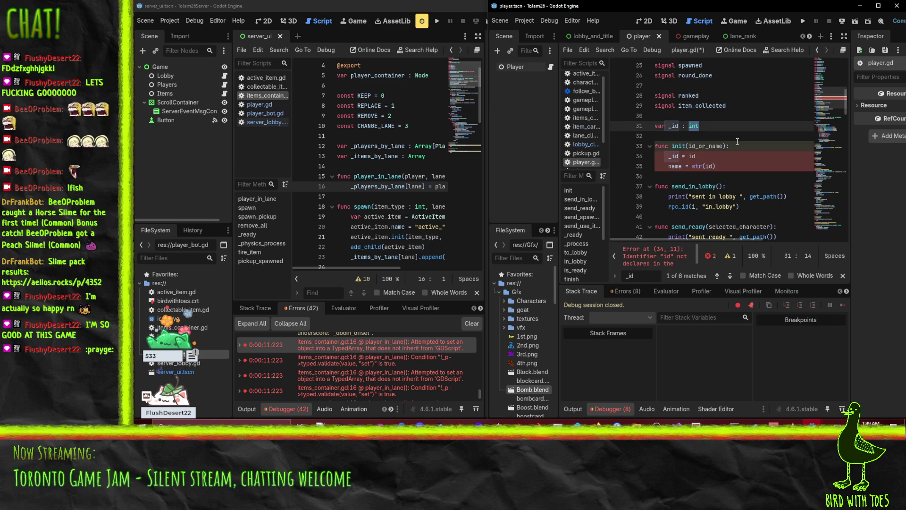
left_click(741, 168)
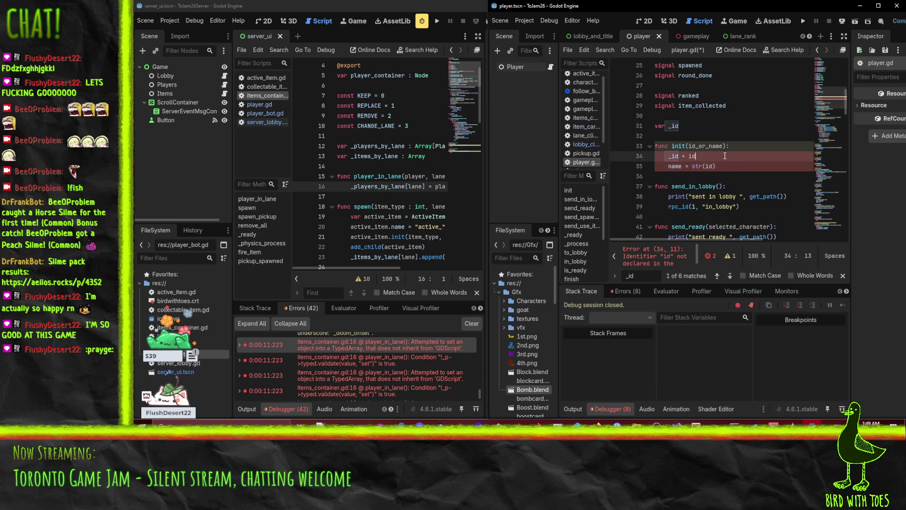
left_click(707, 146)
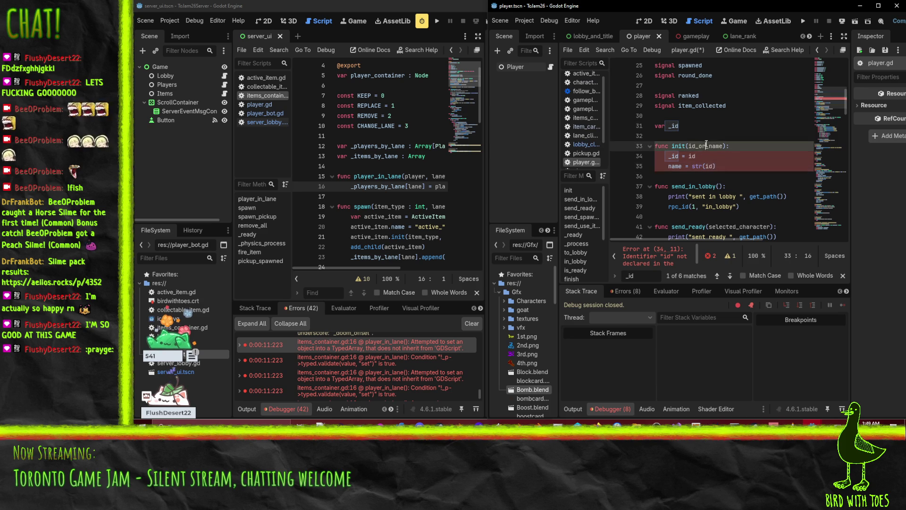
Use id_or_name for both the _id and name assignments, save, and expand the server's first error.
double_click(692, 156)
double_click(709, 167)
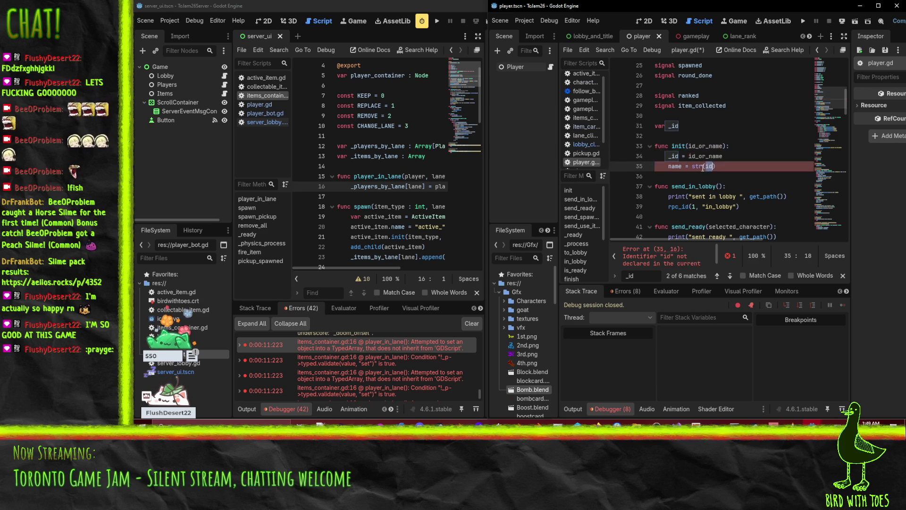
left_click(762, 140)
key("ctrl+s")
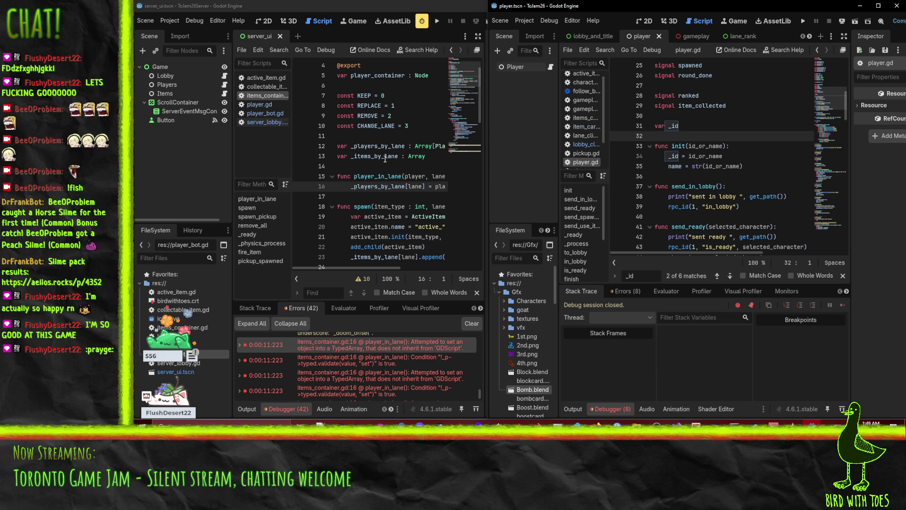
left_click(320, 345)
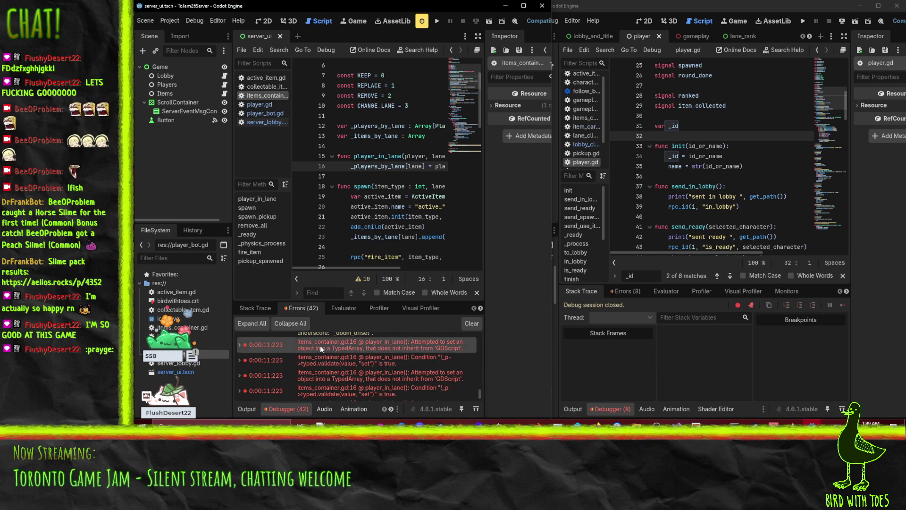
double_click(320, 346)
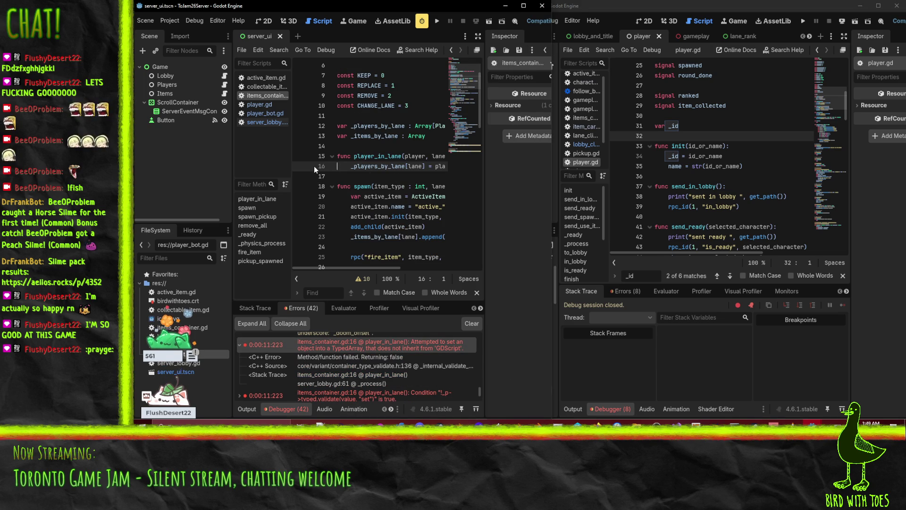
Inspect the Player type used in the items_container.gd lane array.
mouse_move(333, 267)
left_mouse_down()
mouse_move(389, 265)
mouse_move(338, 263)
left_mouse_up()
mouse_move(357, 217)
left_mouse_down()
mouse_move(376, 287)
mouse_move(389, 258)
left_mouse_up()
scroll(389, 215, "up", 5)
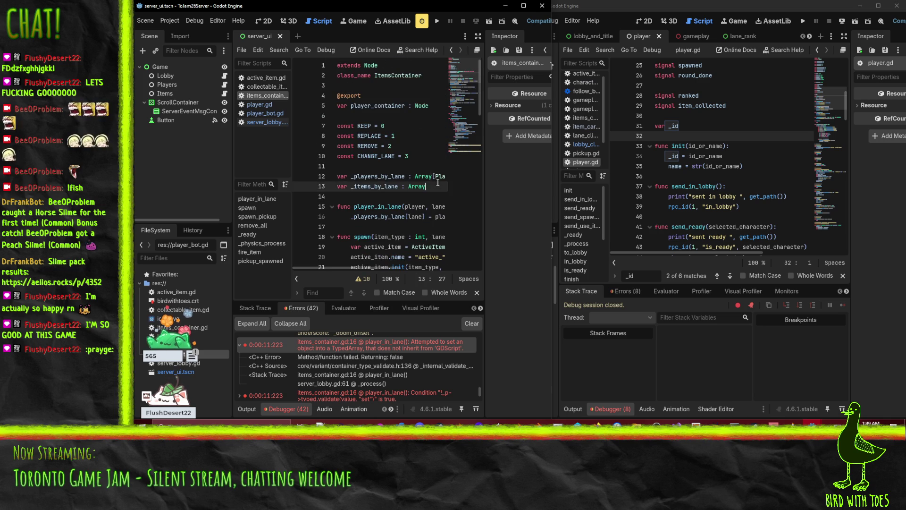
left_click_drag(410, 176, 434, 176)
scroll(443, 174, "right", 2)
left_click(390, 176)
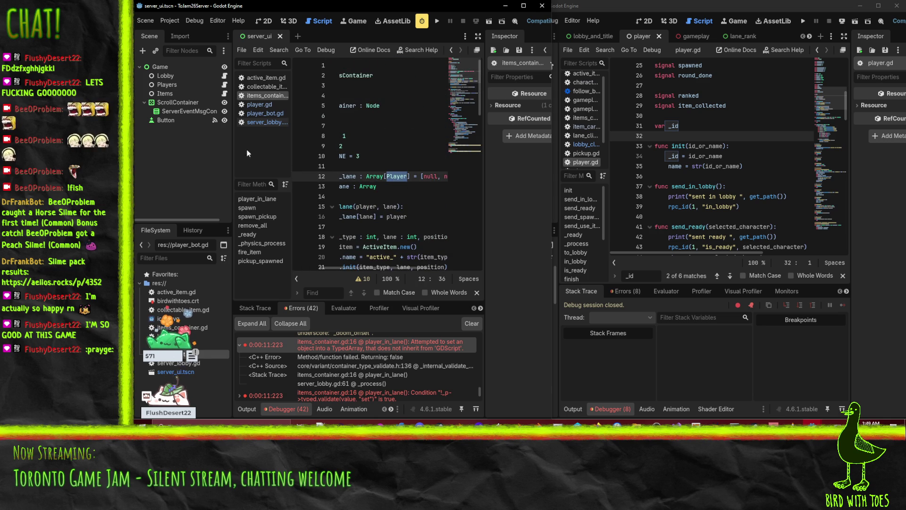
In player_bot.gd, change 'extends Node' to 'extends Player'.
left_click(260, 115)
scroll(392, 154, "up", 10)
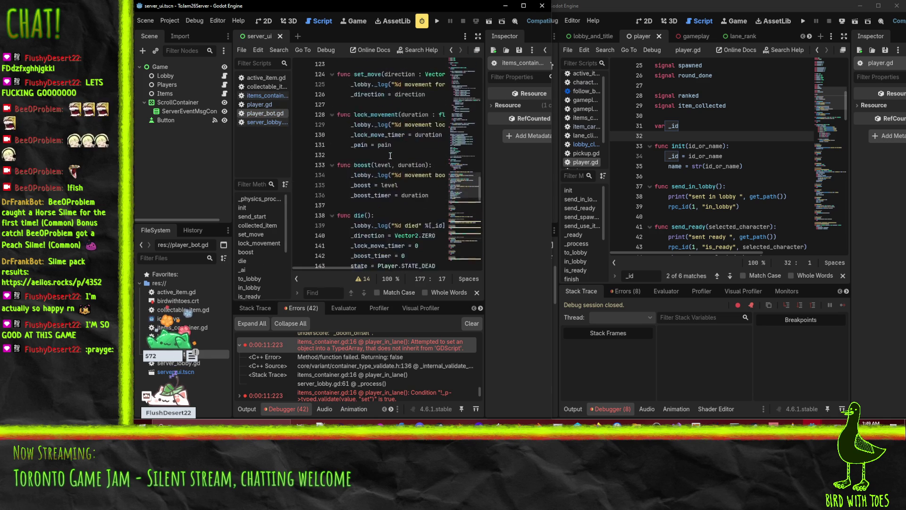
scroll(391, 155, "up", 20)
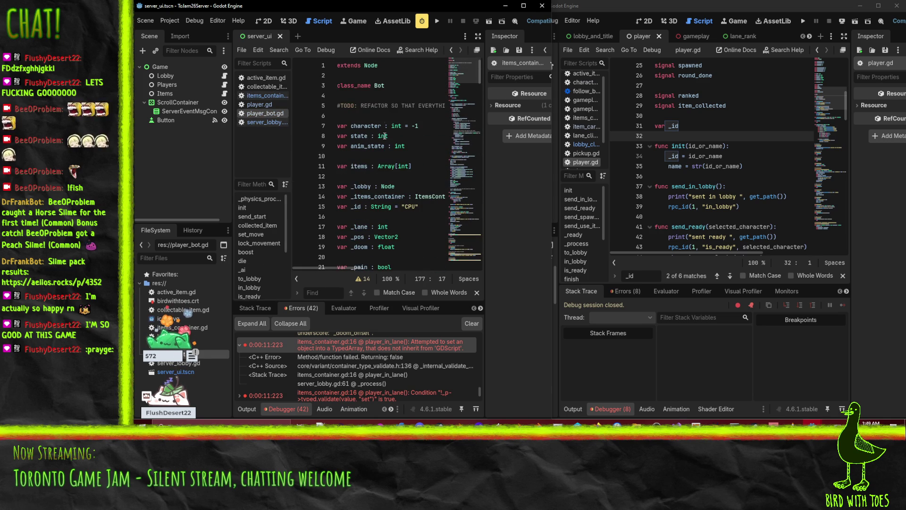
left_click(384, 74)
left_click(369, 66)
type("Player")
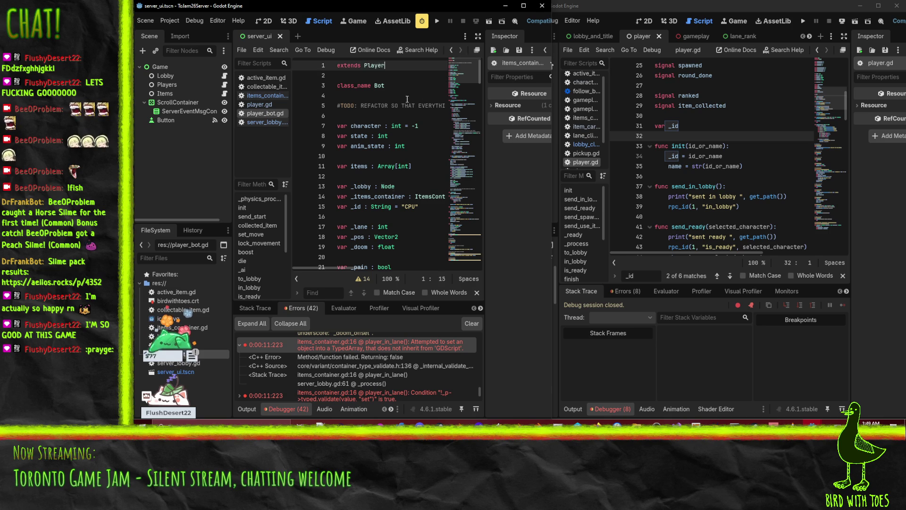
left_click(403, 97)
type("s")
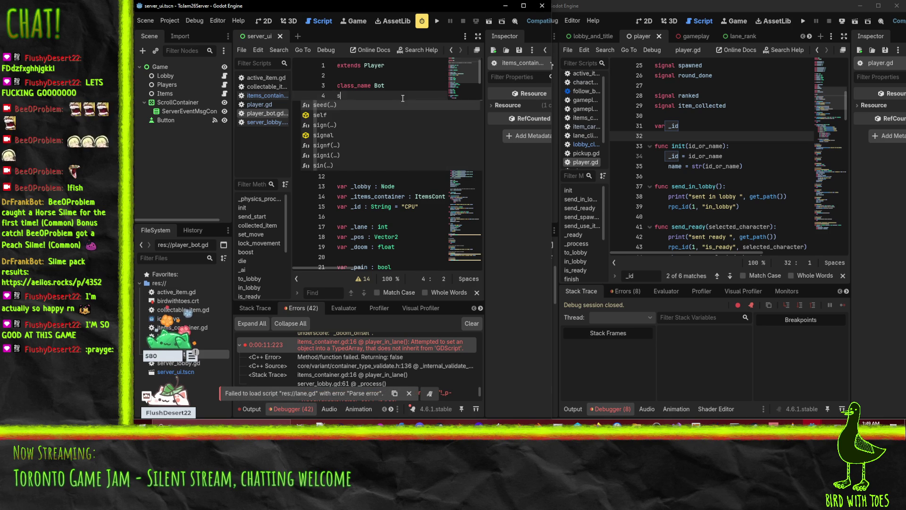
key("Escape")
key("BackSpace")
key("Up")
key("Up")
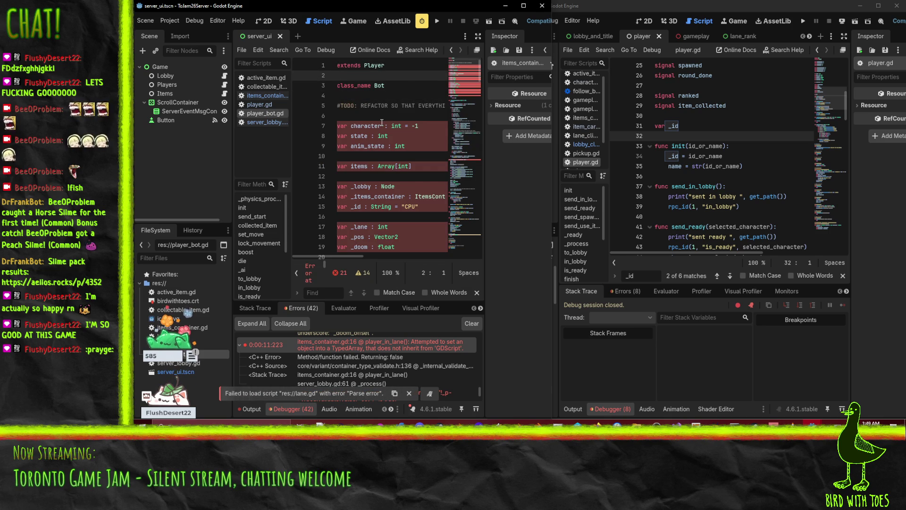
Delete player_bot.gd's duplicated member variables and its position getter.
scroll(381, 123, "down", 1)
left_click(371, 95)
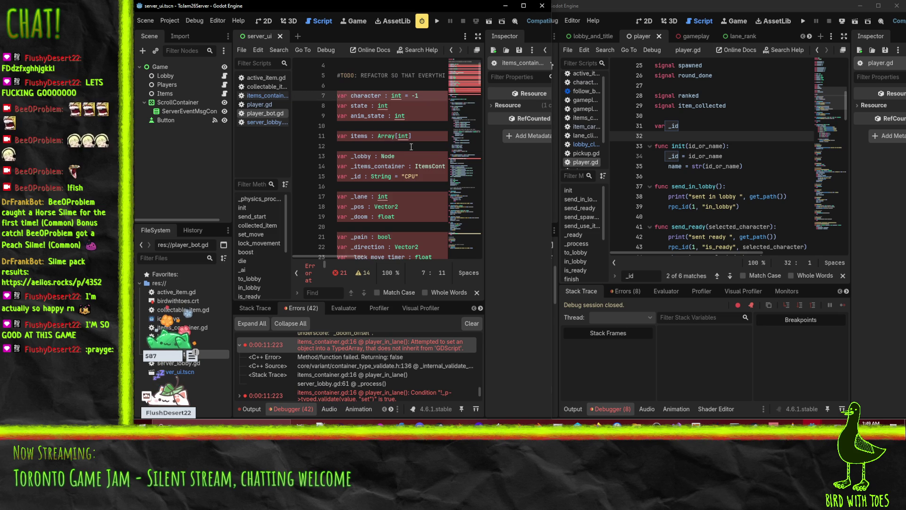
key("ctrl+shift+k")
key("ctrl+shift+k")
key("ctrl+shift+k")
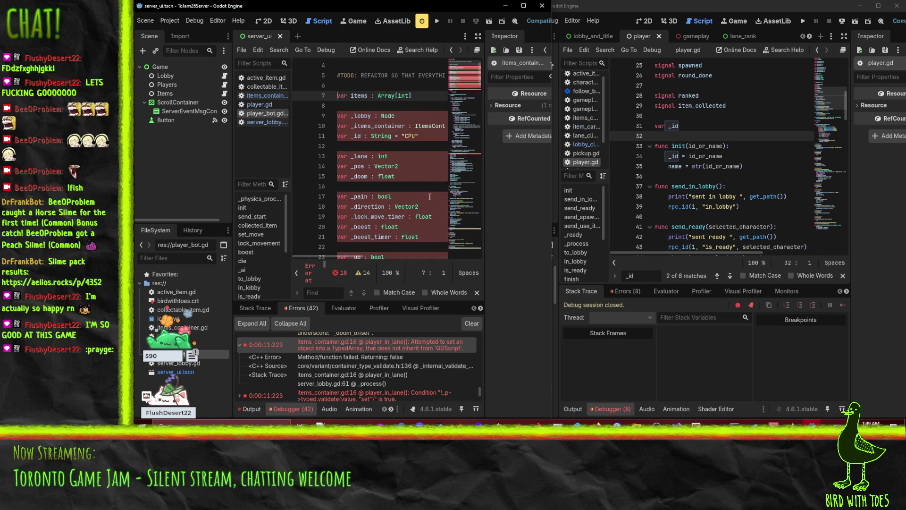
key("ctrl+shift+k")
key("ctrl+shift+k")
key("ctrl+shift+k")
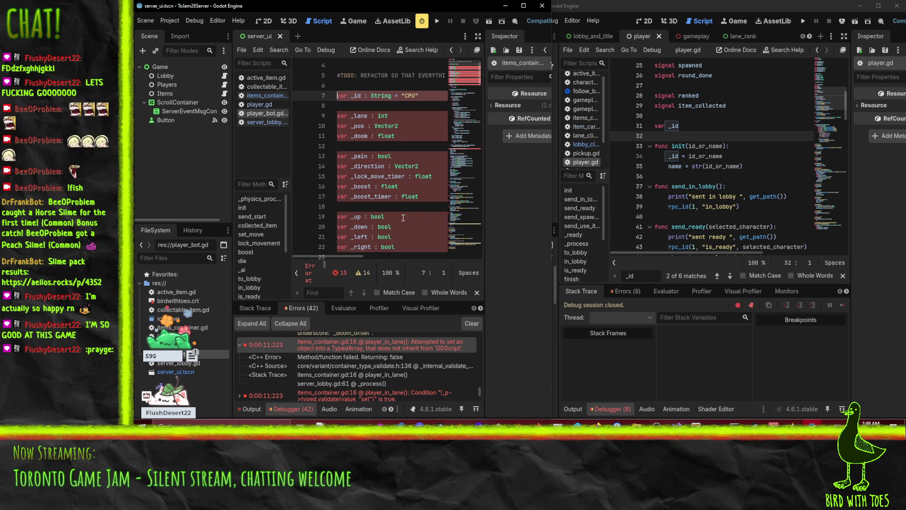
key("ctrl+shift+k")
key("ctrl+shift+k")
key("ctrl+shift+k")
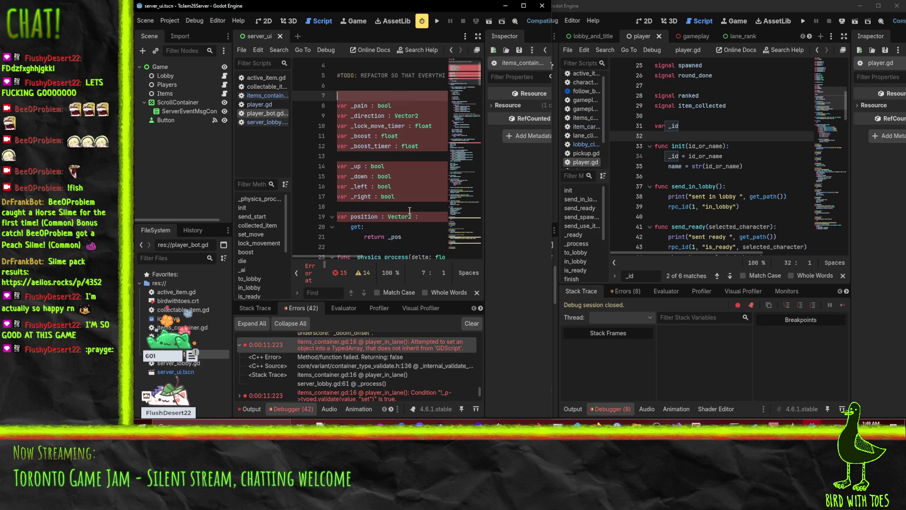
key("ctrl+shift+k")
key("ctrl+shift+k")
key("ctrl+shift+k")
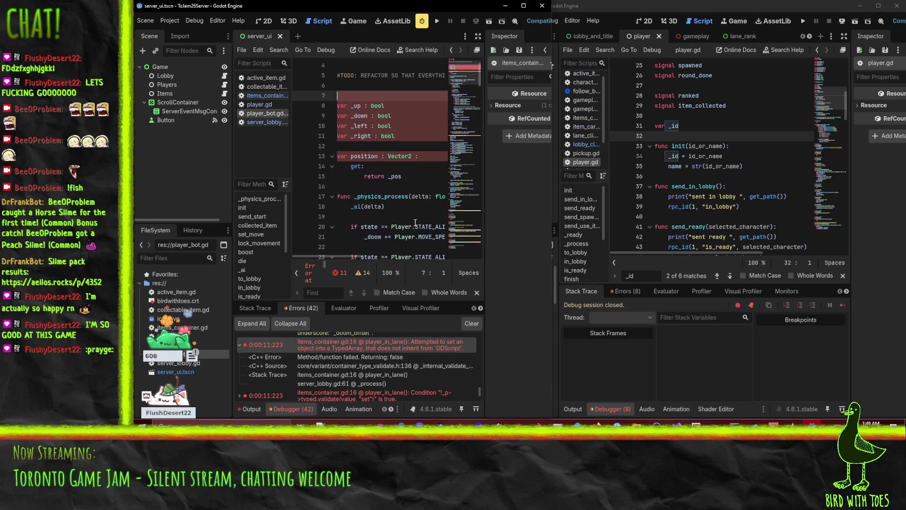
key("ctrl+shift+k")
key("ctrl+shift+k")
key("ctrl+shift+k")
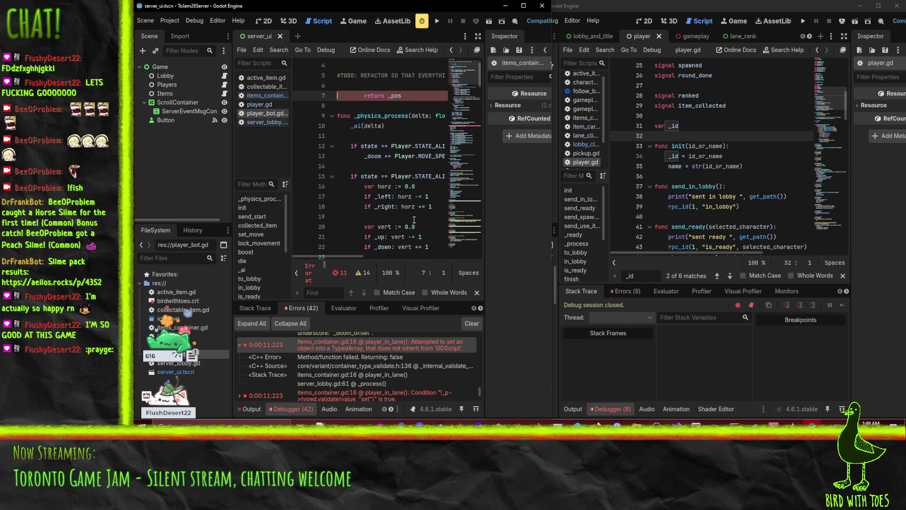
key("ctrl+shift+k")
key("ctrl+shift+k")
Locate the remaining error: player_bot.gd's init doesn't match the parent's init signature.
left_click(362, 185)
scroll(355, 209, "down", 4)
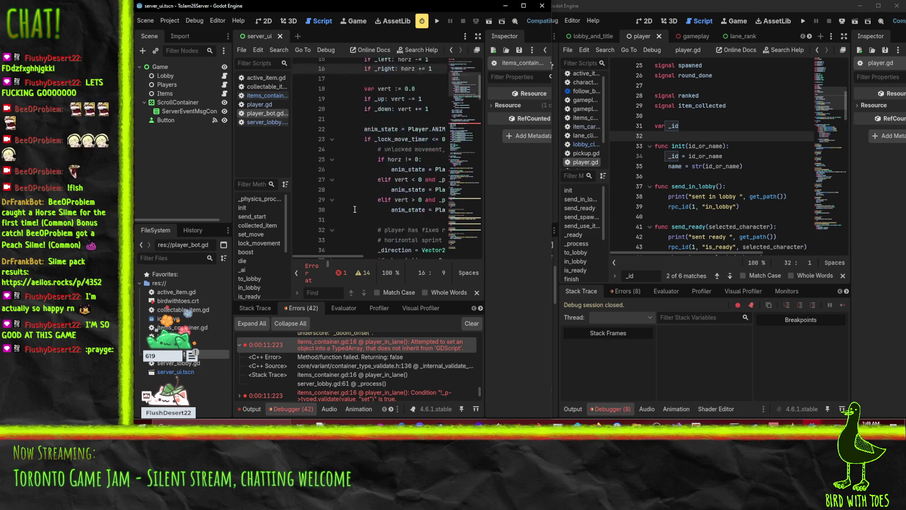
scroll(354, 209, "down", 10)
left_click(398, 166)
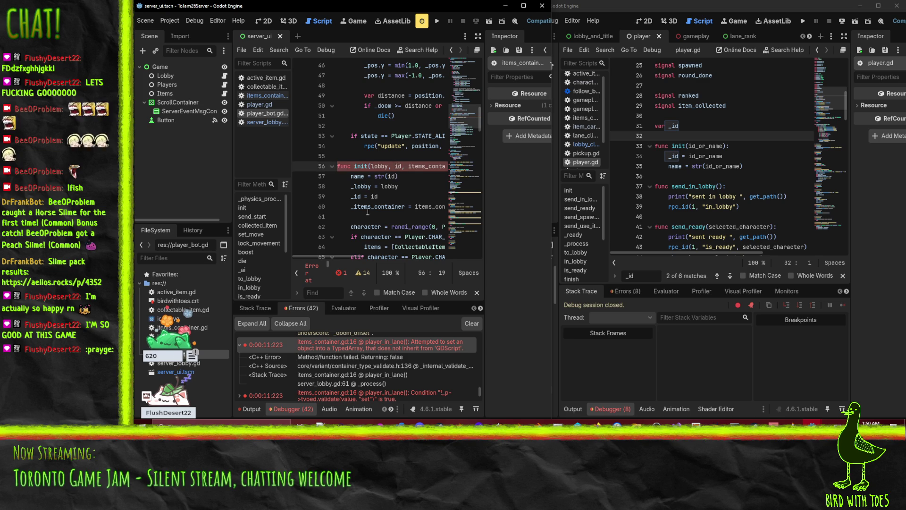
scroll(336, 259, "up", 3)
scroll(325, 254, "down", 3)
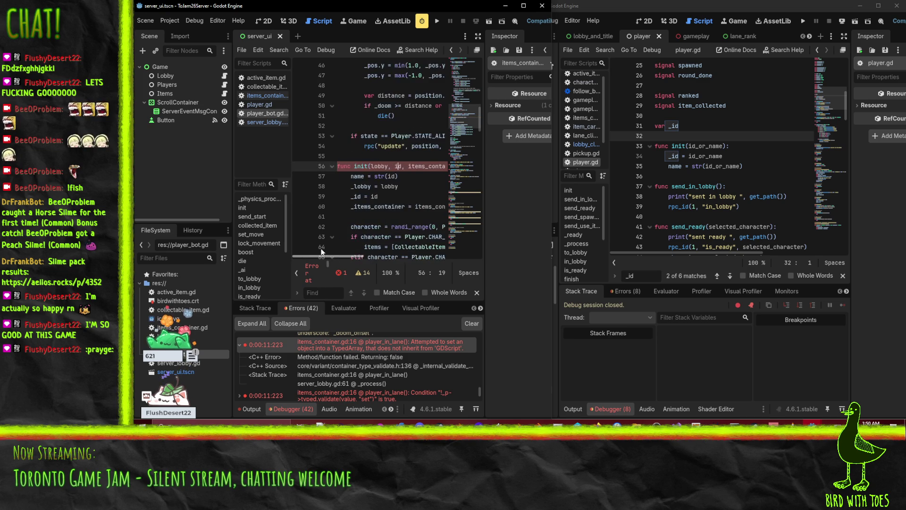
scroll(390, 211, "down", 1)
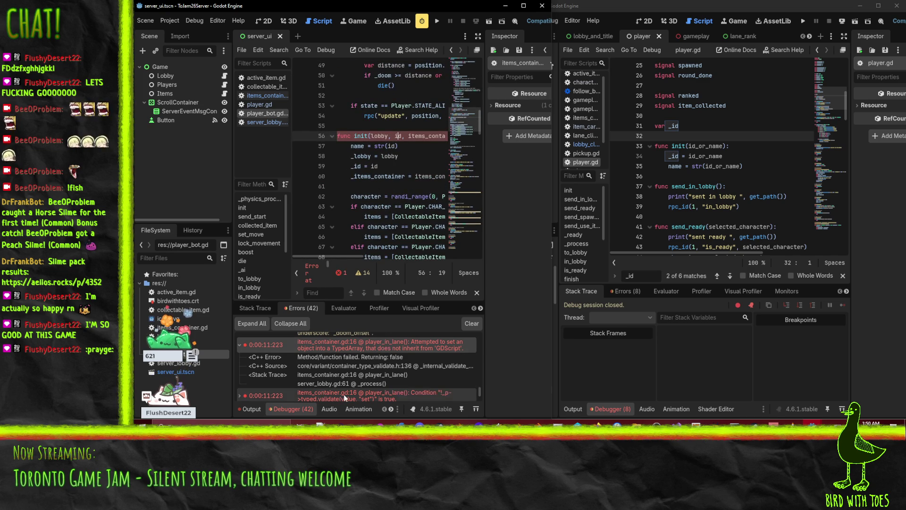
left_click(307, 277)
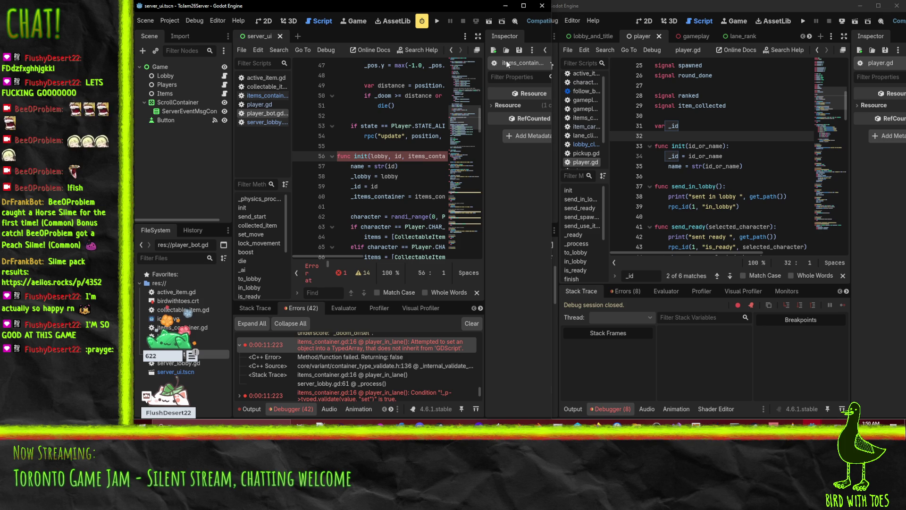
left_click(524, 6)
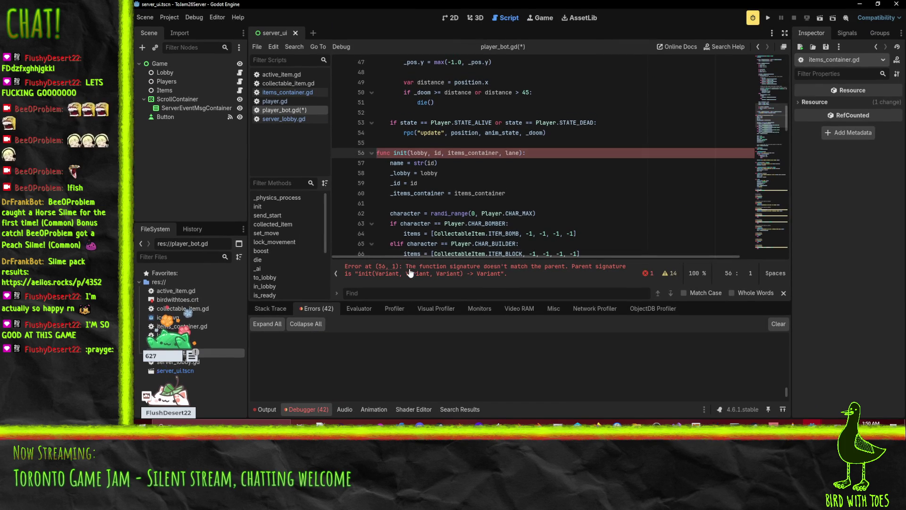
Select player_bot.gd's init parameters and open player.gd for comparison.
left_click(410, 153)
key("shift+End")
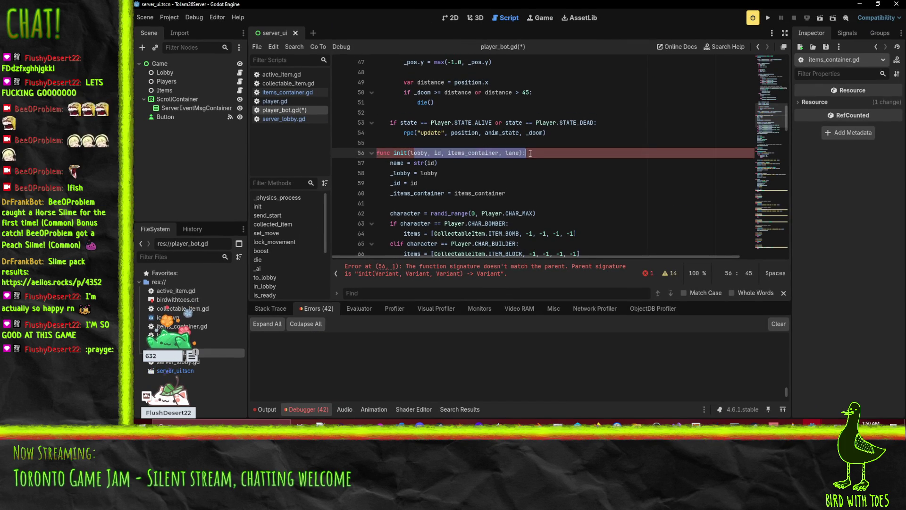
key("End")
left_click(278, 101)
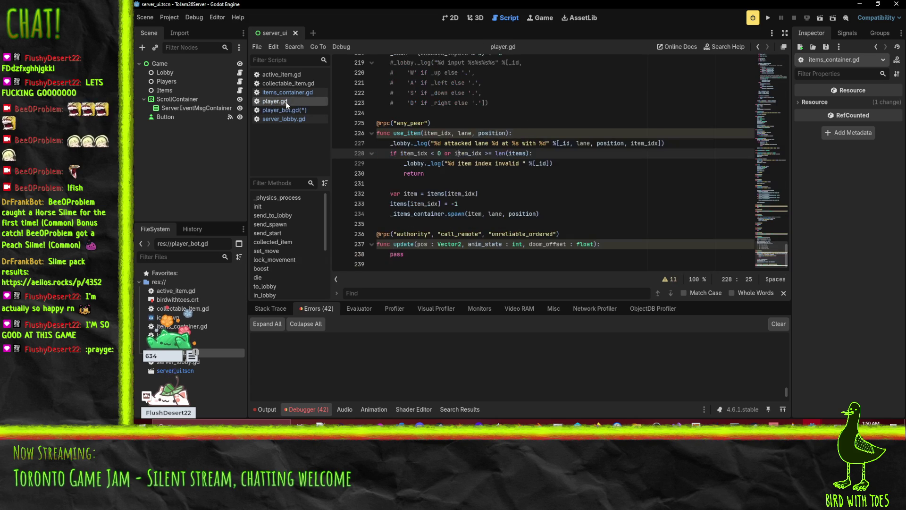
scroll(547, 167, "up", 20)
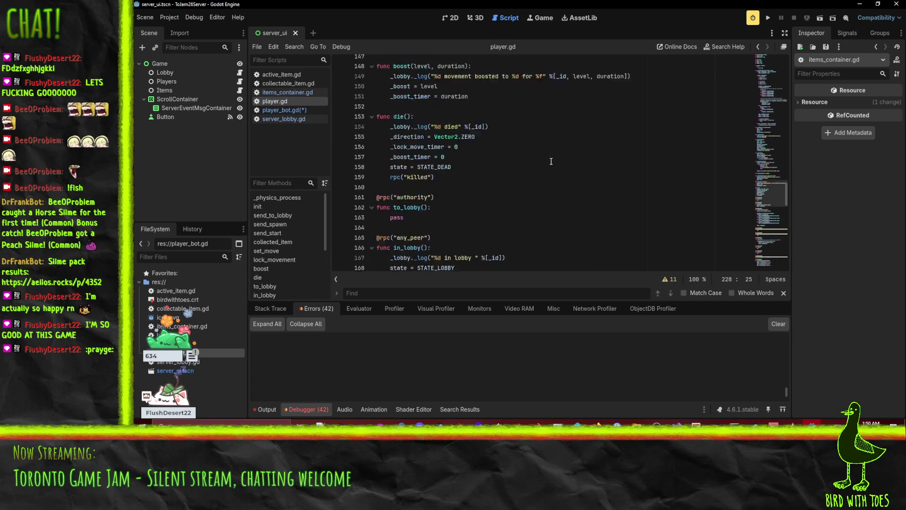
scroll(551, 163, "up", 12)
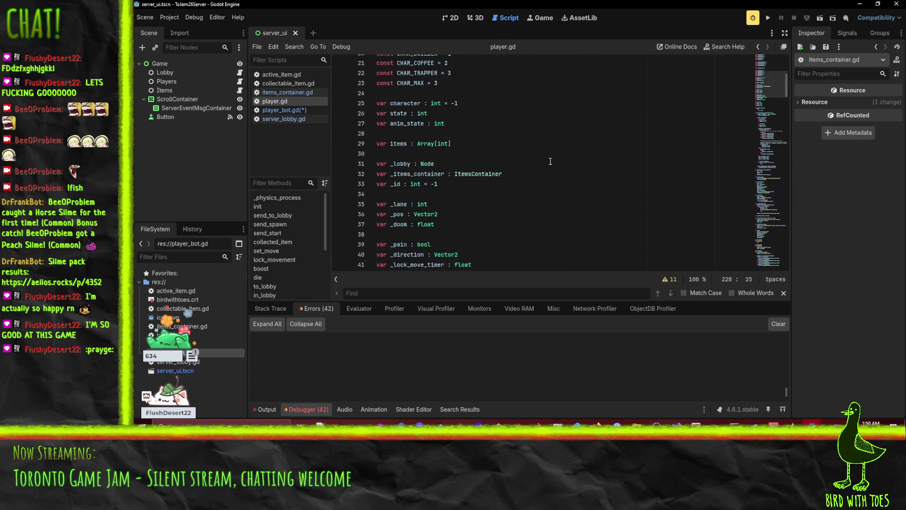
Compare player.gd's and player_bot.gd's init signatures side by side.
left_click(550, 164)
scroll(548, 168, "down", 17)
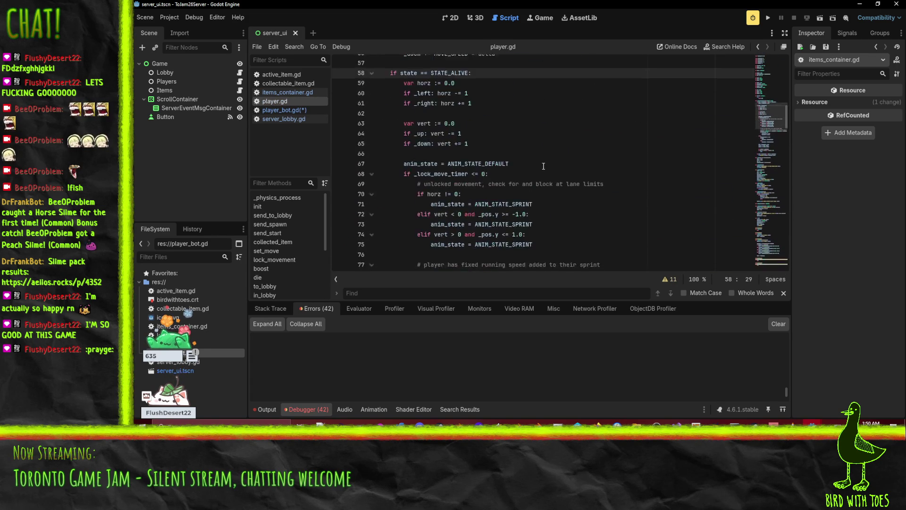
scroll(545, 172, "up", 2)
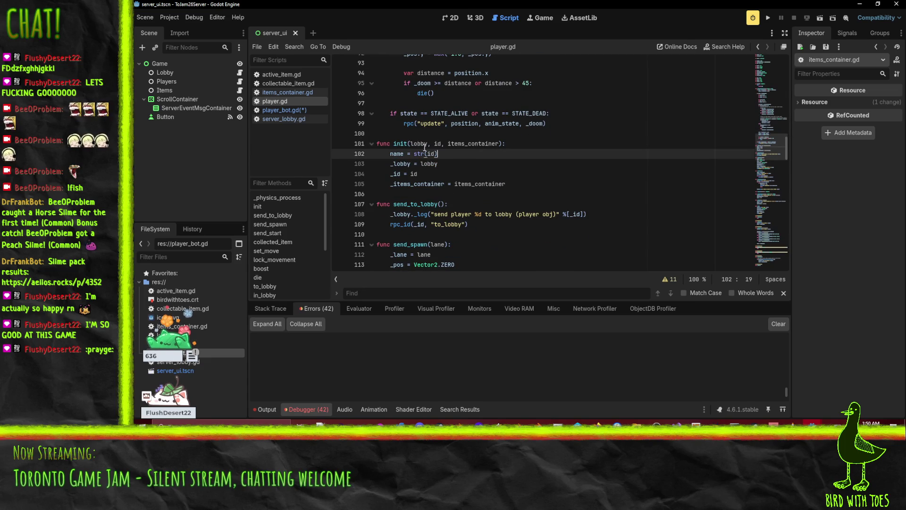
left_click(461, 144)
left_click(313, 109)
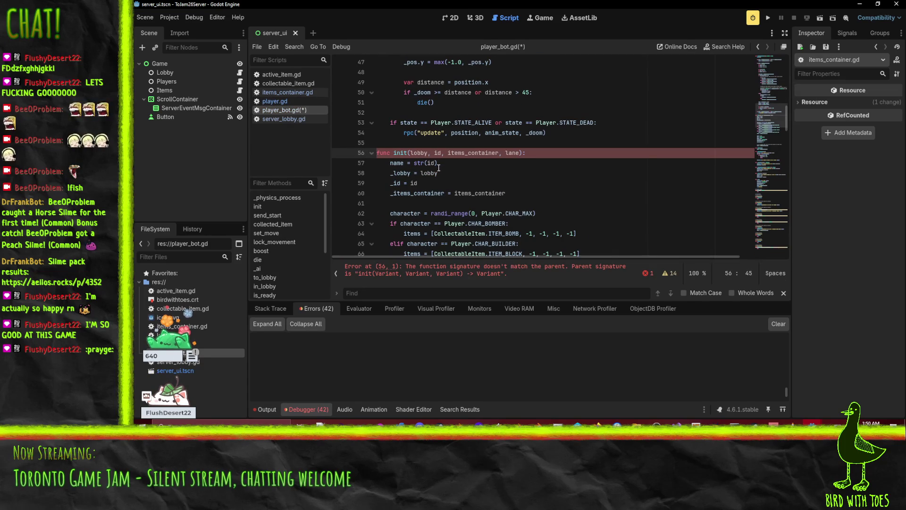
key("Left")
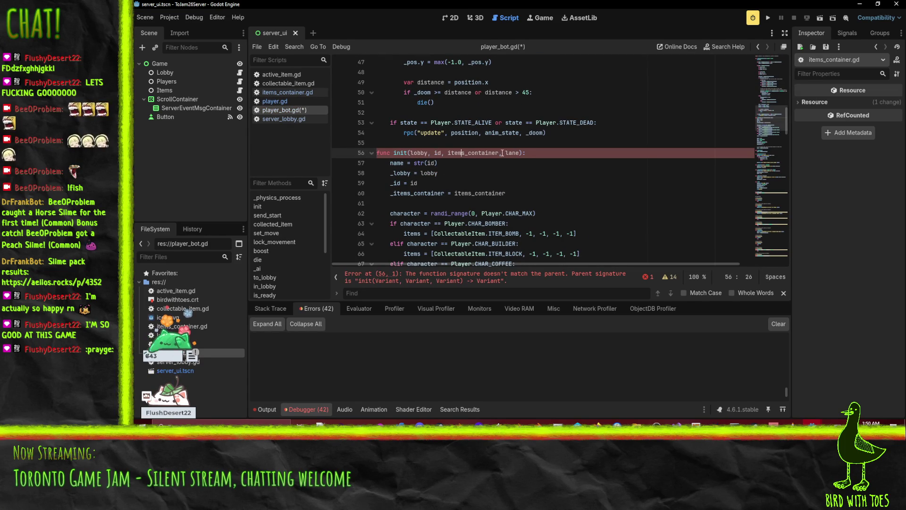
left_click(278, 101)
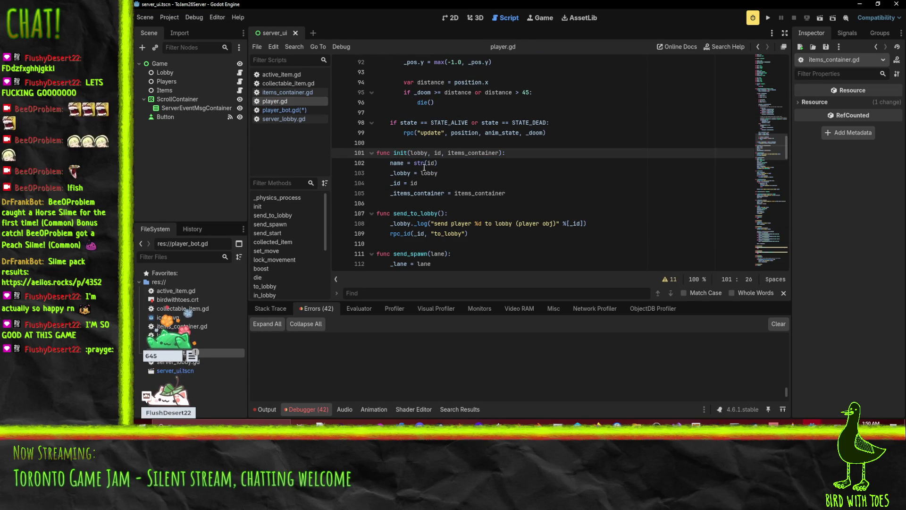
left_click(296, 109)
left_click(277, 101)
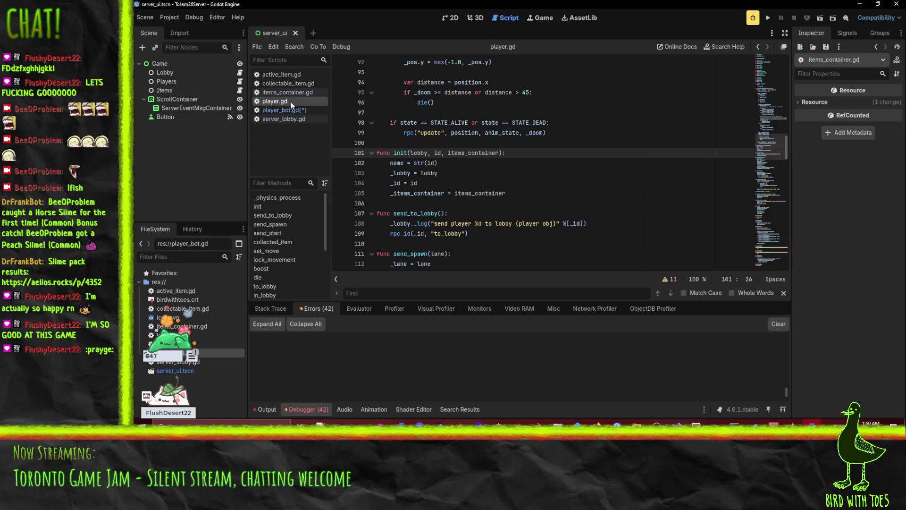
Add a fourth _lane parameter to player.gd's init and save all scripts.
left_click(501, 152)
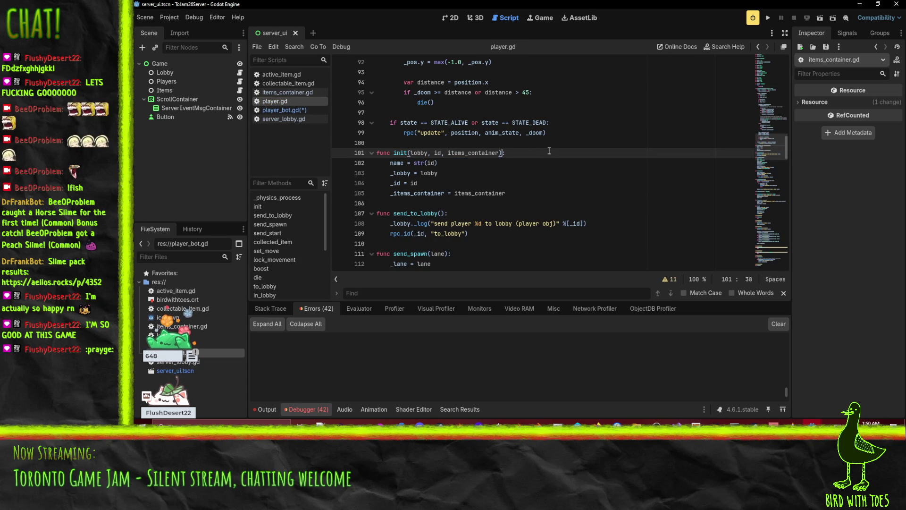
type(",_")
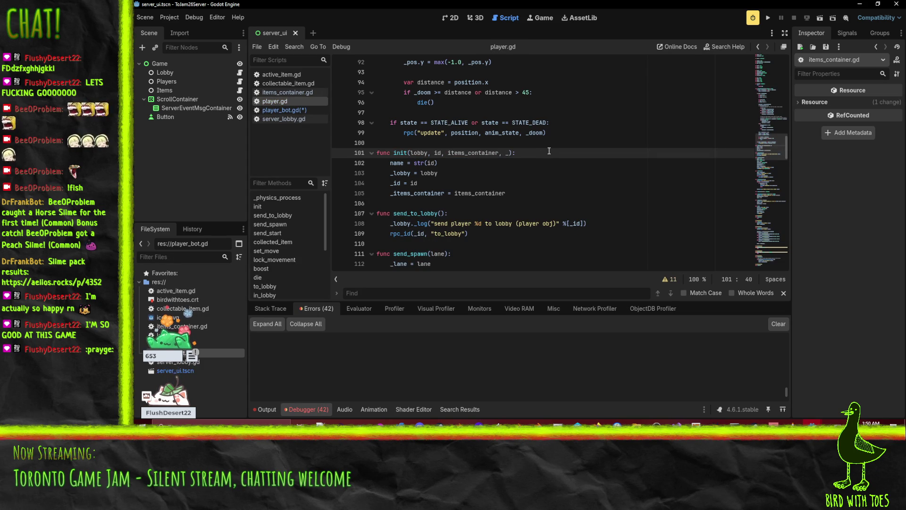
type("lane")
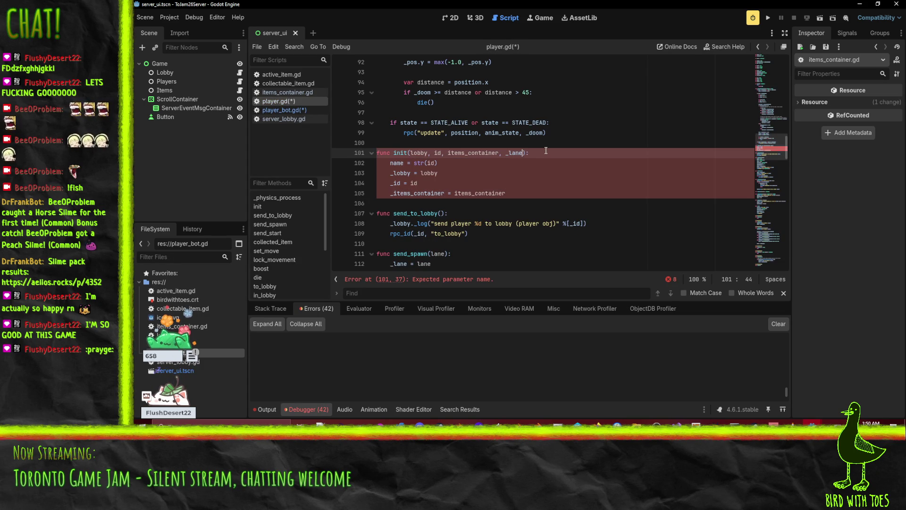
left_click(529, 183)
key("ctrl+s")
scroll(553, 178, "up", 6)
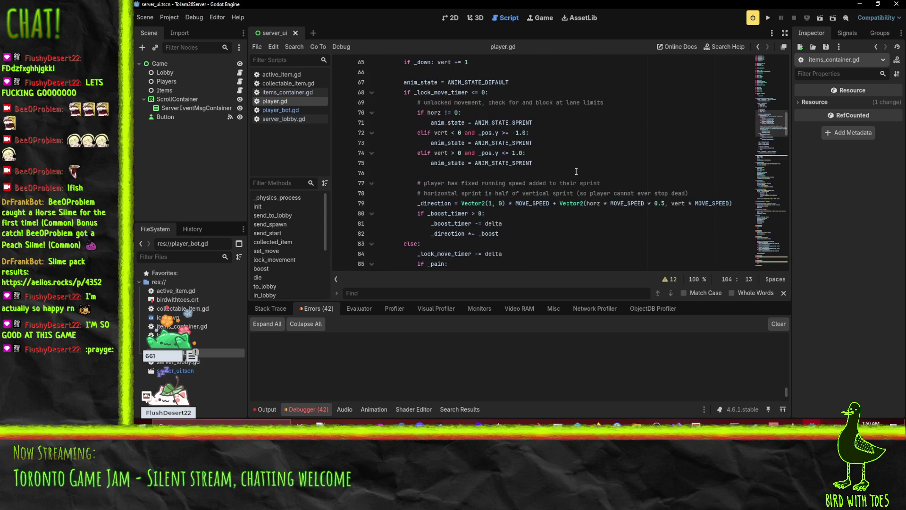
scroll(578, 175, "down", 7)
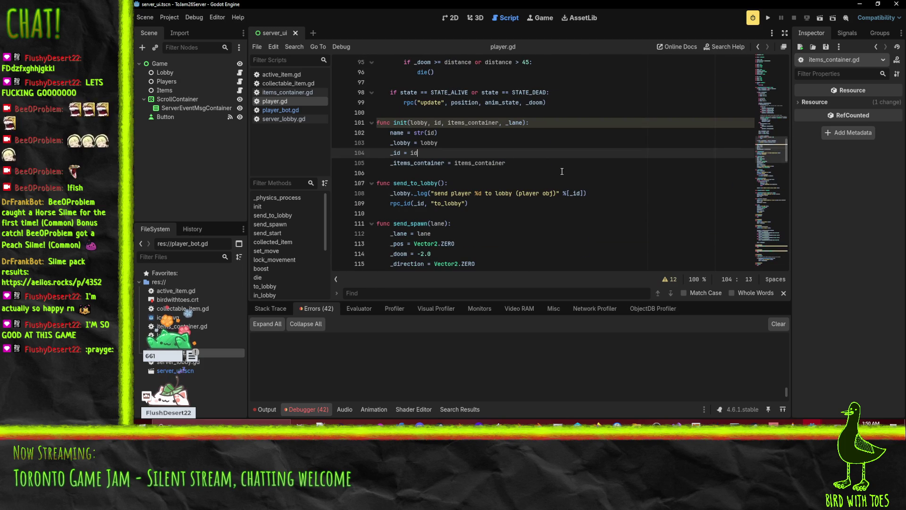
scroll(562, 171, "up", 1)
scroll(548, 160, "down", 1)
scroll(540, 175, "up", 1)
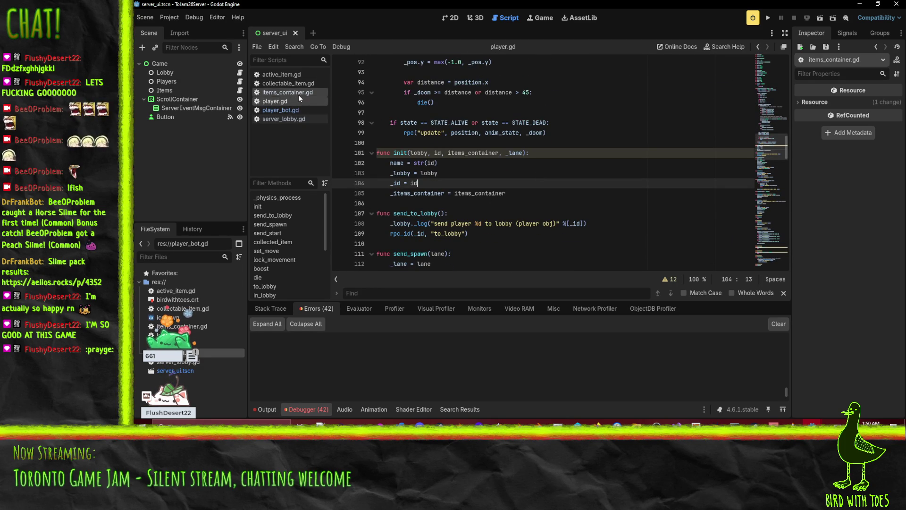
Open server_lobby.gd and search it for '.lane'.
left_click(284, 119)
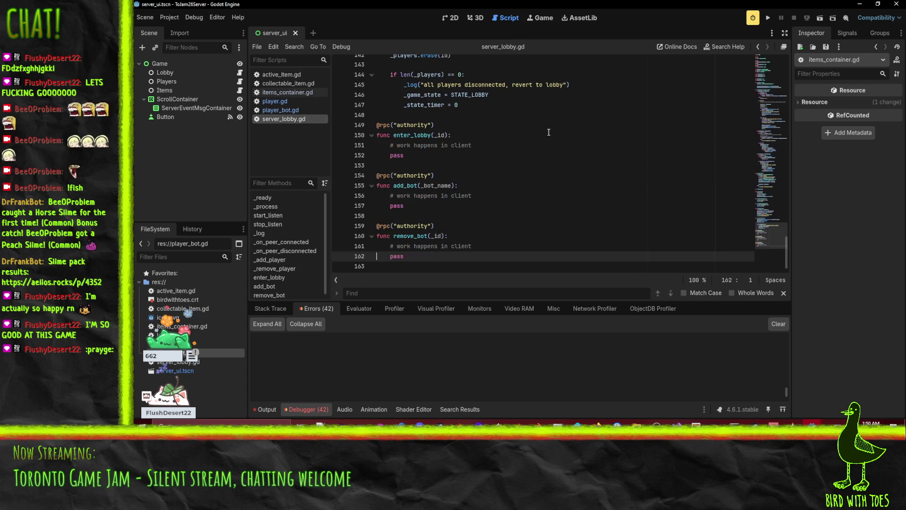
left_click(553, 145)
scroll(614, 139, "up", 6)
key("ctrl+f")
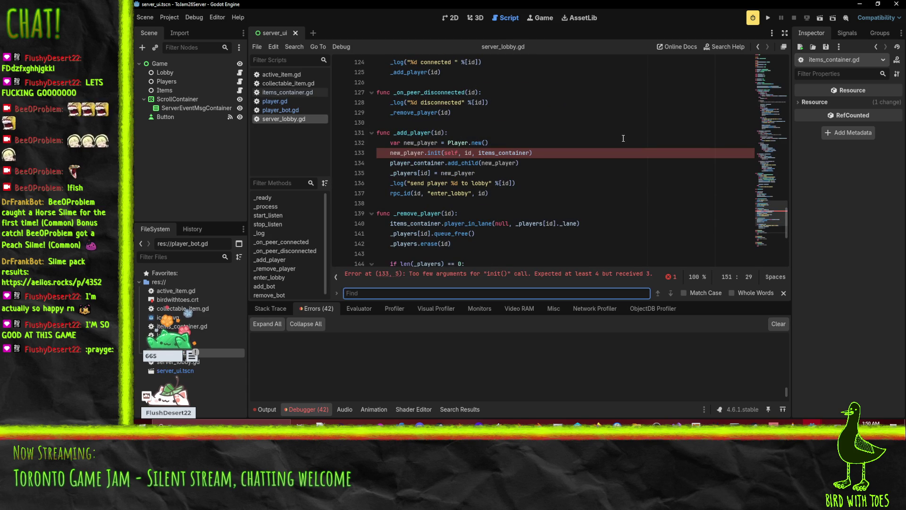
type(".lane")
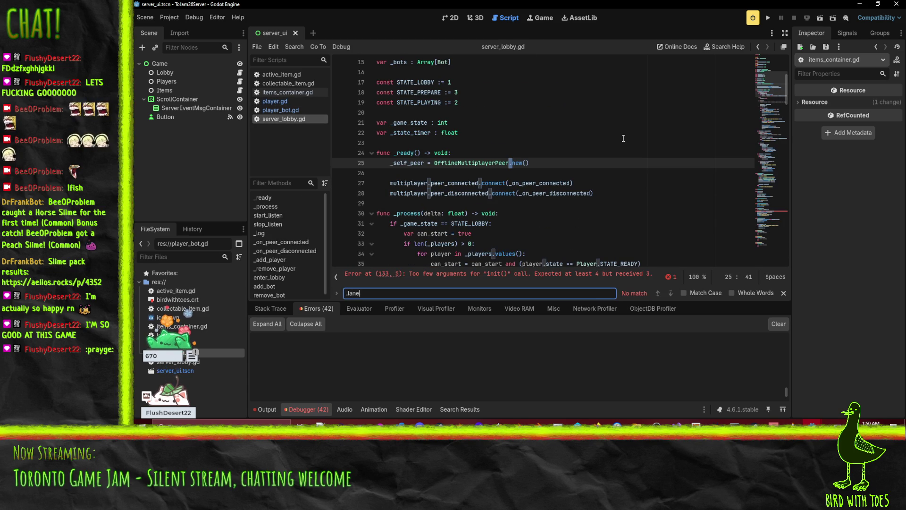
key("BackSpace")
key("BackSpace")
key("BackSpace")
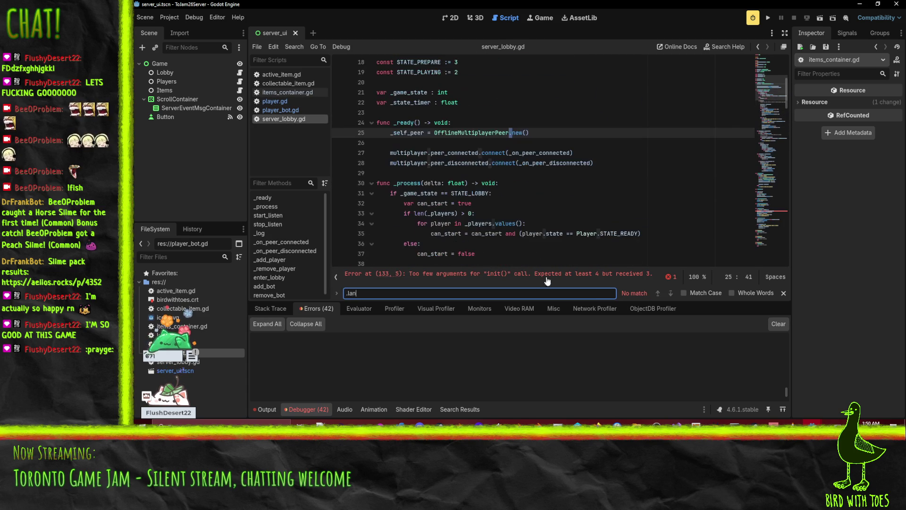
key("BackSpace")
scroll(566, 188, "down", 7)
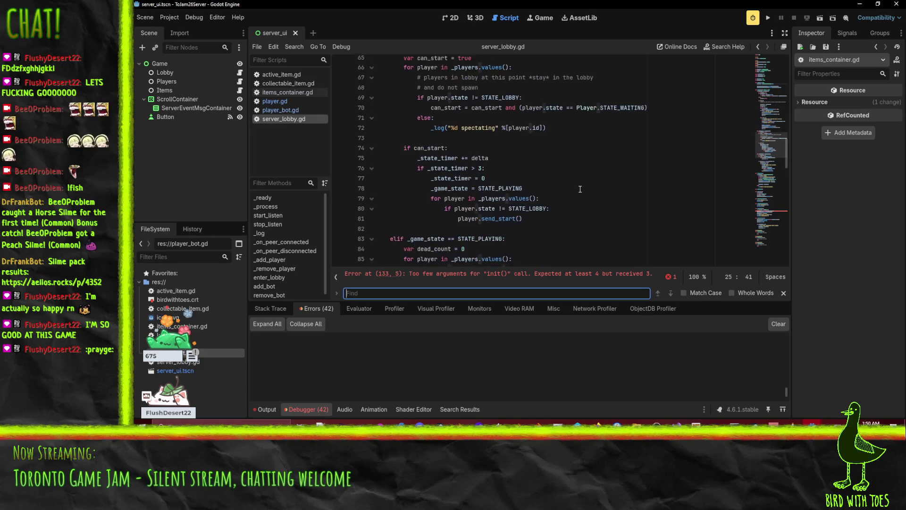
scroll(580, 188, "up", 7)
Review server_lobby.gd's _ready, round-start player loop and start_listen code.
left_click(580, 191)
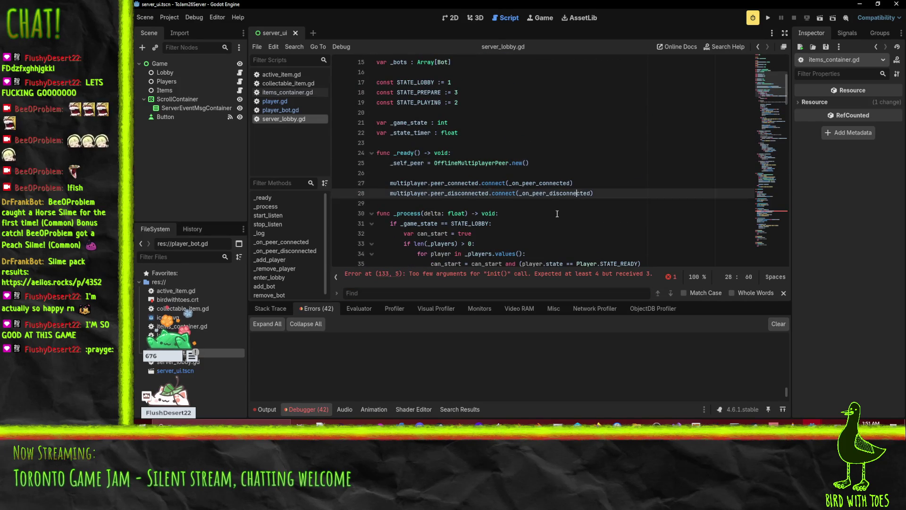
scroll(547, 242, "down", 2)
scroll(547, 242, "down", 16)
left_click(609, 173)
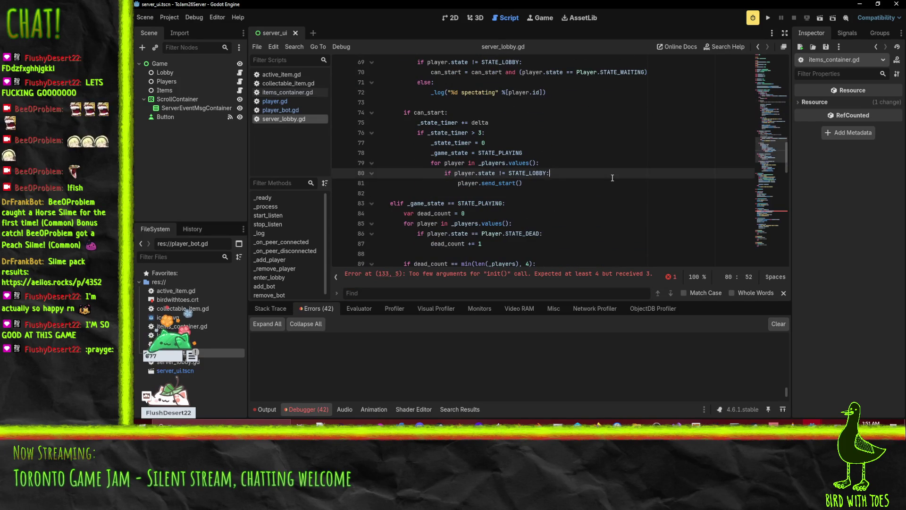
scroll(615, 187, "down", 6)
scroll(615, 187, "down", 4)
scroll(617, 194, "up", 2)
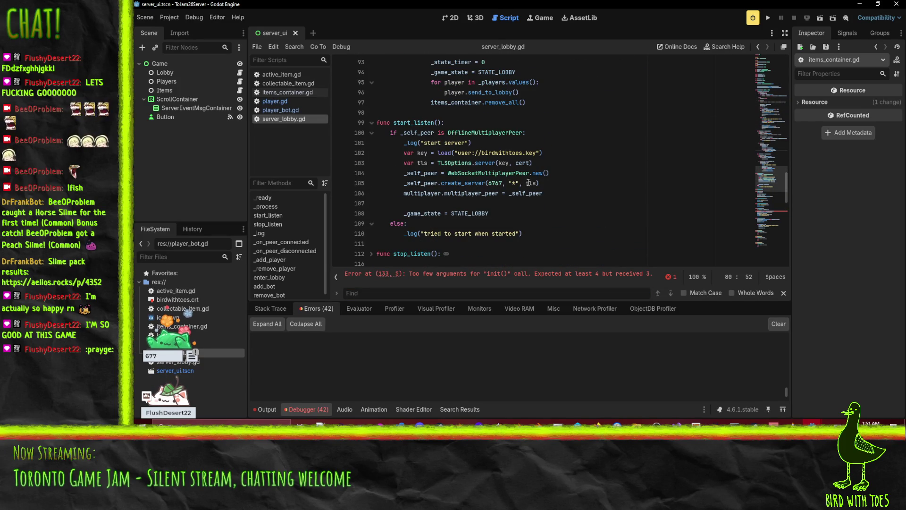
left_click(528, 142)
scroll(529, 142, "up", 9)
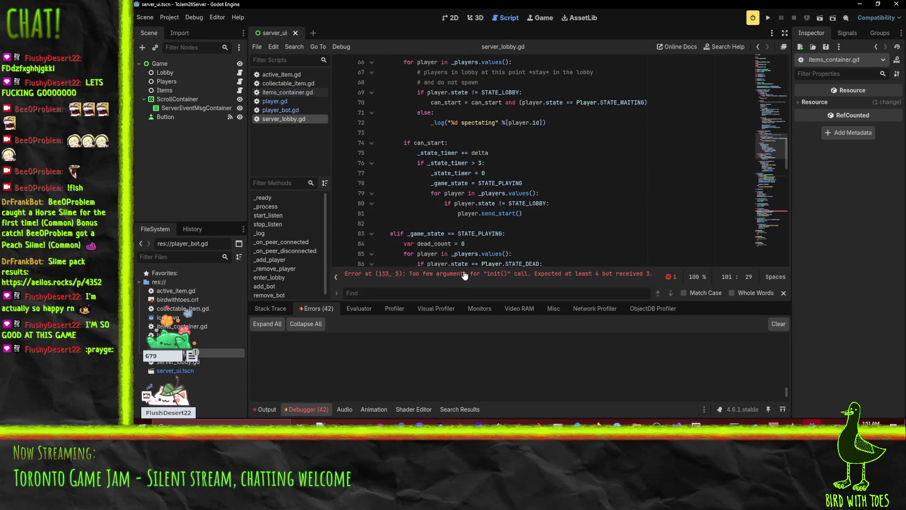
Append -1 as the lane argument to new_player.init on line 133 and save.
left_click(465, 275)
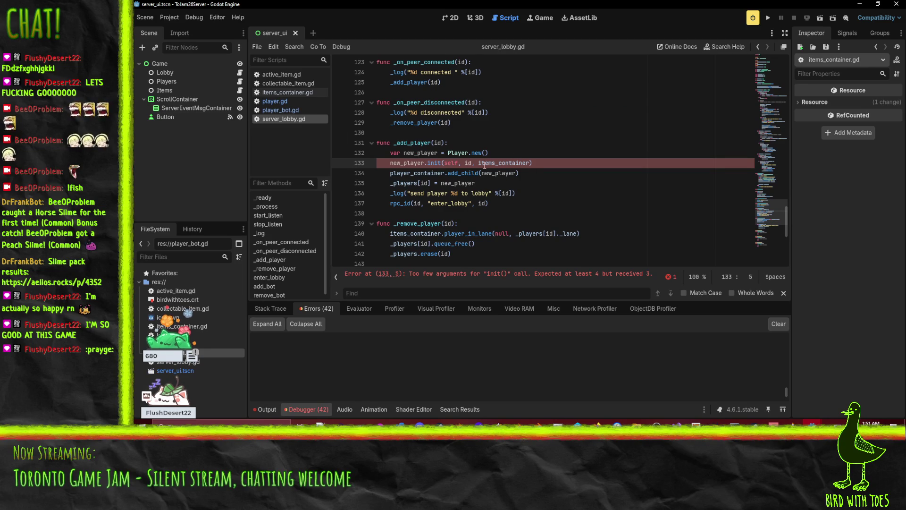
left_click(531, 163)
type(",")
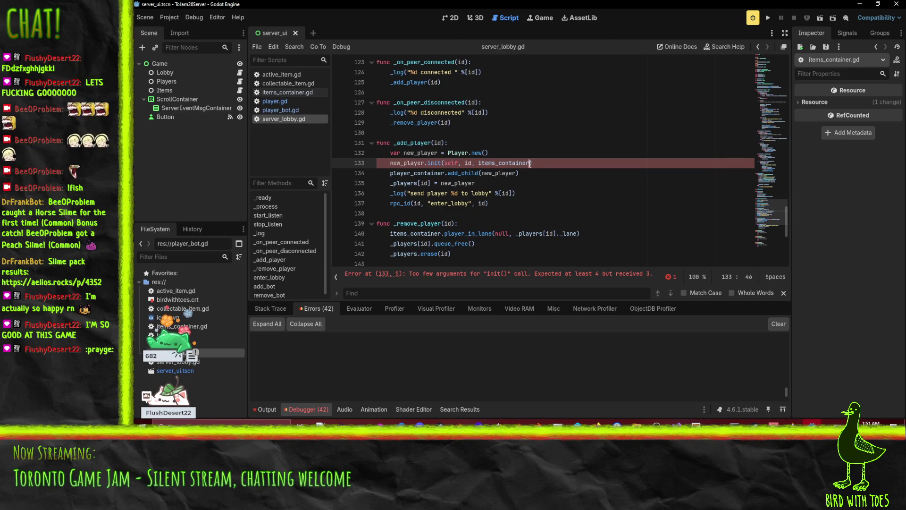
type(" -1")
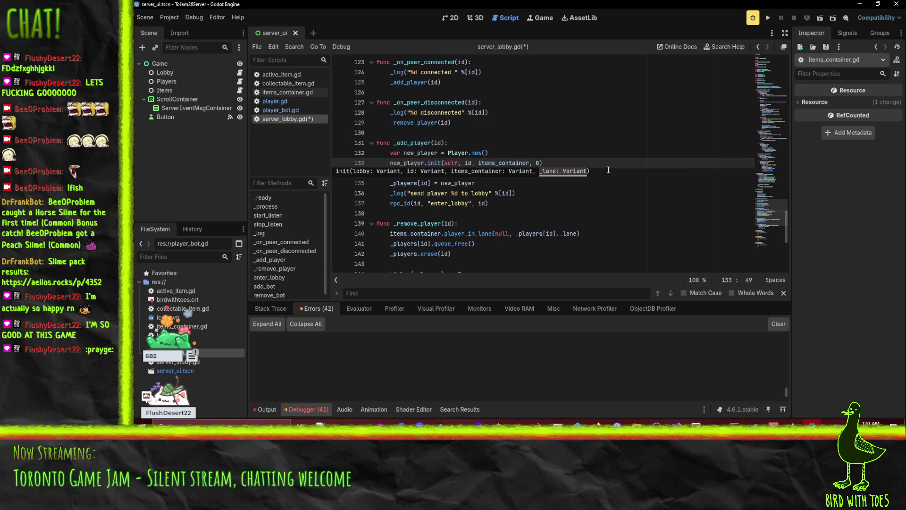
key("ctrl+s")
key("Down")
key("Down")
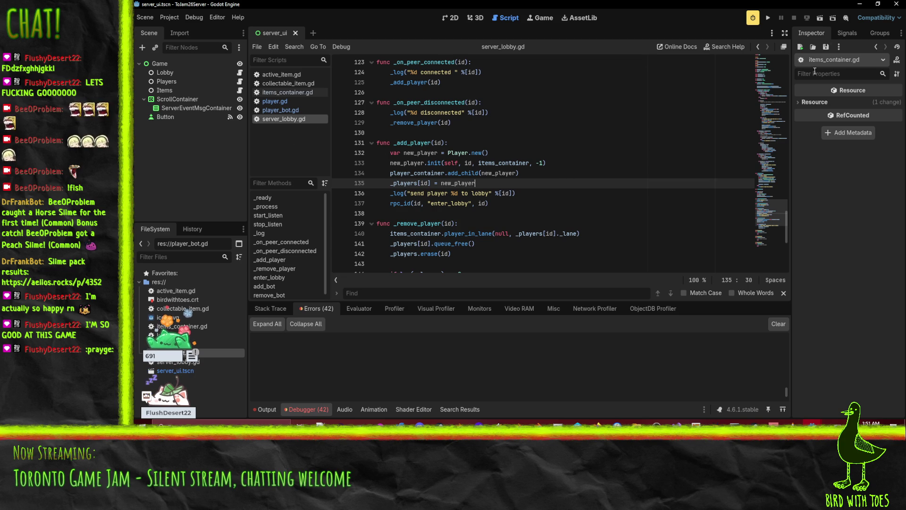
left_click(301, 409)
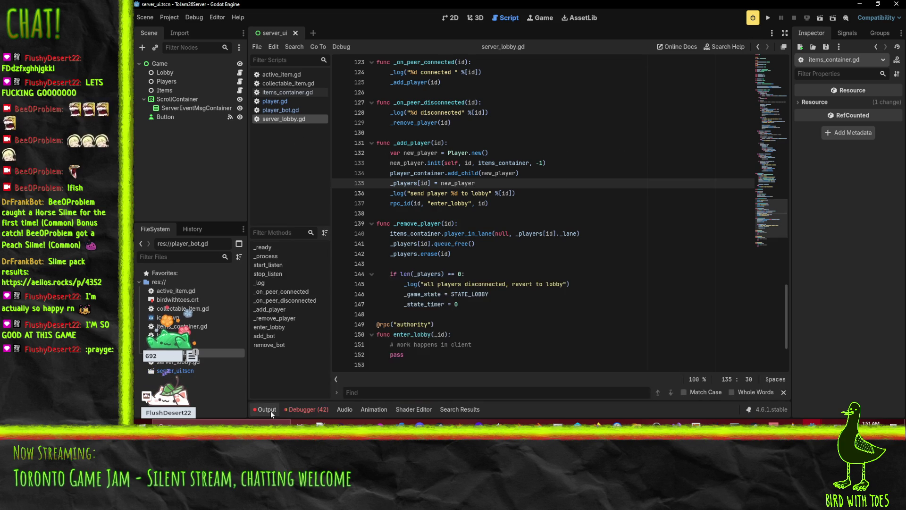
Check the lane-assignment error in items_container.gd, then relaunch the server listening for clients.
left_click(289, 409)
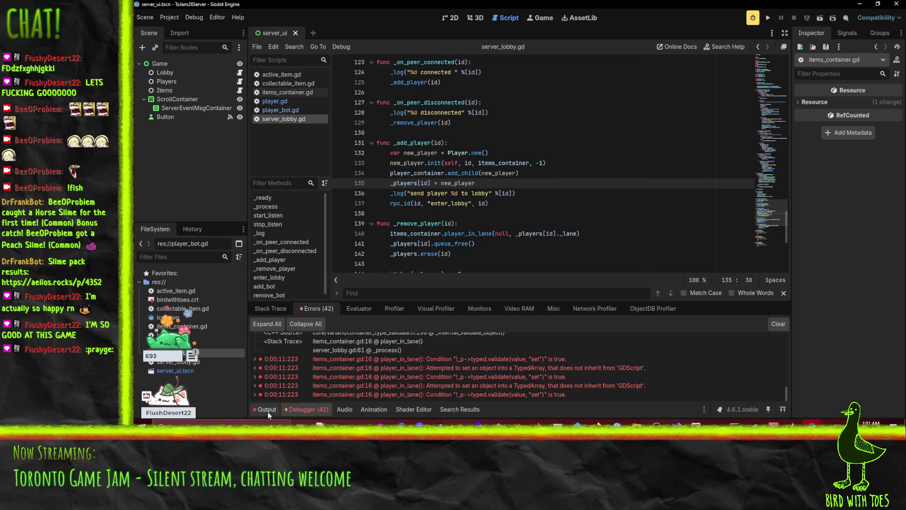
left_click(470, 362)
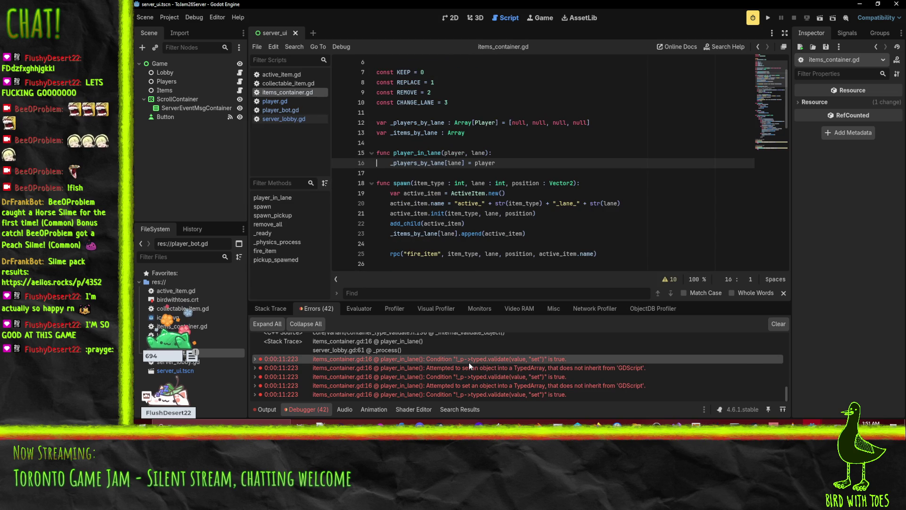
left_click(630, 165)
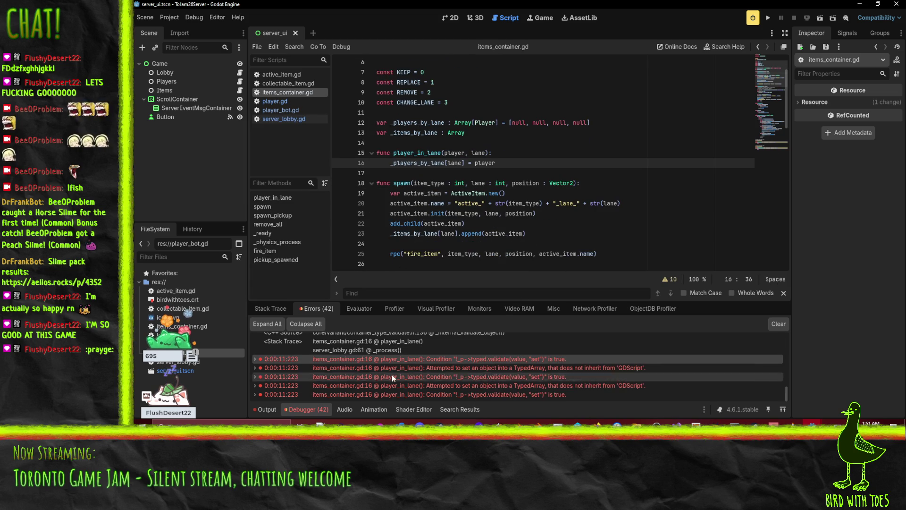
left_click(768, 18)
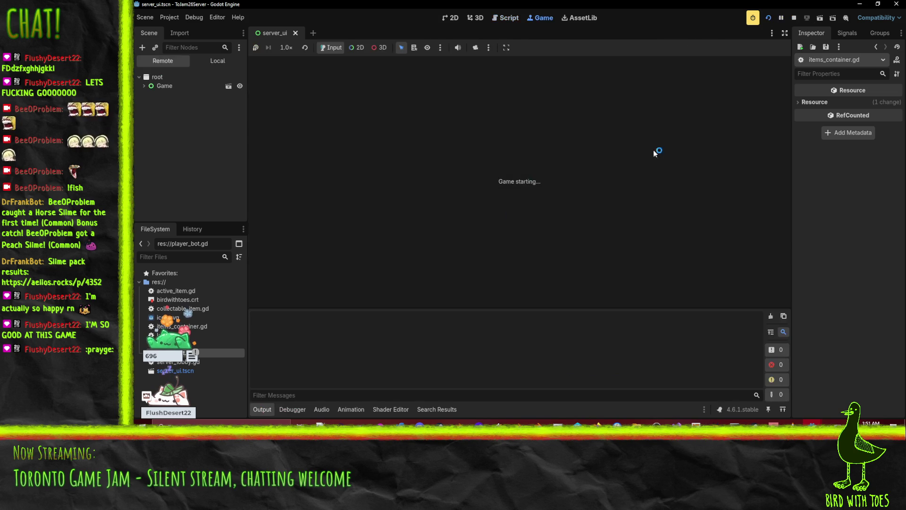
left_click(349, 77)
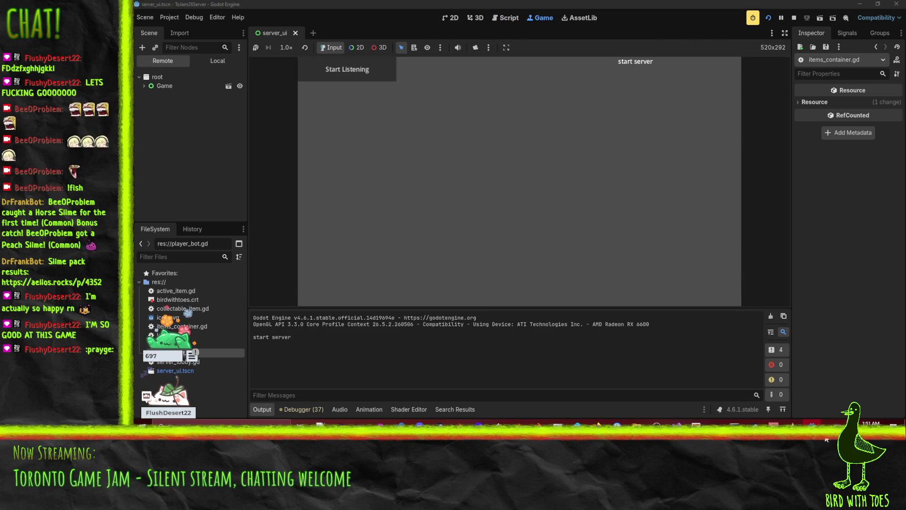
Run the maximized client game, join from the title screen, and ready up to spawn in lane 0.
mouse_move(812, 424)
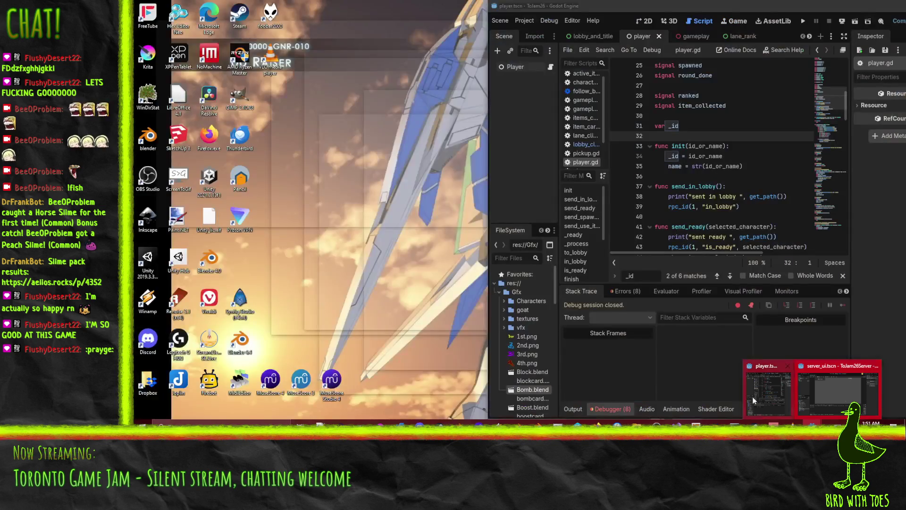
left_click(752, 397)
left_click(879, 7)
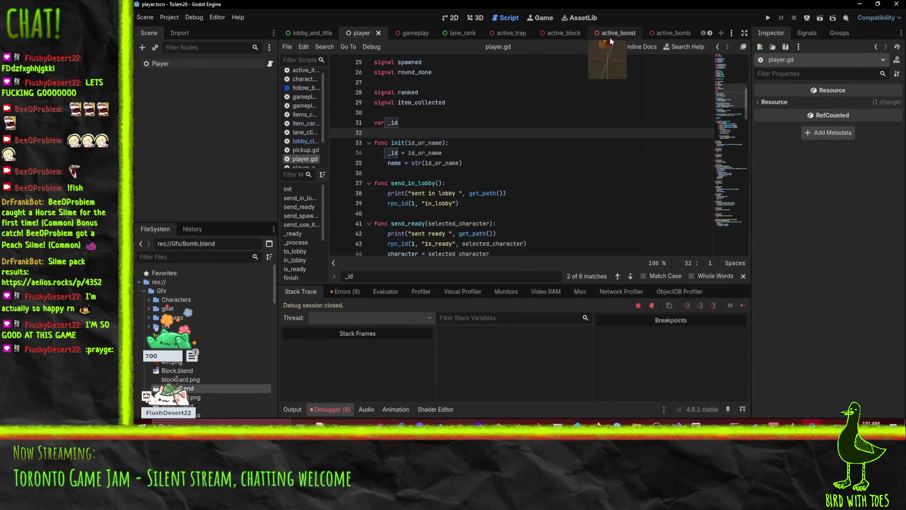
left_click(772, 17)
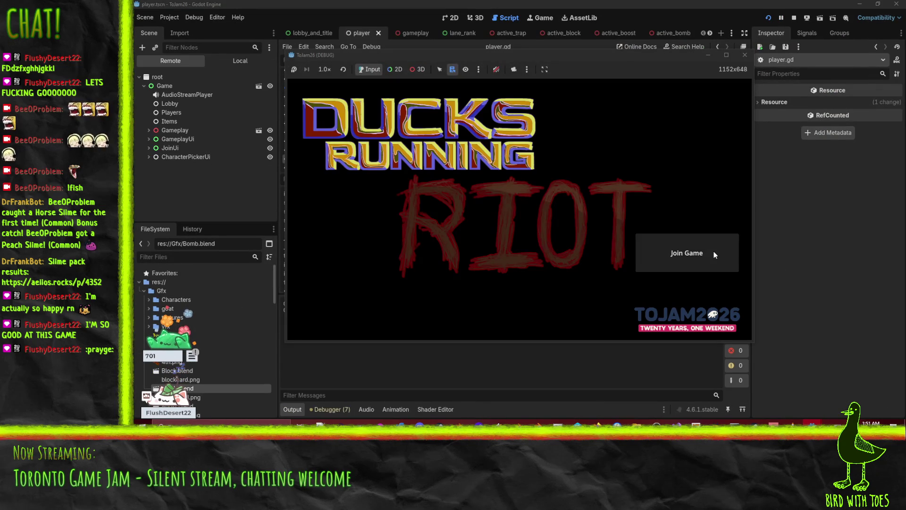
left_click(658, 252)
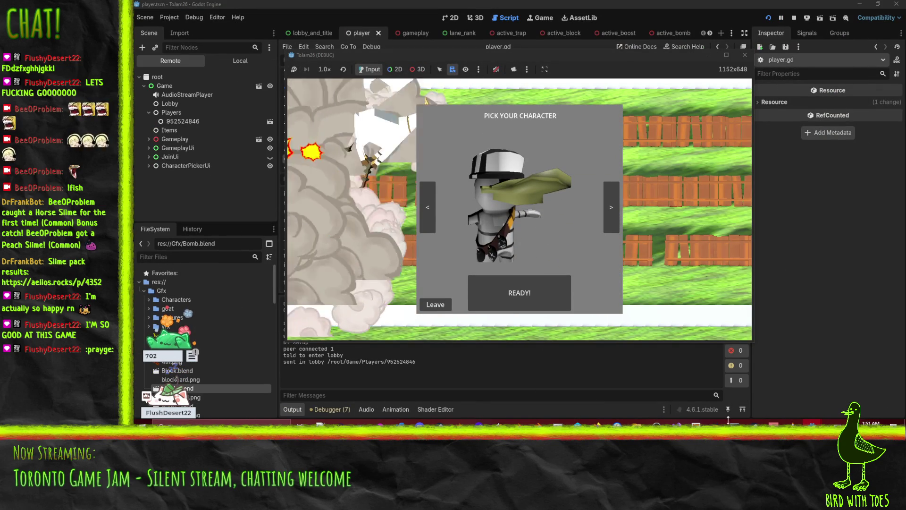
mouse_move(812, 425)
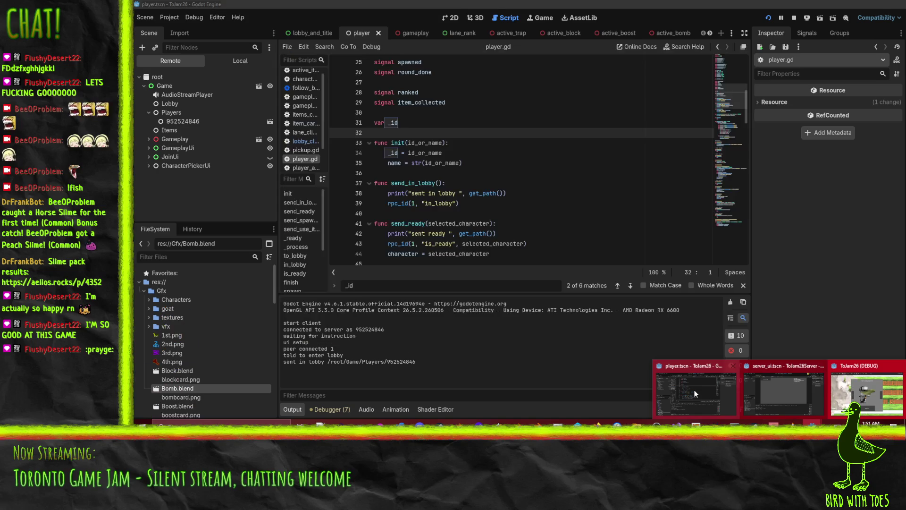
mouse_move(775, 389)
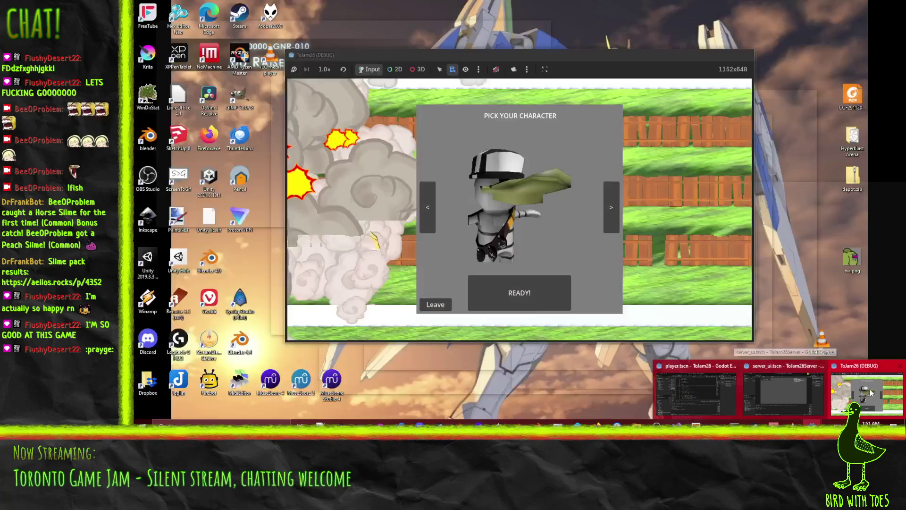
left_click(867, 392)
left_click(522, 290)
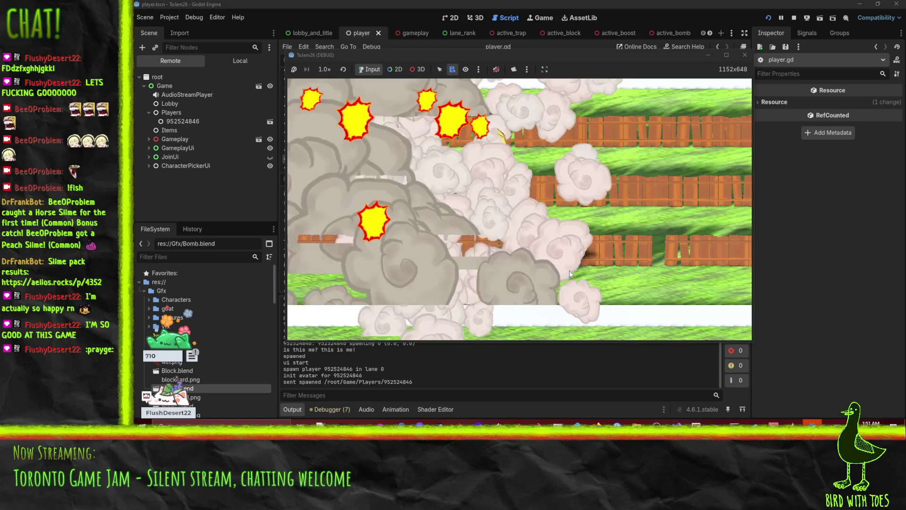
Switch to the server editor and inspect the error it is paused on.
mouse_move(789, 414)
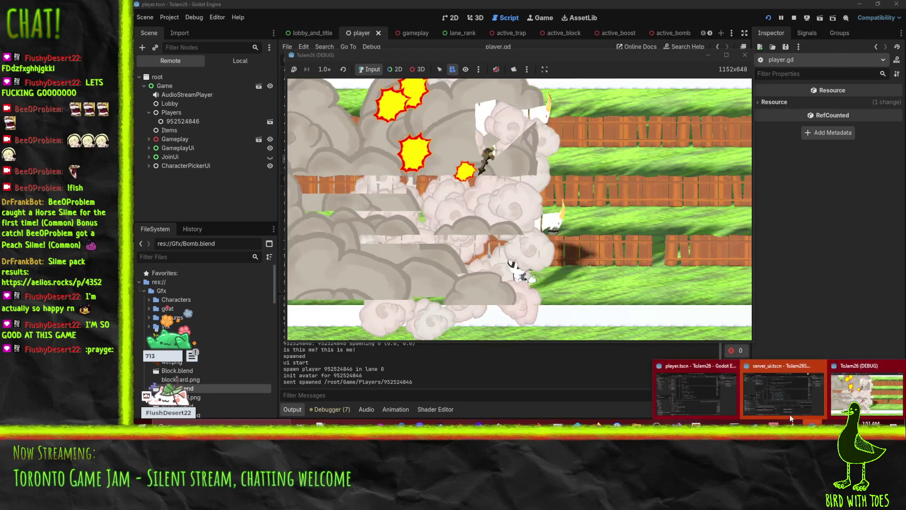
left_click(795, 390)
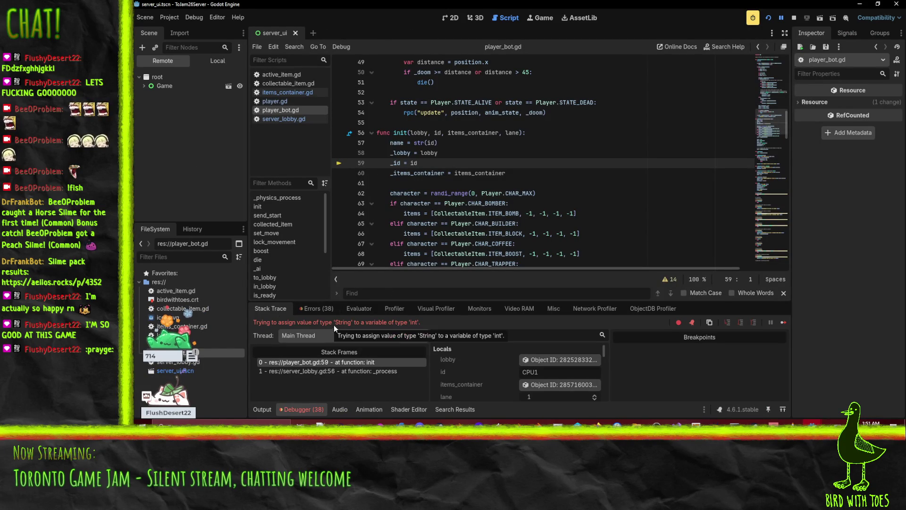
scroll(560, 158, "up", 10)
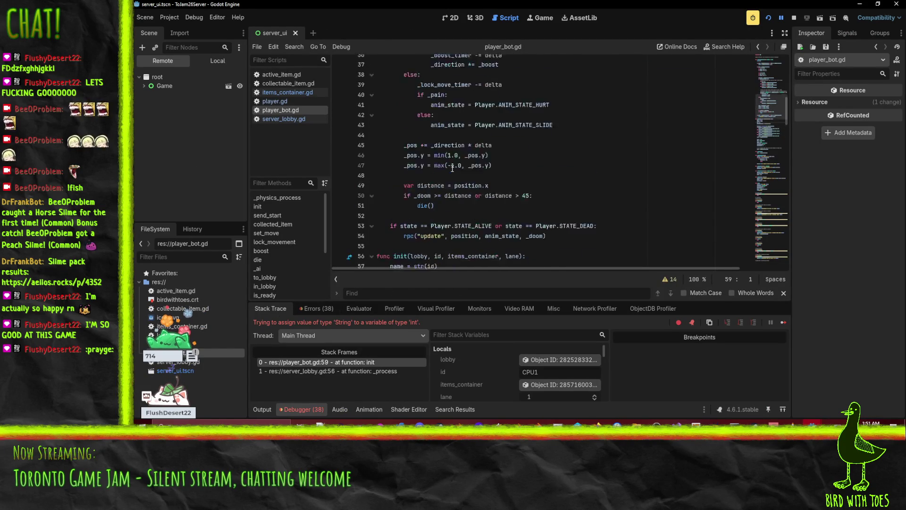
scroll(561, 190, "up", 2)
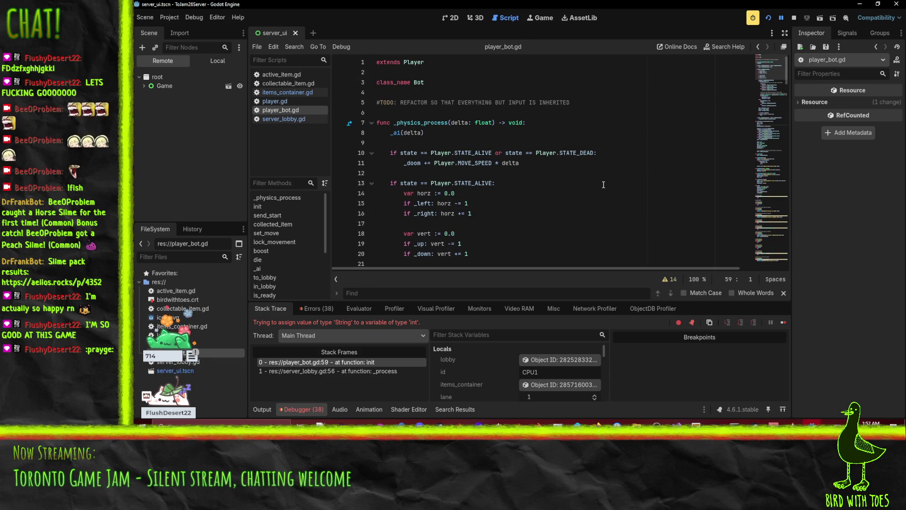
scroll(603, 185, "down", 3)
scroll(603, 185, "up", 3)
scroll(602, 184, "down", 10)
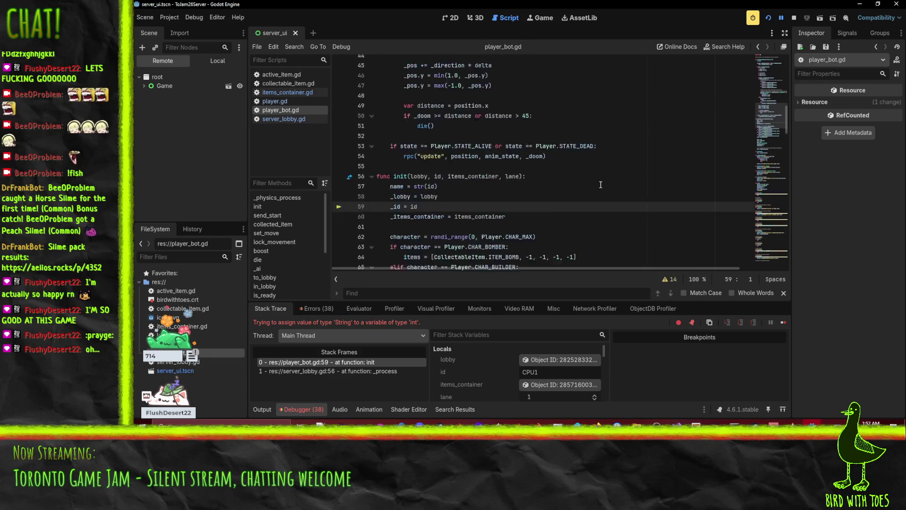
scroll(600, 185, "down", 3)
scroll(601, 185, "up", 2)
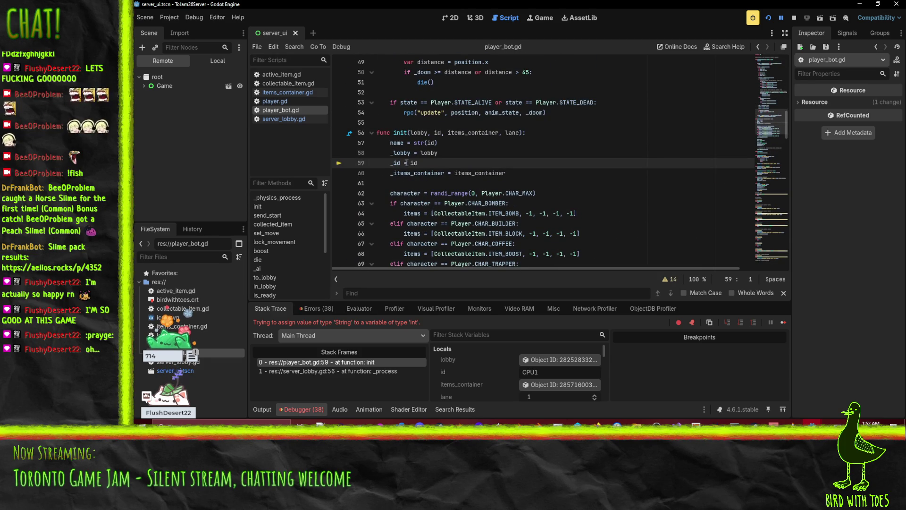
mouse_move(414, 163)
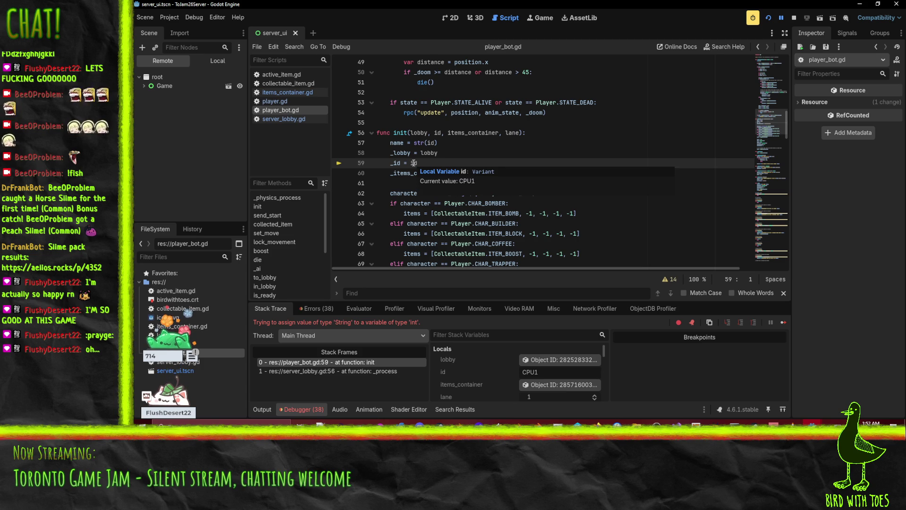
In player.gd, change line 33 to var _id = -1, save, and stop the debug session.
left_click(275, 101)
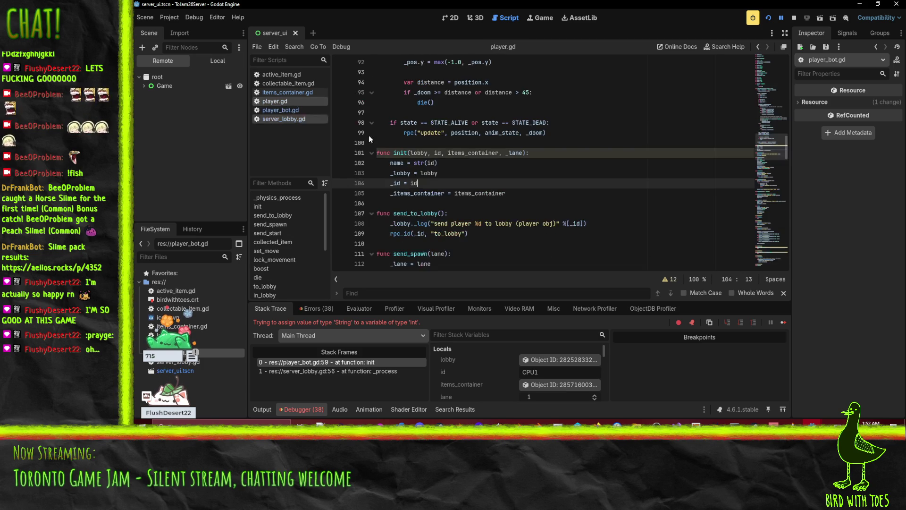
scroll(519, 203, "down", 5)
scroll(519, 203, "up", 15)
scroll(532, 203, "down", 5)
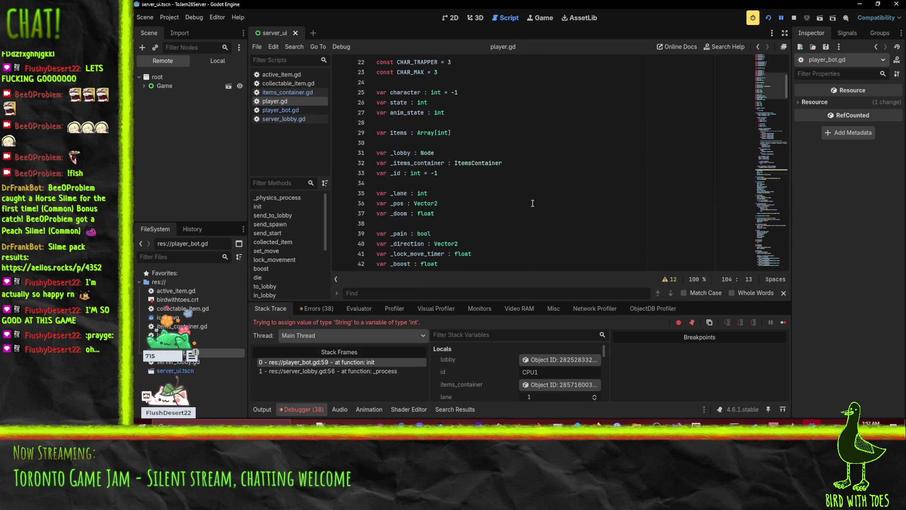
left_click(413, 174)
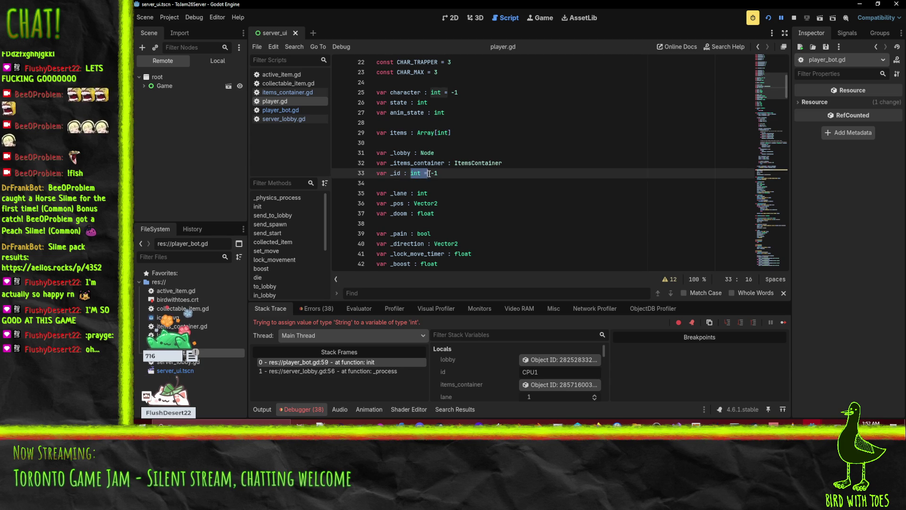
left_click_drag(405, 173, 421, 173)
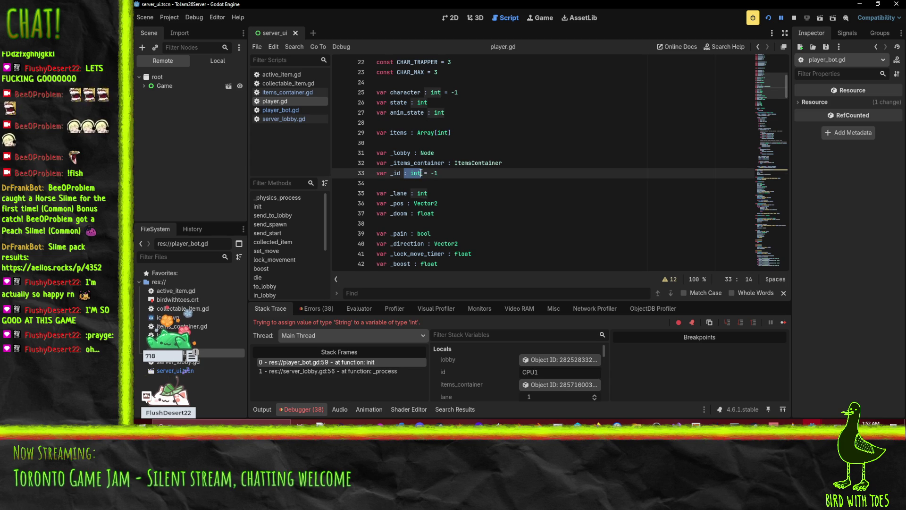
key("BackSpace")
key("ctrl+s")
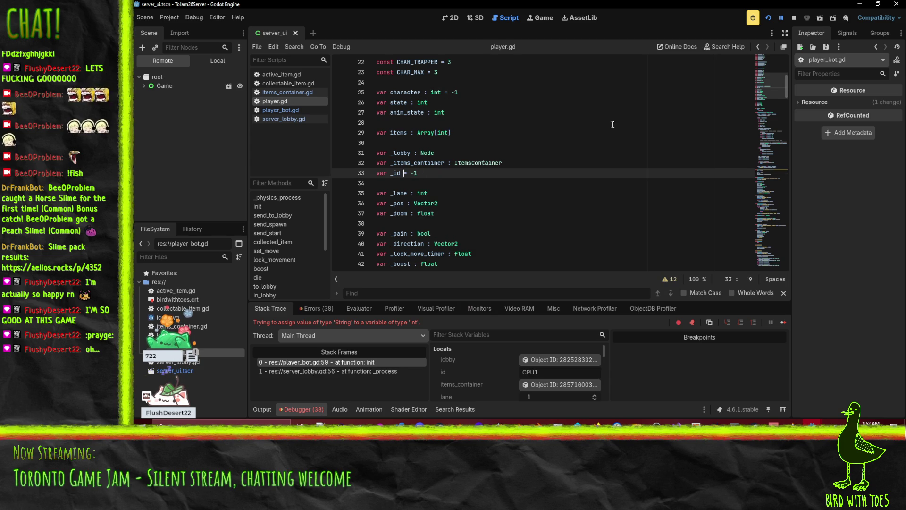
left_click(791, 19)
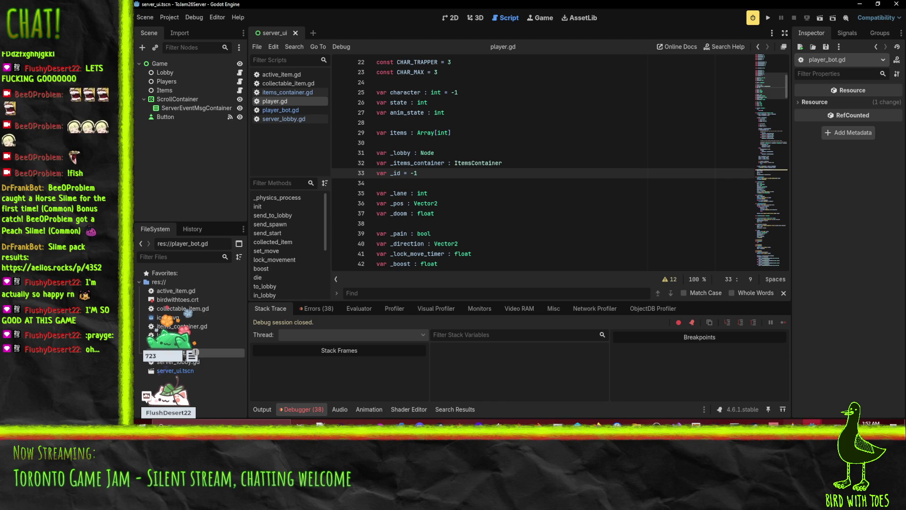
Run the server listening for clients and join the game from the client title screen.
mouse_move(802, 425)
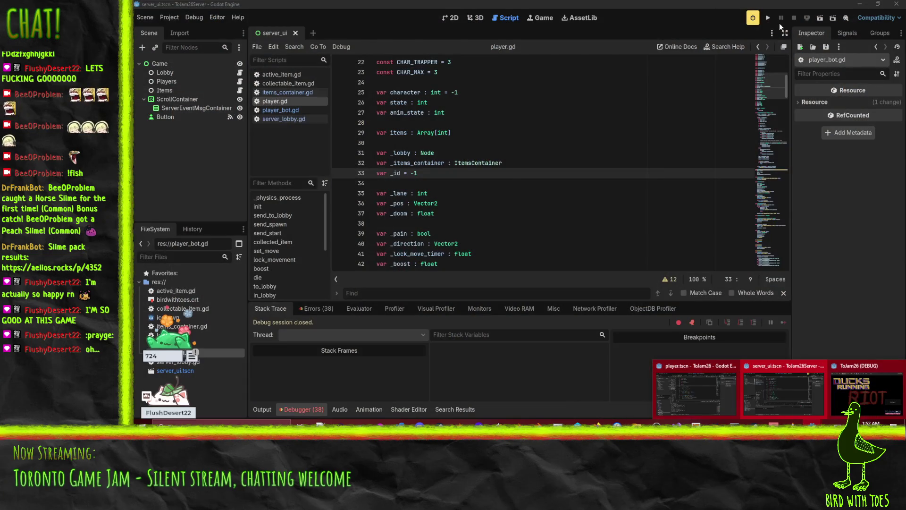
left_click(769, 18)
left_click(363, 79)
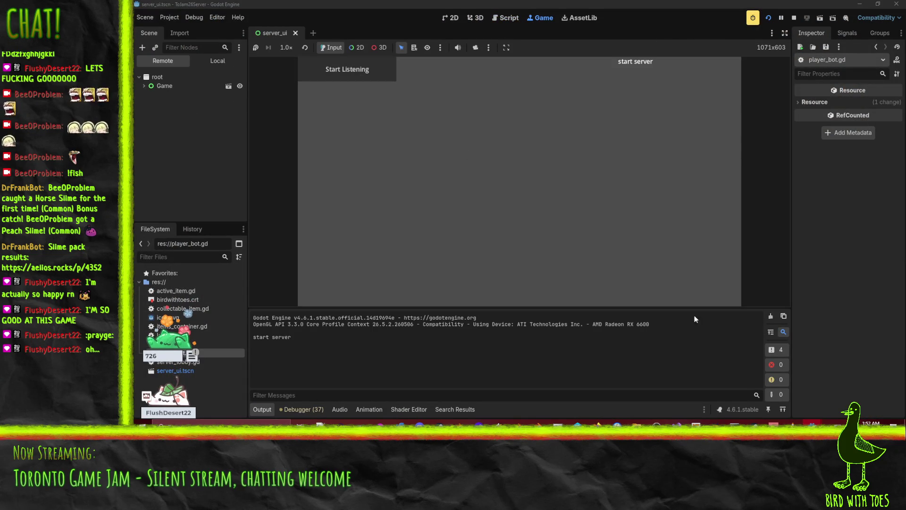
left_click(837, 380)
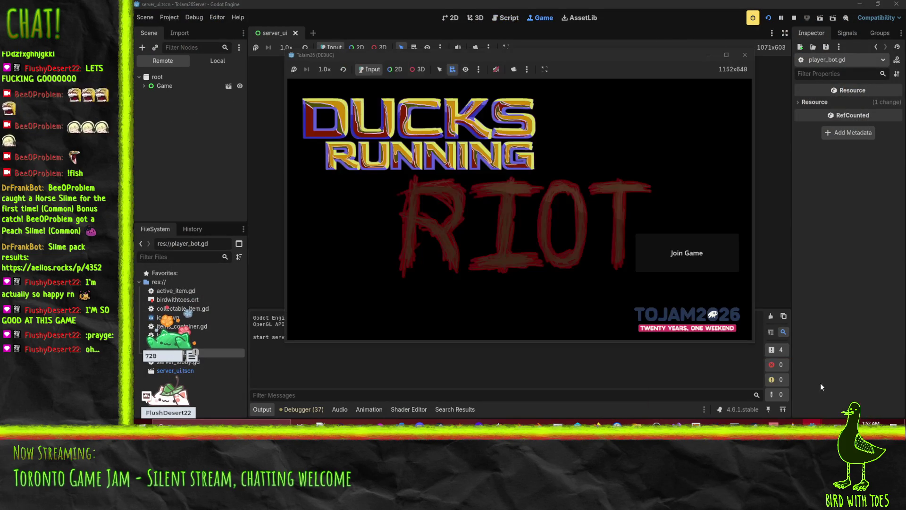
left_click(682, 261)
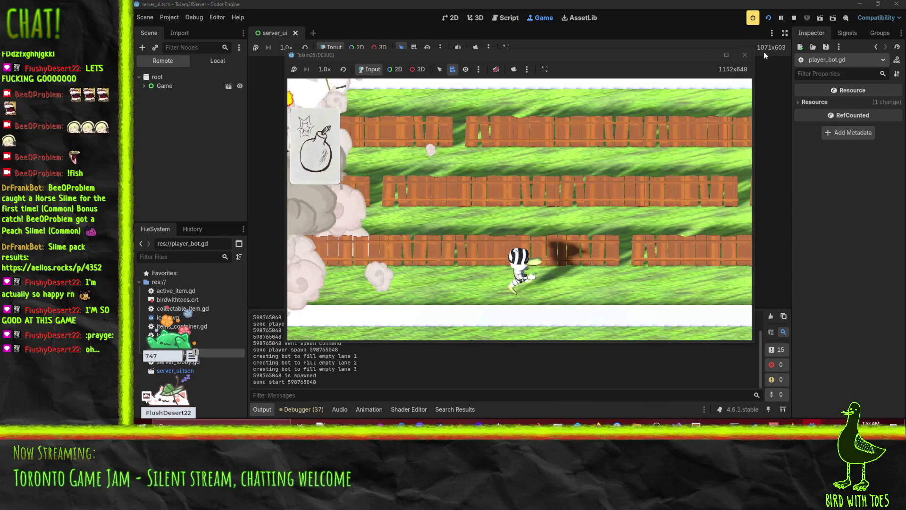
Play the round with bots in lanes 1–3 until the player returns to lobby, then stop the server.
left_click(745, 54)
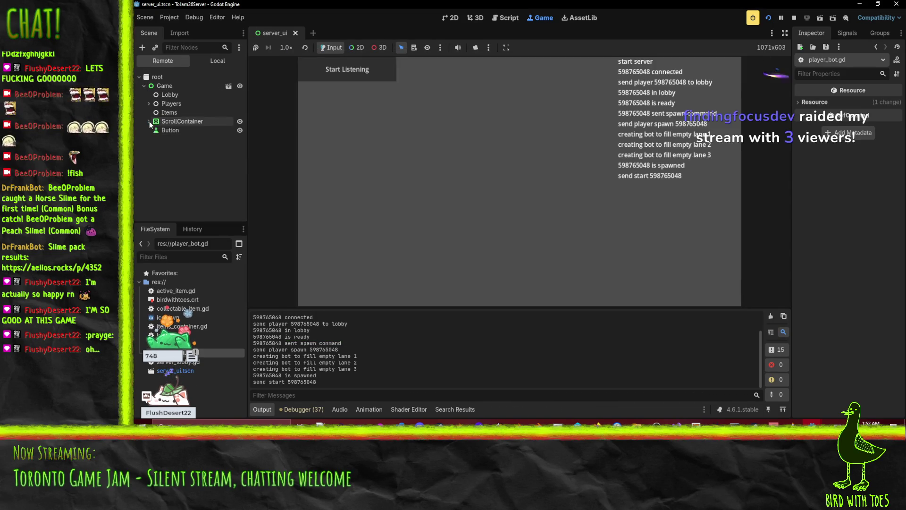
left_click(149, 121)
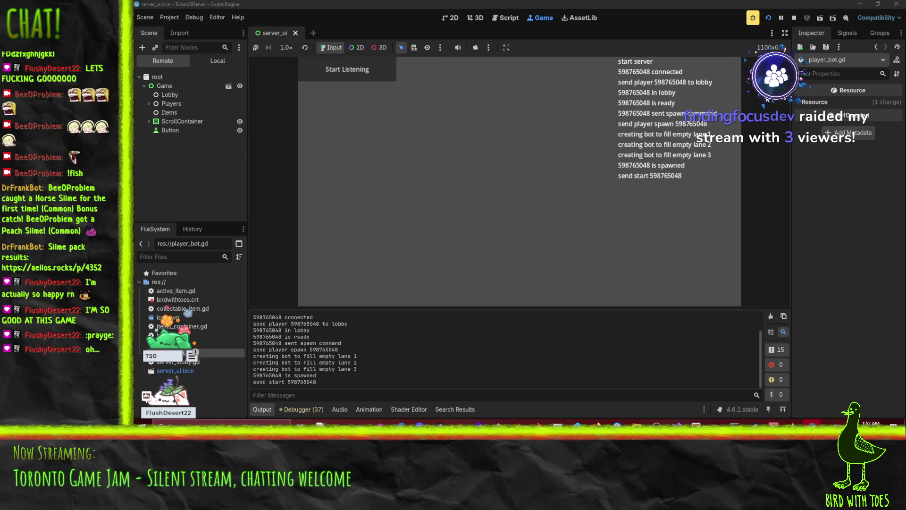
mouse_move(779, 423)
left_click(774, 389)
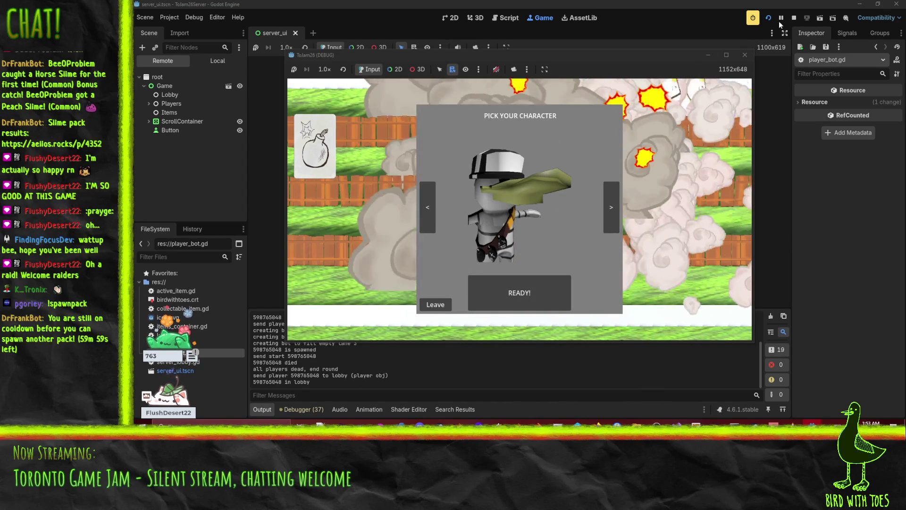
left_click(794, 17)
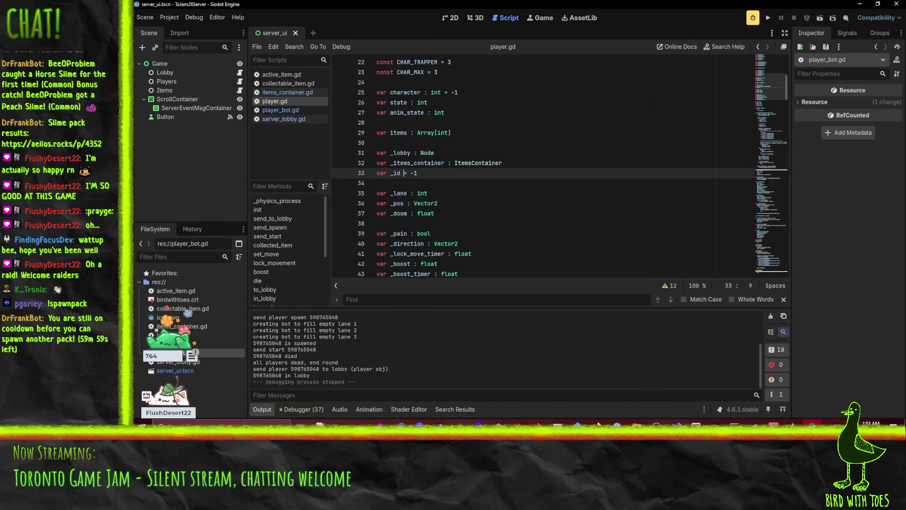
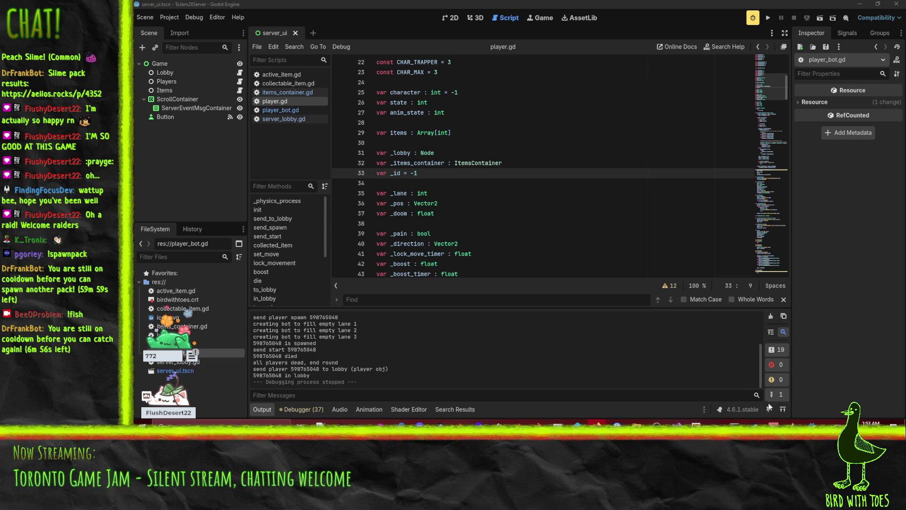
Close the ToJam26 debug game and run the server project so it logs 'start server'.
mouse_move(812, 423)
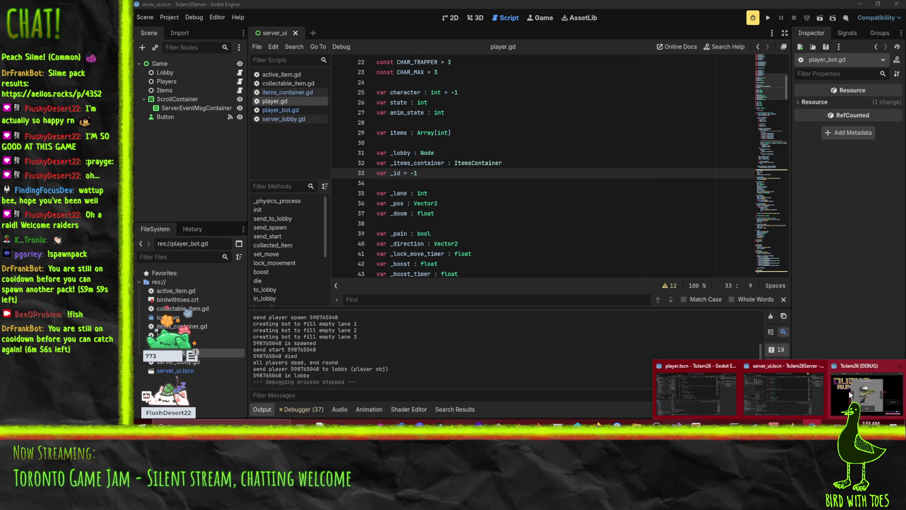
left_click(867, 389)
left_click(745, 56)
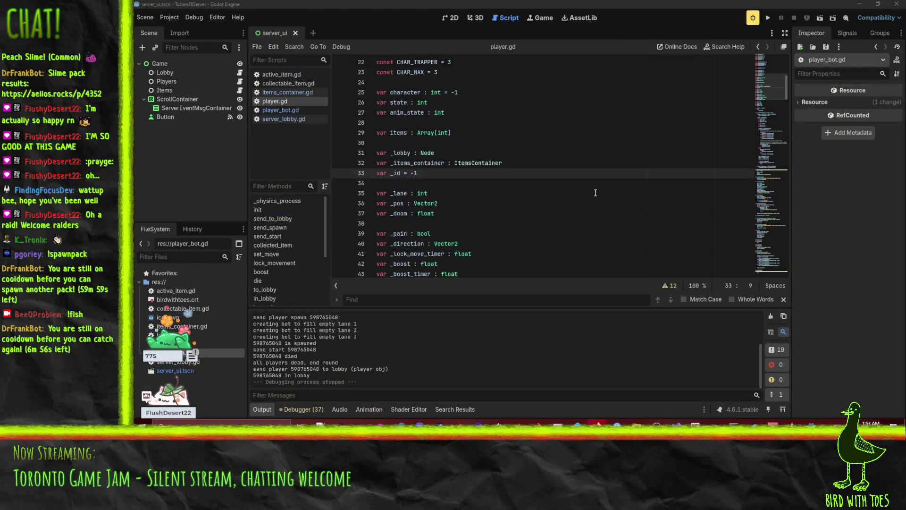
left_click(542, 172)
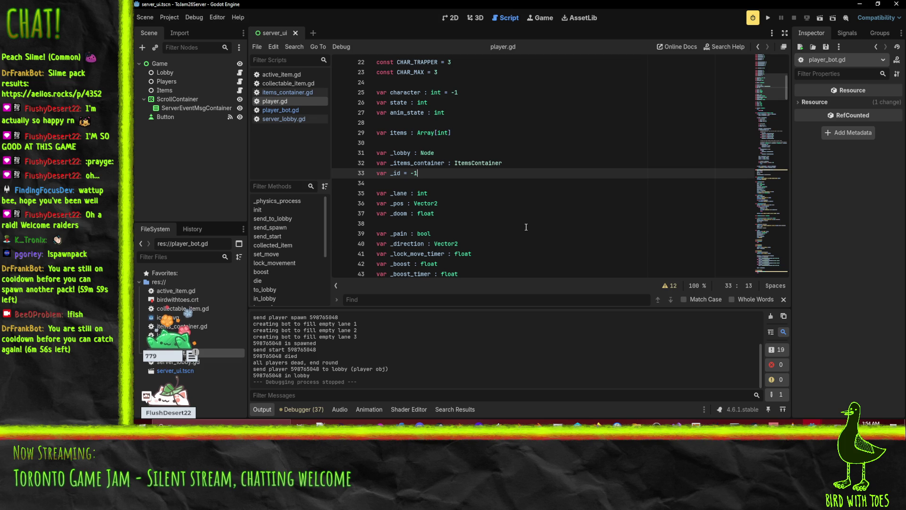
left_click(769, 18)
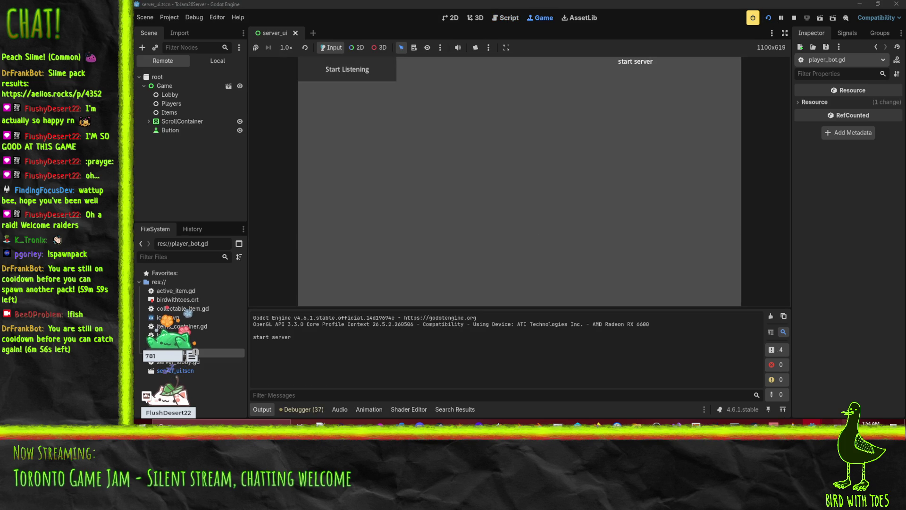
Run the client game, join and ready up for a round with three CPU bots, then stop it.
mouse_move(812, 425)
left_click(776, 389)
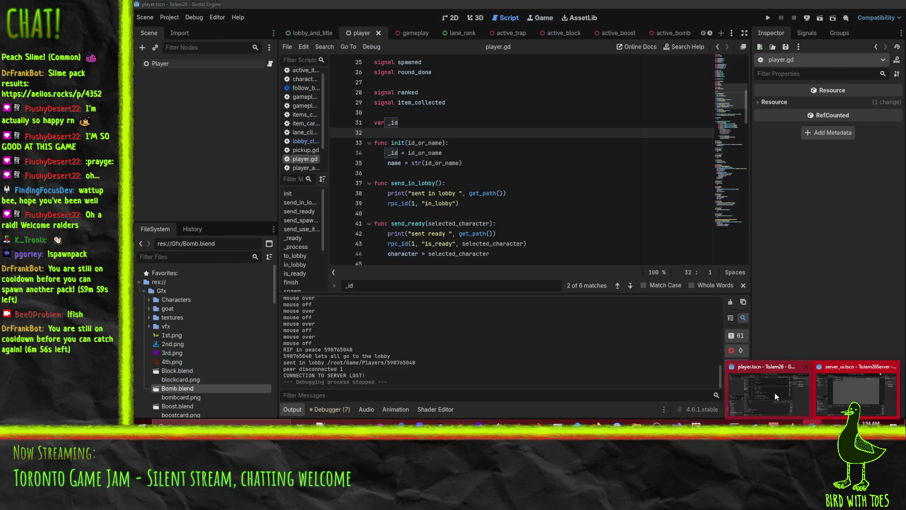
left_click(769, 18)
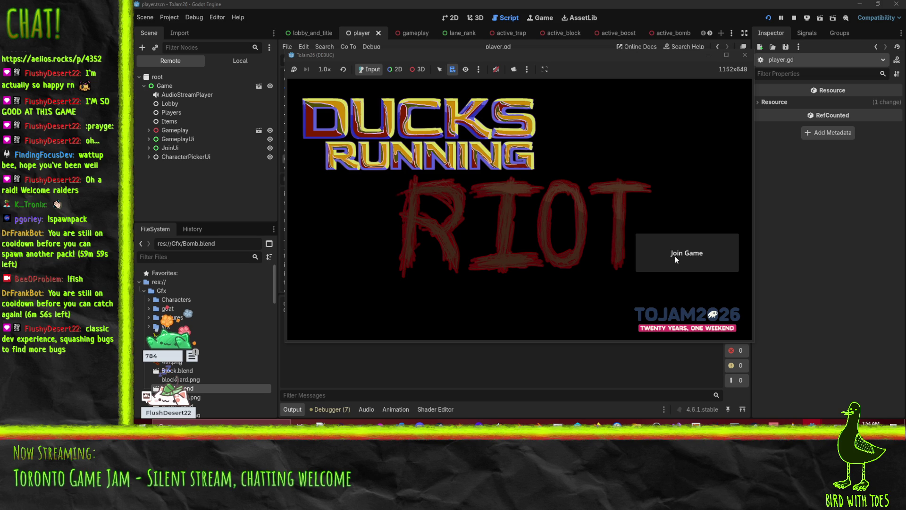
left_click(675, 255)
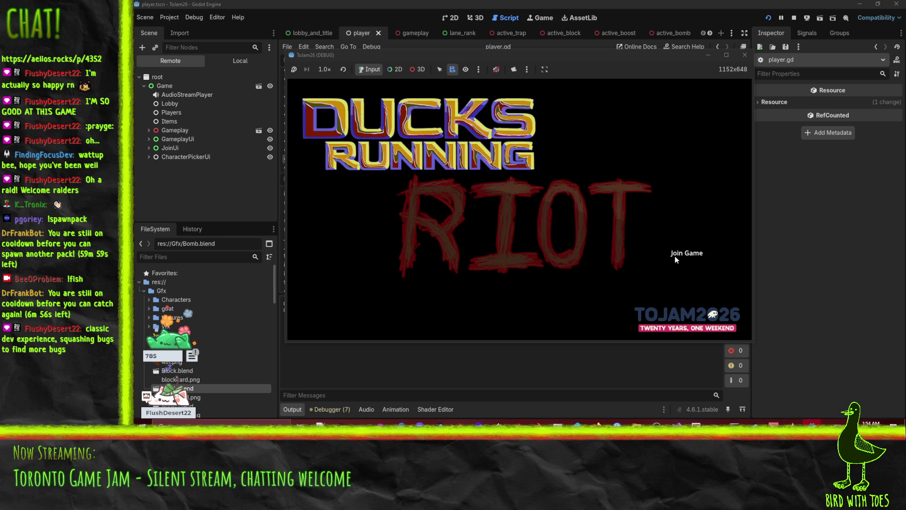
left_click(525, 299)
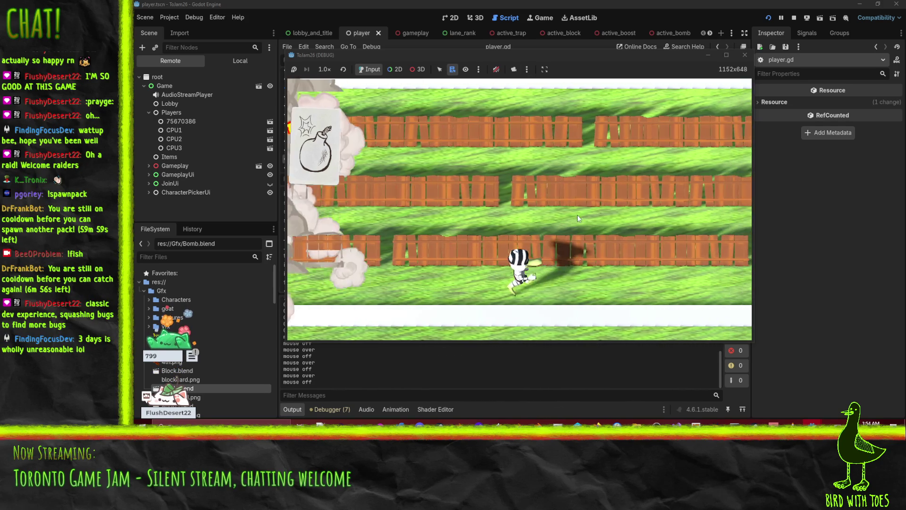
left_click(794, 18)
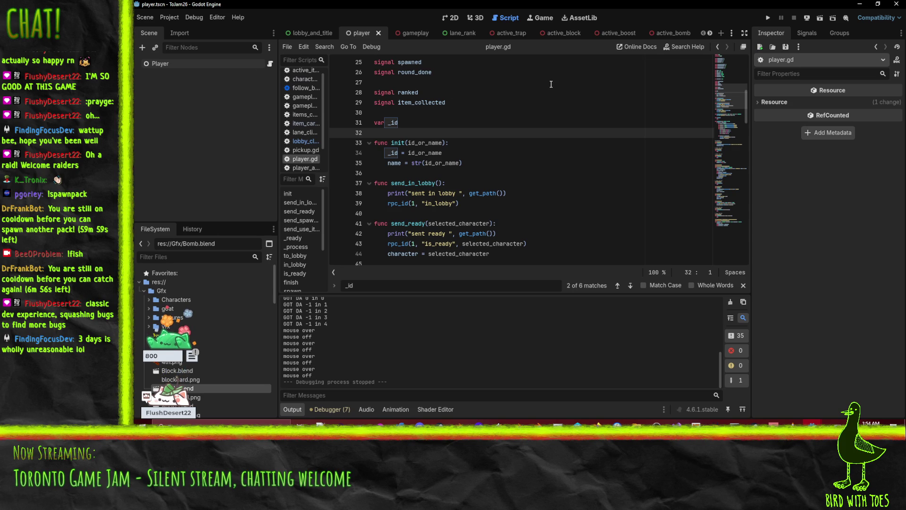
In lobby_and_title, select Lane1Click through Lane4Click and set their mouse Filter to Stop.
left_click(295, 33)
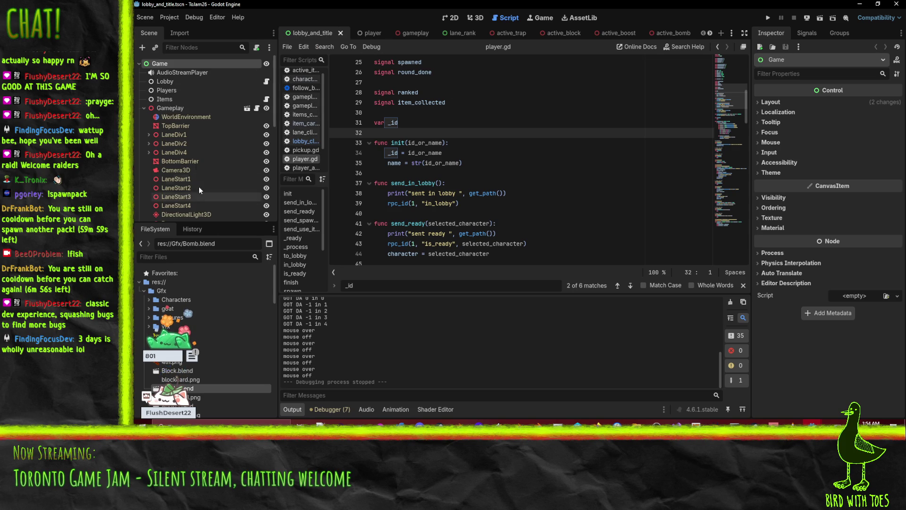
left_click(156, 108)
left_click(145, 108)
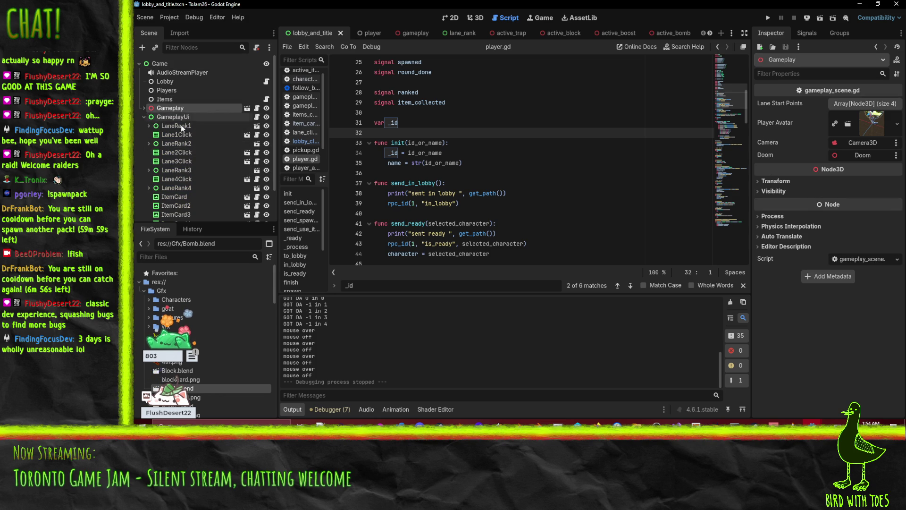
scroll(188, 169, "down", 2)
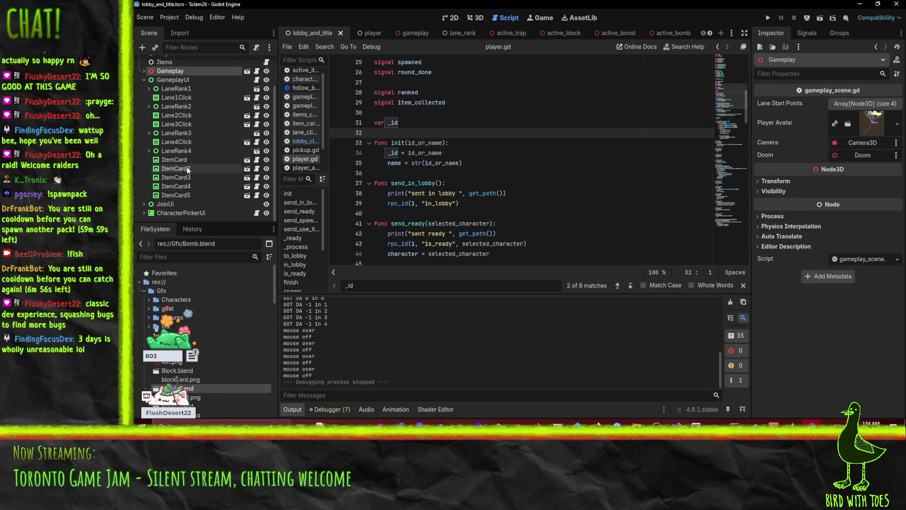
left_click(177, 97)
scroll(782, 190, "down", 3)
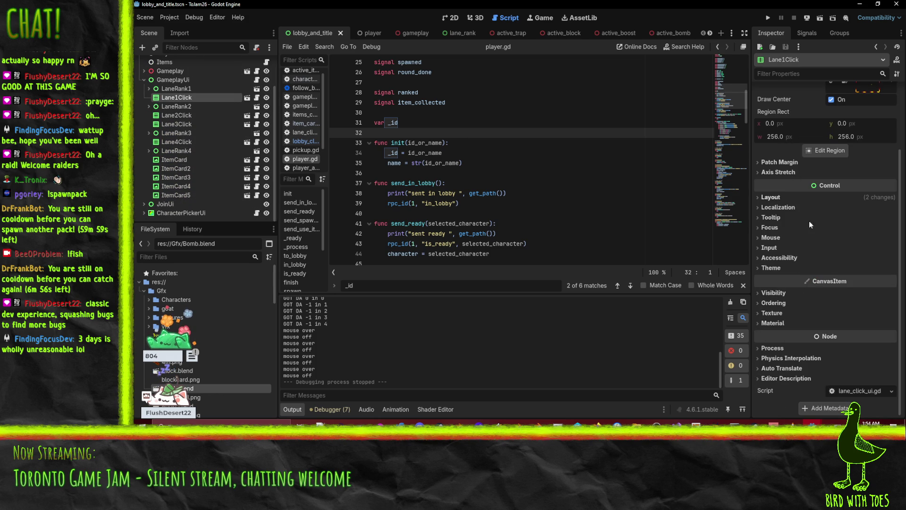
left_click(770, 238)
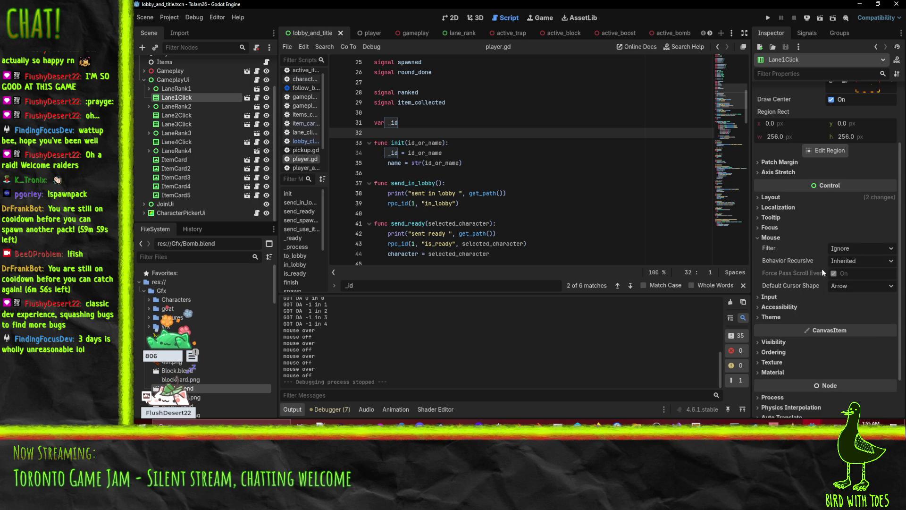
left_click(178, 124, "shift")
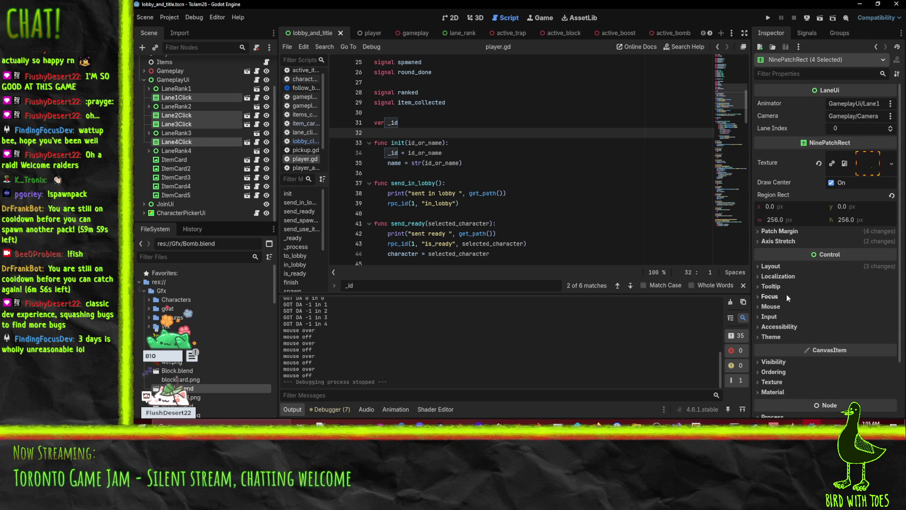
left_click(785, 306)
left_click(845, 317)
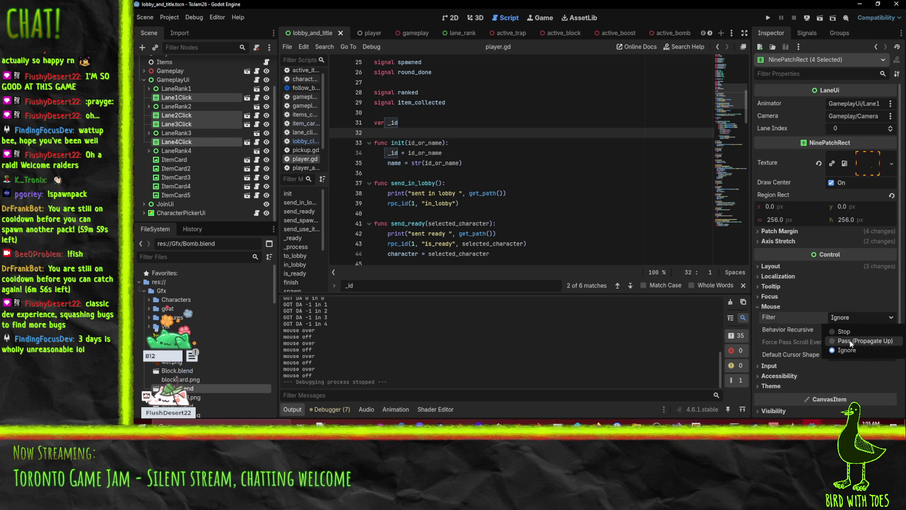
left_click(839, 332)
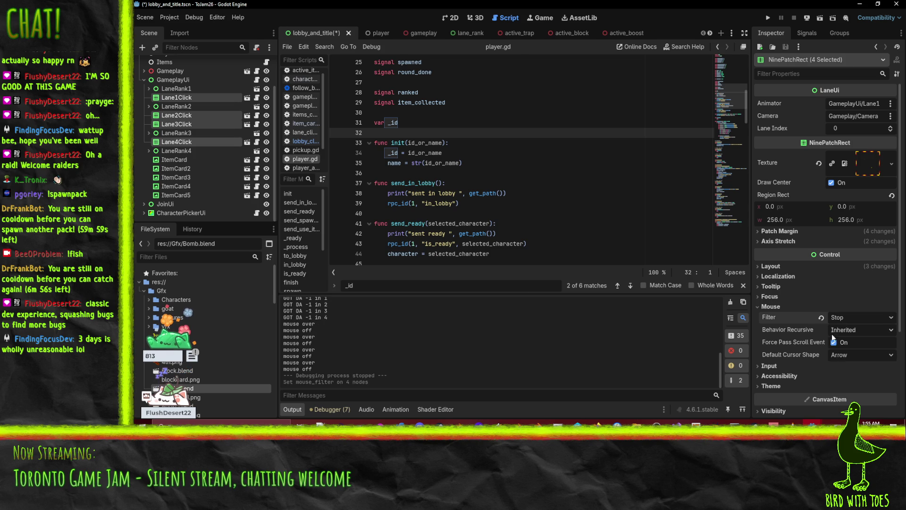
left_click(767, 18)
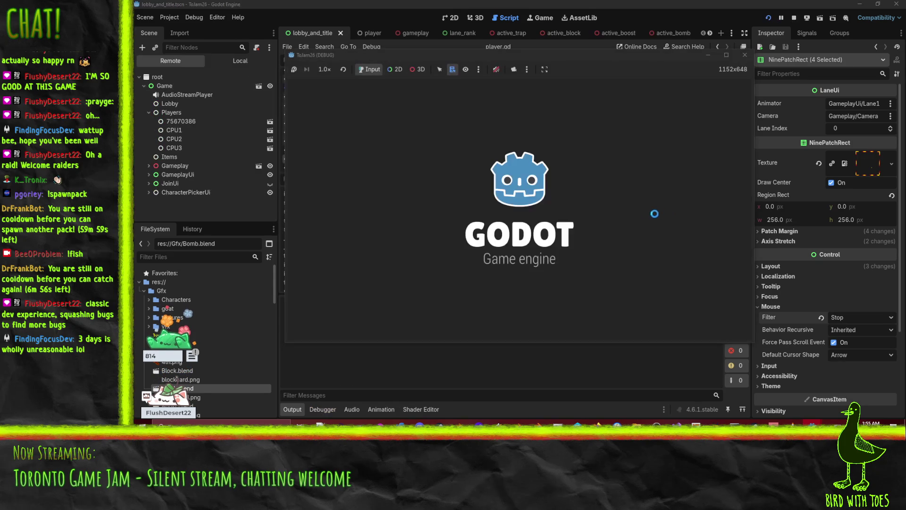
left_click(687, 252)
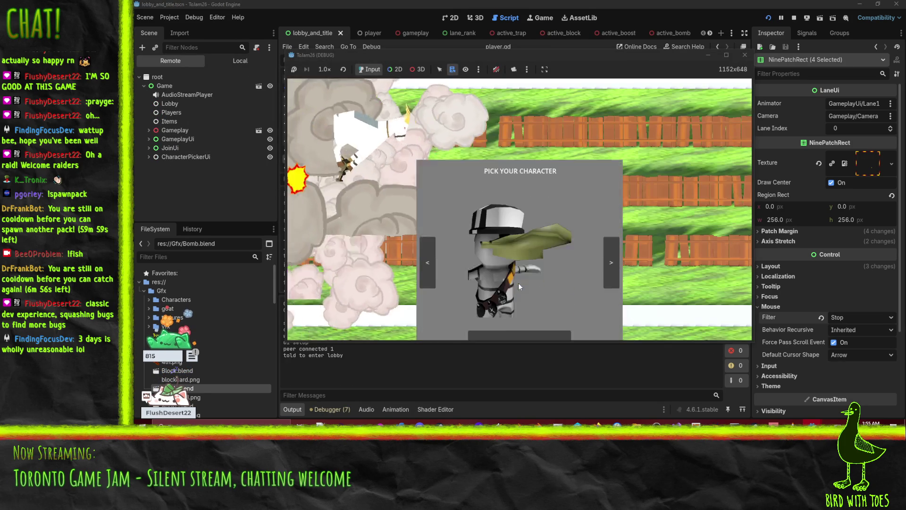
left_click(518, 290)
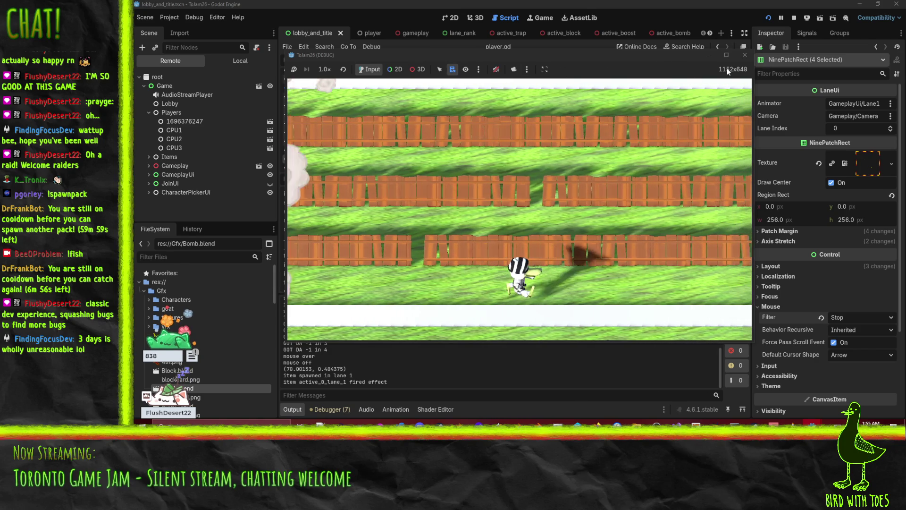
left_click(745, 55)
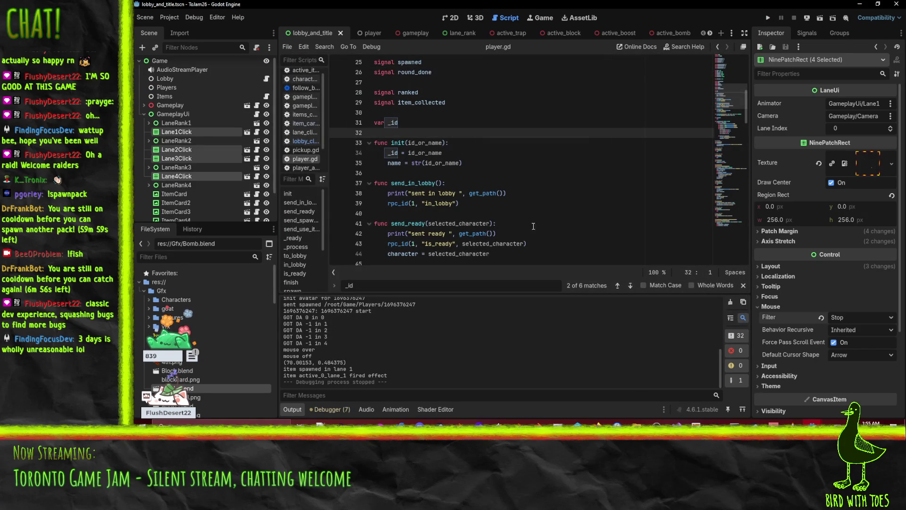
In lane_click.tscn, raise the hover animation's modulate keyframe alpha to full opaque white, then relaunch the game.
left_click(205, 131)
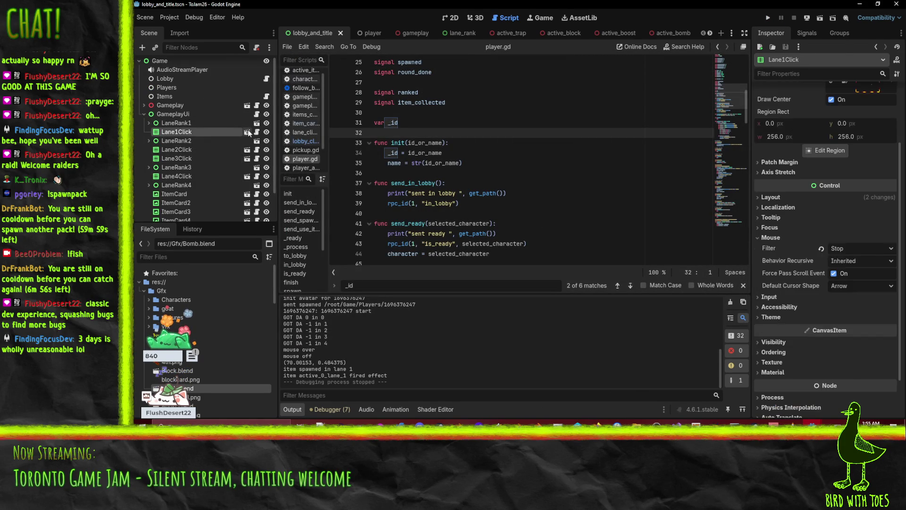
left_click(247, 132)
left_click(176, 73)
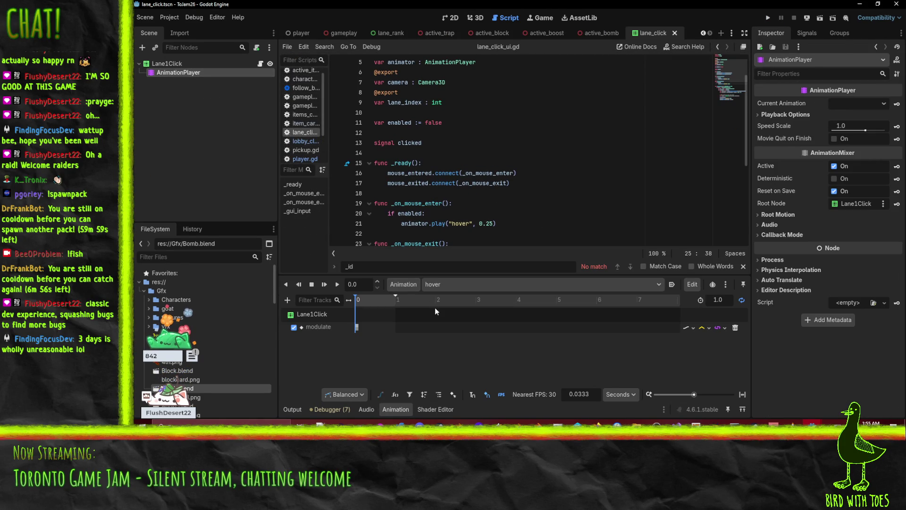
left_click(357, 326)
left_click(865, 116)
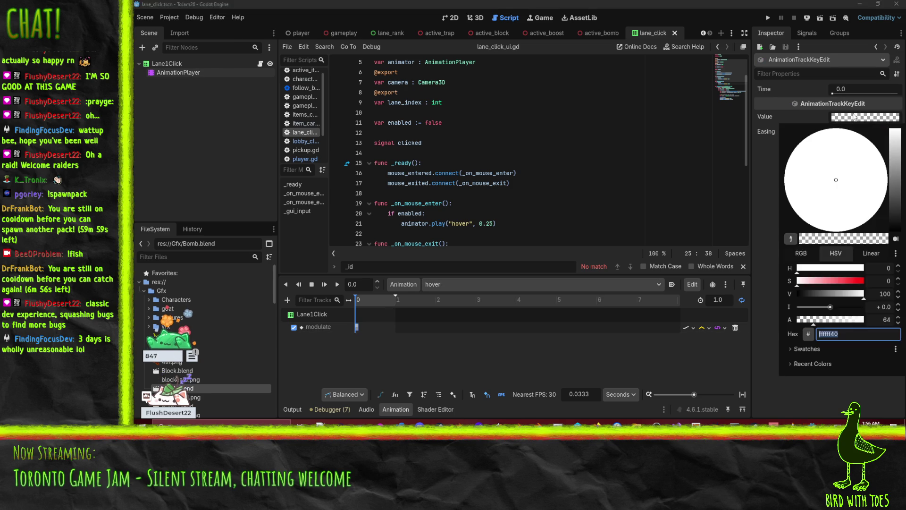
left_click_drag(821, 320, 865, 320)
left_click(680, 365)
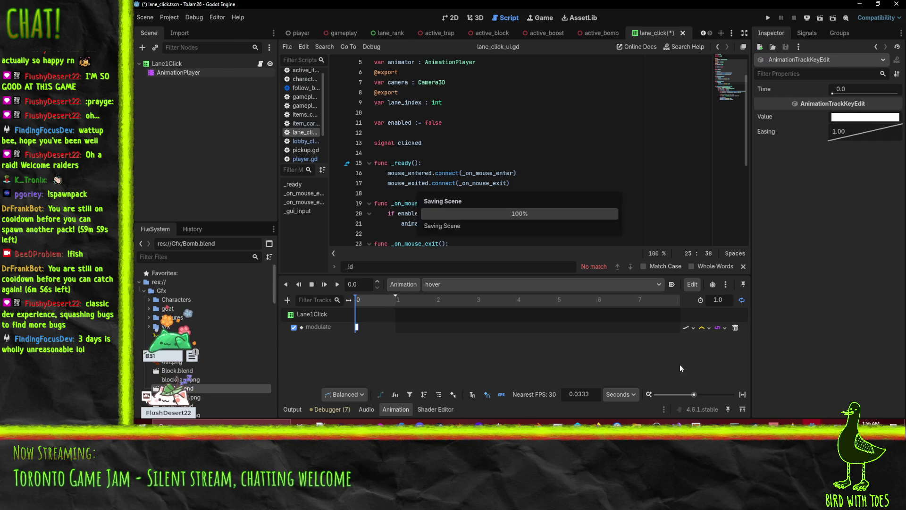
left_click(768, 18)
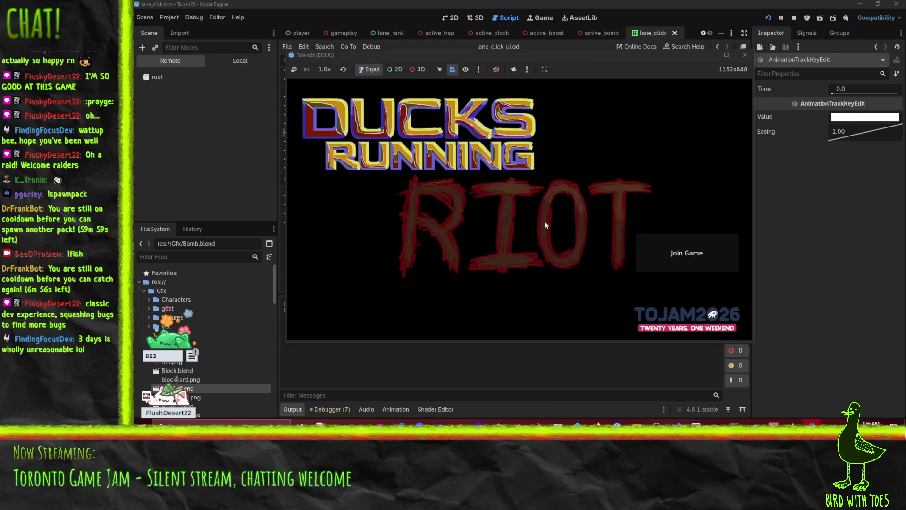
Join and ready up, drop a bomb into the top lane during the race, then stop the game.
key("Return")
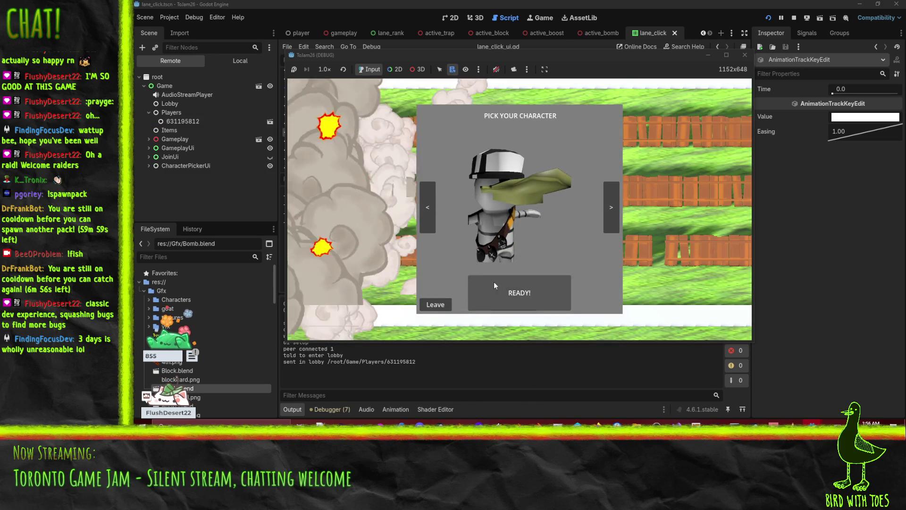
key("Return")
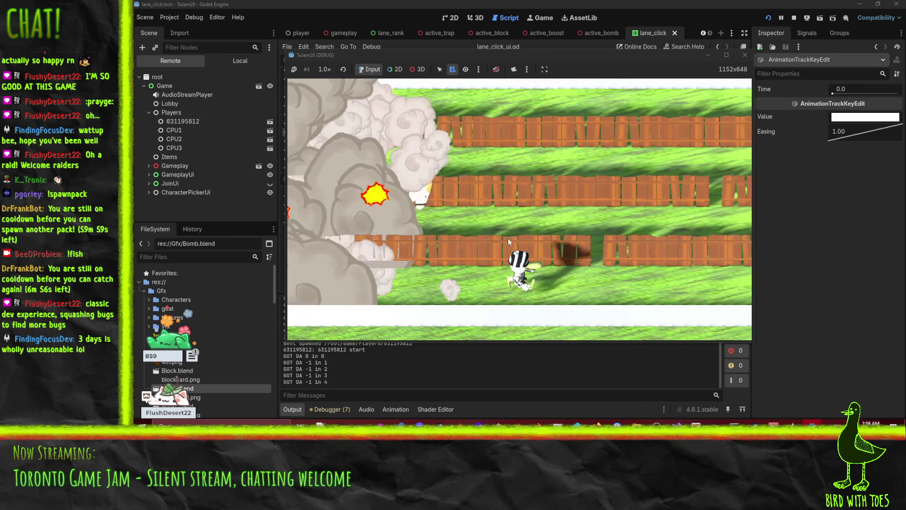
left_click(331, 158)
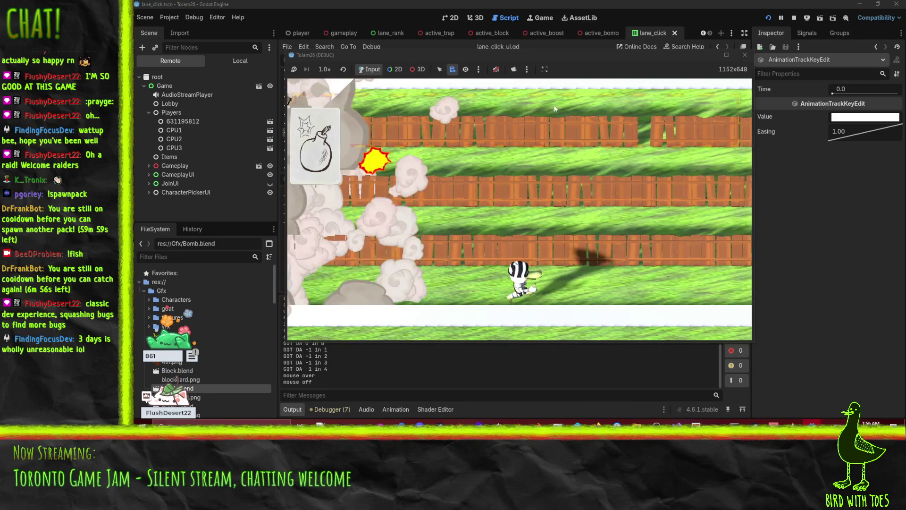
left_click(510, 125)
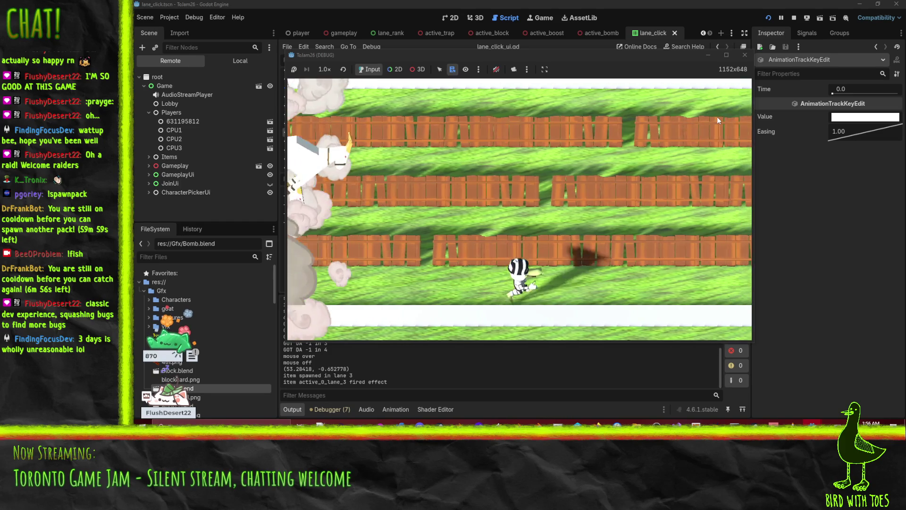
left_click(793, 19)
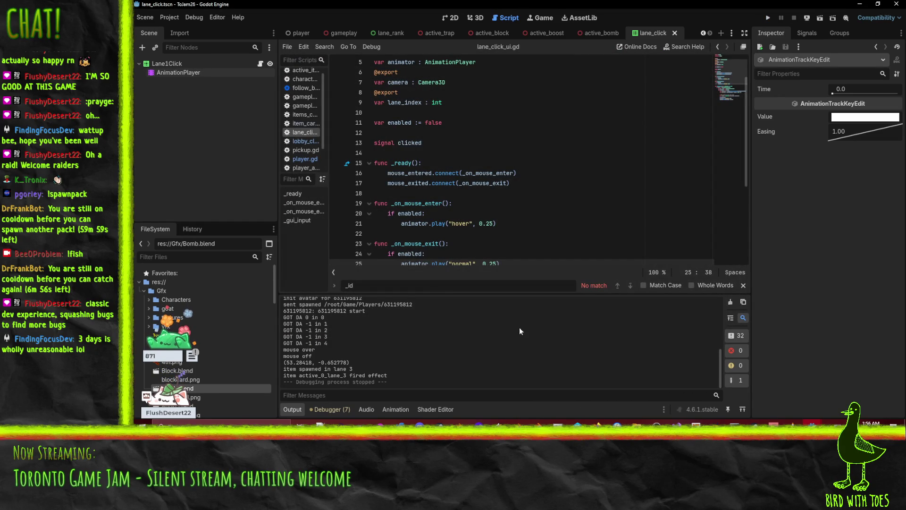
Rerun the game, join, ready up, and inspect the player and CPU3 bot nodes in the Remote tree.
left_click(767, 18)
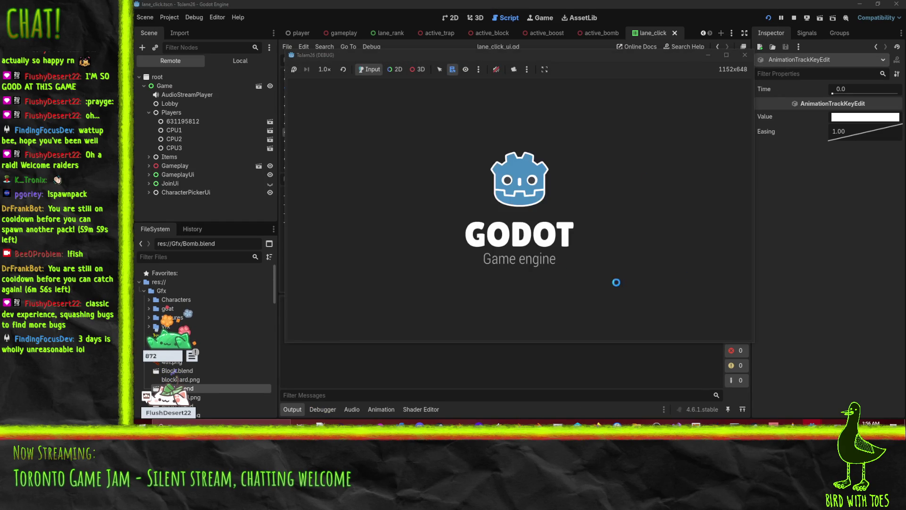
left_click(699, 268)
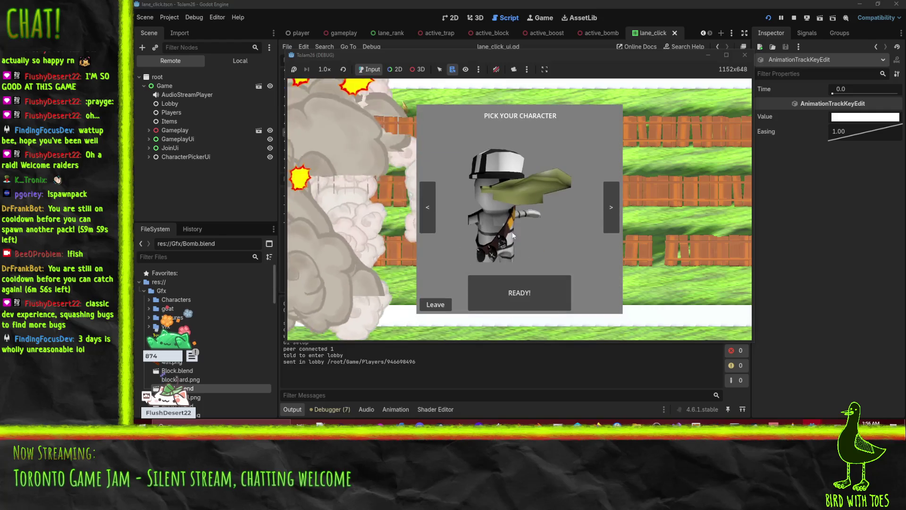
left_click(516, 293)
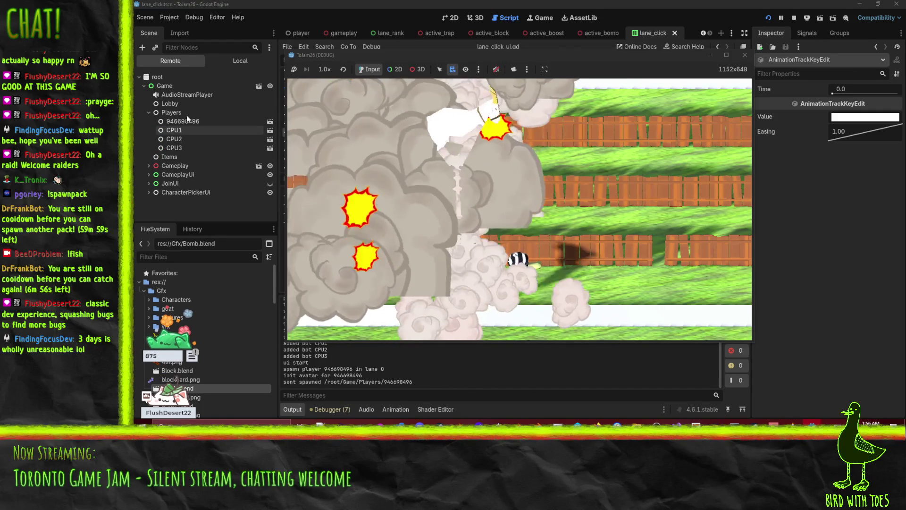
left_click(180, 121)
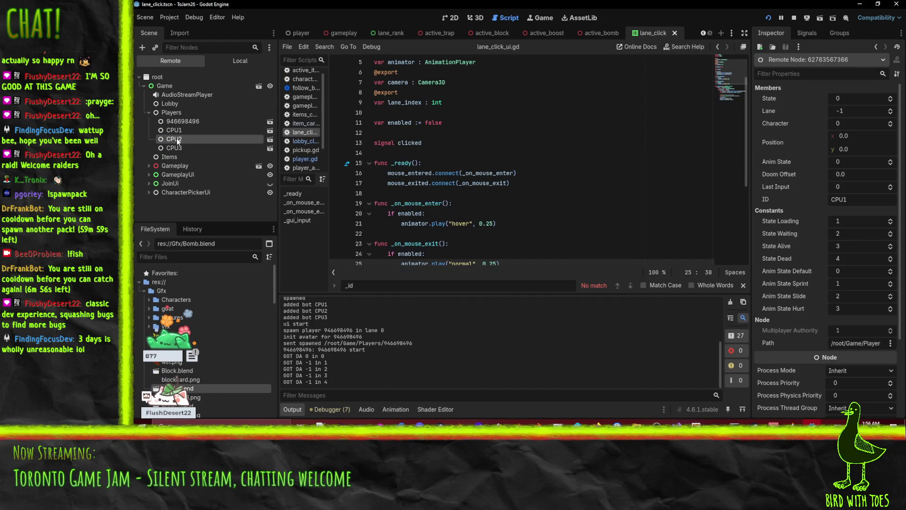
left_click(173, 148)
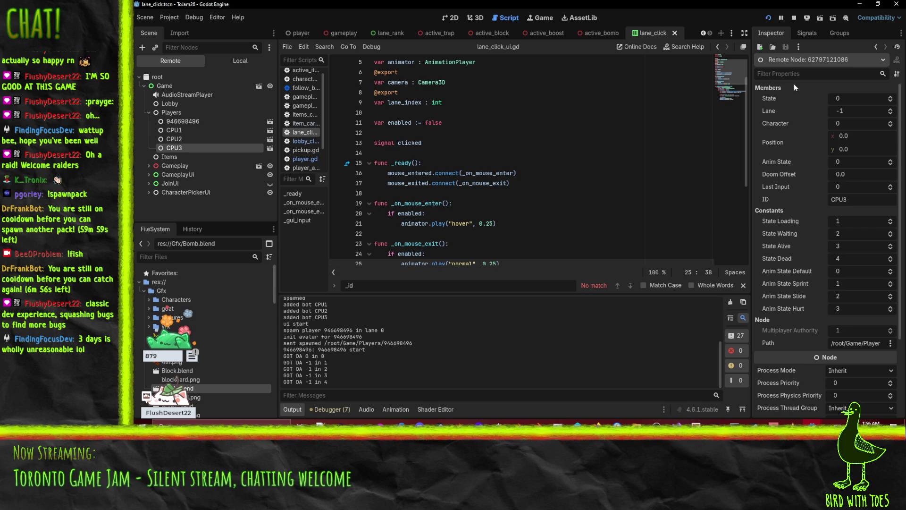
Stop the client run and switch to the server project's Godot window.
mouse_move(812, 421)
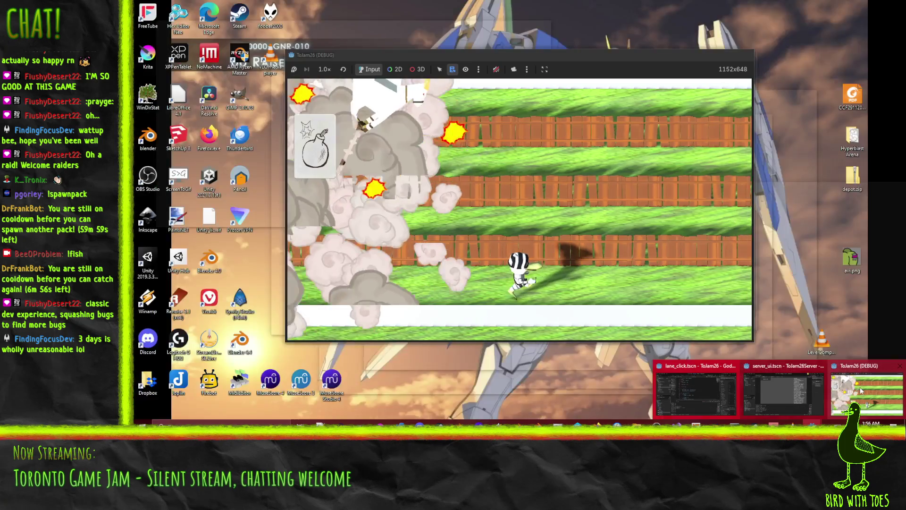
left_click(781, 392)
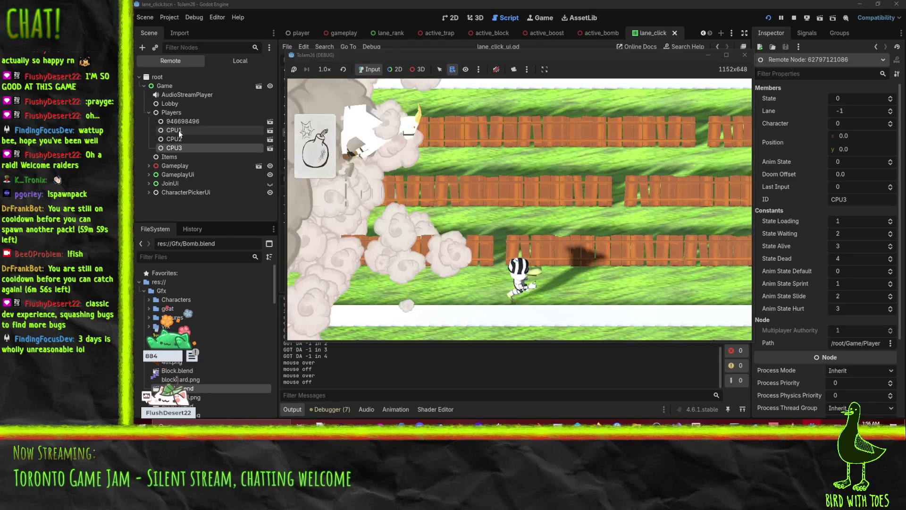
left_click(149, 187)
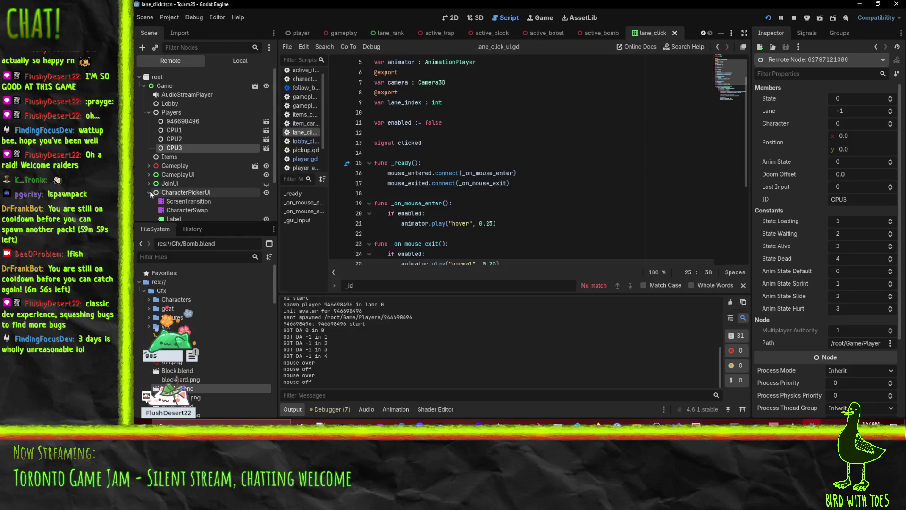
left_click(795, 18)
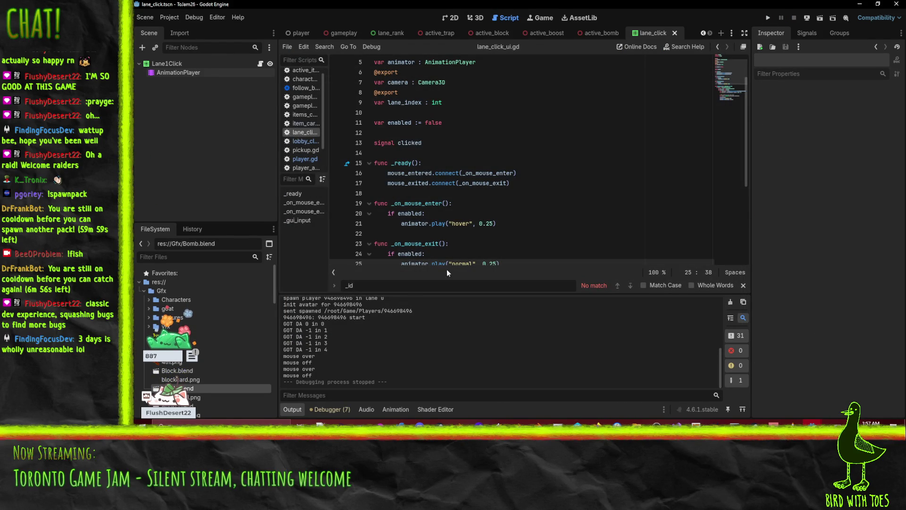
mouse_move(810, 421)
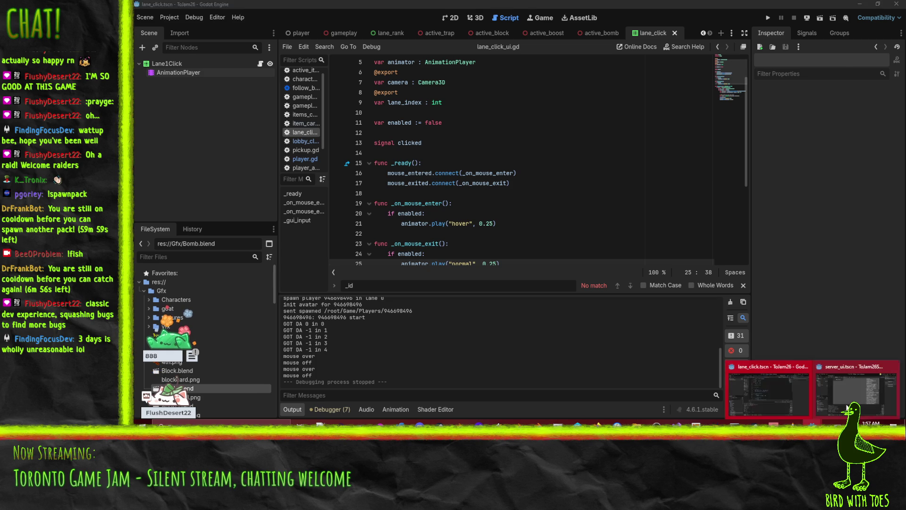
left_click(848, 407)
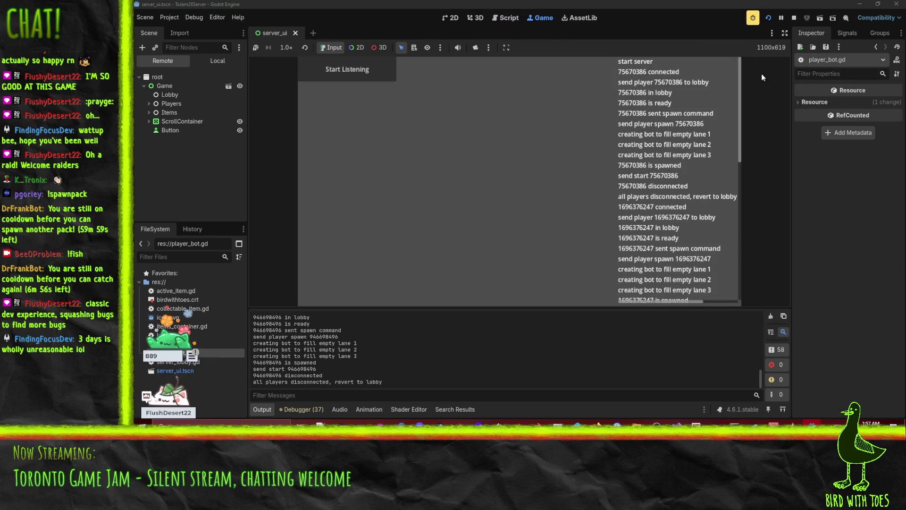
scroll(673, 253, "down", 10)
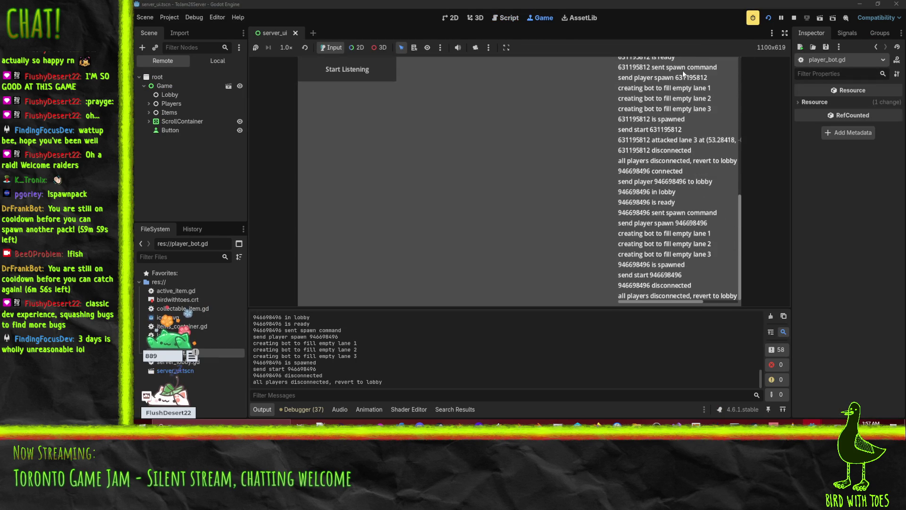
left_click(792, 19)
scroll(577, 181, "down", 1)
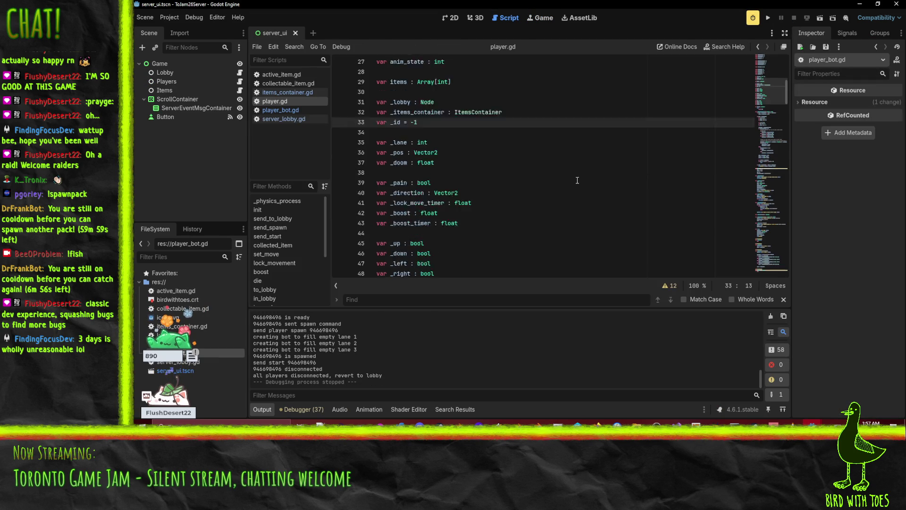
scroll(577, 180, "down", 3)
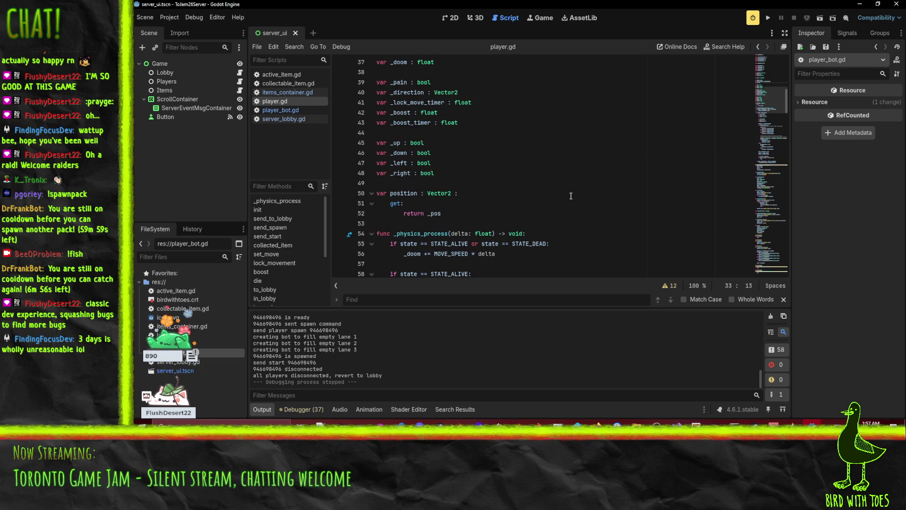
scroll(569, 199, "down", 17)
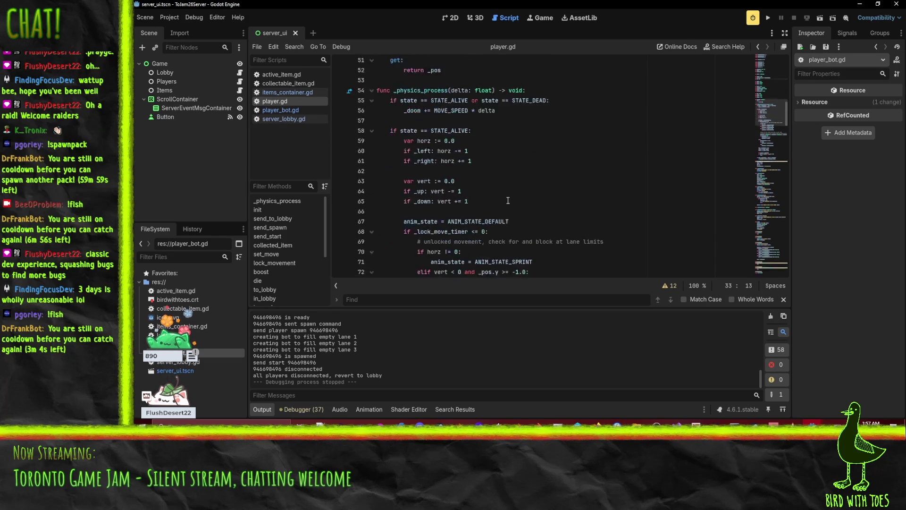
scroll(542, 200, "down", 15)
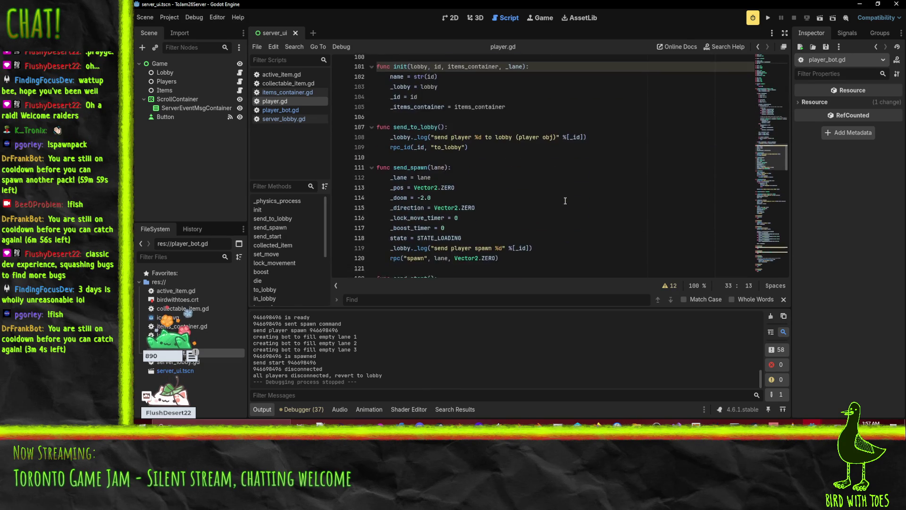
scroll(565, 202, "down", 5)
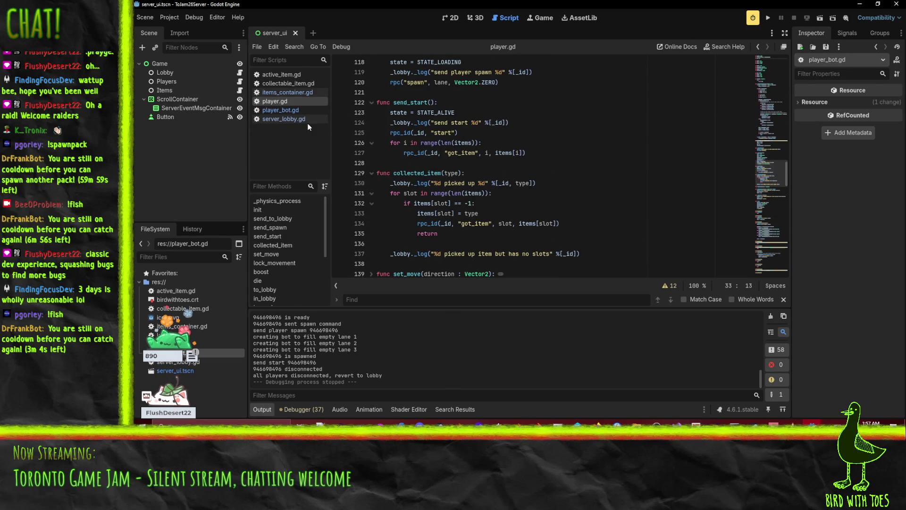
left_click(292, 121)
left_click(590, 150)
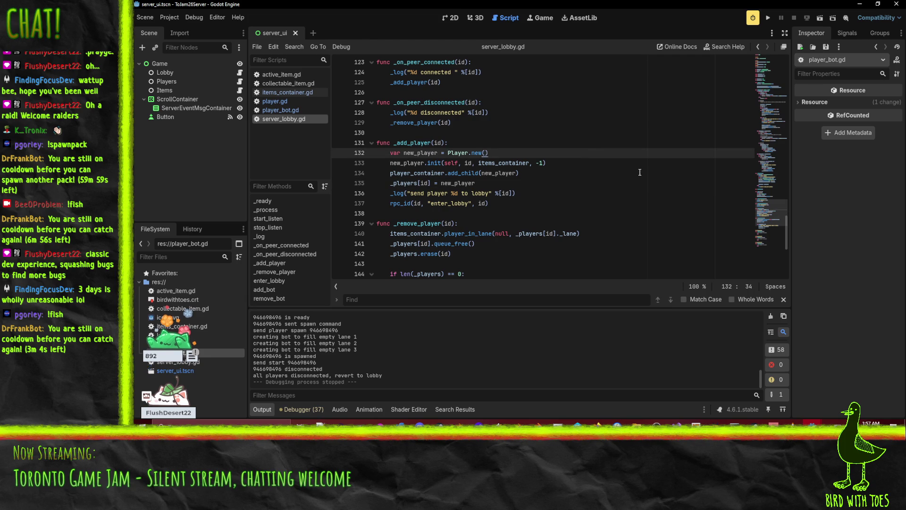
key("ctrl+f")
type("spawn")
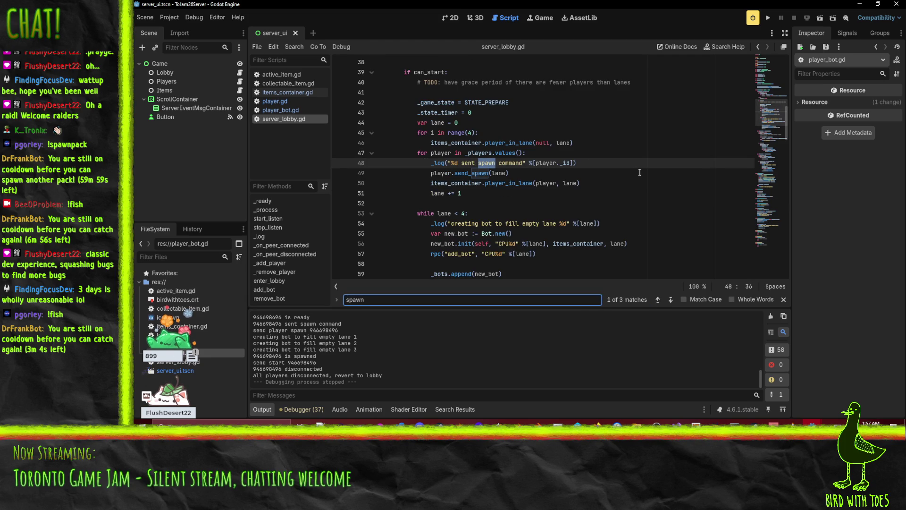
left_click(479, 193)
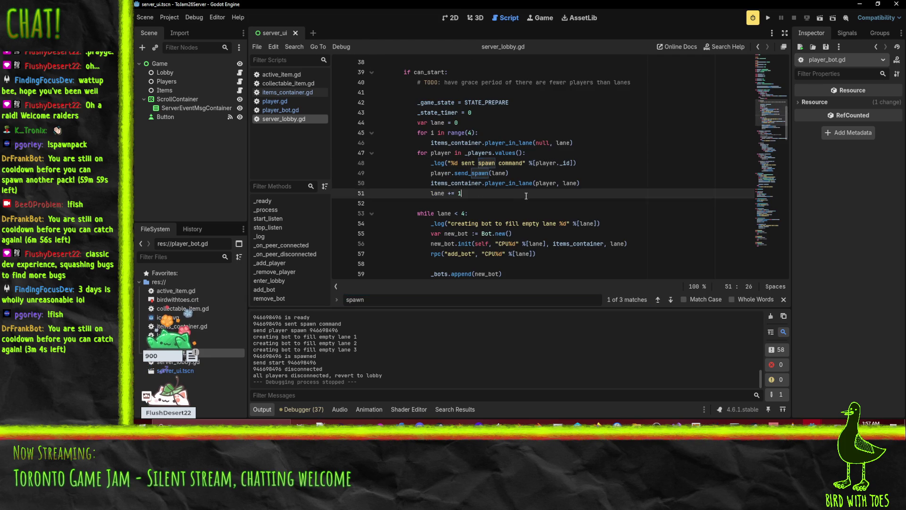
scroll(505, 194, "down", 3)
scroll(506, 194, "up", 1)
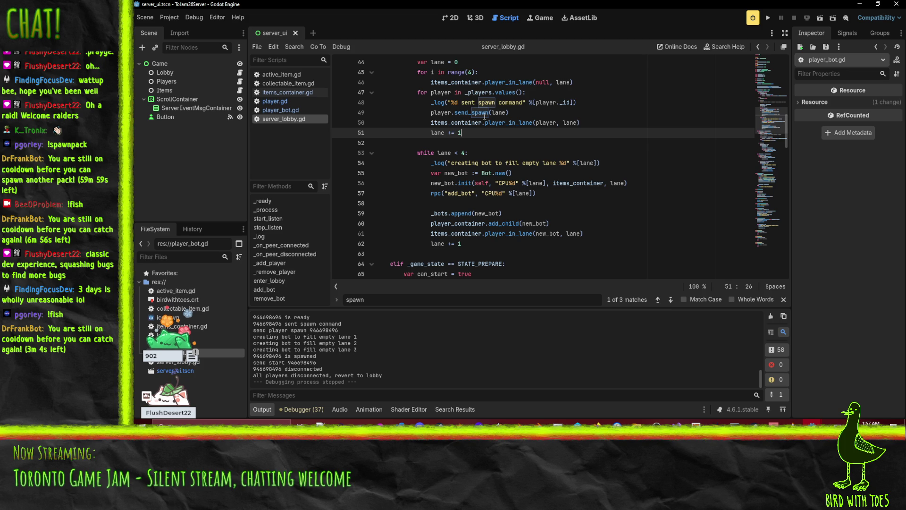
left_click(532, 197)
scroll(588, 199, "up", 1)
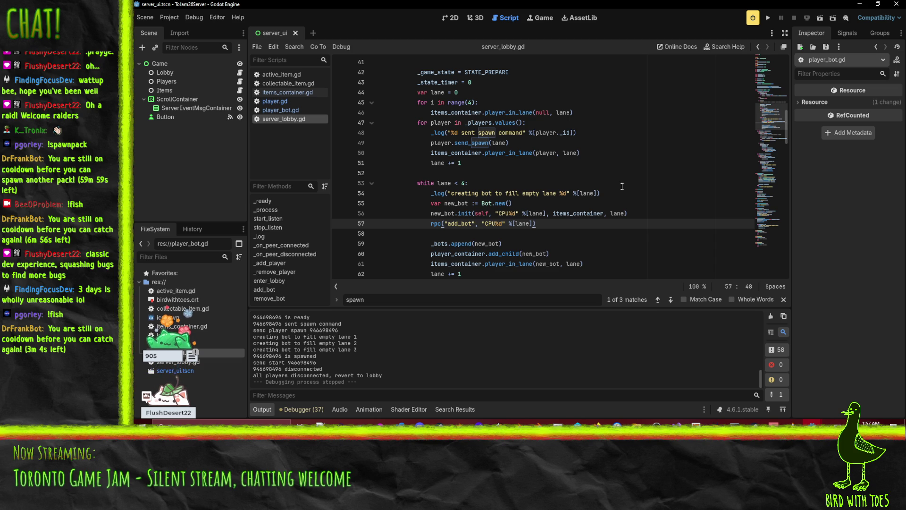
scroll(622, 186, "down", 3)
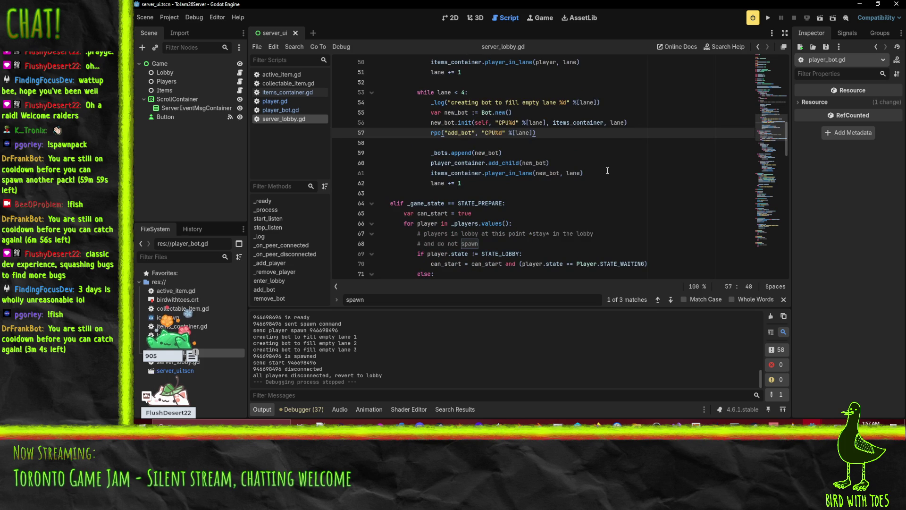
mouse_move(812, 422)
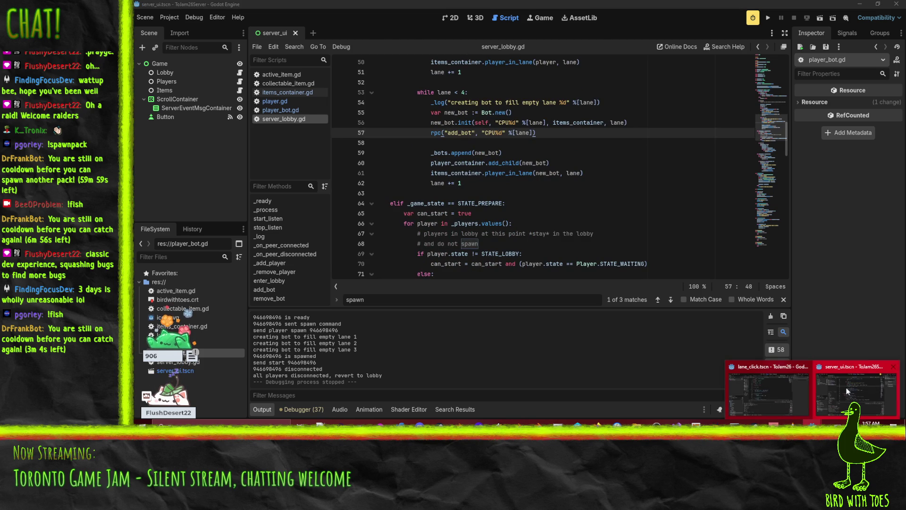
left_click(751, 384)
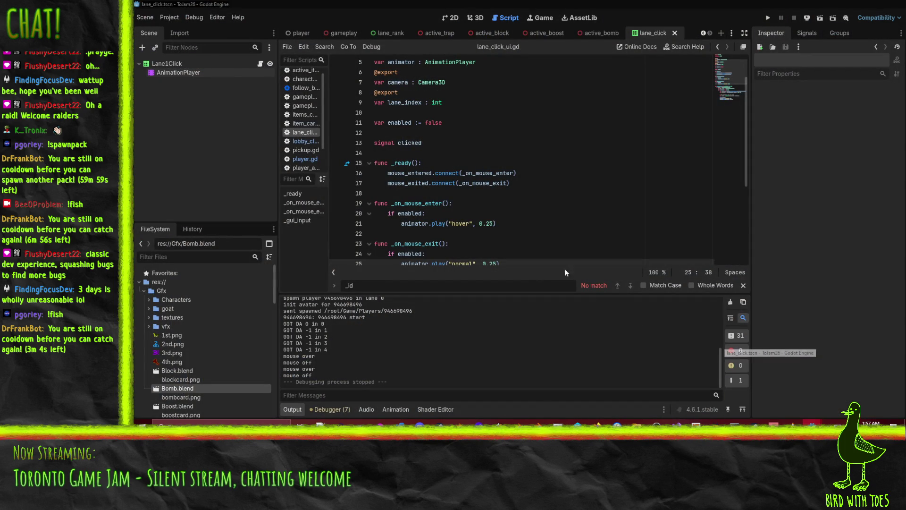
left_click_drag(329, 121, 384, 122)
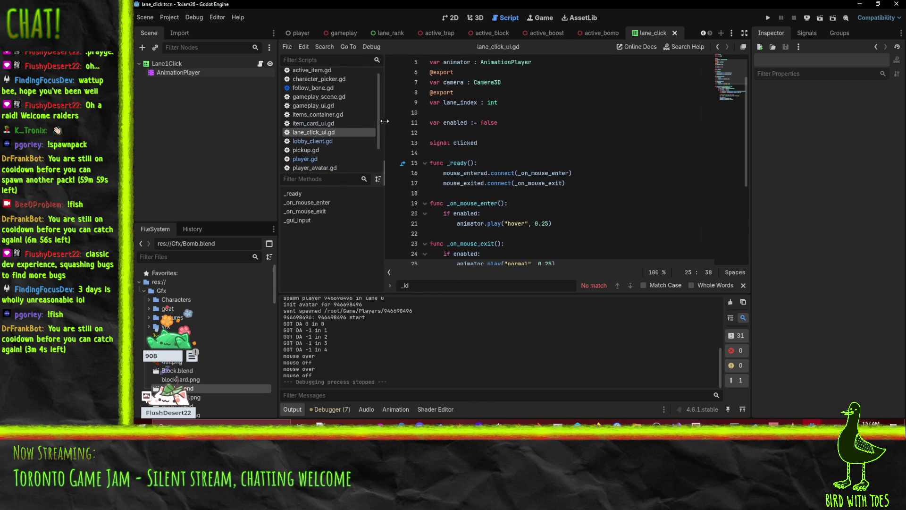
left_click(311, 142)
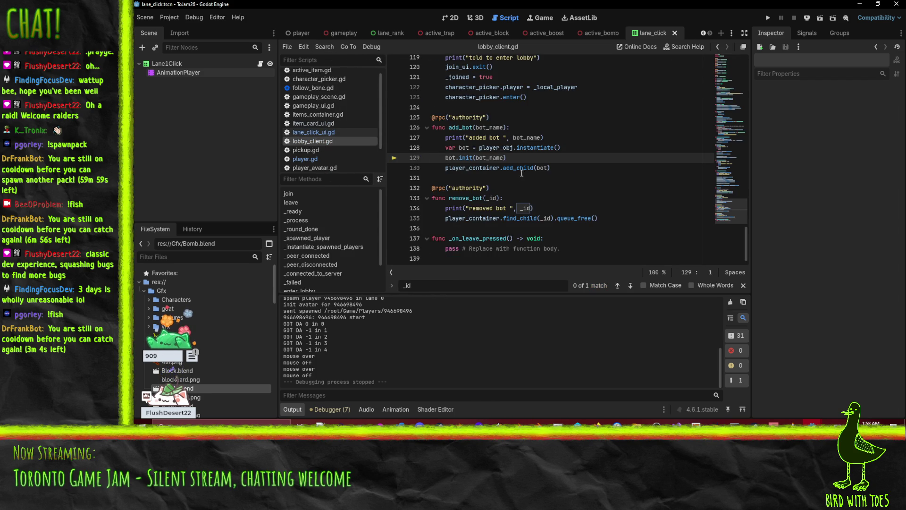
scroll(522, 173, "up", 1)
left_click(570, 198)
scroll(584, 198, "up", 1)
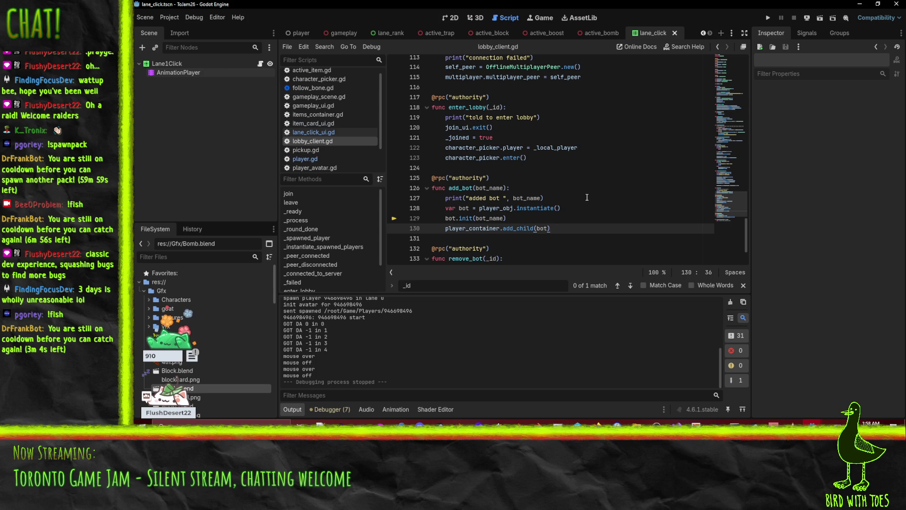
key("Return")
type("bot.spaw")
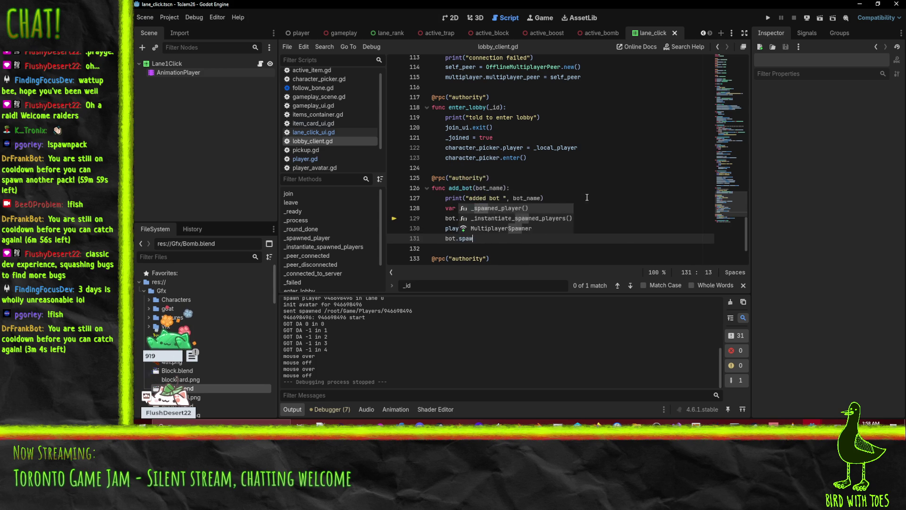
key("Escape")
type("()")
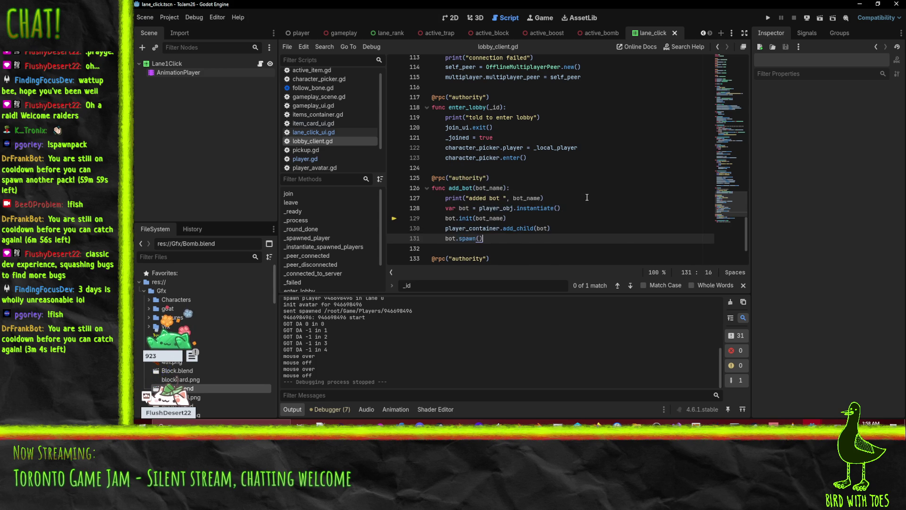
left_click(571, 229)
key("ctrl+s")
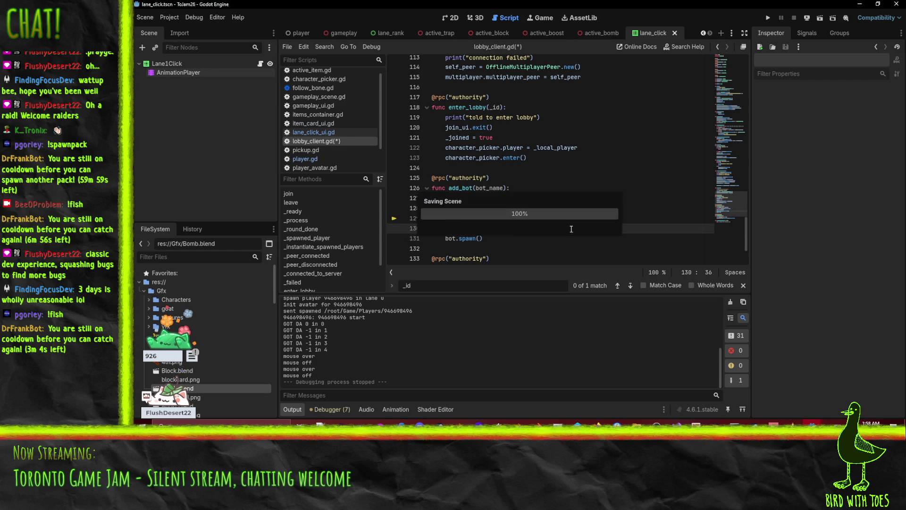
left_click(499, 239)
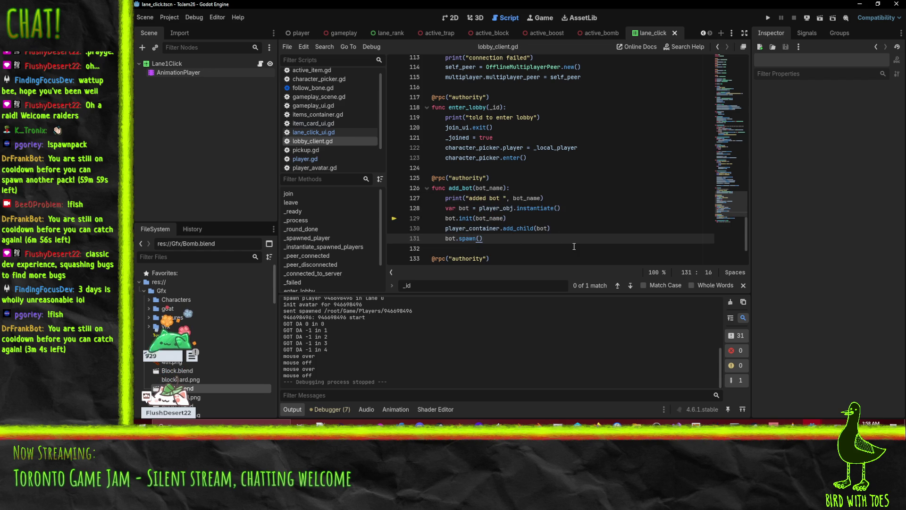
key("ctrl+shift+k")
key("Up")
key("Up")
key("End")
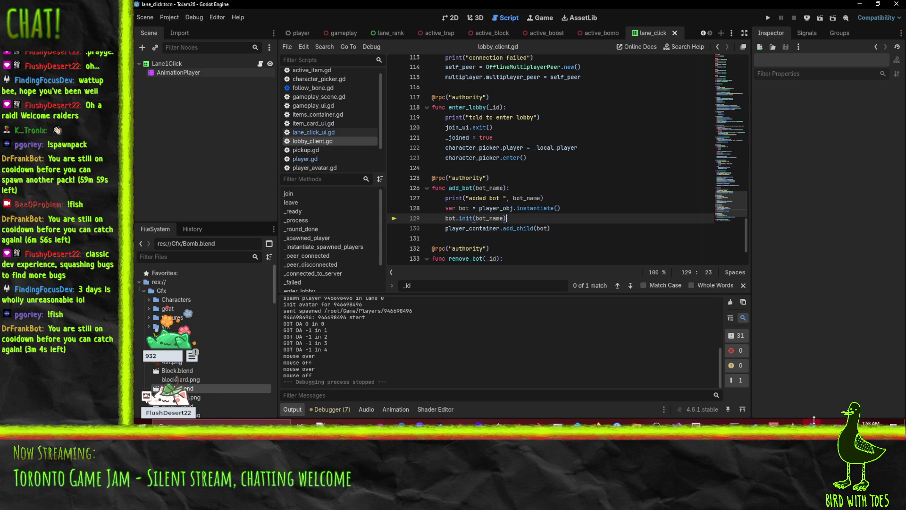
mouse_move(812, 421)
left_click(857, 389)
scroll(539, 184, "down", 2)
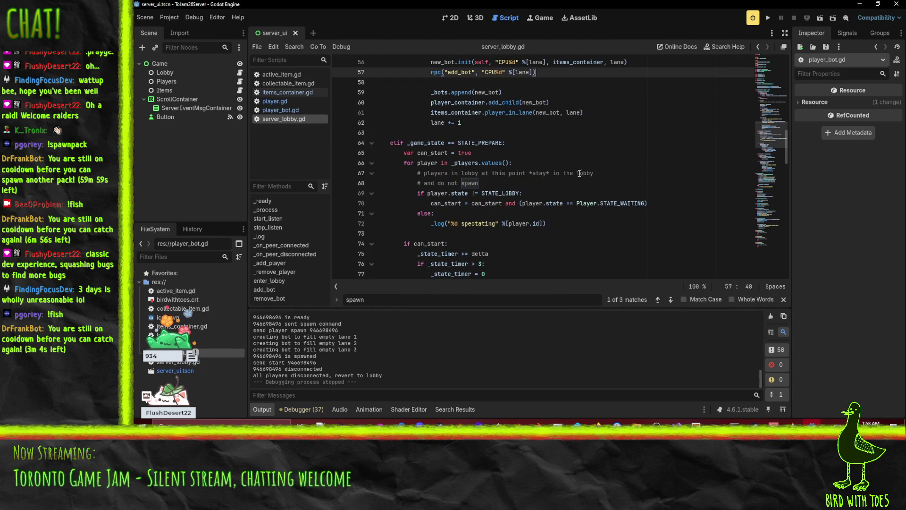
left_click(556, 184)
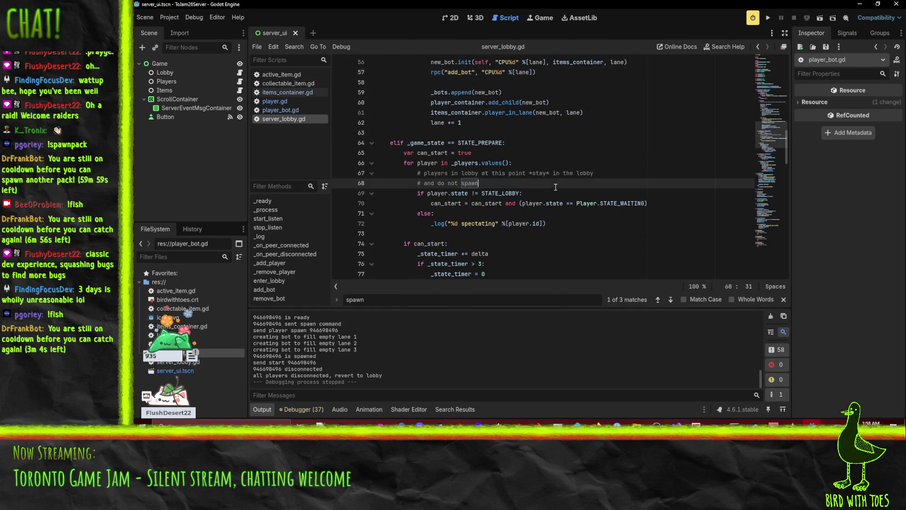
scroll(553, 184, "up", 4)
left_click(492, 89)
left_click(560, 134)
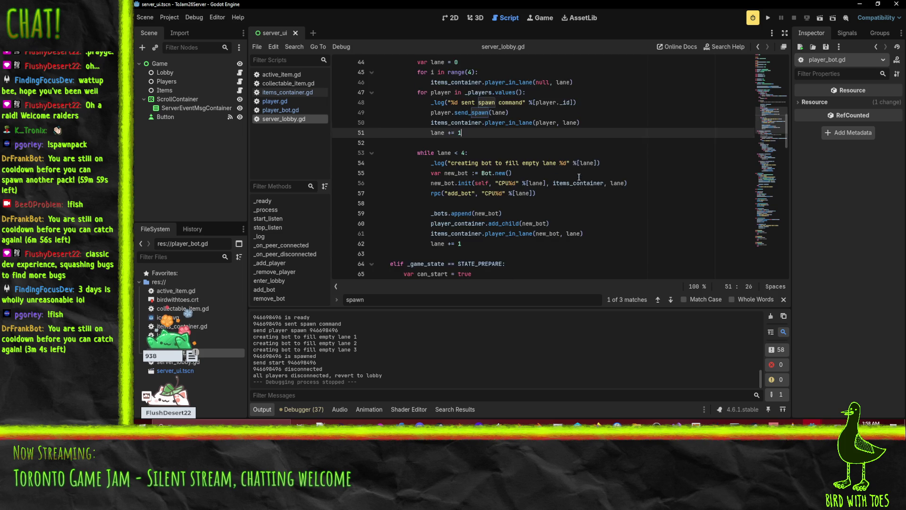
scroll(580, 175, "down", 4)
scroll(588, 173, "down", 2)
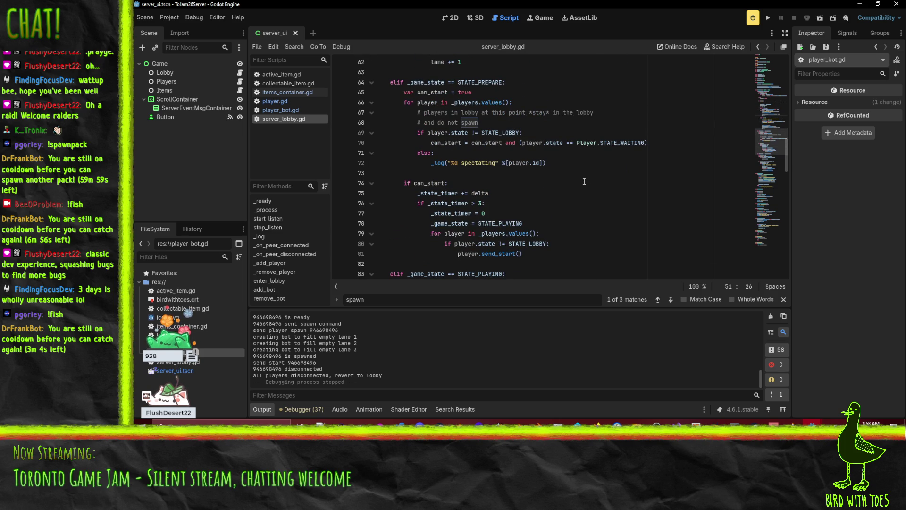
scroll(500, 188, "down", 2)
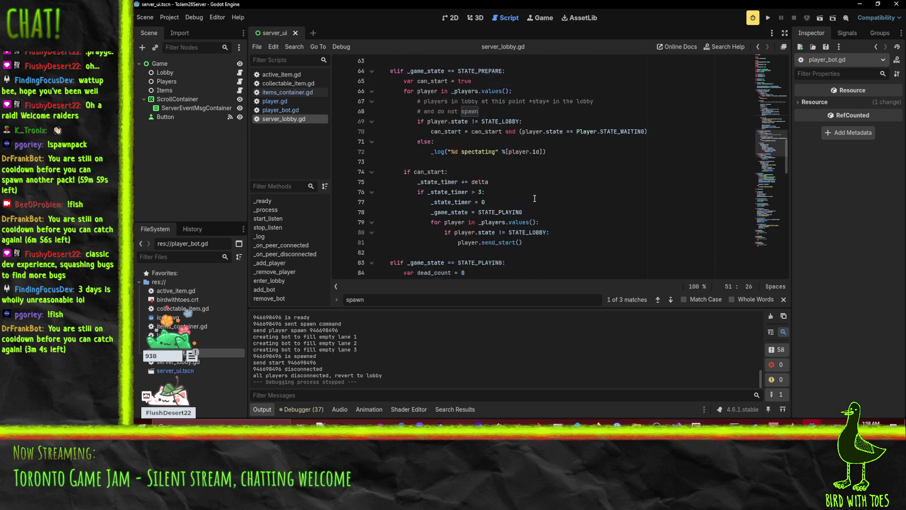
scroll(538, 189, "up", 8)
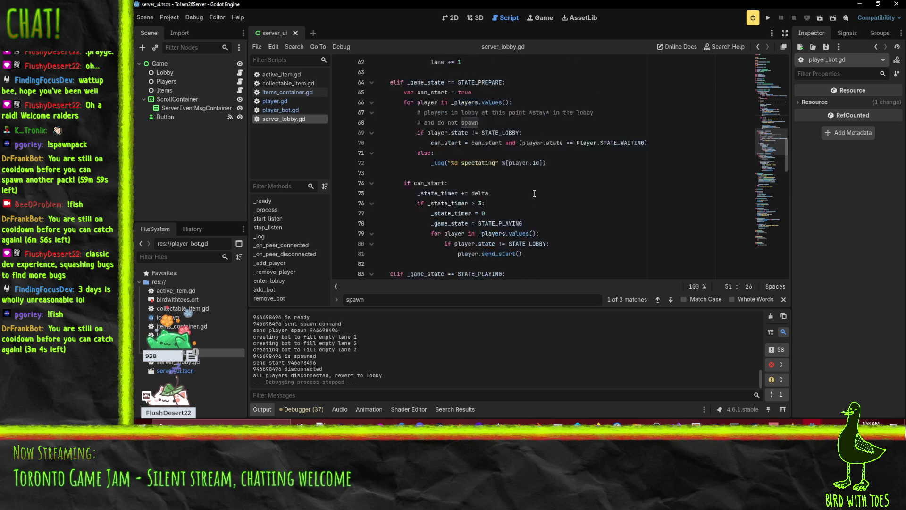
left_click(550, 153)
left_click(516, 144)
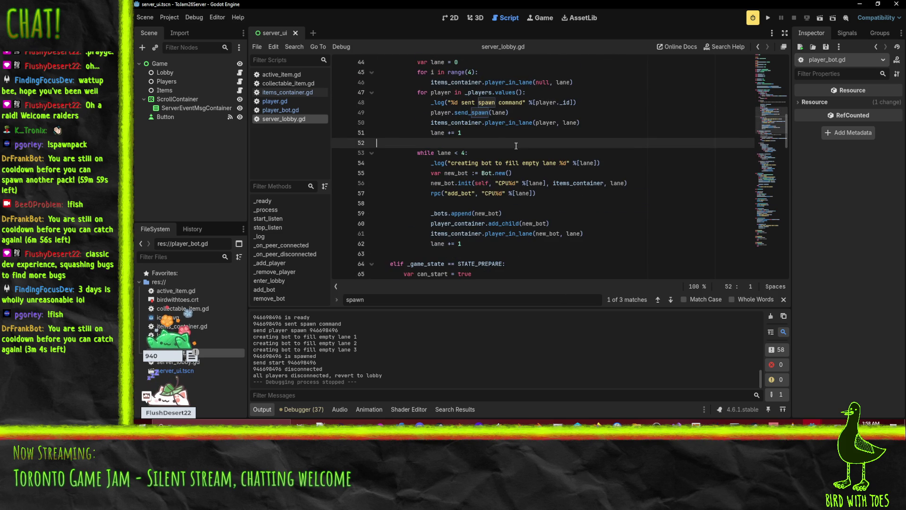
scroll(510, 152, "up", 2)
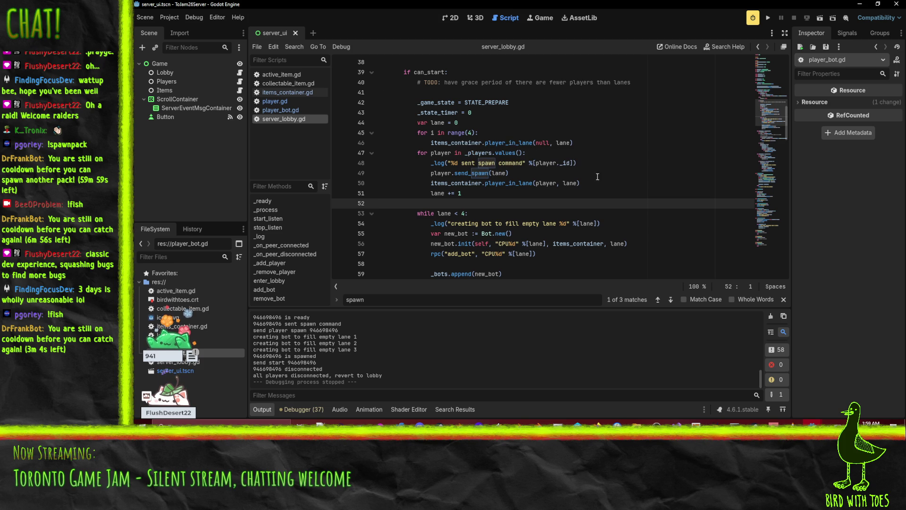
scroll(619, 216, "down", 2)
scroll(530, 161, "up", 2)
scroll(570, 199, "down", 2)
scroll(472, 179, "up", 2)
scroll(407, 156, "down", 2)
left_click(582, 193)
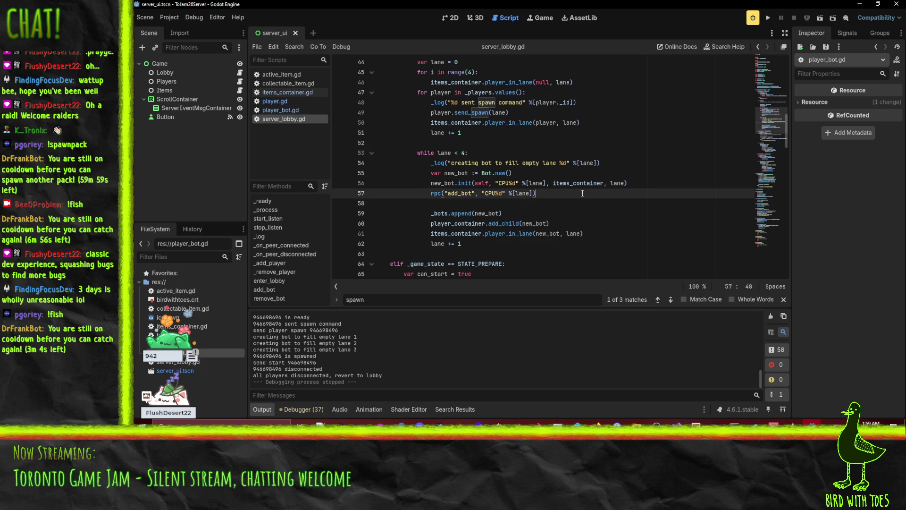
double_click(585, 183)
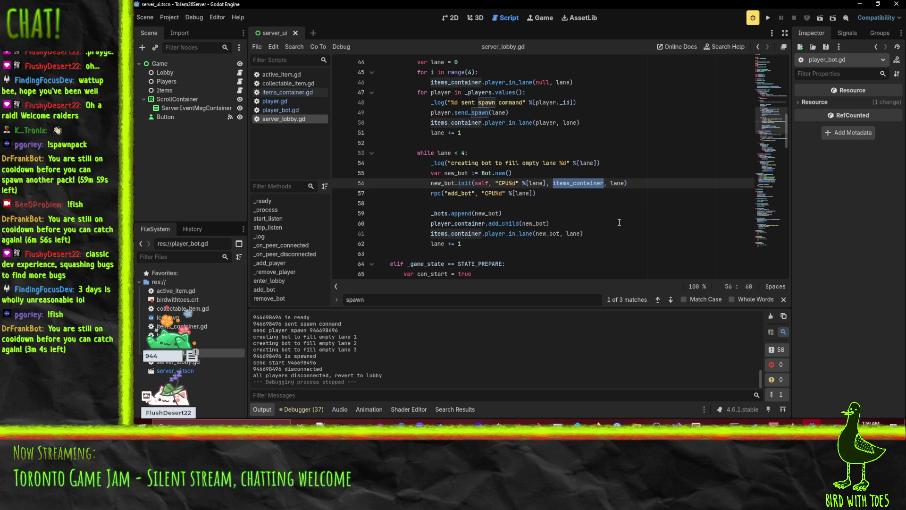
scroll(407, 148, "up", 1)
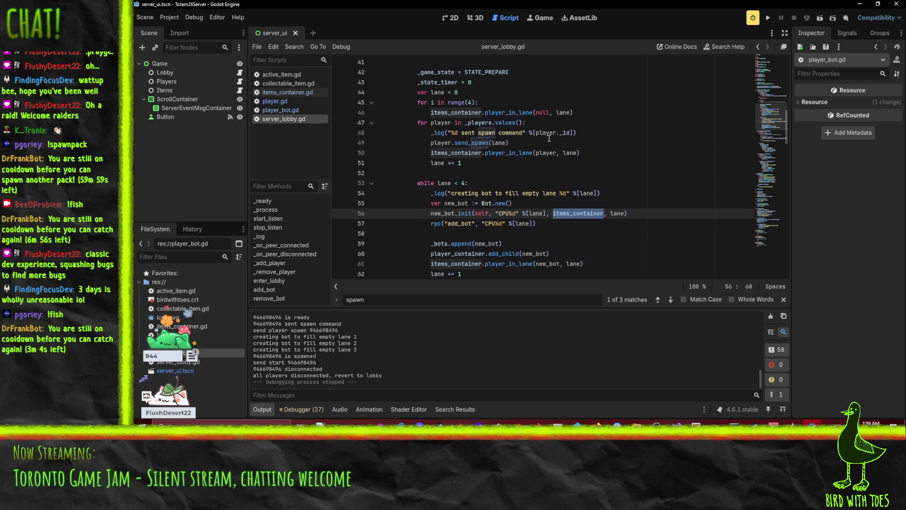
scroll(585, 166, "up", 1)
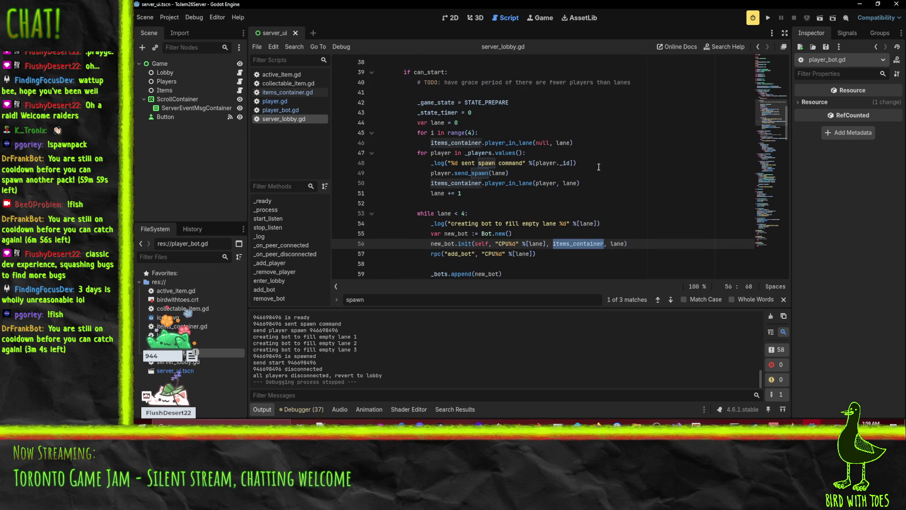
scroll(593, 206, "up", 8)
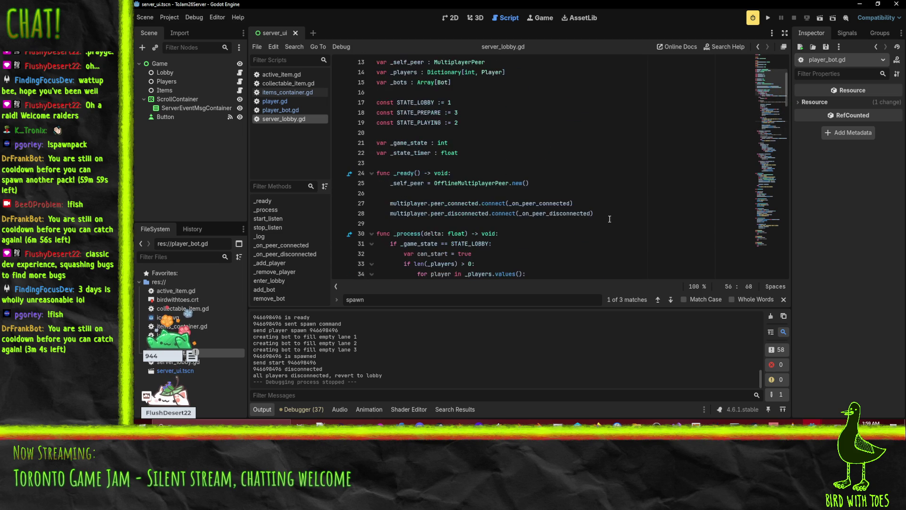
Declare 'var _spawn_bots_hack : bool' after the game-state variables in server_lobby.gd.
left_click(511, 160)
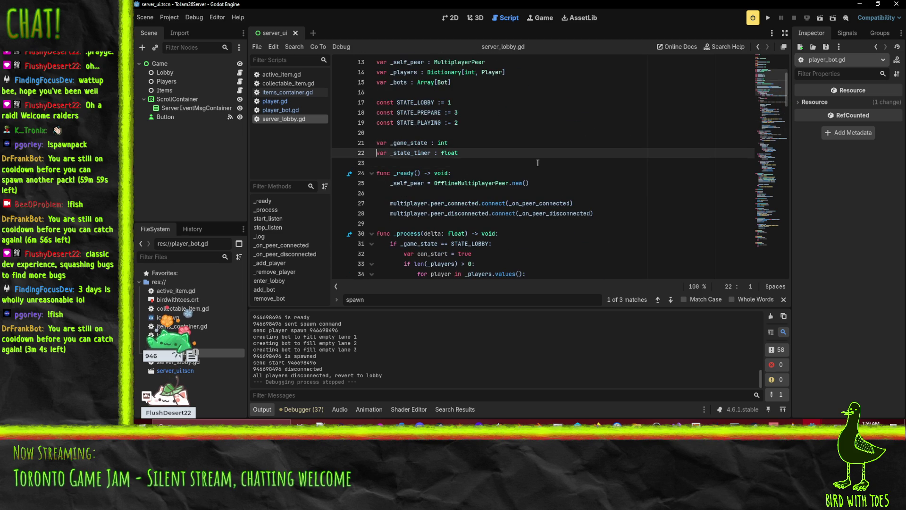
key("Return")
key("Return")
type("var _spawn")
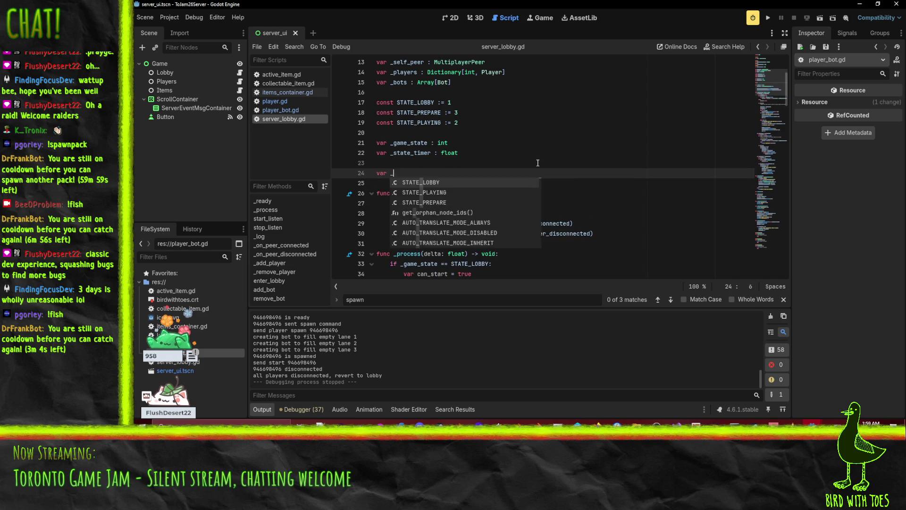
type("_bots_hack : ")
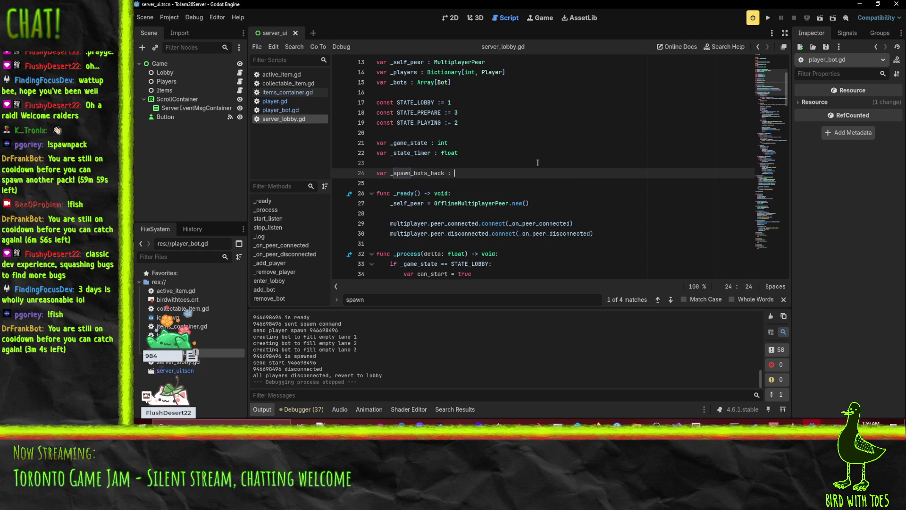
type("bool")
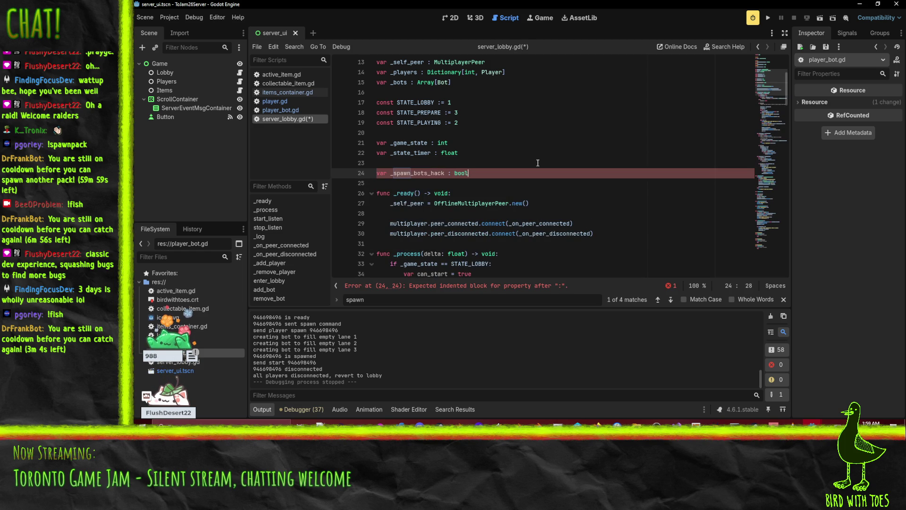
left_click(413, 173)
double_click(414, 173)
scroll(560, 209, "down", 10)
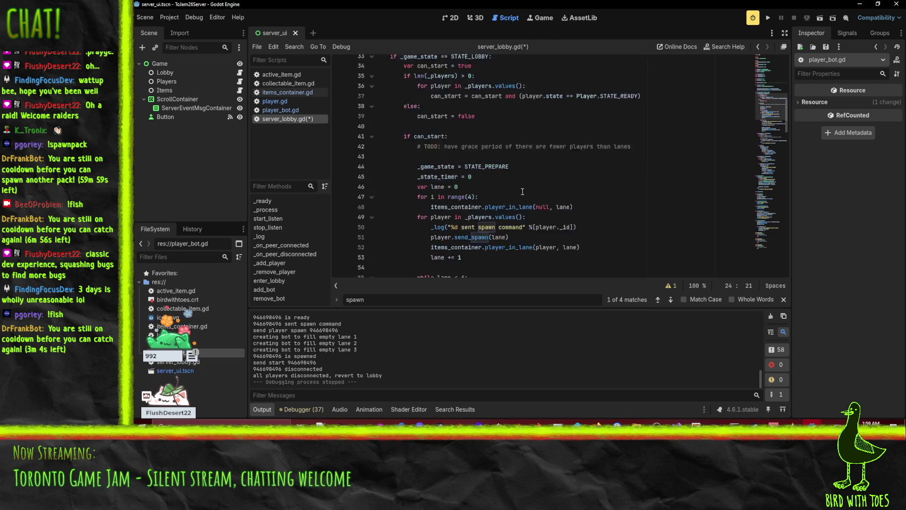
scroll(504, 183, "up", 1)
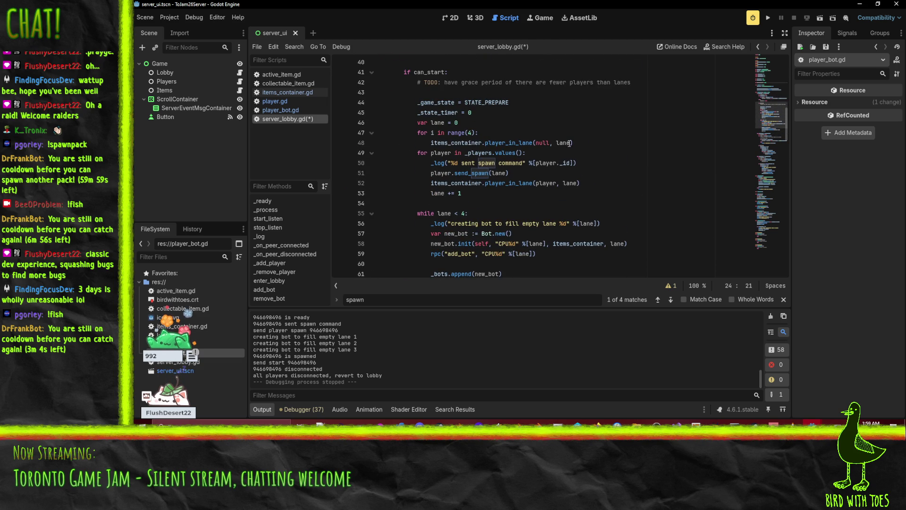
Insert an 'if _spawn_bots_hack' line below the lane-clearing range(4) loop in the start block.
left_click(590, 144)
key("Up")
key("Up")
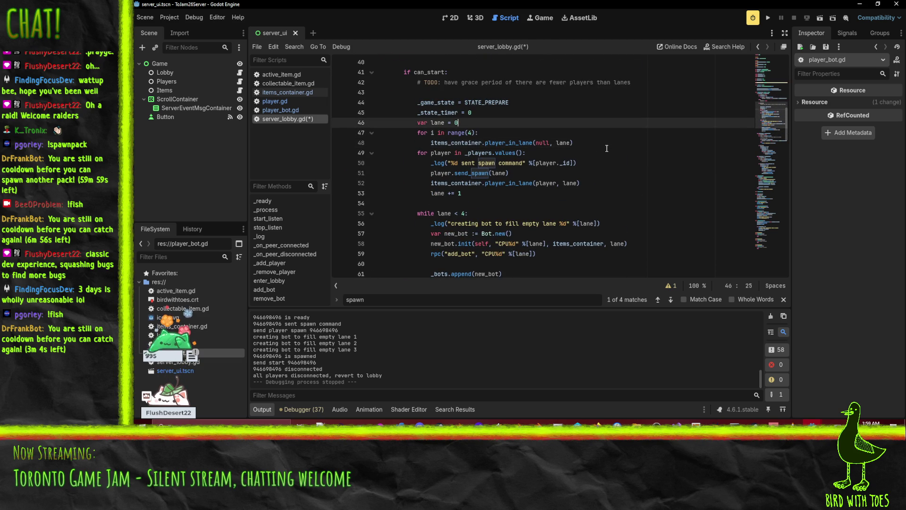
key("Return")
key("Return")
key("Up")
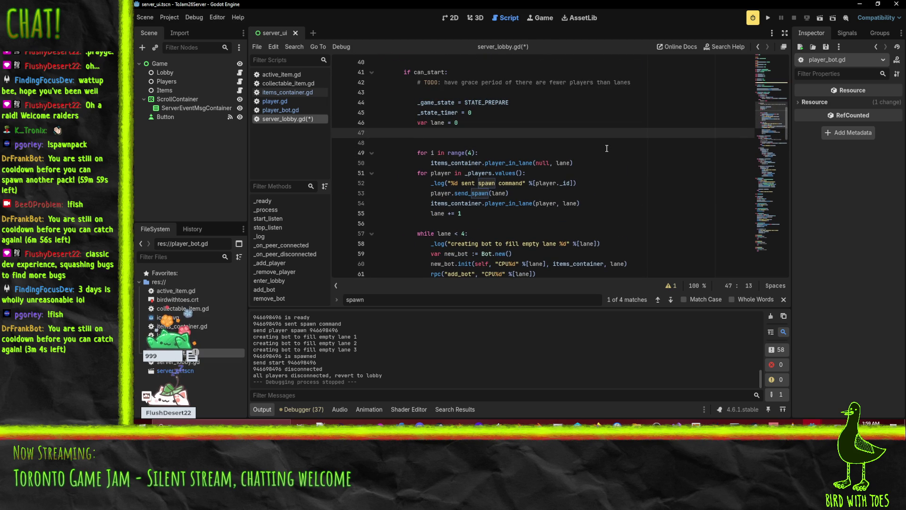
type("if _spawn_bots_hack")
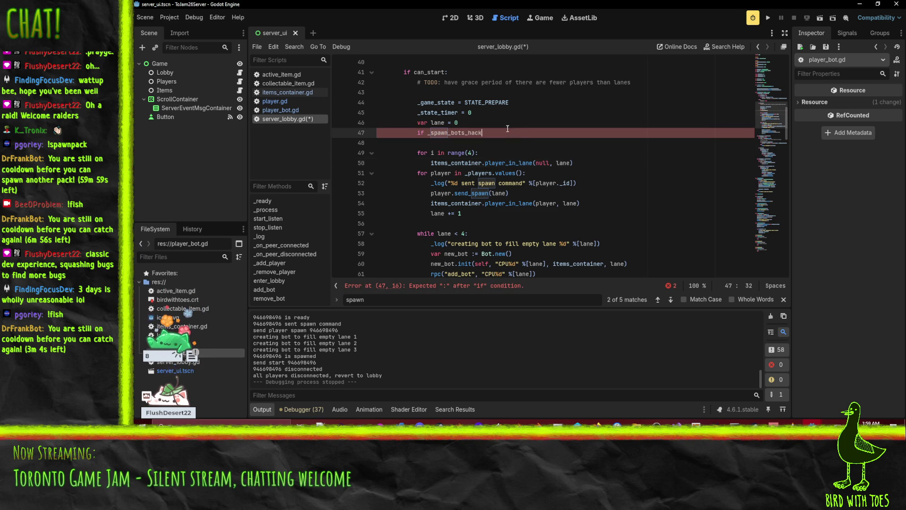
key("Down")
key("Down")
key("Home")
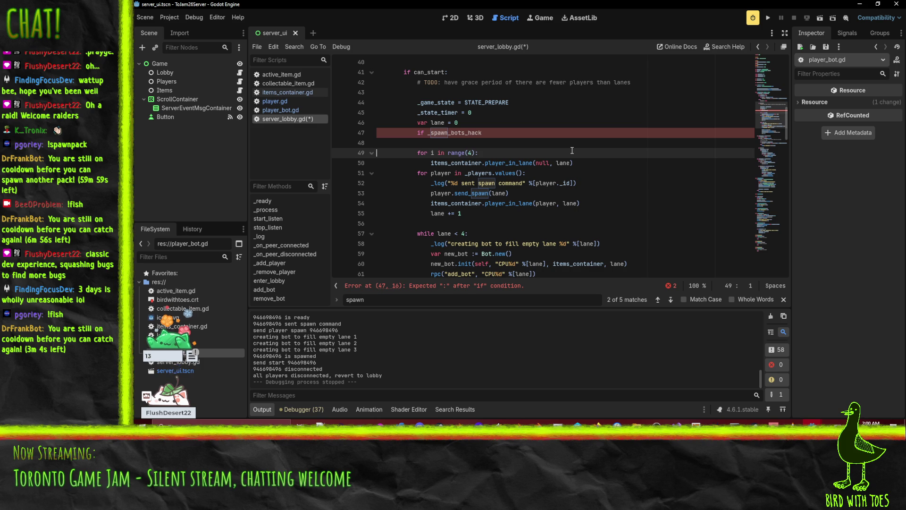
key("shift+Down")
key("shift+Down")
key("Up")
key("Up")
key("Up")
key("alt+Down")
key("alt+Down")
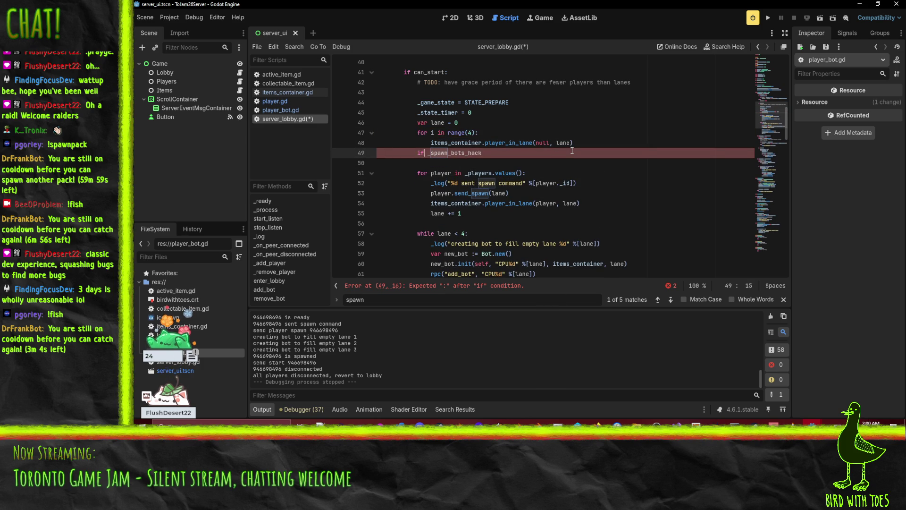
key("Down")
key("End")
key("ctrl+shift+k")
Indent the player spawn loop under the if _spawn_bots_hack line.
key("Down")
key("shift+Down")
key("shift+Down")
key("shift+Down")
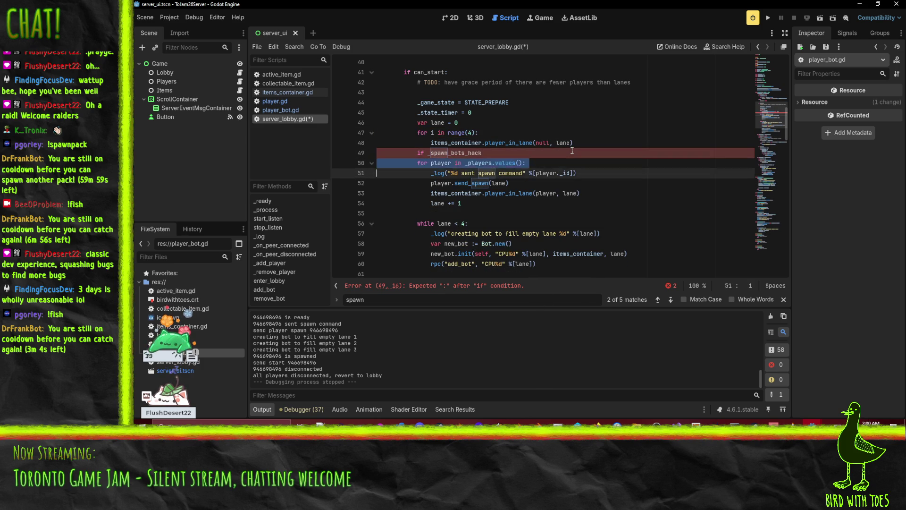
key("Tab")
key("Up")
key("Up")
key("Up")
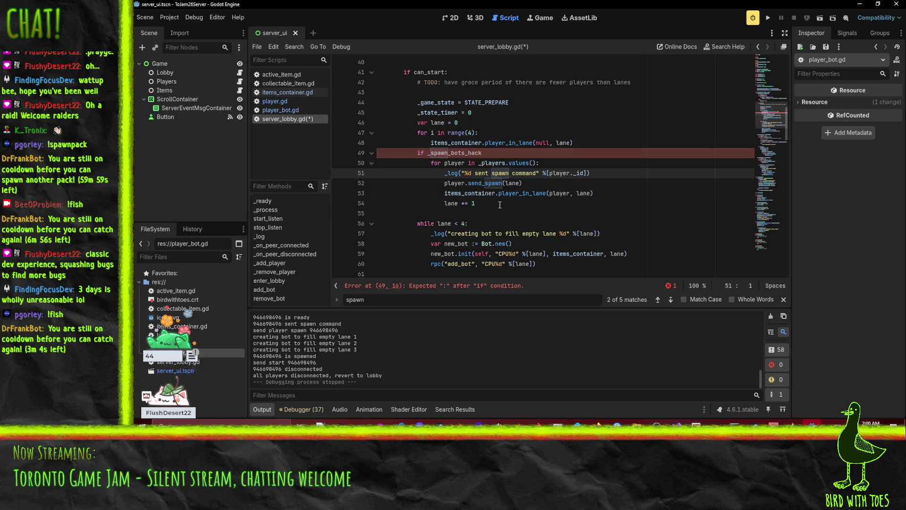
Move the 'var lane = 0' line down inside the if _spawn_bots_hack block.
left_click(479, 193)
double_click(522, 193)
scroll(585, 197, "down", 3)
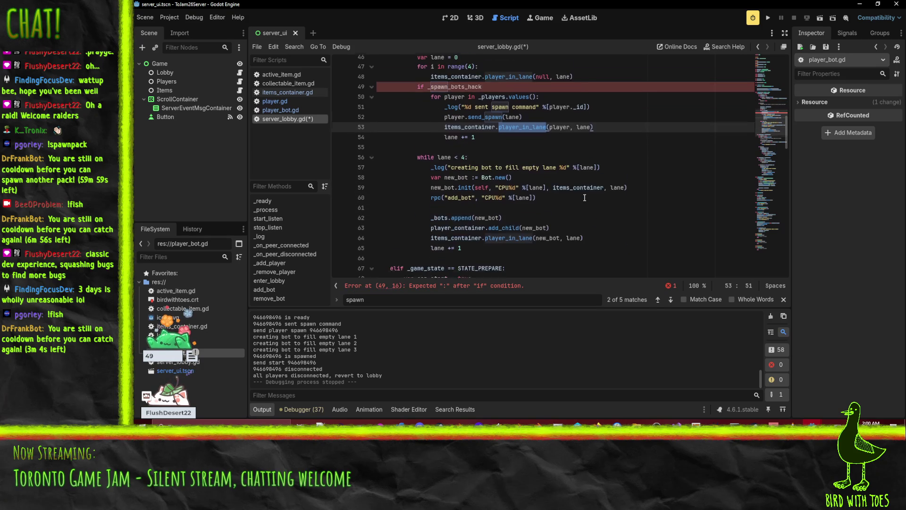
scroll(584, 197, "up", 2)
key("Down")
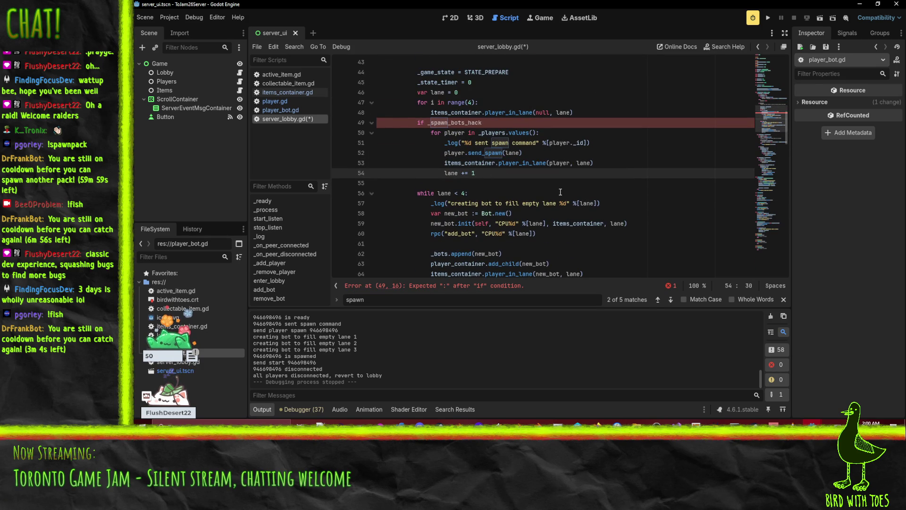
key("Up")
key("Up")
key("Up")
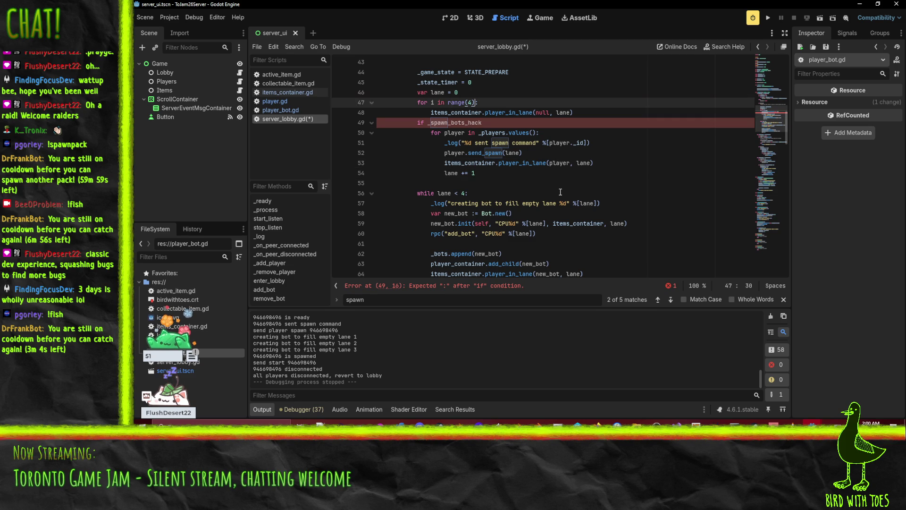
key("Home")
key("ctrl+x")
key("Down")
key("Down")
key("Down")
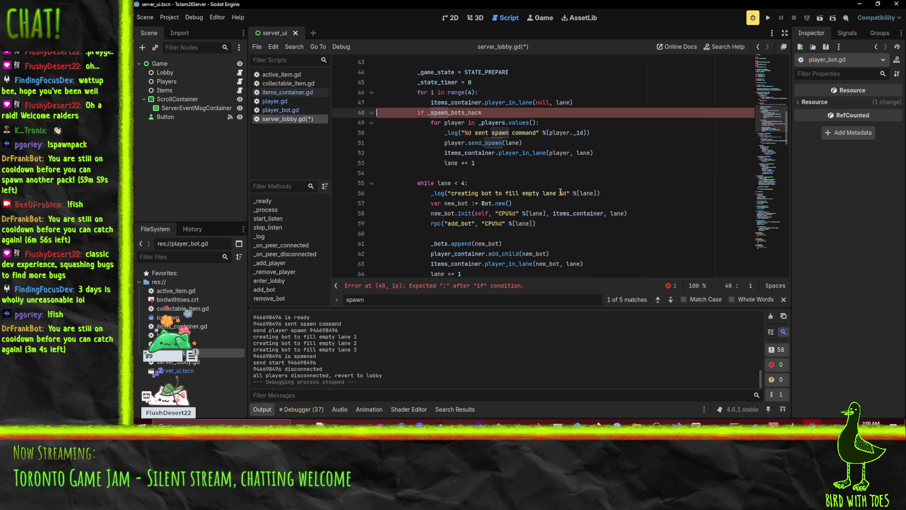
key("ctrl+v")
key("Down")
key("Down")
key("Down")
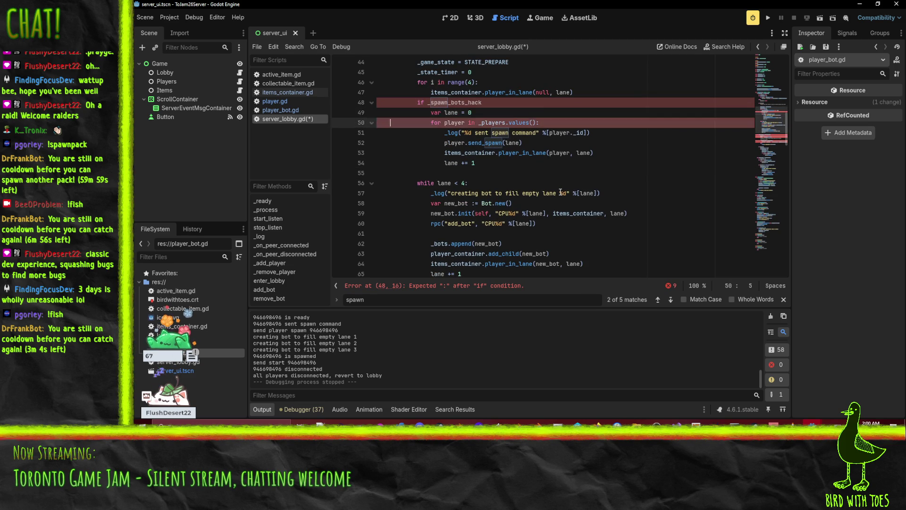
Add an 'else:' after the player spawn loop and indent the bot-filling while loop under it.
key("End")
key("Return")
key("BackSpace")
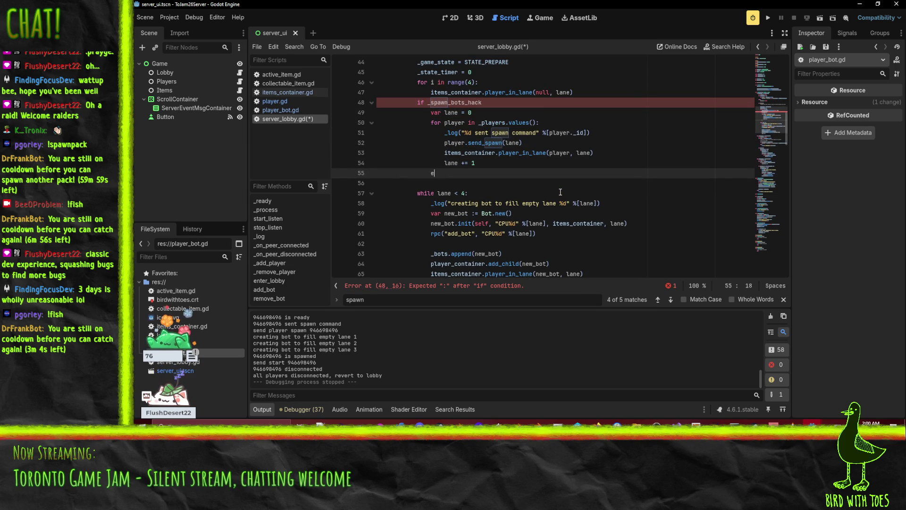
type("else")
key("Return")
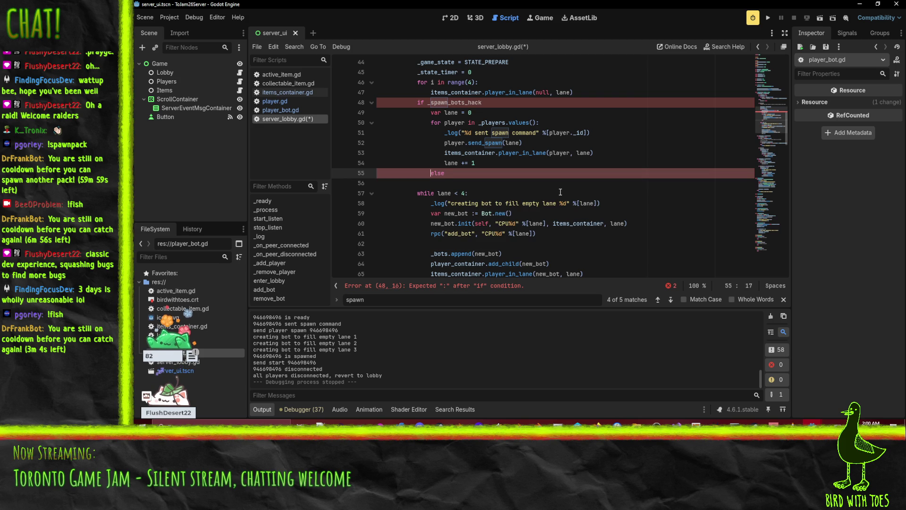
key("shift+Tab")
type(":")
key("Down")
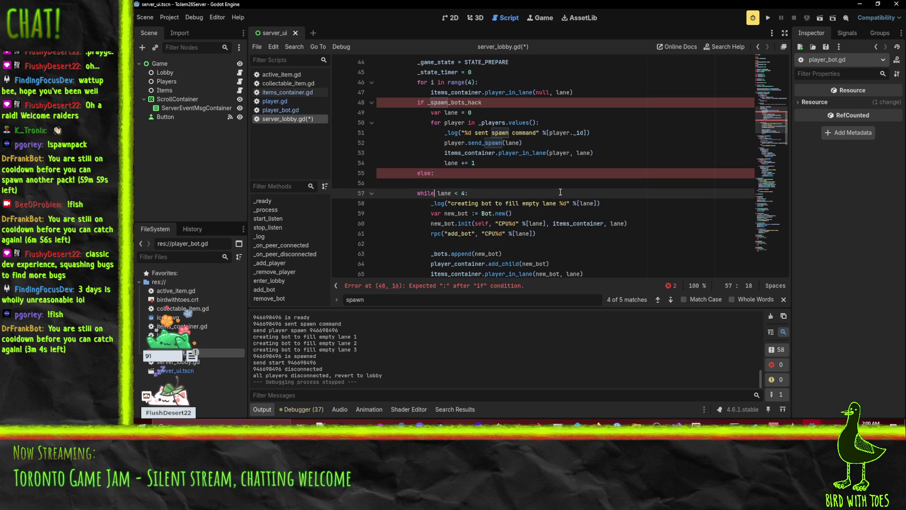
key("Delete")
key("shift+Down")
key("shift+Down")
key("shift+Down")
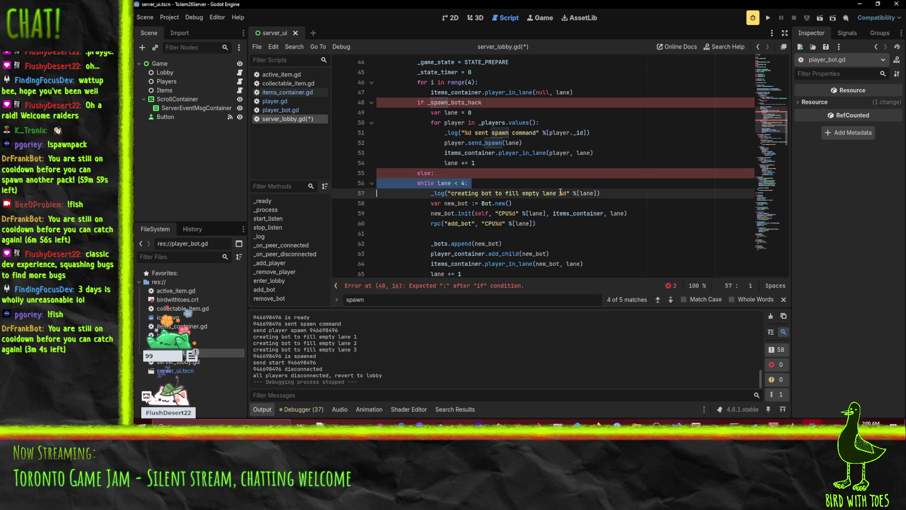
key("shift+Down")
key("Tab")
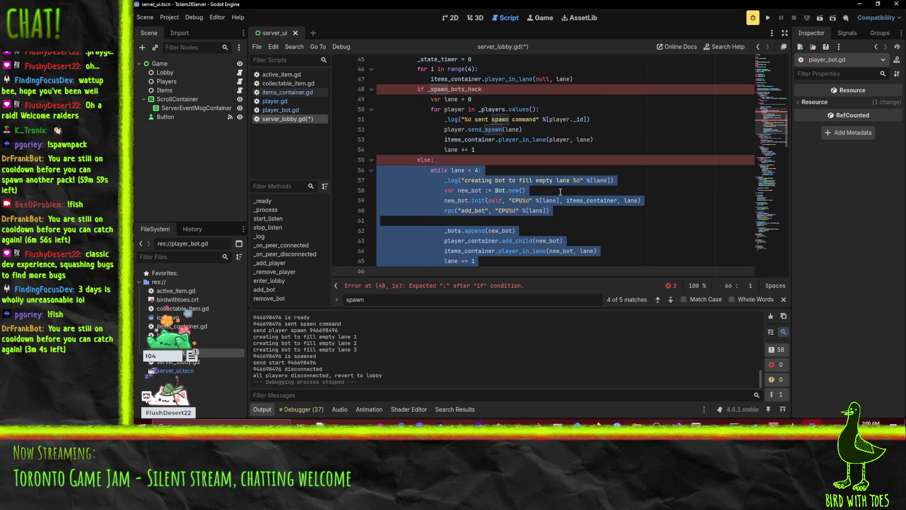
Replace the while header with 'for lane in range(len(_players), 4):'.
double_click(438, 171)
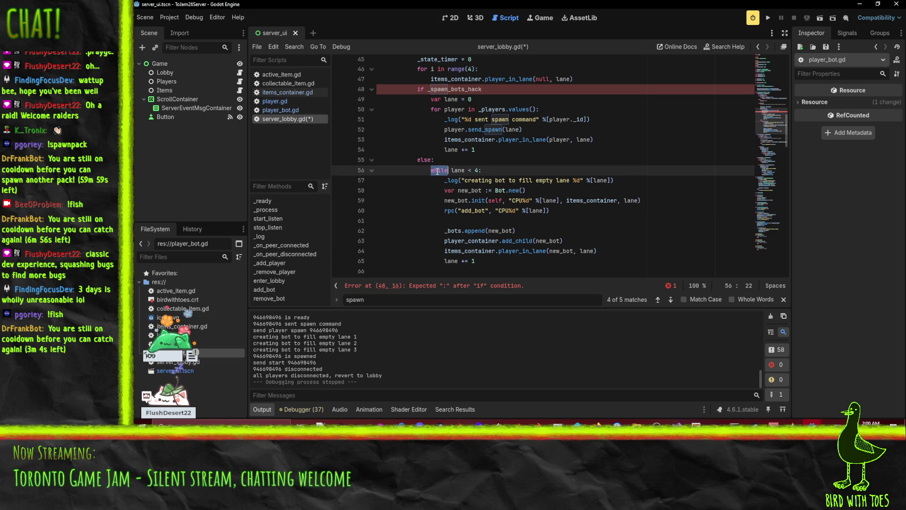
key("shift+End")
type("for i in rang")
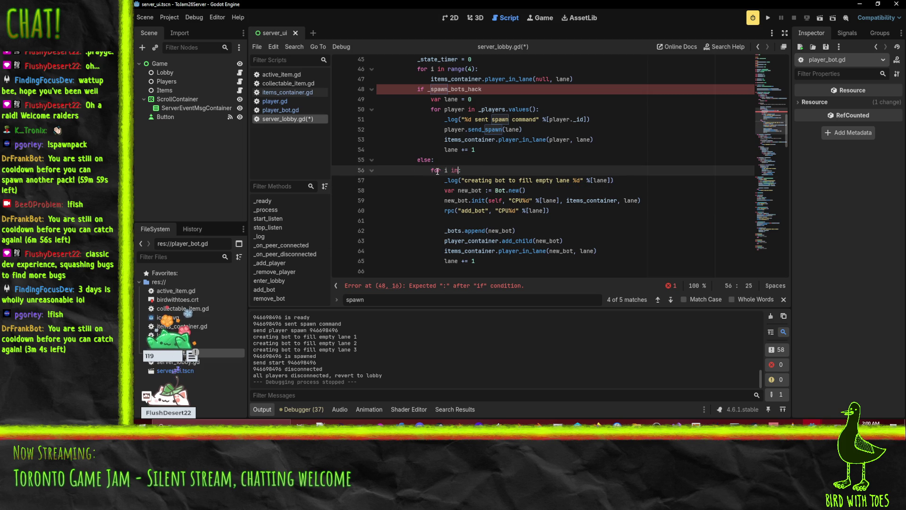
type("e(")
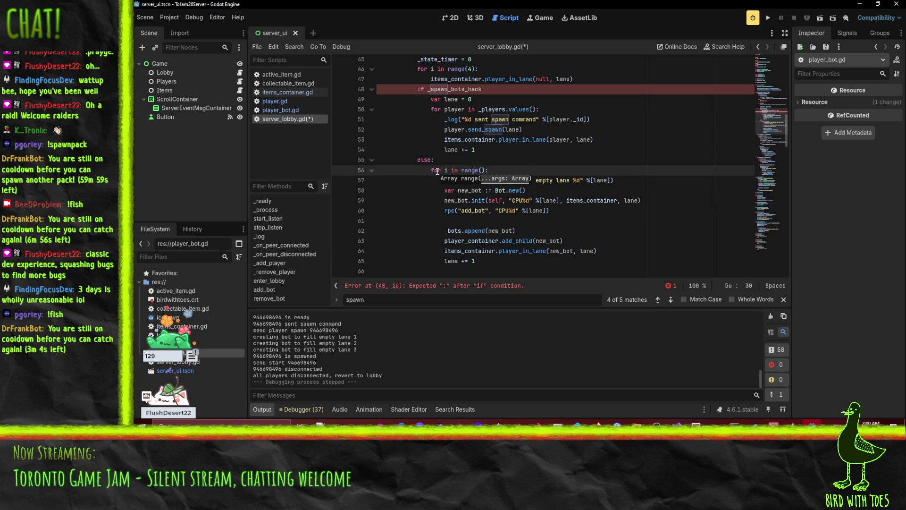
key("BackSpace")
type("lane")
key("End")
key("Left")
key("Left")
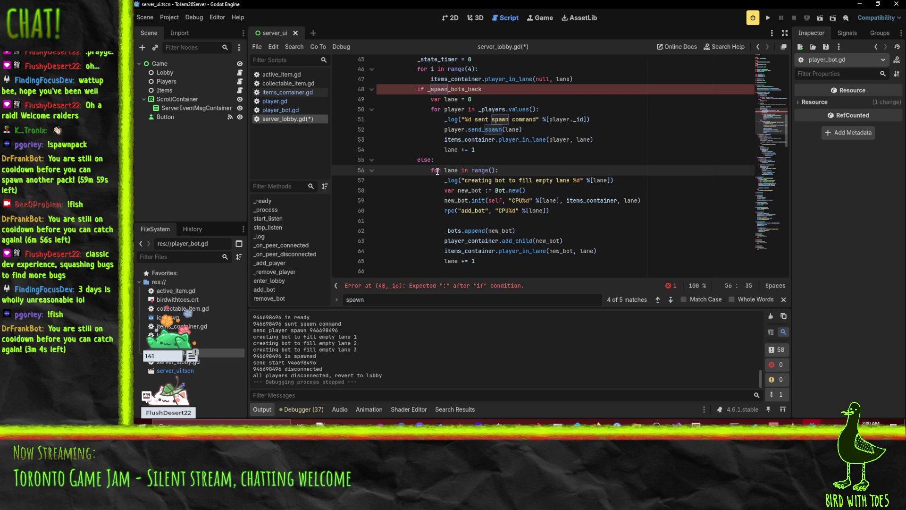
type("len(player")
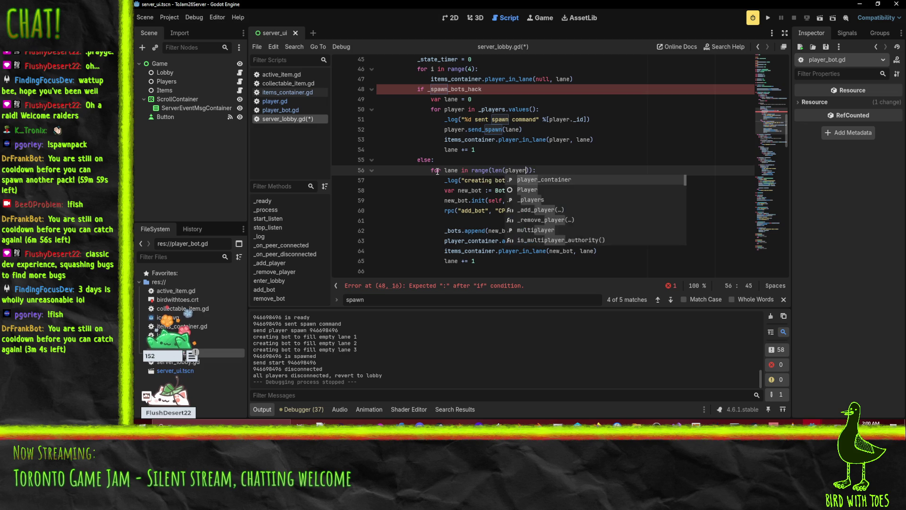
key("BackSpace")
key("BackSpace")
key("BackSpace")
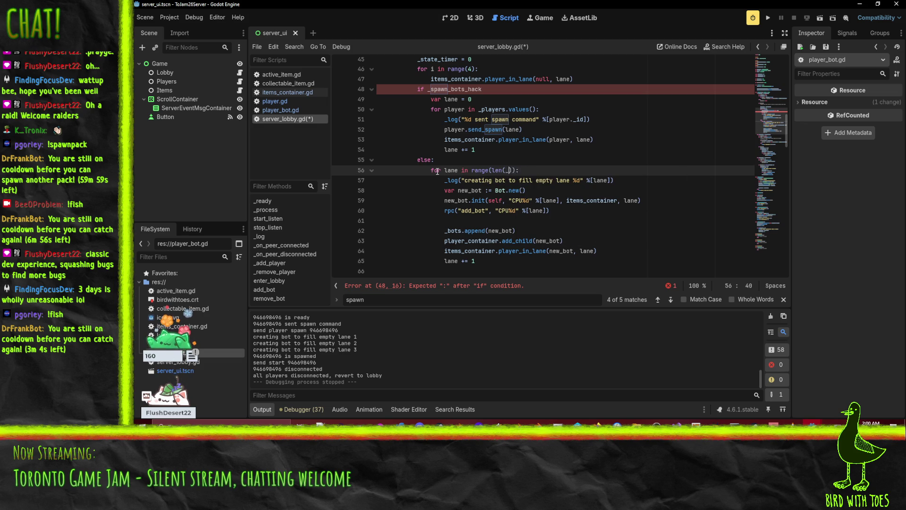
type("_players)")
type(", 3")
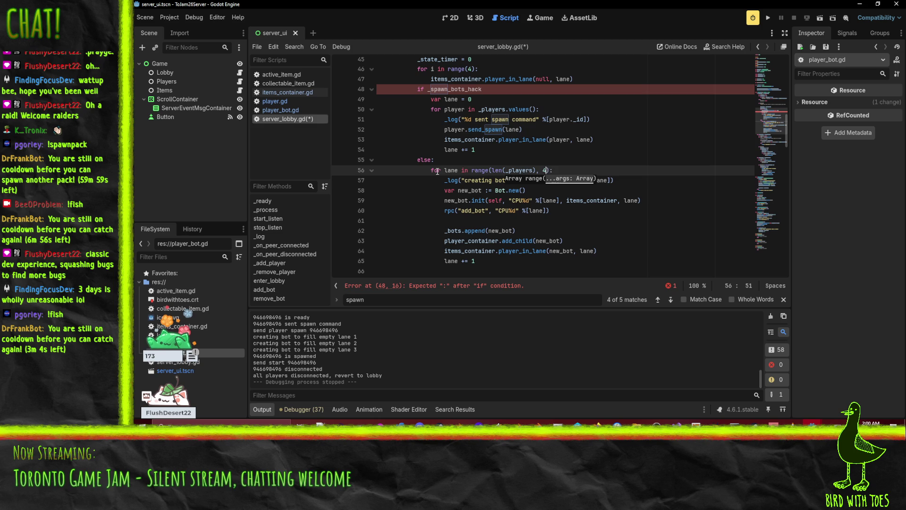
key("End")
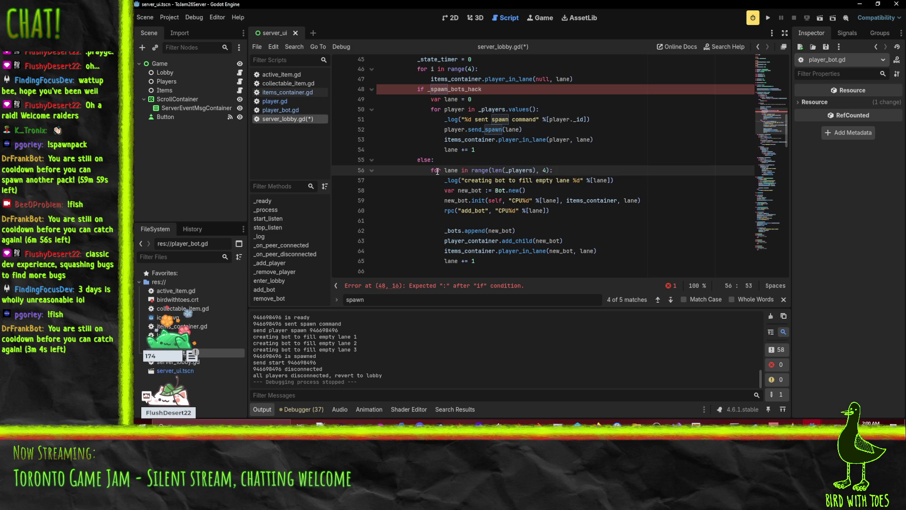
key("Up")
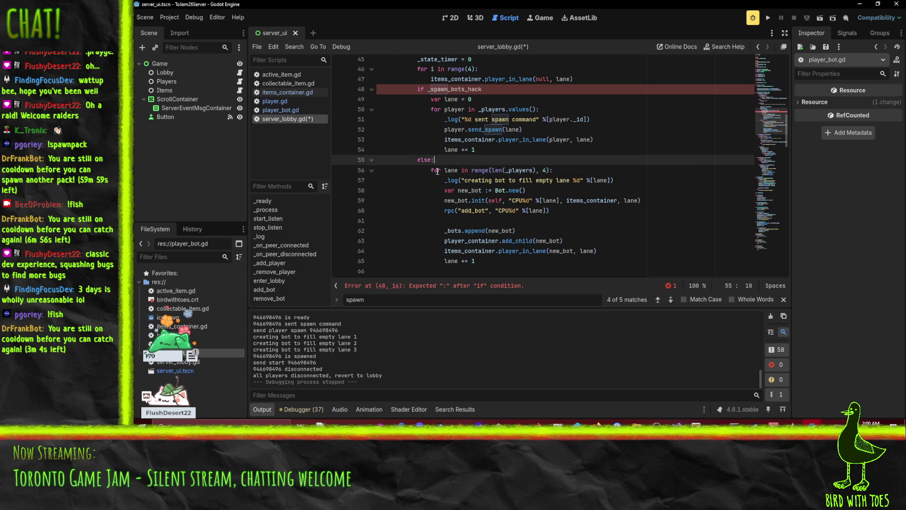
Add 'if len(players) < 4:' under else, delete 'lane += 1', and indent the bot loop beneath it.
key("Return")
type("if ")
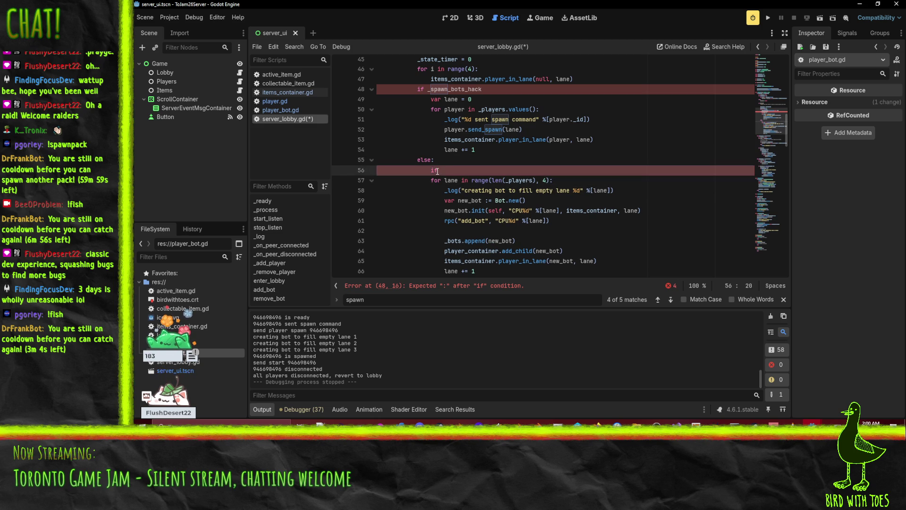
type("ln")
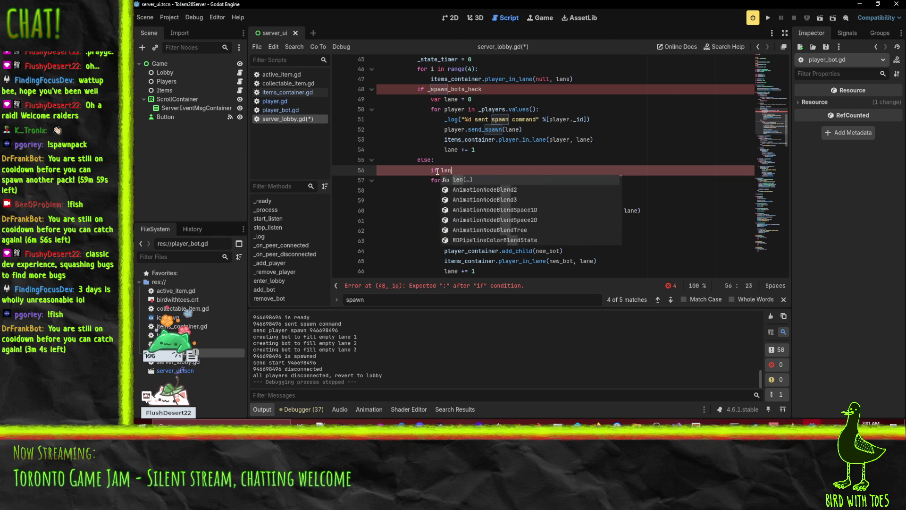
key("Return")
type("players")
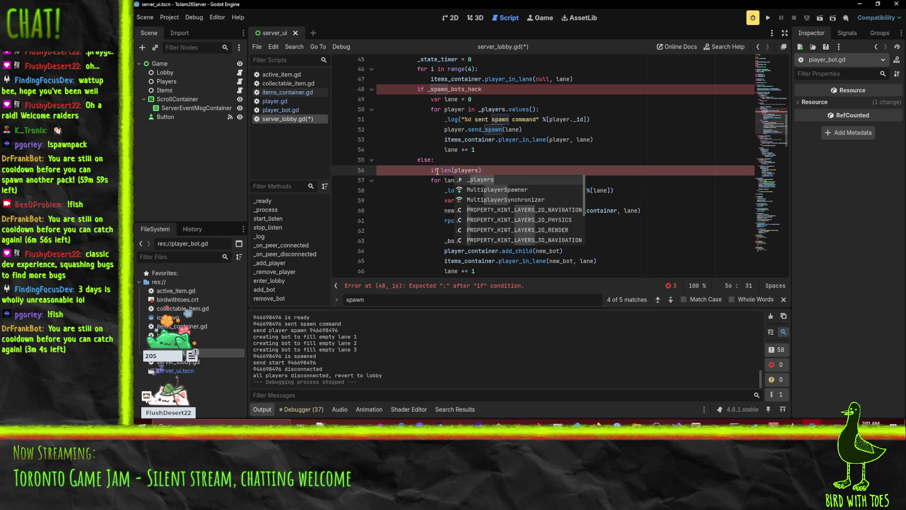
type(") < 4:")
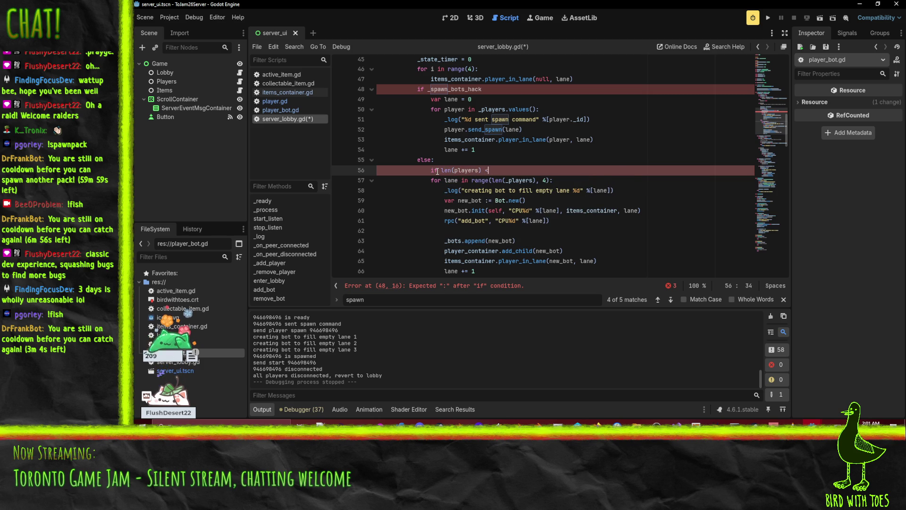
key("Down")
key("Down")
key("Down")
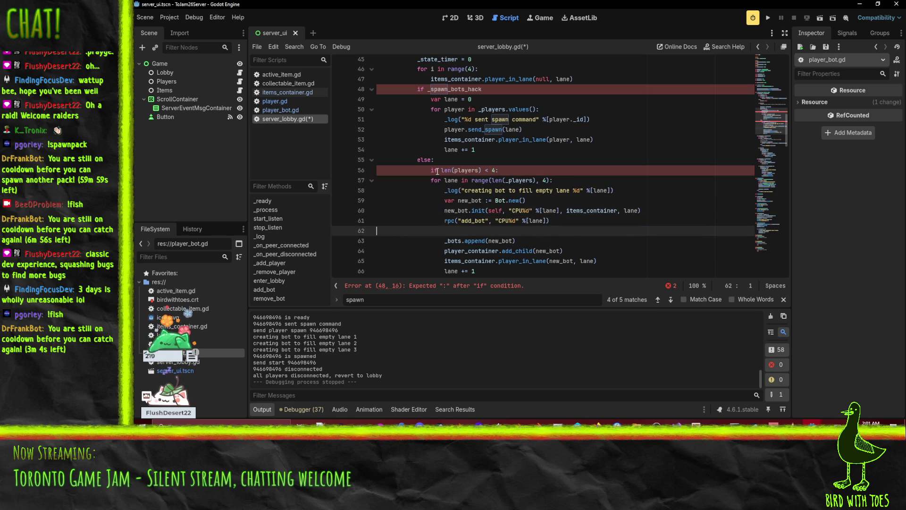
key("shift+Down")
key("Delete")
key("shift+Up")
key("shift+Up")
key("shift+Up")
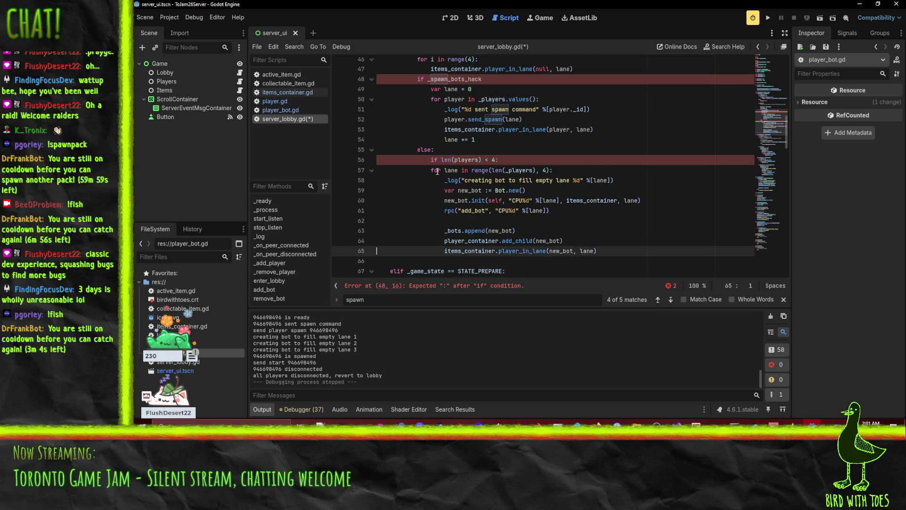
key("shift+Up")
key("Tab")
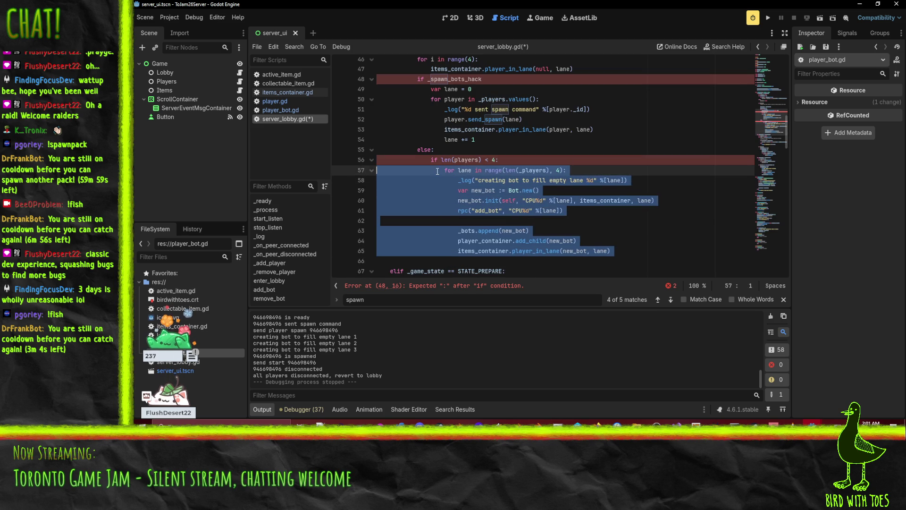
key("Down")
key("Down")
key("Down")
key("Down")
key("Down")
key("Down")
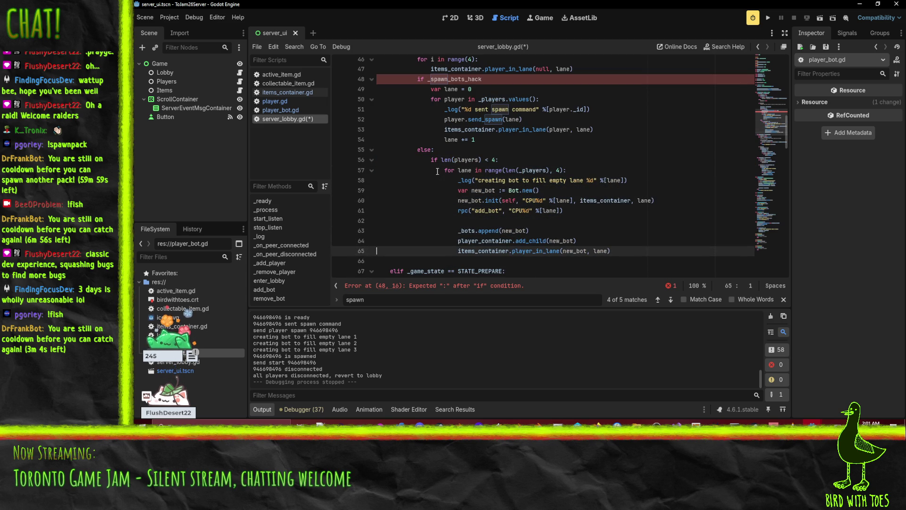
Add '_spawn_bots_hack = false' on a new line after the bot loop.
key("End")
key("Return")
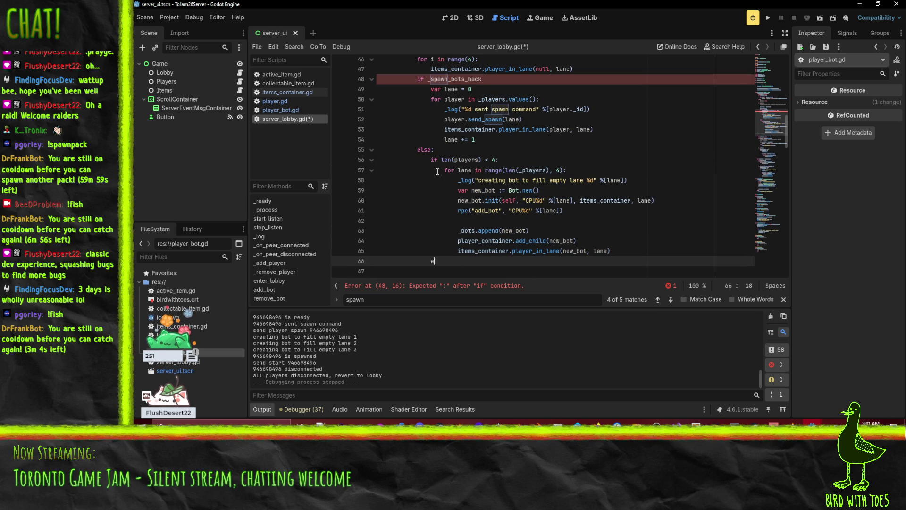
type("lse:")
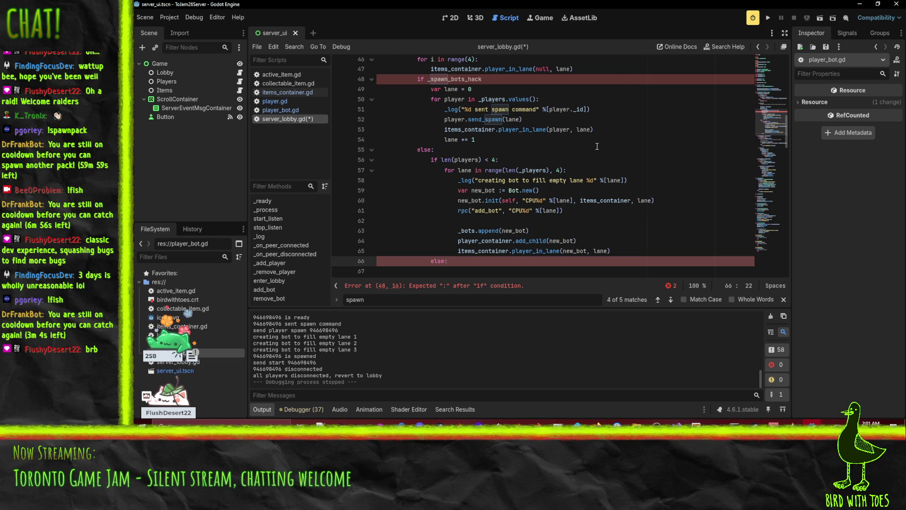
key("BackSpace")
key("BackSpace")
key("BackSpace")
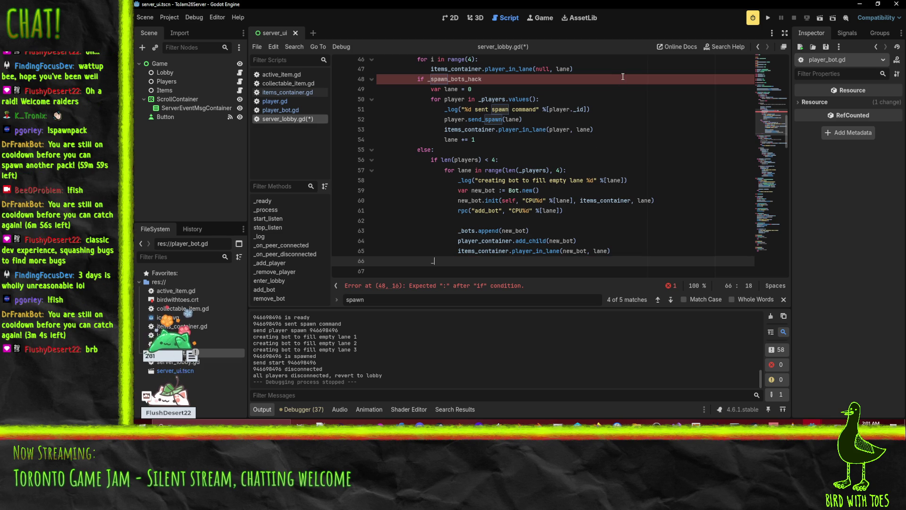
type("so")
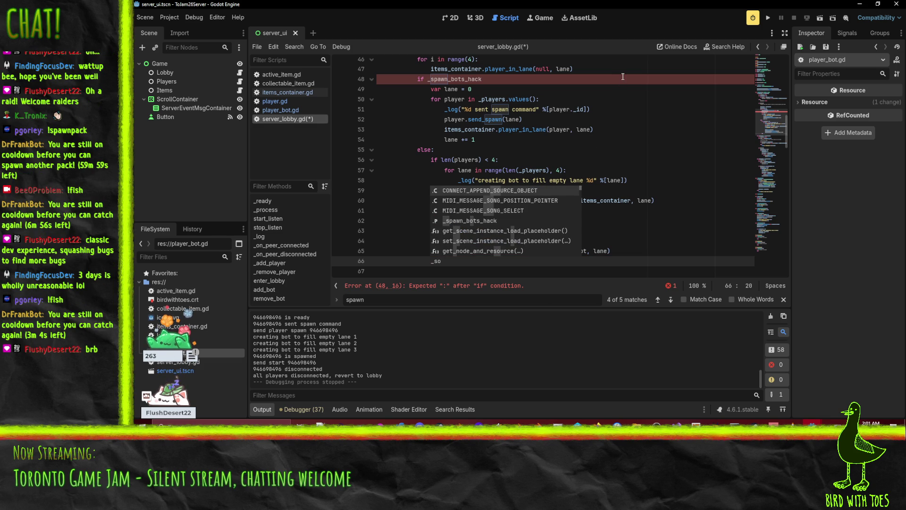
key("BackSpace")
type("pawn")
key("Return")
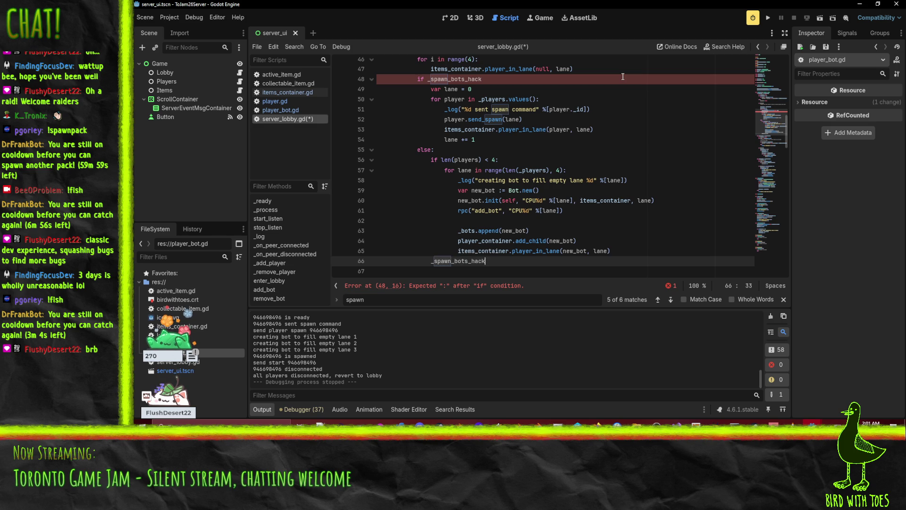
type("false")
Start a '# TODO: have list of players in lanes which can' comment after the player loop, above else:.
left_click(588, 140)
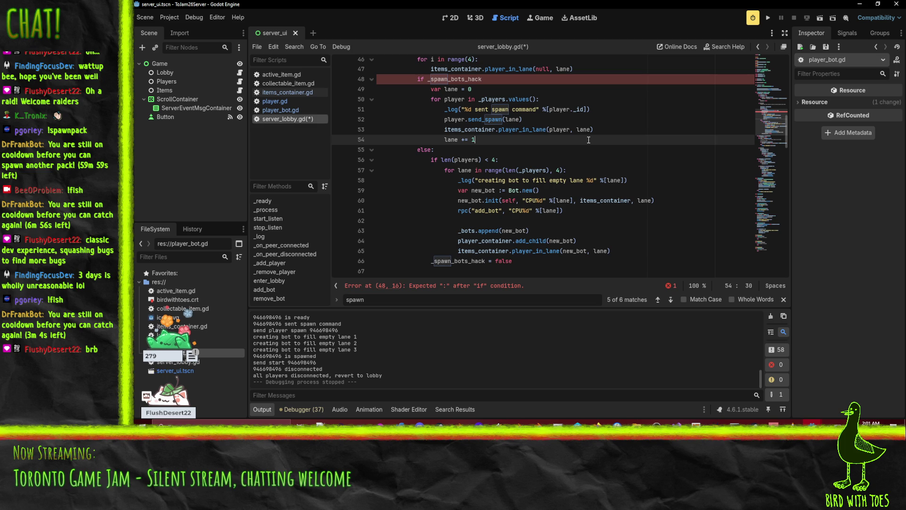
left_click(481, 169)
scroll(669, 135, "up", 1)
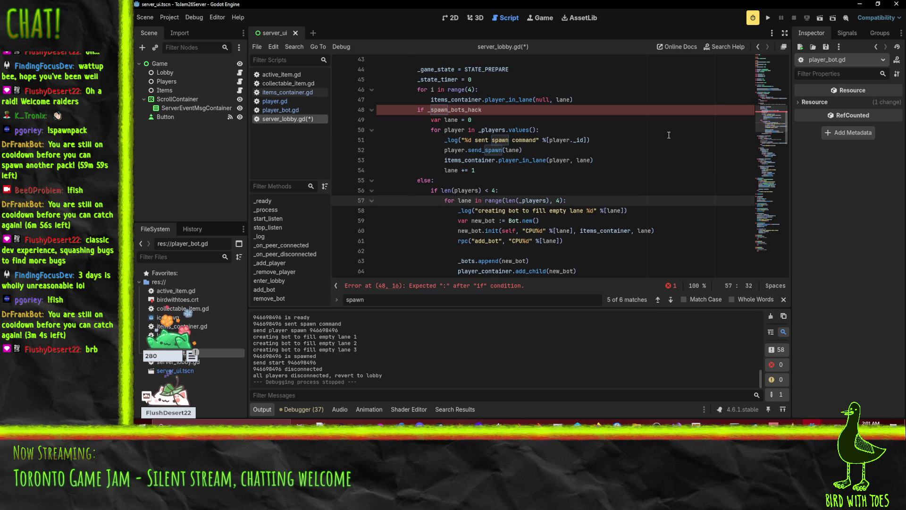
key("Up")
key("Up")
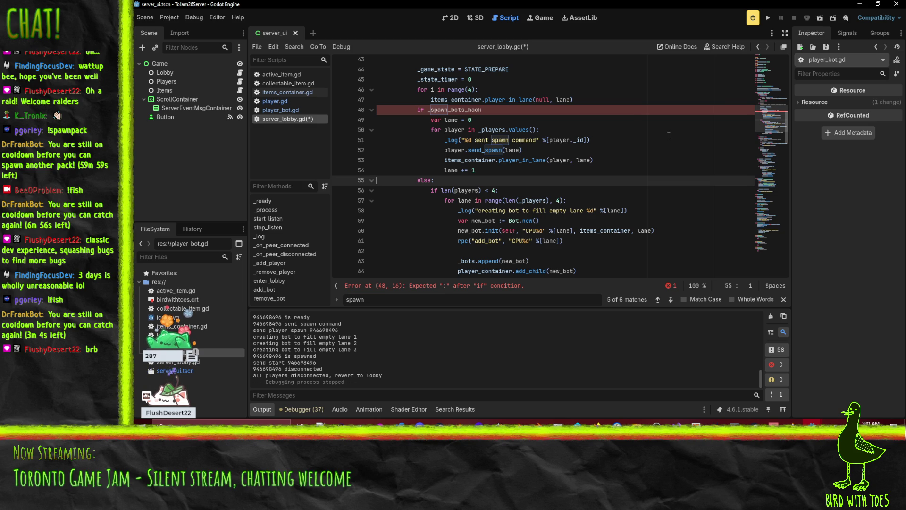
left_click(507, 173)
key("Return")
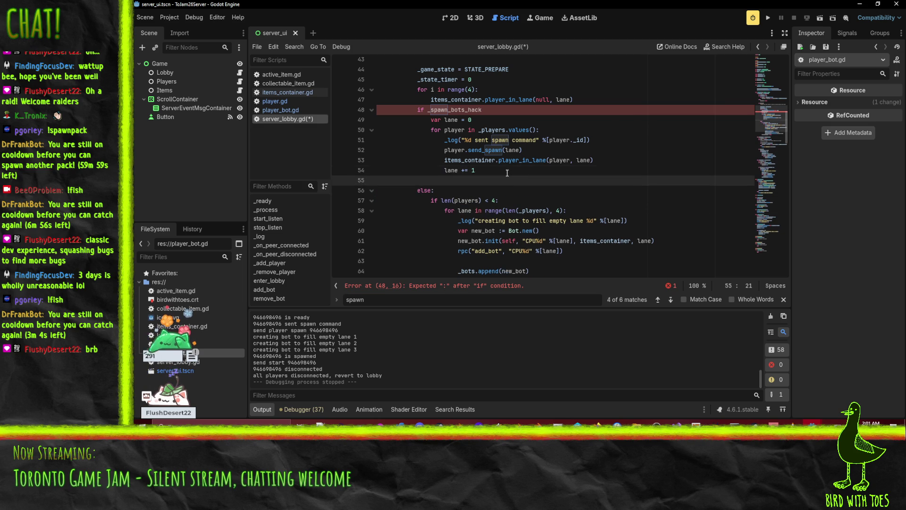
key("Return")
type("# ")
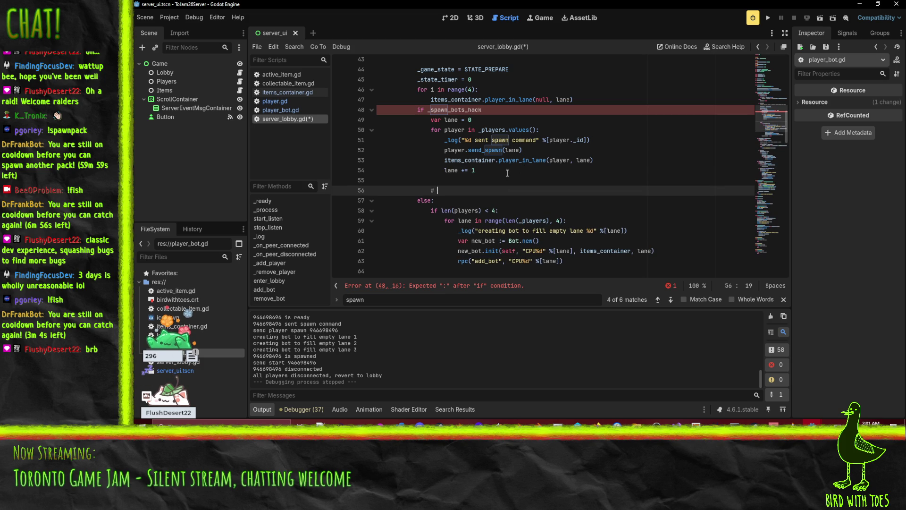
type("TODO: h")
type("ave list of ")
type("players in lanes")
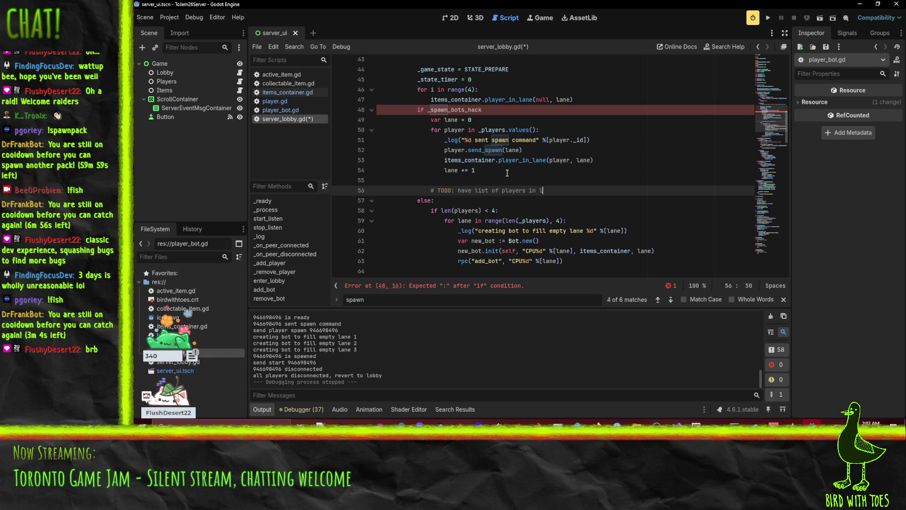